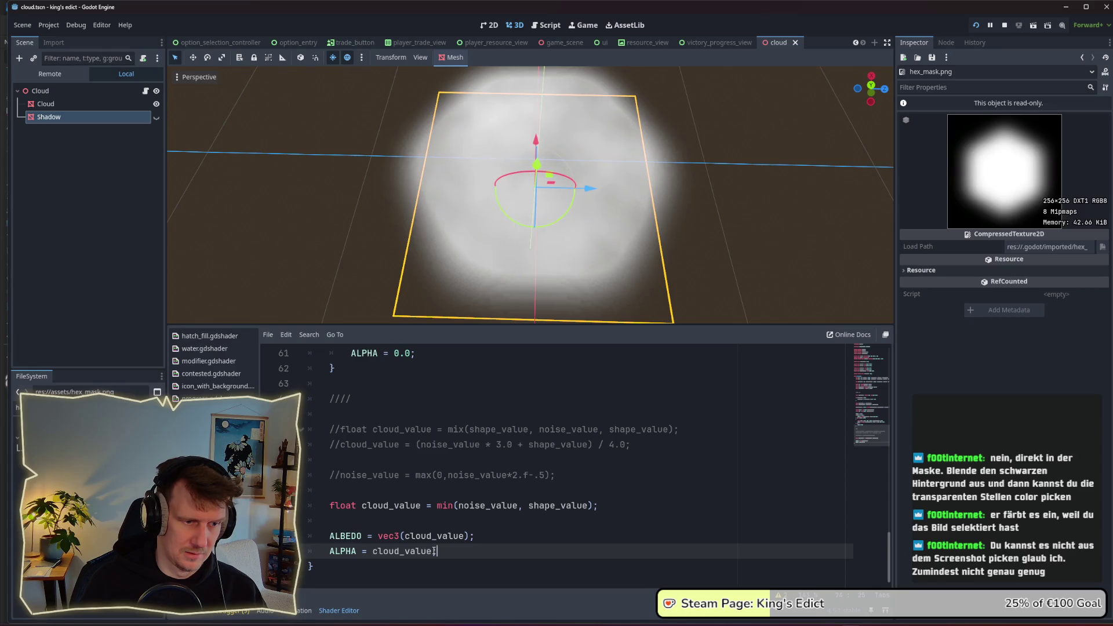
- Add an if (cloud_value > 0.71) condition with an opening brace above the alpha line
{"action": "key", "text": "Up"}
{"action": "key", "text": "End"}
{"action": "key", "text": "Return"}
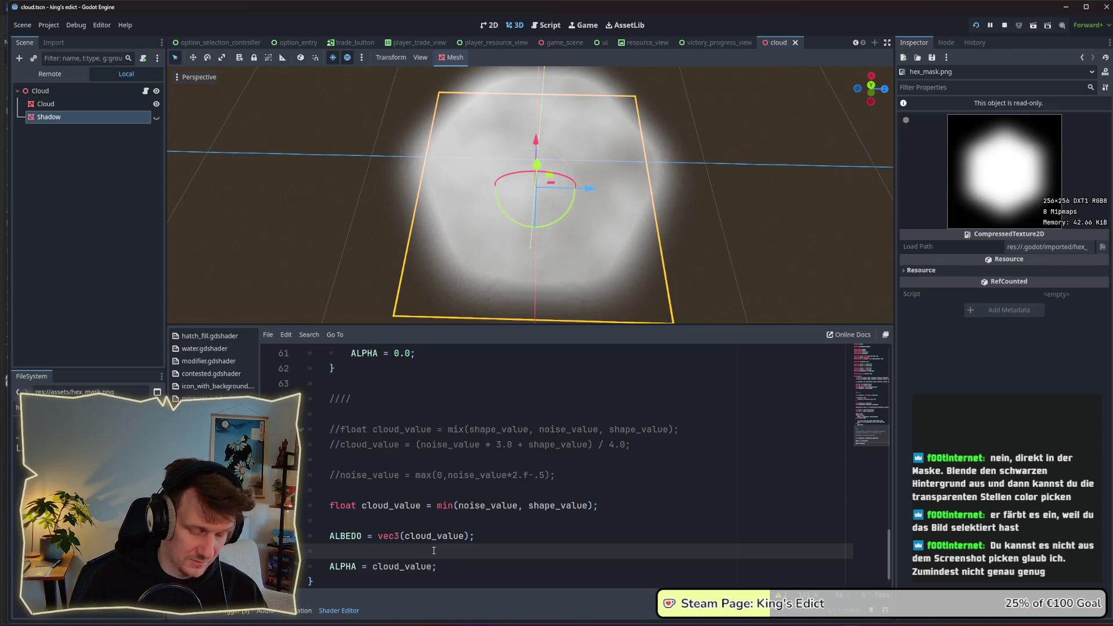
{"action": "type", "text": "if"}
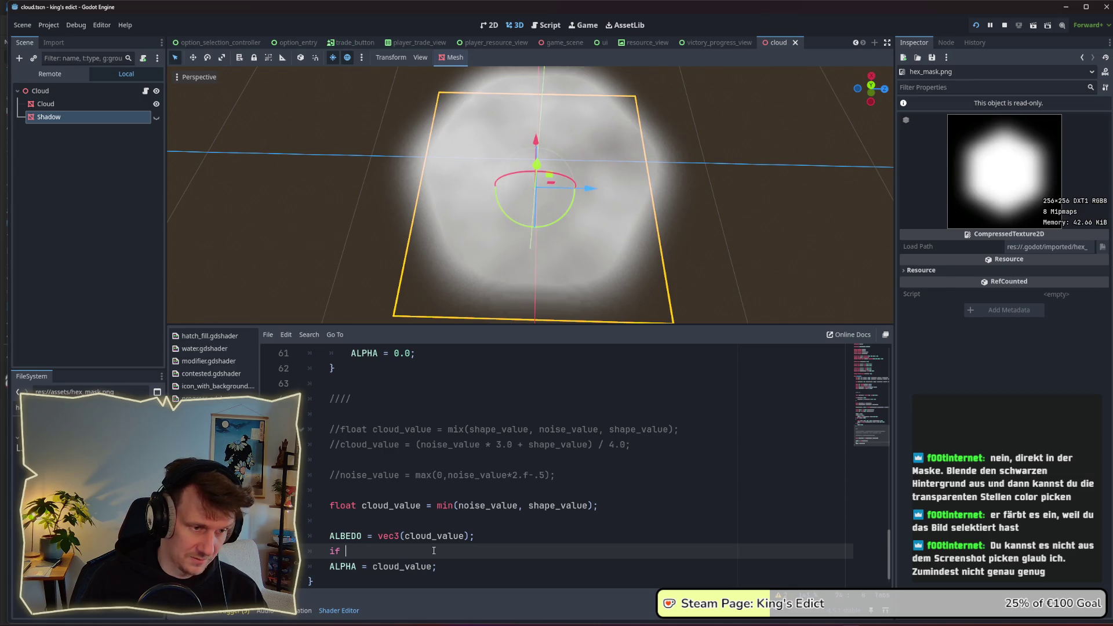
{"action": "type", "text": " (cl"}
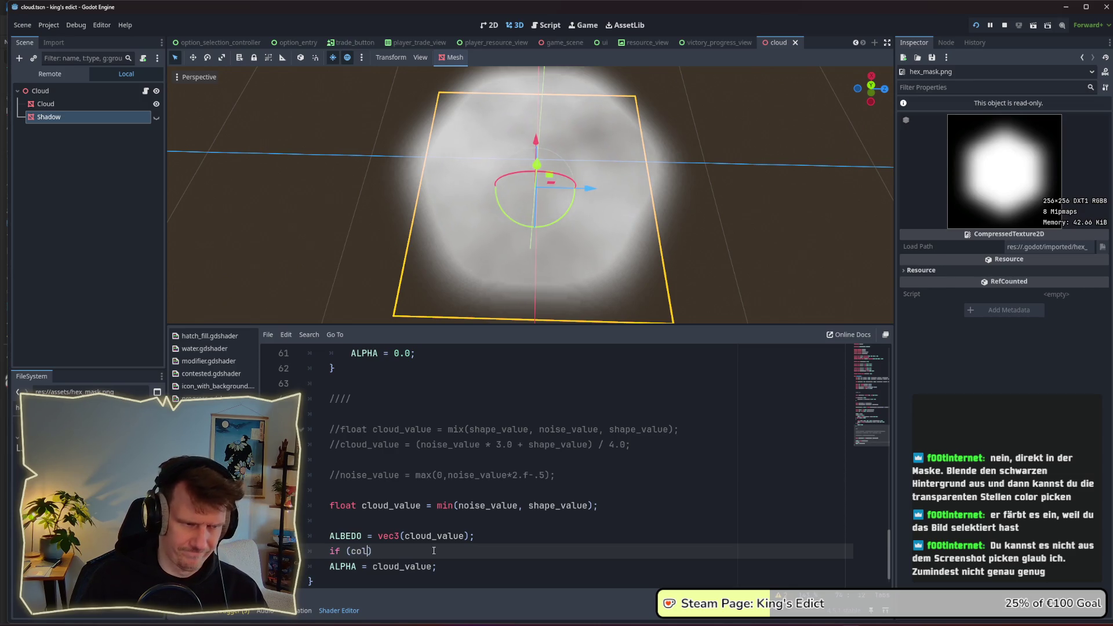
{"action": "type", "text": "oud_value"}
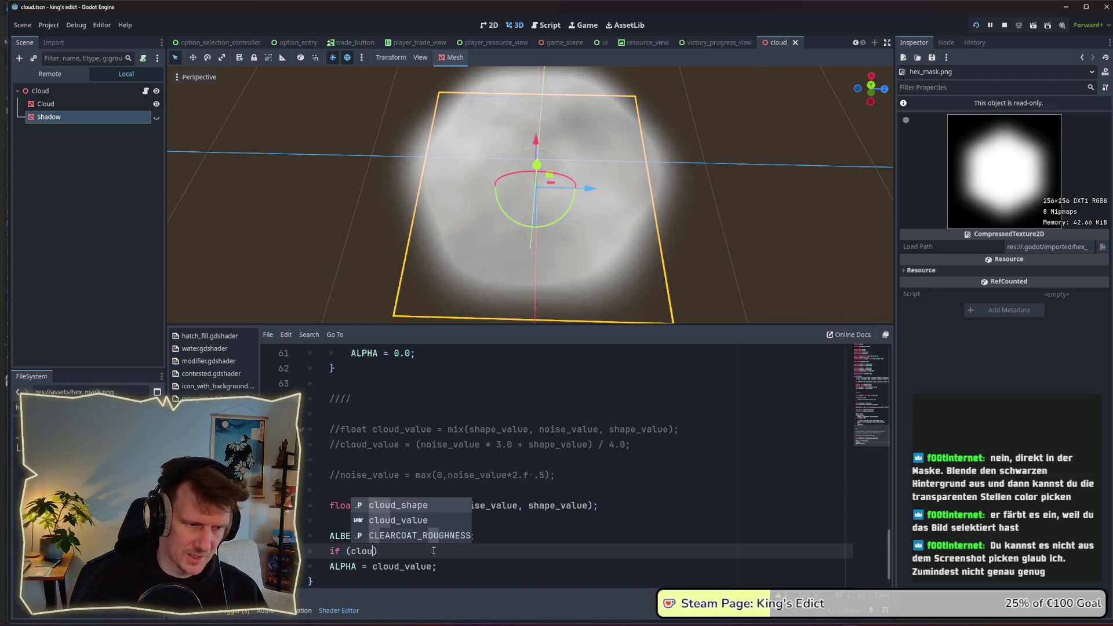
{"action": "key", "text": "Down"}
{"action": "key", "text": "Return"}
{"action": "type", "text": "> 0.71"}
{"action": "key", "text": "End"}
{"action": "key", "text": "Return"}
{"action": "type", "text": "{"}
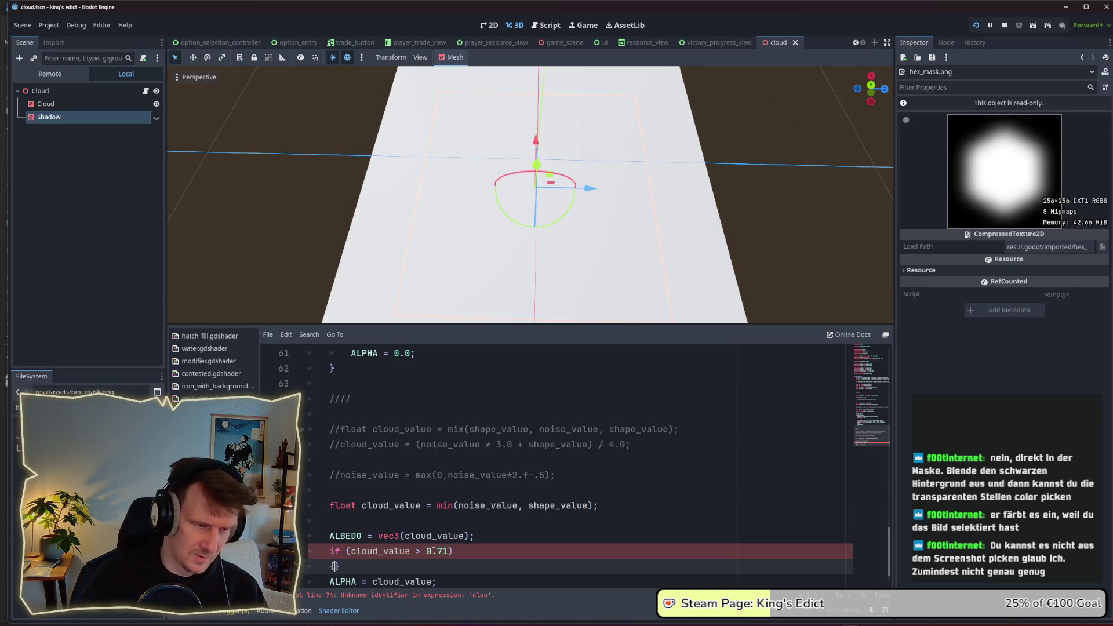
- Move ALPHA = cloud_value; inside the if block, indented, and remove the leftover empty line
{"action": "key", "text": "Return"}
{"action": "key", "text": "Down"}
{"action": "key", "text": "Down"}
{"action": "key", "text": "alt+Up"}
{"action": "key", "text": "alt+Up"}
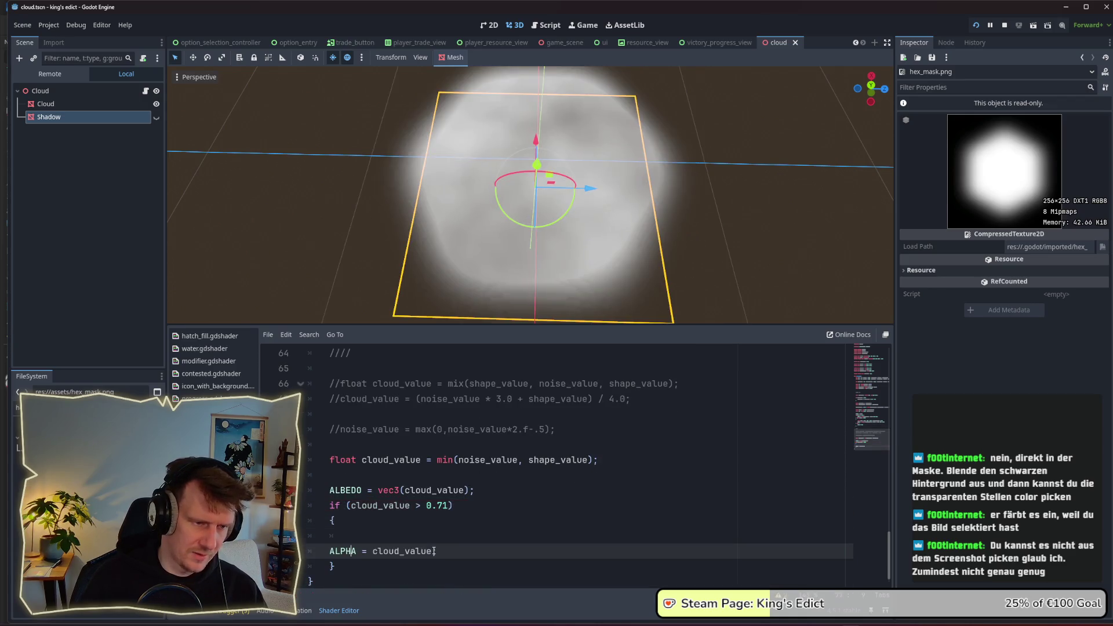
{"action": "key", "text": "Tab"}
{"action": "key", "text": "Down"}
{"action": "key", "text": "Down"}
{"action": "key", "text": "Up"}
{"action": "key", "text": "BackSpace"}
{"action": "key", "text": "Down"}
- Add an else block that sets ALPHA = 0.0;
{"action": "key", "text": "Return"}
{"action": "type", "text": "else"}
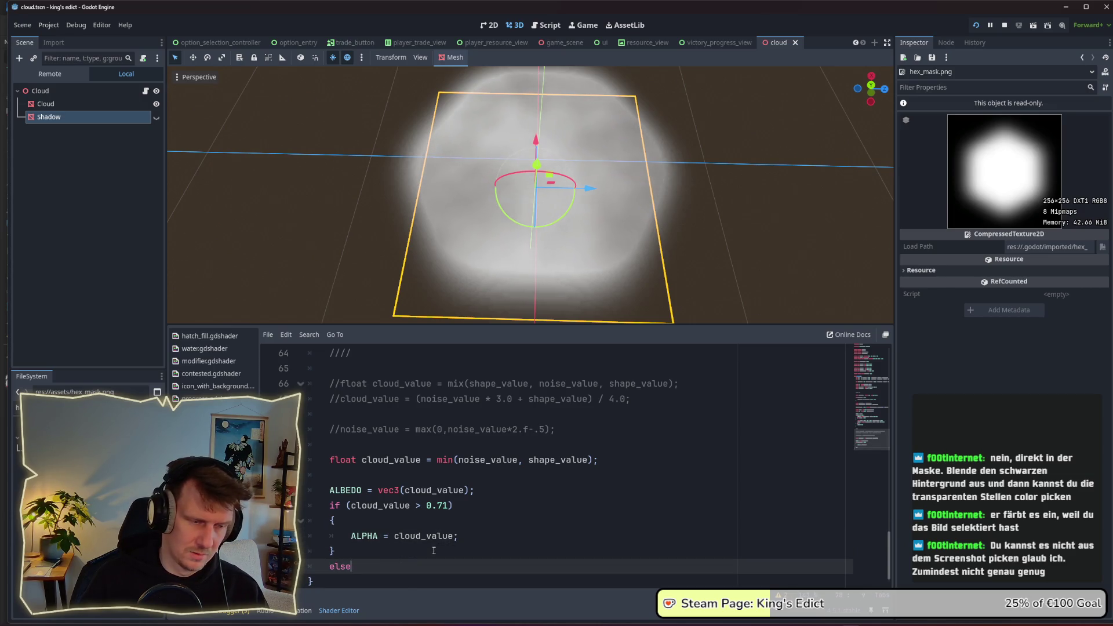
{"action": "key", "text": "Return"}
{"action": "type", "text": "{"}
{"action": "key", "text": "Return"}
{"action": "type", "text": "AL"}
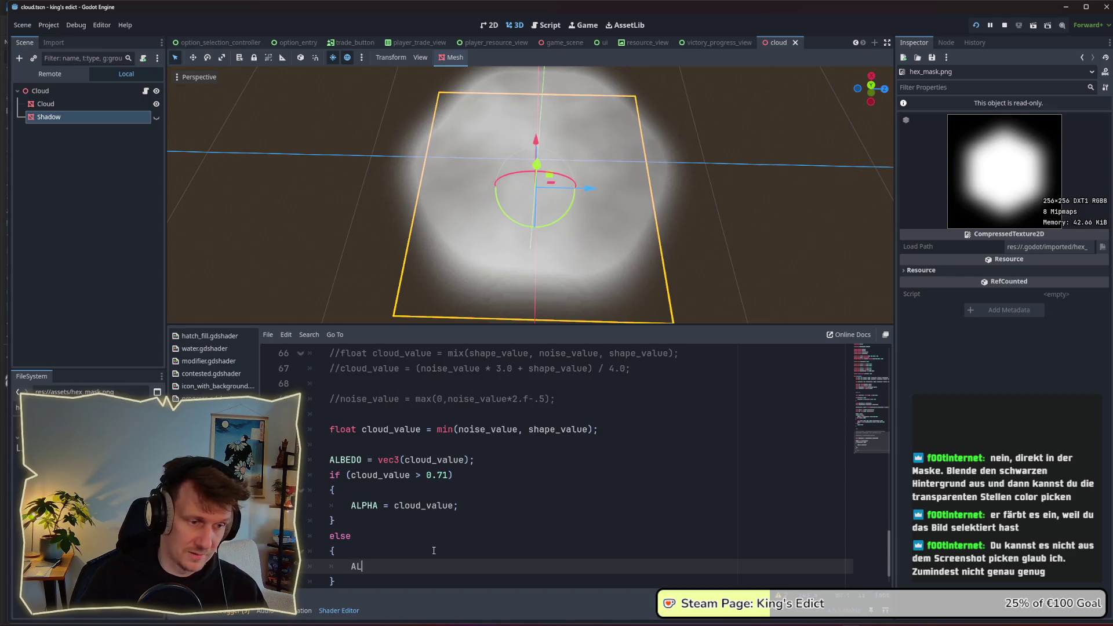
{"action": "type", "text": "PHA = "}
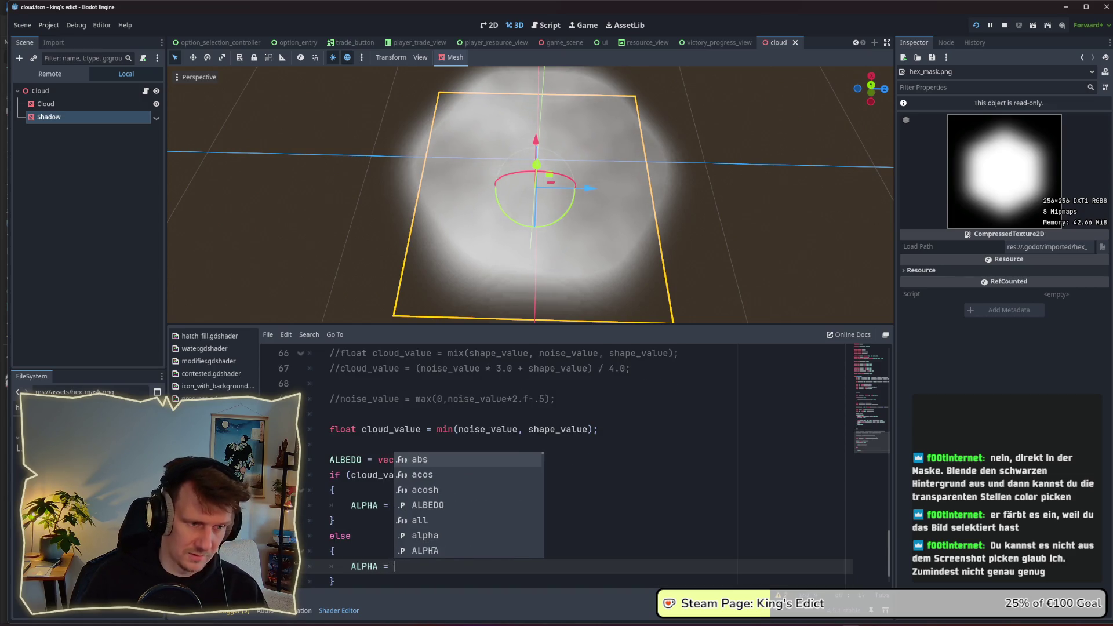
{"action": "type", "text": "0.0;"}
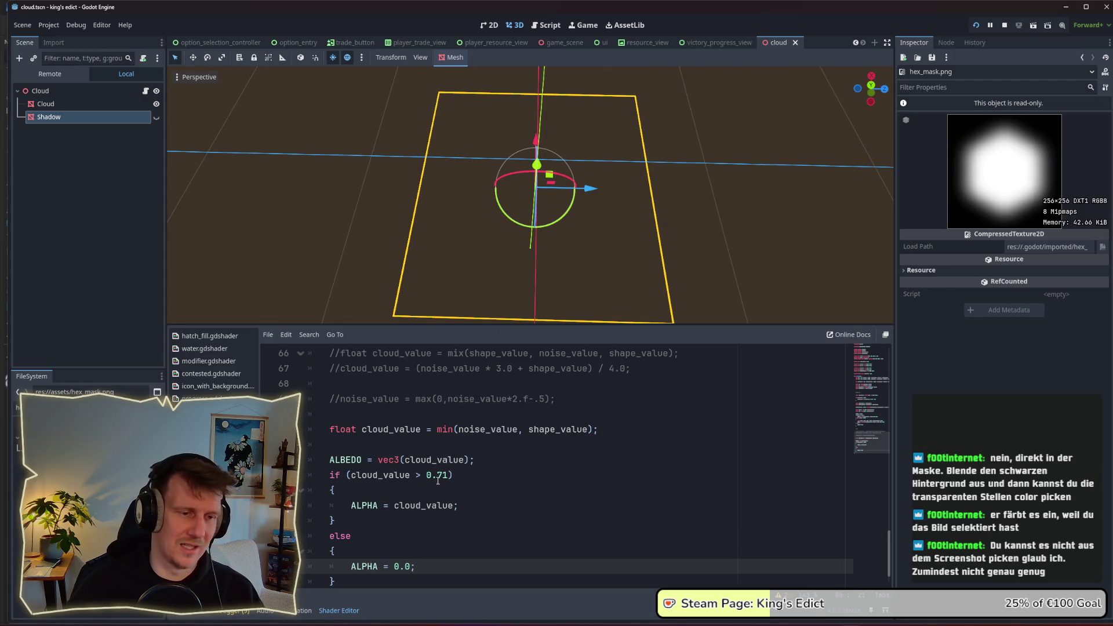
- Try alpha cutoff thresholds 0.31 and 0.21, then change it to 0.11
{"action": "left_click_drag", "start_coordinate": [437, 475], "coordinate": [441, 476]}
{"action": "type", "text": "3"}
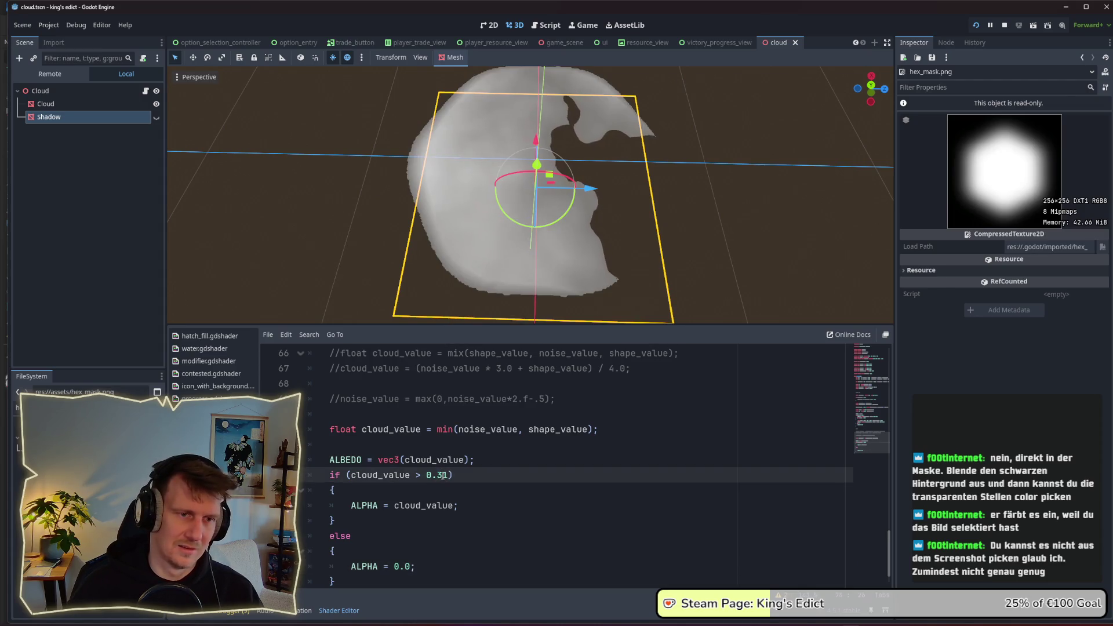
{"action": "left_click", "coordinate": [438, 475]}
{"action": "type", "text": "2"}
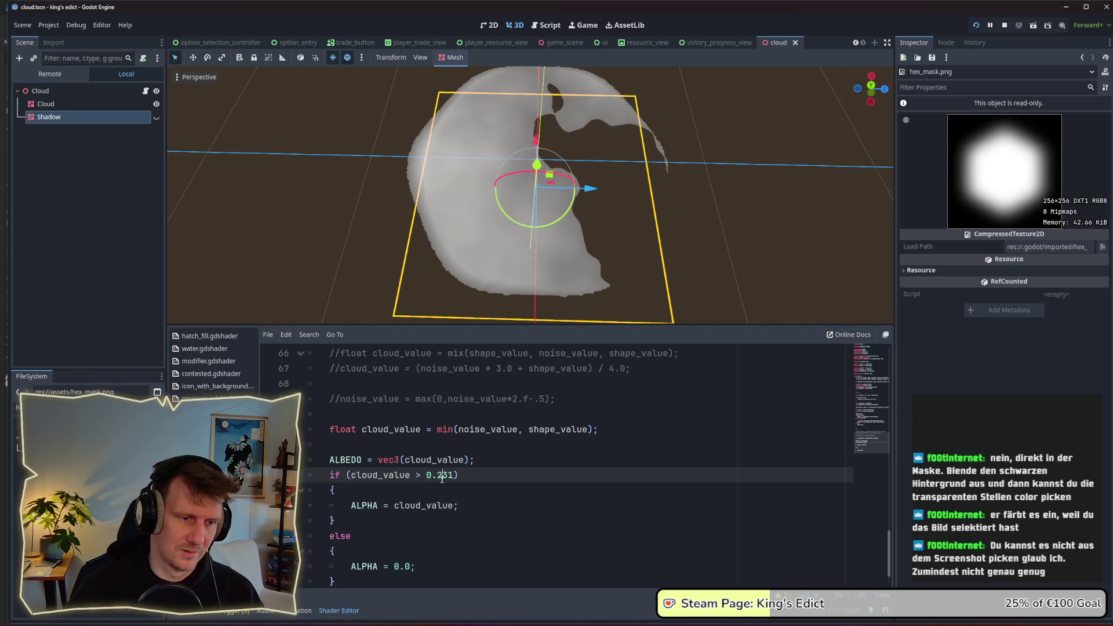
{"action": "left_click", "coordinate": [449, 476]}
{"action": "key", "text": "BackSpace"}
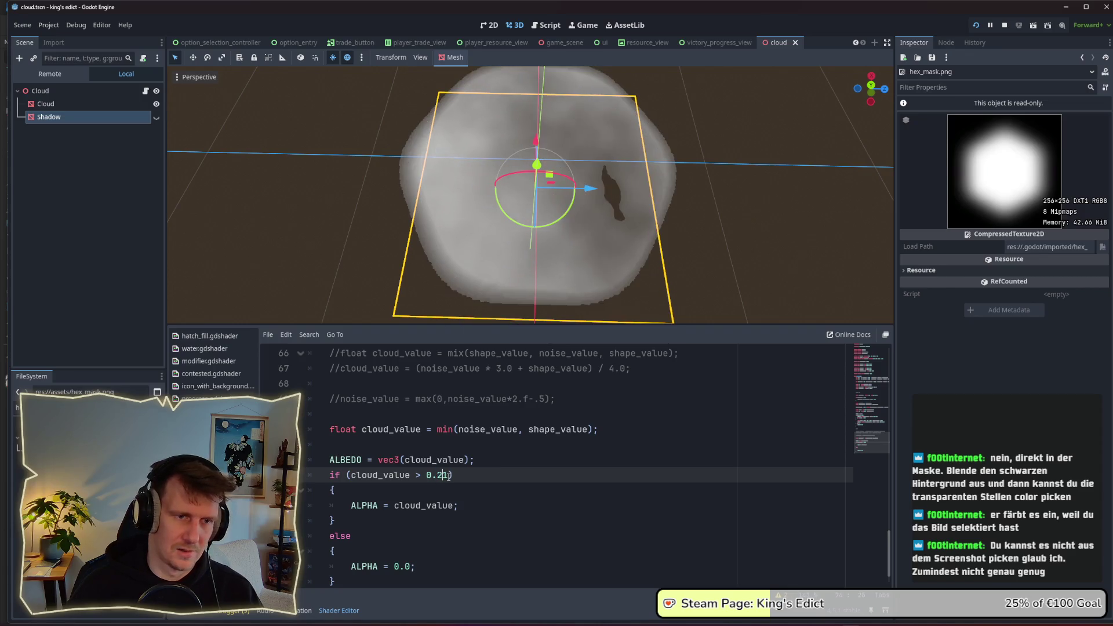
{"action": "key", "text": "Left"}
{"action": "key", "text": "BackSpace"}
{"action": "type", "text": "1"}
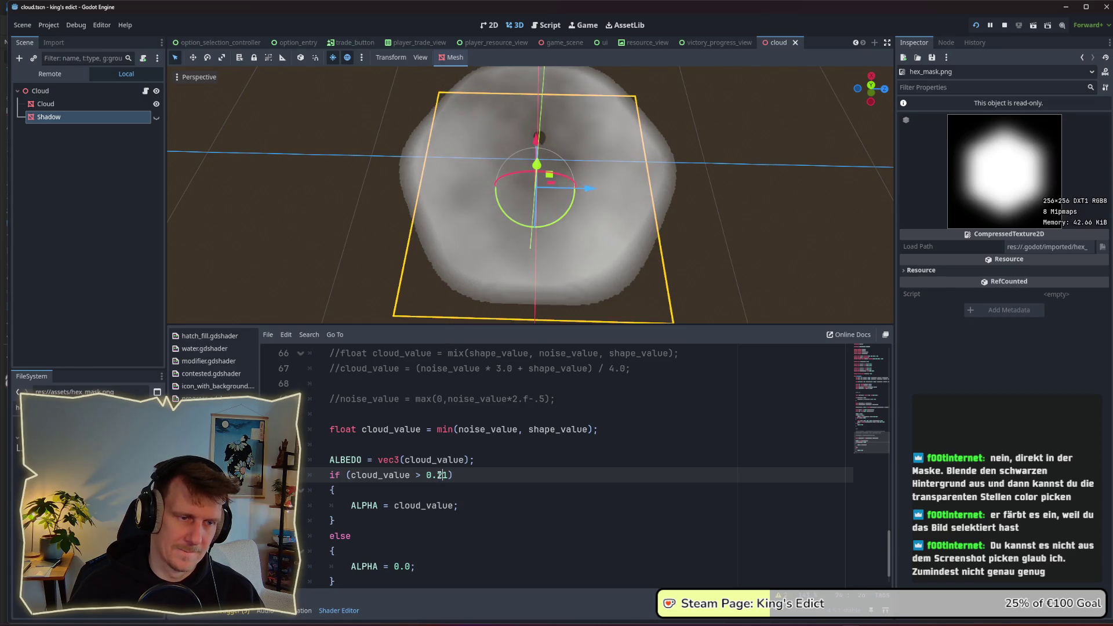
- Raise the threshold to 0.31, 0.41 and 0.51, checking the cloud in the viewport
{"action": "key", "text": "BackSpace"}
{"action": "type", "text": "3"}
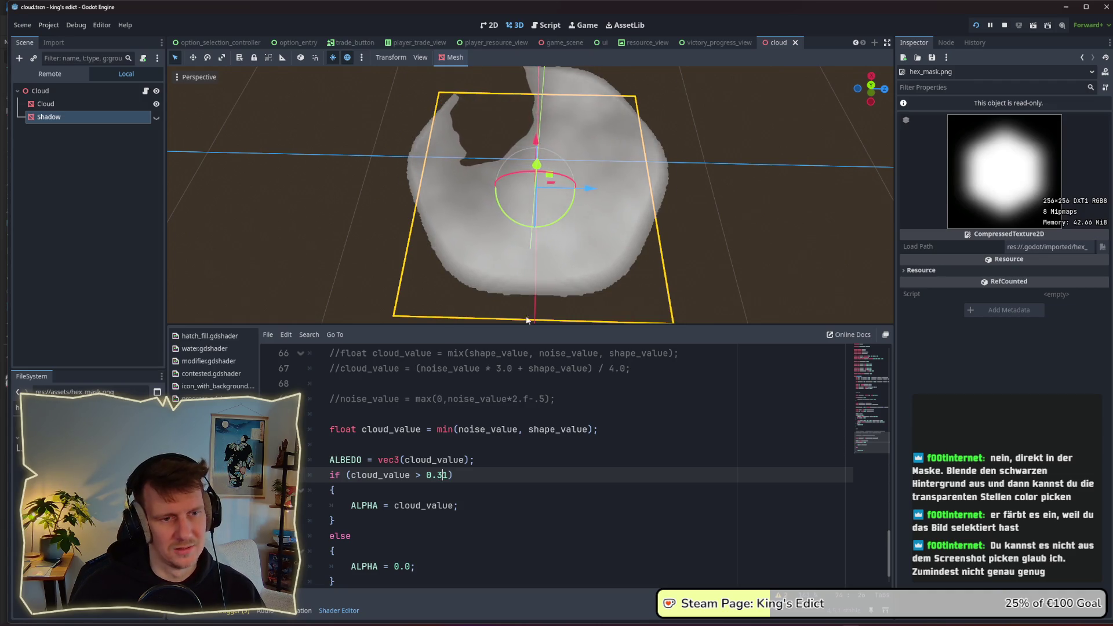
{"action": "scroll", "coordinate": [520, 277], "scroll_direction": "up", "scroll_amount": 3}
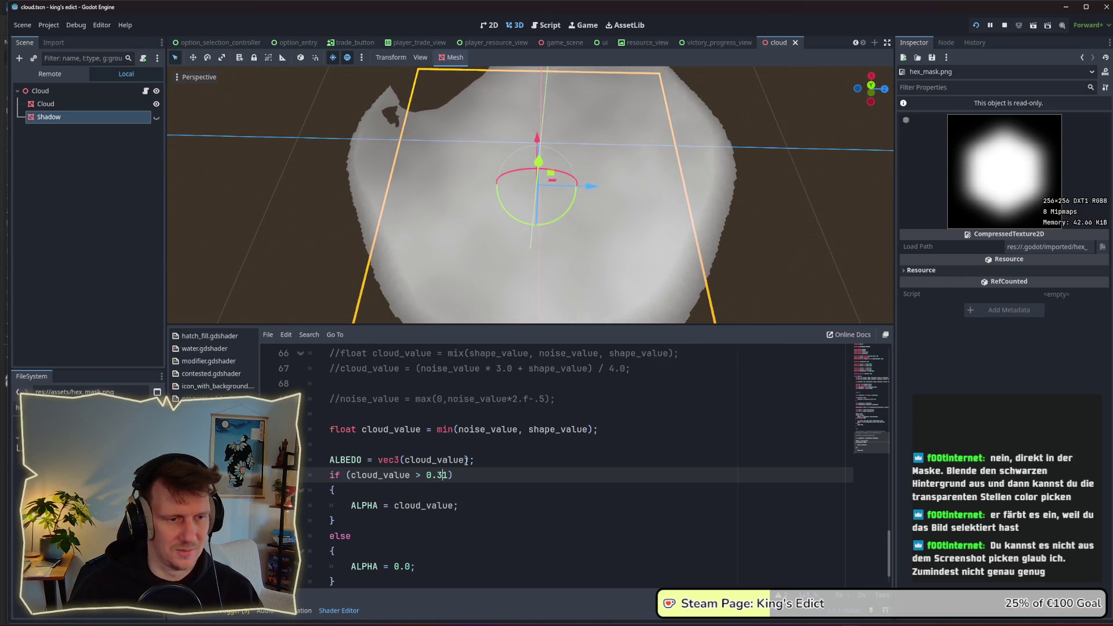
{"action": "key", "text": "BackSpace"}
{"action": "type", "text": "4"}
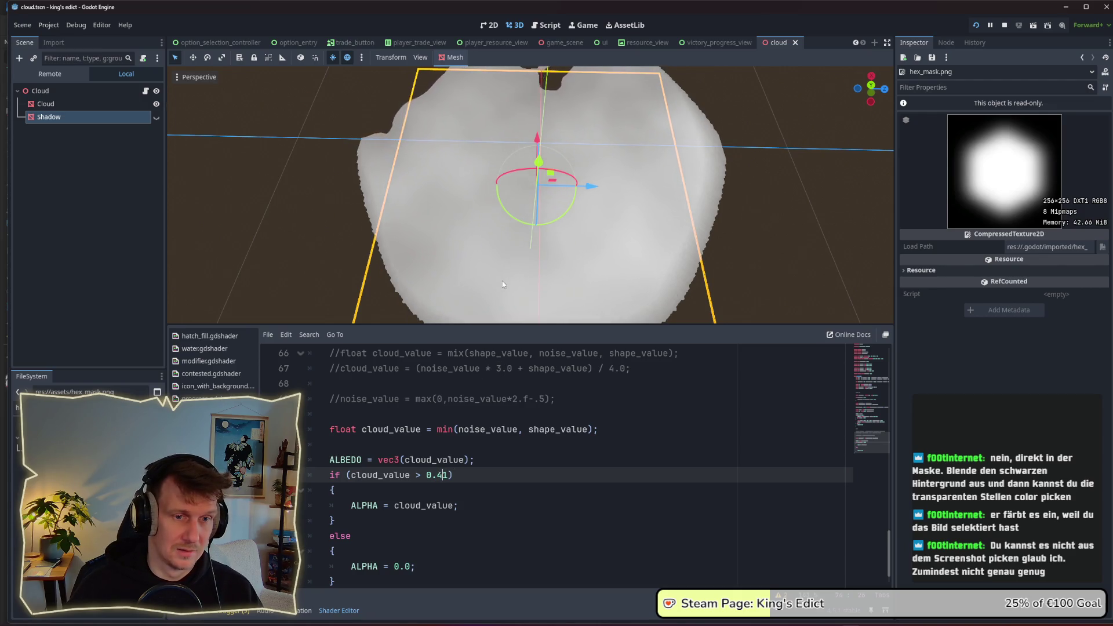
{"action": "scroll", "coordinate": [632, 282], "scroll_direction": "up", "scroll_amount": 3}
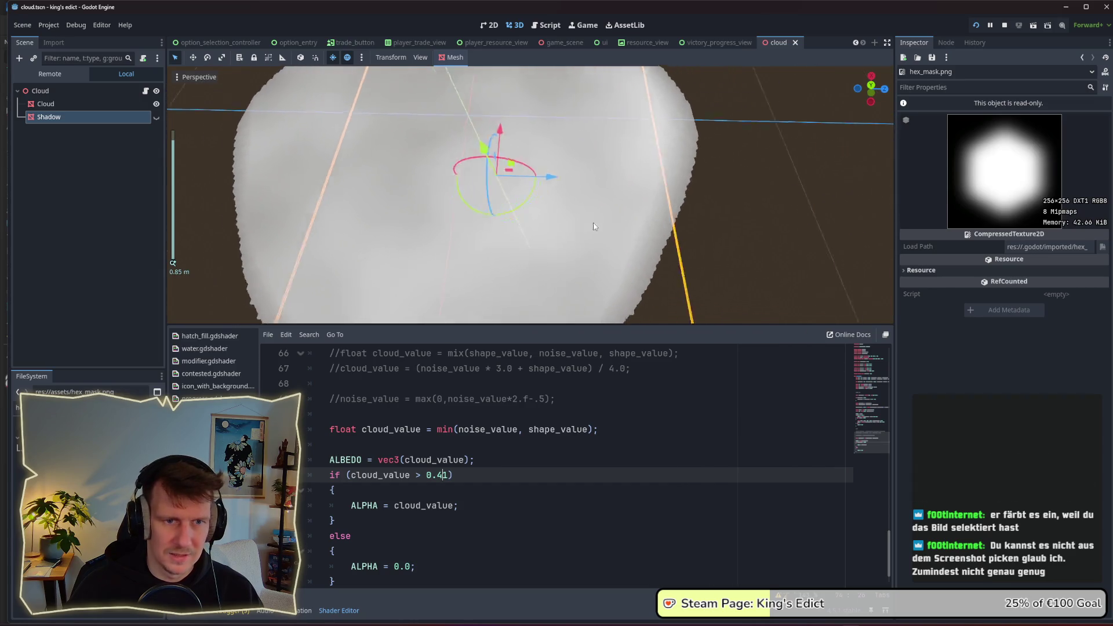
{"action": "scroll", "coordinate": [576, 217], "scroll_direction": "down", "scroll_amount": 3}
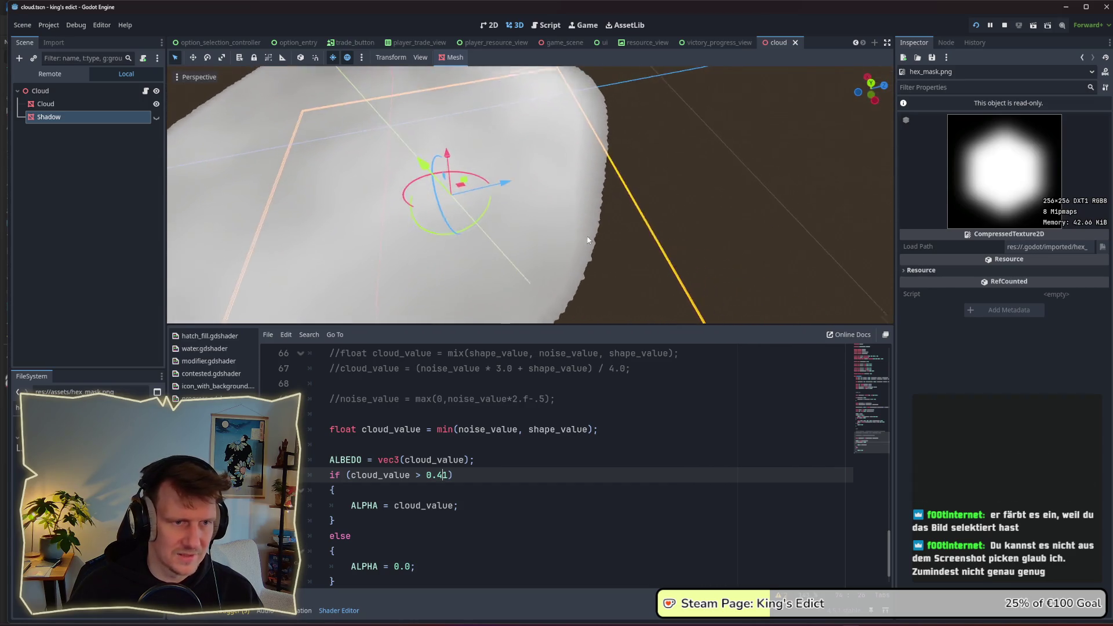
{"action": "key", "text": "f"}
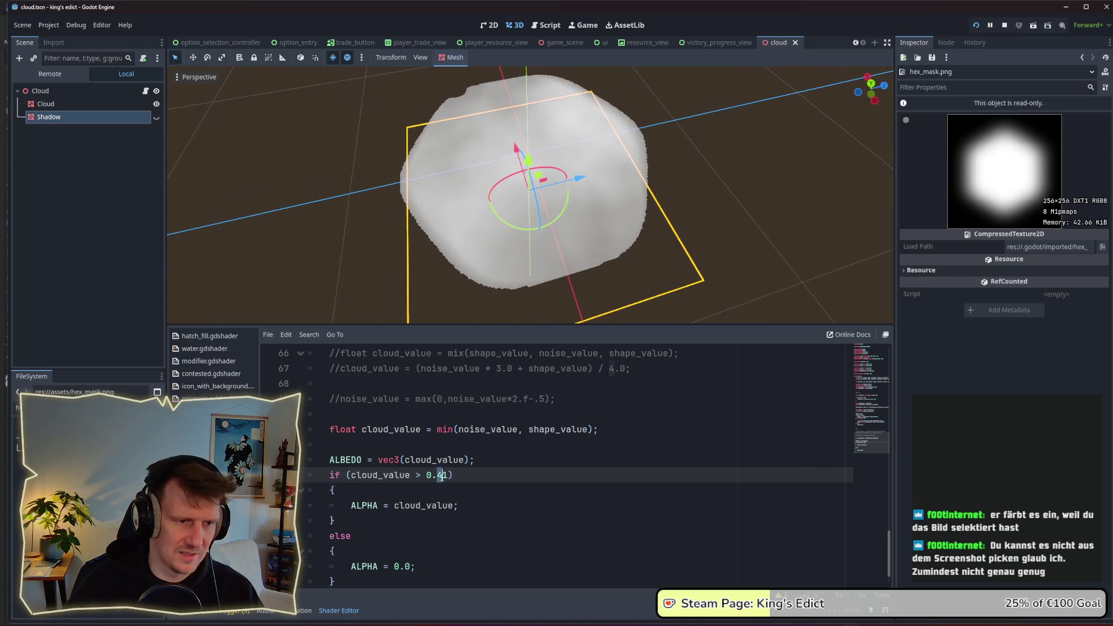
{"action": "type", "text": "5"}
{"action": "scroll", "coordinate": [442, 475], "scroll_direction": "up", "scroll_amount": 1}
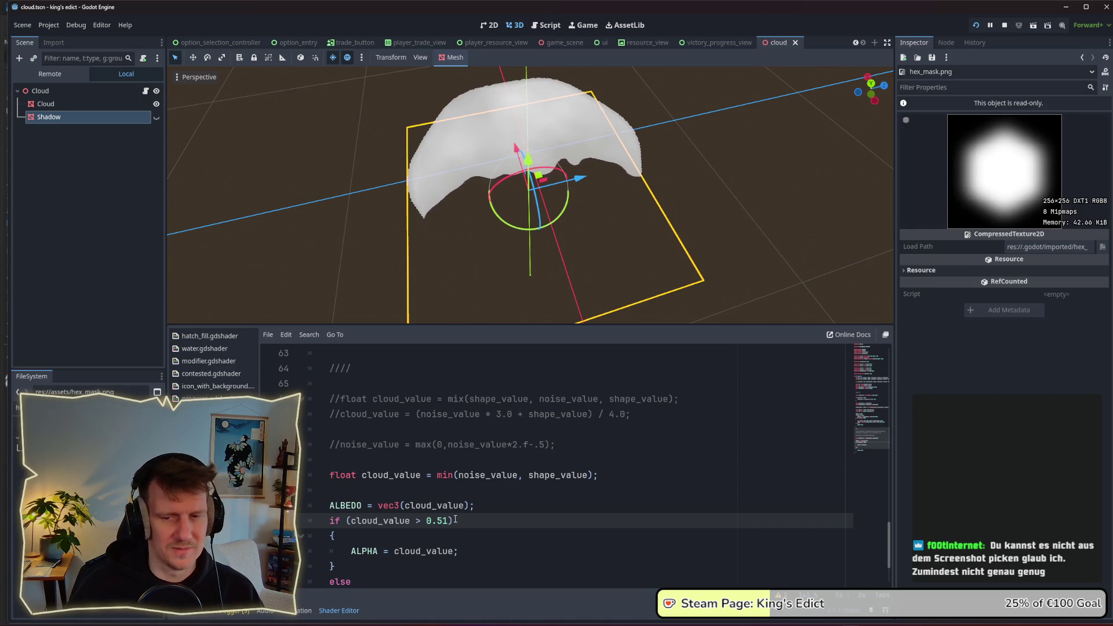
{"action": "scroll", "coordinate": [455, 517], "scroll_direction": "down", "scroll_amount": 1}
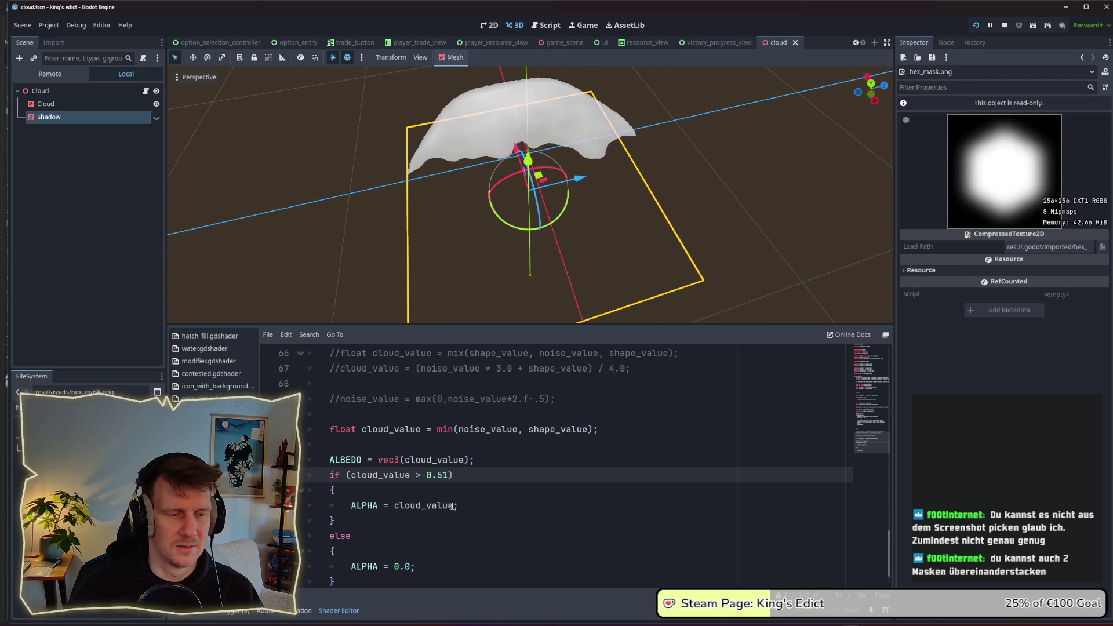
- Drop the threshold to 0.11, briefly try 0.41, and settle on 0.11
{"action": "left_click", "coordinate": [441, 474]}
{"action": "key", "text": "BackSpace"}
{"action": "type", "text": "1"}
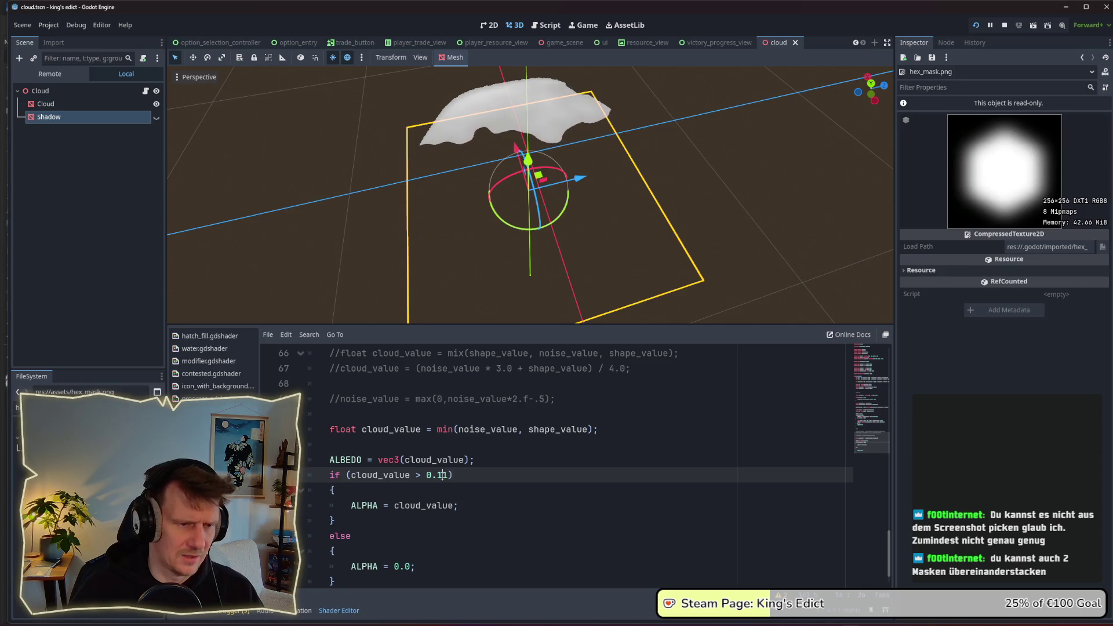
{"action": "key", "text": "BackSpace"}
{"action": "type", "text": "4"}
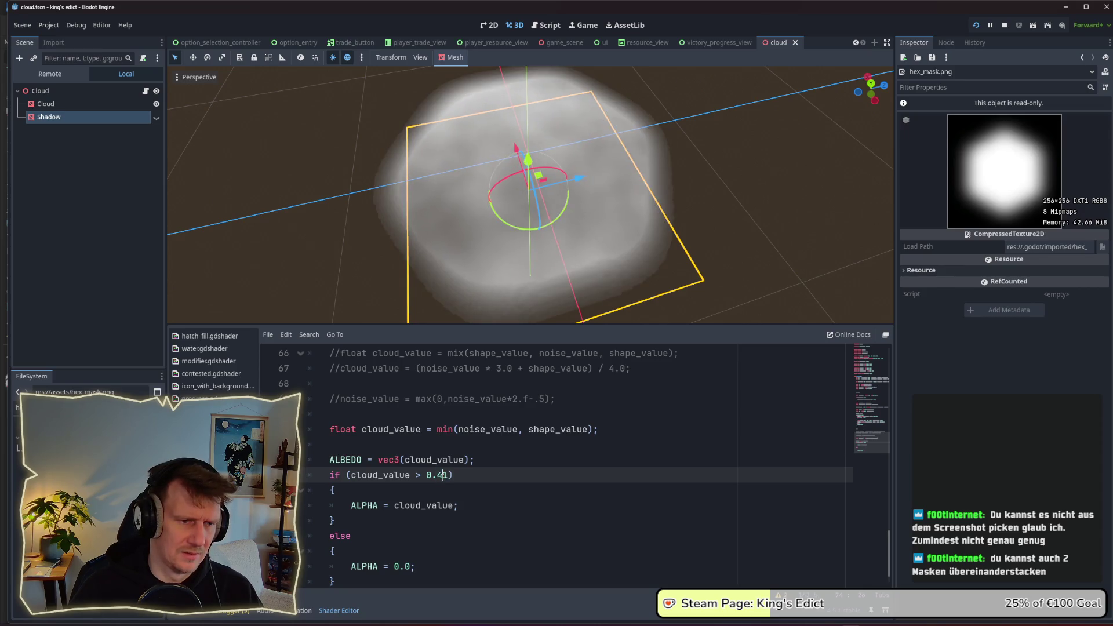
{"action": "key", "text": "BackSpace"}
{"action": "type", "text": "1"}
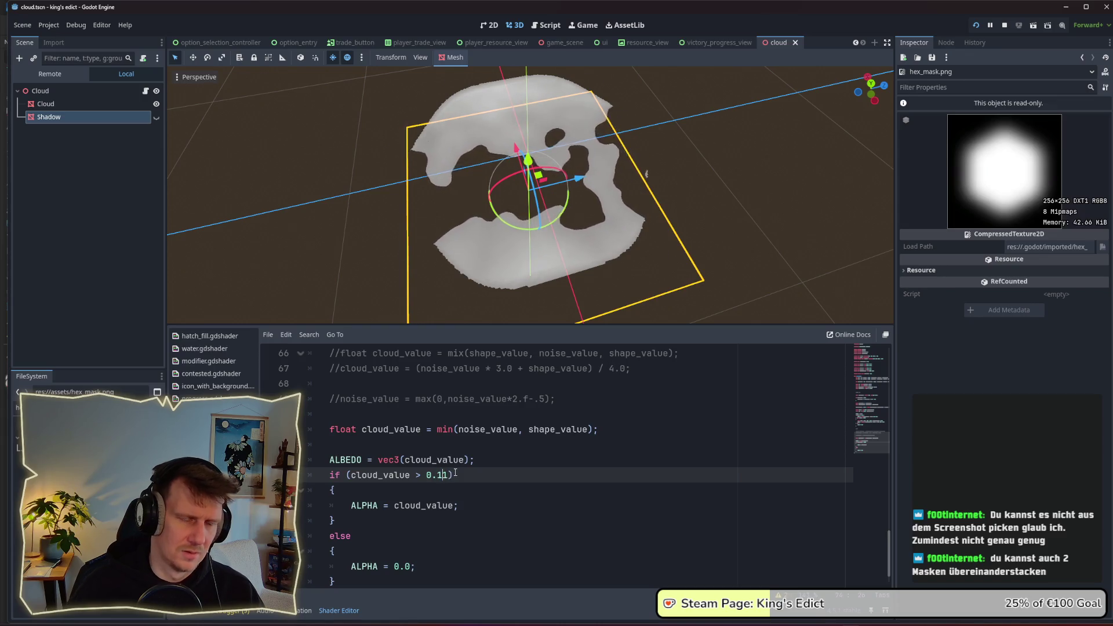
- Select the if/else block in the shader code
{"action": "left_click", "coordinate": [461, 505]}
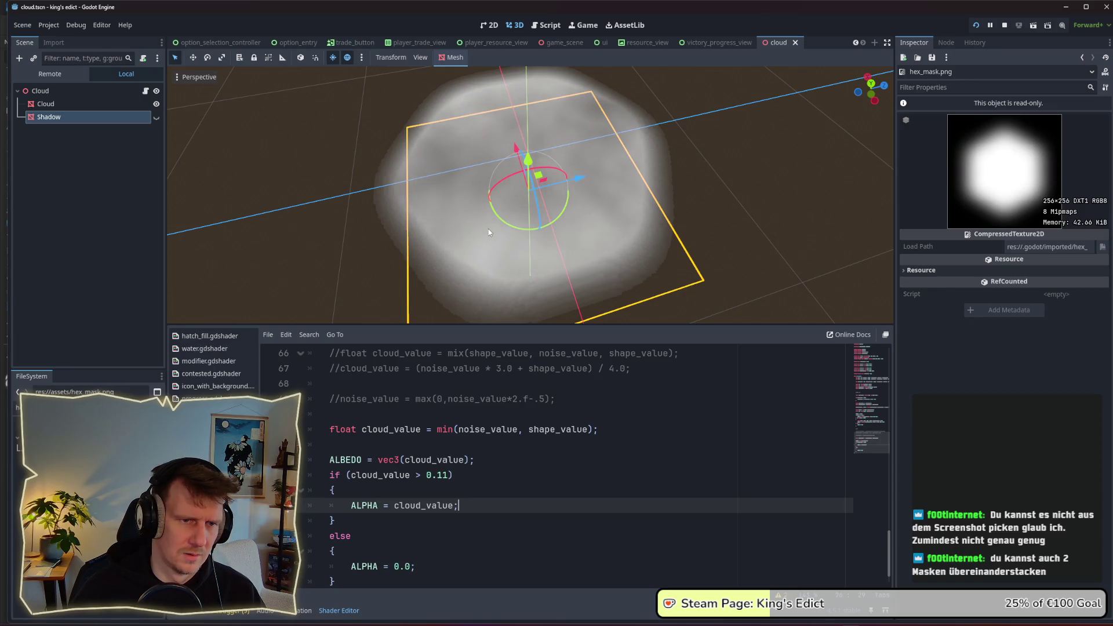
{"action": "scroll", "coordinate": [564, 260], "scroll_direction": "up", "scroll_amount": 3}
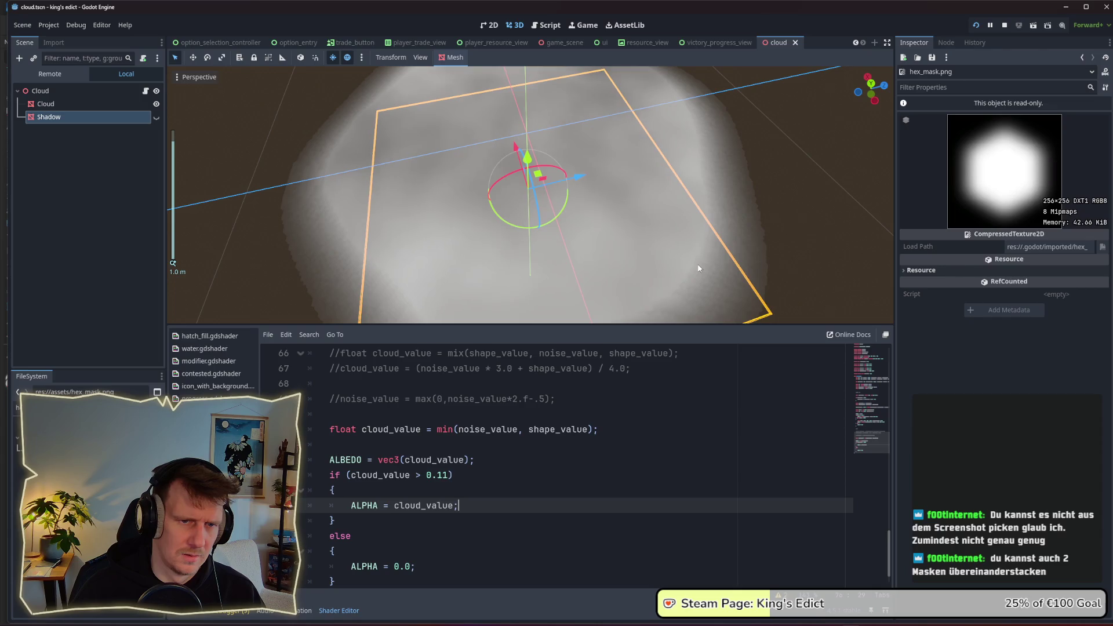
{"action": "scroll", "coordinate": [697, 267], "scroll_direction": "down", "scroll_amount": 1}
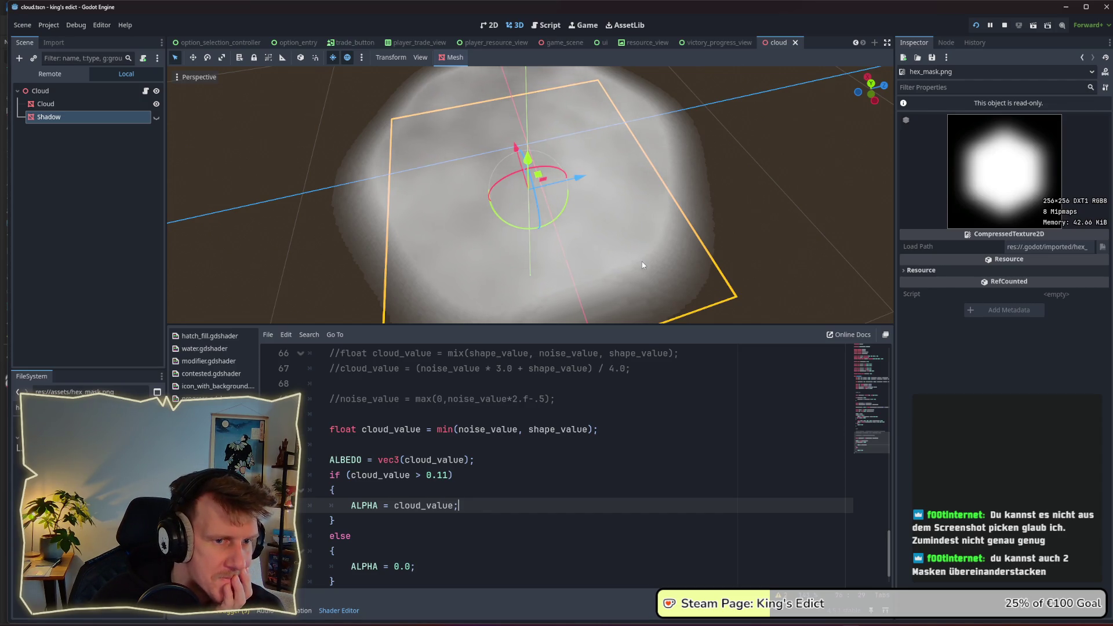
{"action": "scroll", "coordinate": [478, 397], "scroll_direction": "down", "scroll_amount": 1}
{"action": "mouse_move", "coordinate": [336, 551]}
{"action": "left_mouse_down"}
{"action": "mouse_move", "coordinate": [300, 474]}
{"action": "mouse_move", "coordinate": [307, 444]}
{"action": "left_mouse_up"}
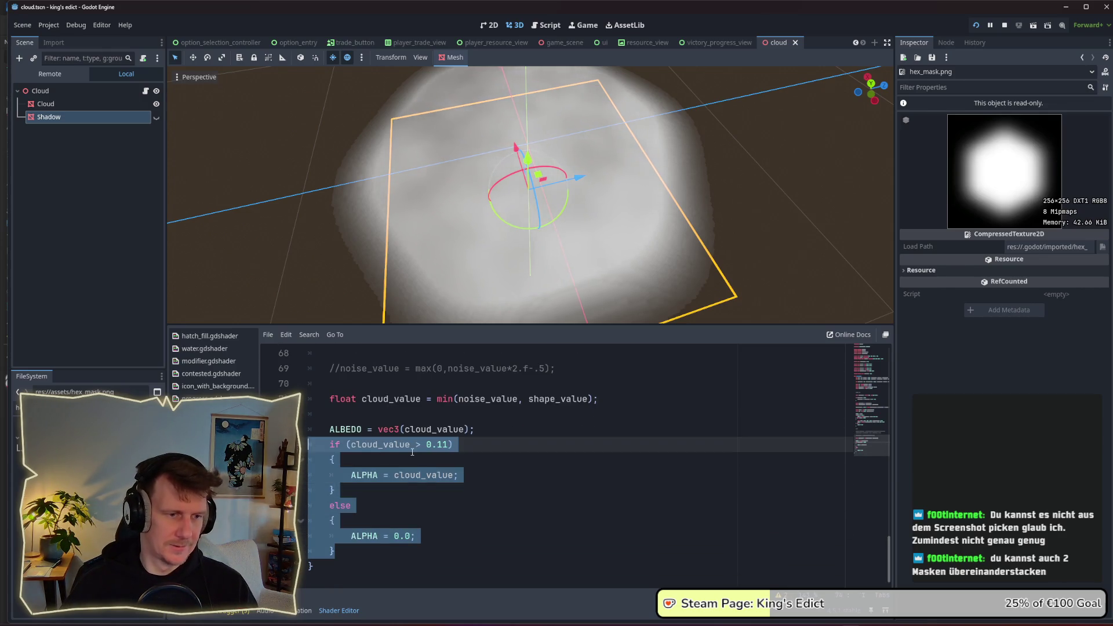
- Delete the if/else threshold block and save the shader
{"action": "key", "text": "BackSpace"}
{"action": "key", "text": "ctrl+s"}
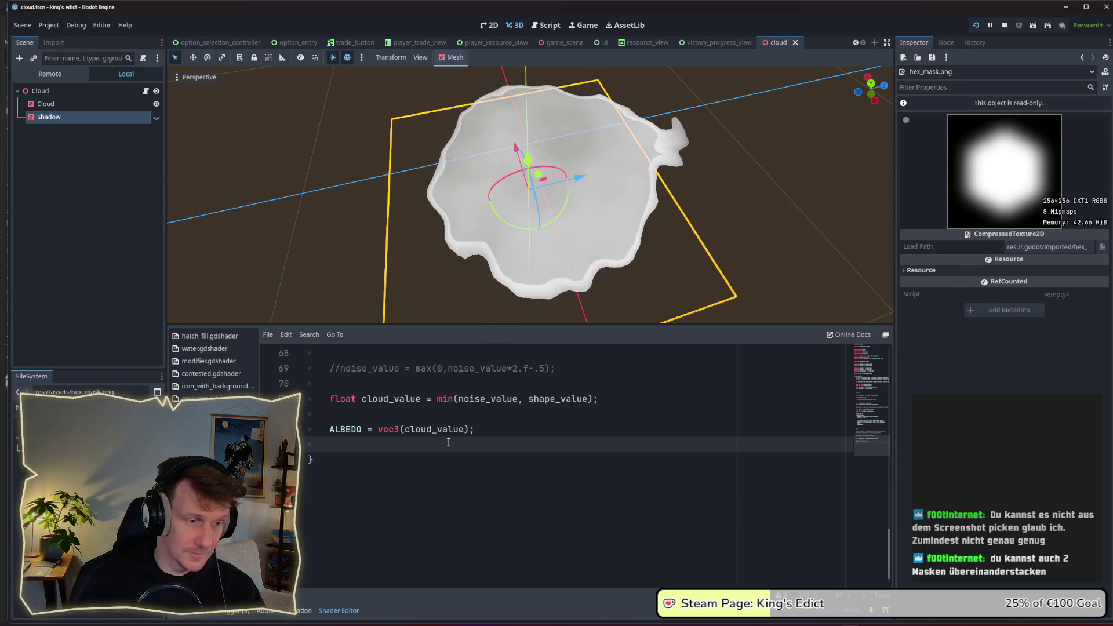
{"action": "type", "text": "A"}
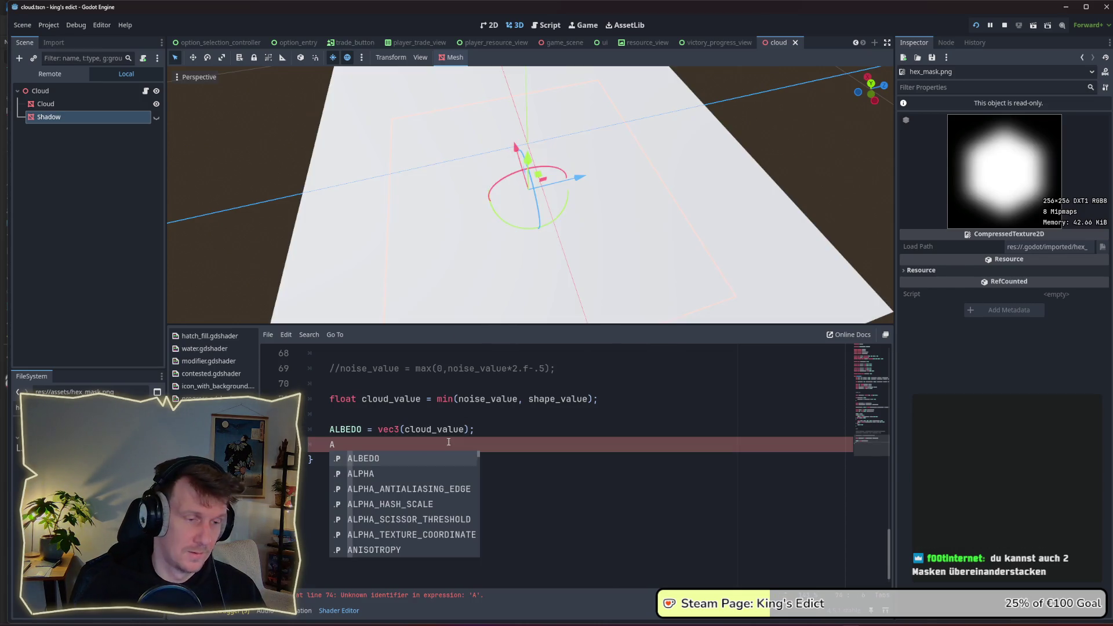
{"action": "key", "text": "BackSpace"}
{"action": "key", "text": "BackSpace"}
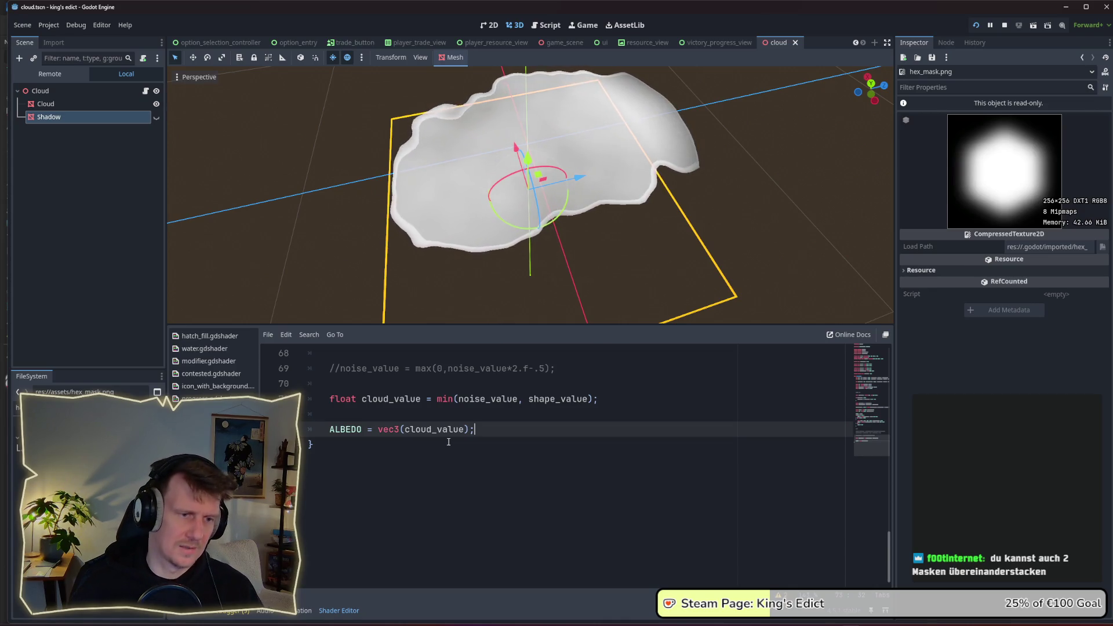
- Add 'ALPHA = cloud_value;' below the ALBEDO line
{"action": "key", "text": "Return"}
{"action": "type", "text": "A"}
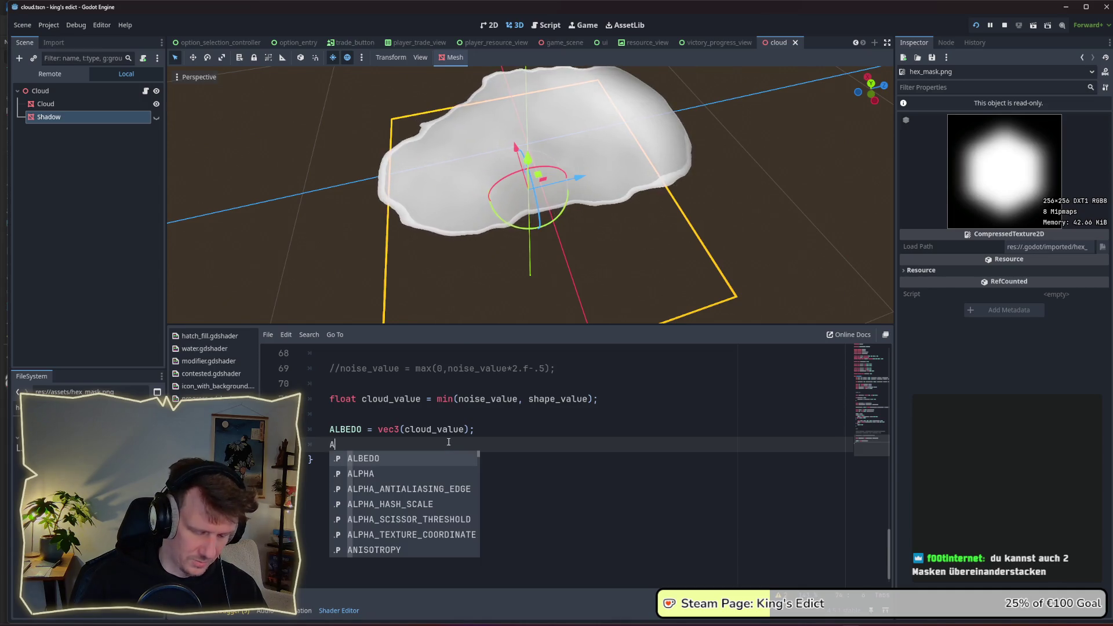
{"action": "type", "text": "LPHA ="}
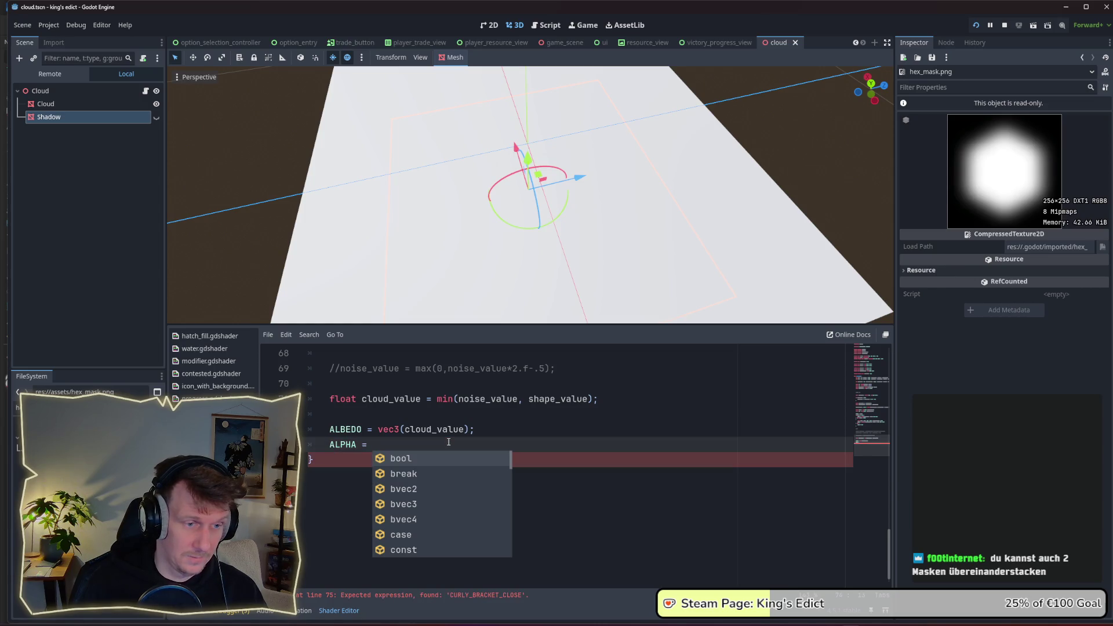
{"action": "type", "text": " cloud_"}
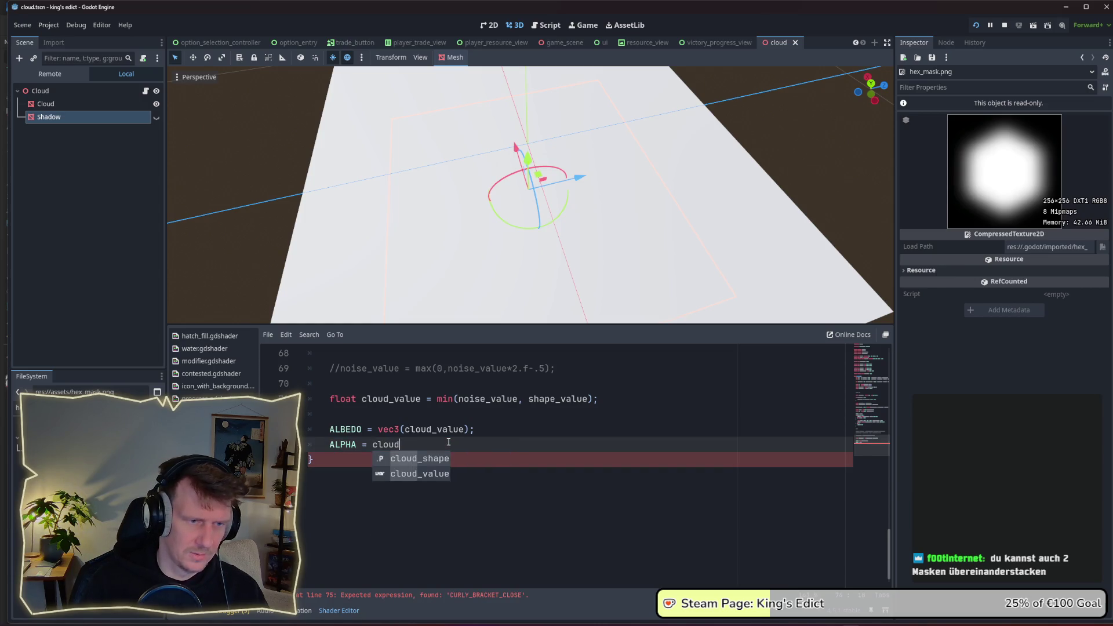
{"action": "type", "text": "value"}
{"action": "left_click", "coordinate": [454, 421]}
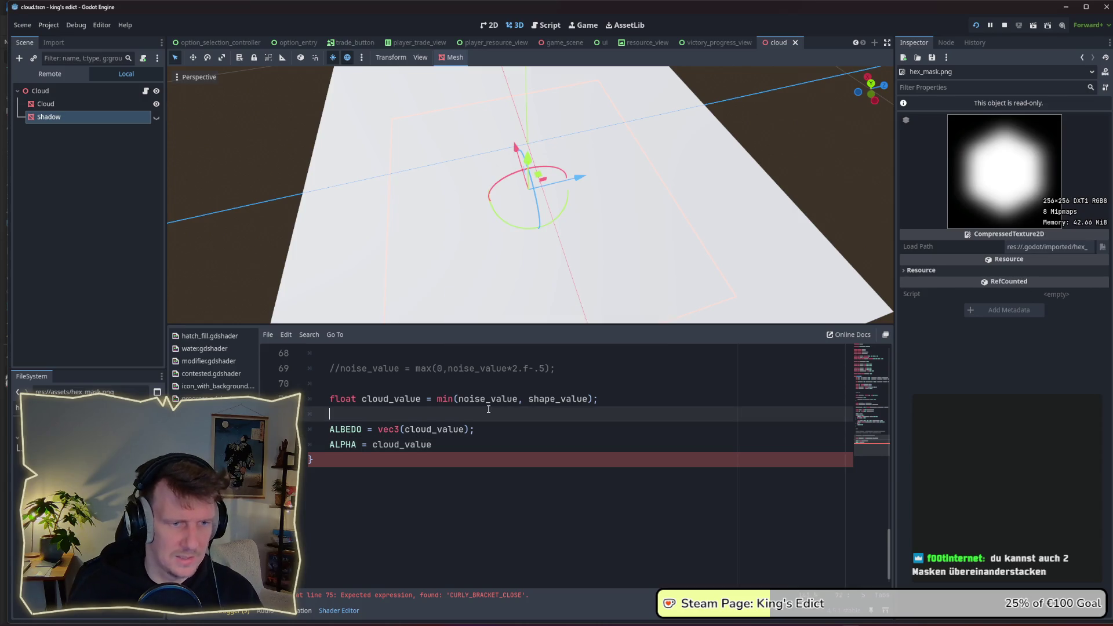
{"action": "left_click", "coordinate": [455, 444]}
{"action": "type", "text": ";"}
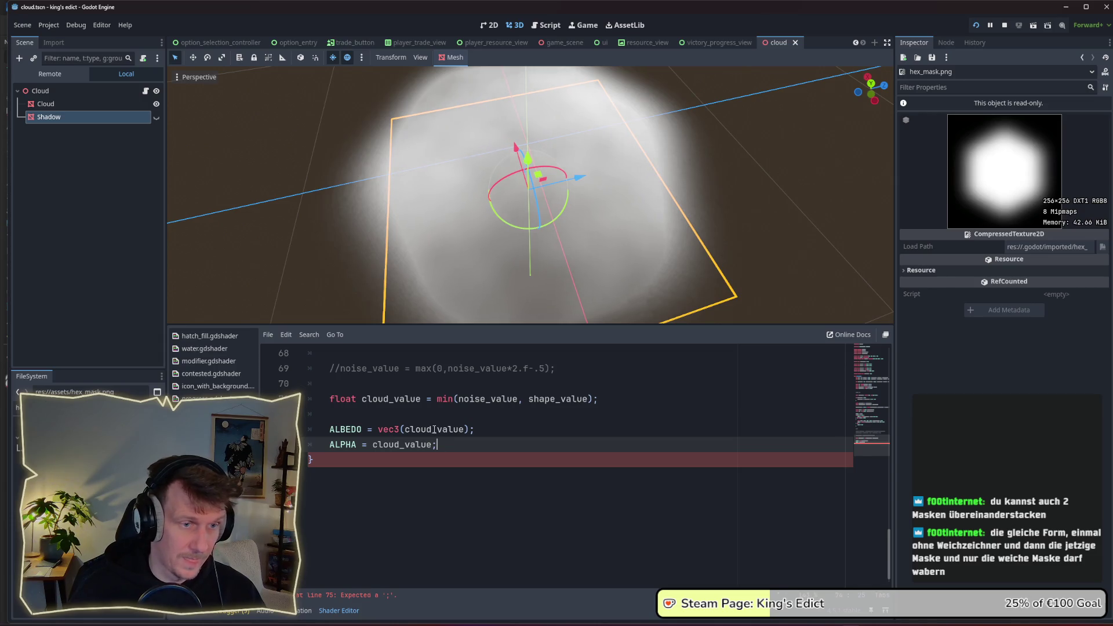
{"action": "left_click_drag", "start_coordinate": [377, 429], "coordinate": [470, 428]}
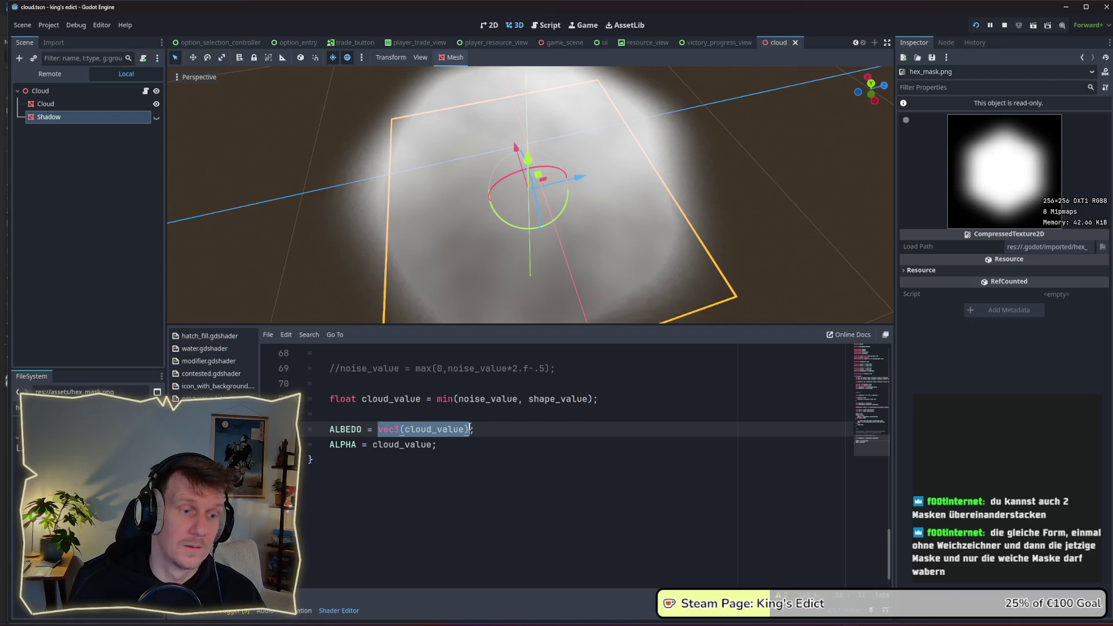
{"action": "double_click", "coordinate": [416, 400]}
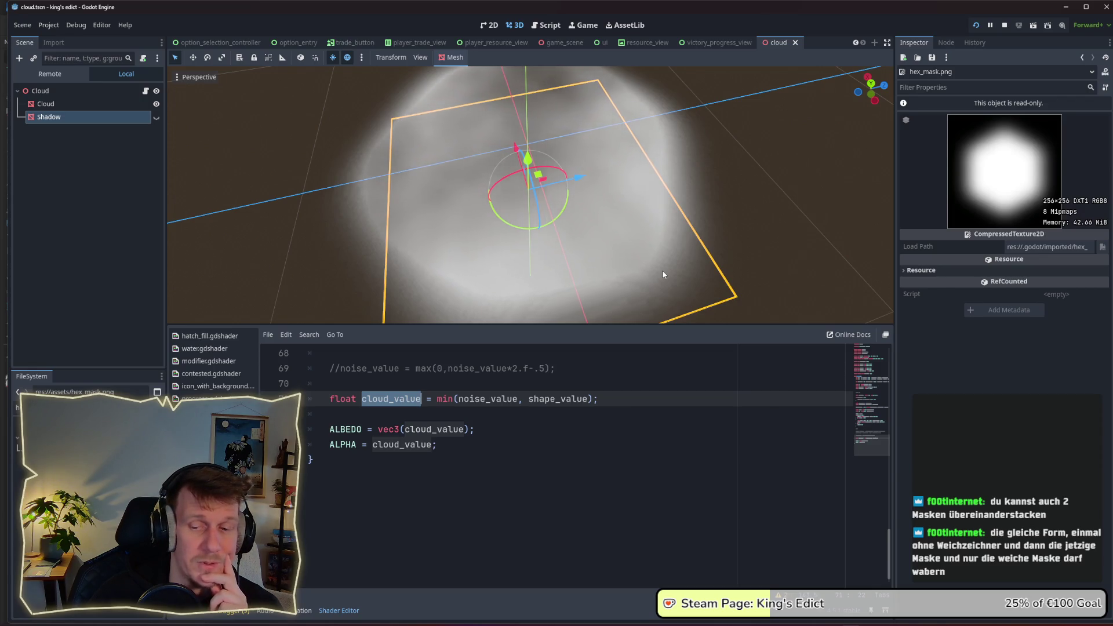
{"action": "mouse_move", "coordinate": [661, 270]}
{"action": "left_mouse_down"}
{"action": "mouse_move", "coordinate": [598, 262]}
{"action": "mouse_move", "coordinate": [538, 213]}
{"action": "left_mouse_up"}
- Zoom around the cloud, highlight min(noise_value, shape_value), and select the Cloud node
{"action": "scroll", "coordinate": [596, 261], "scroll_direction": "up", "scroll_amount": 2}
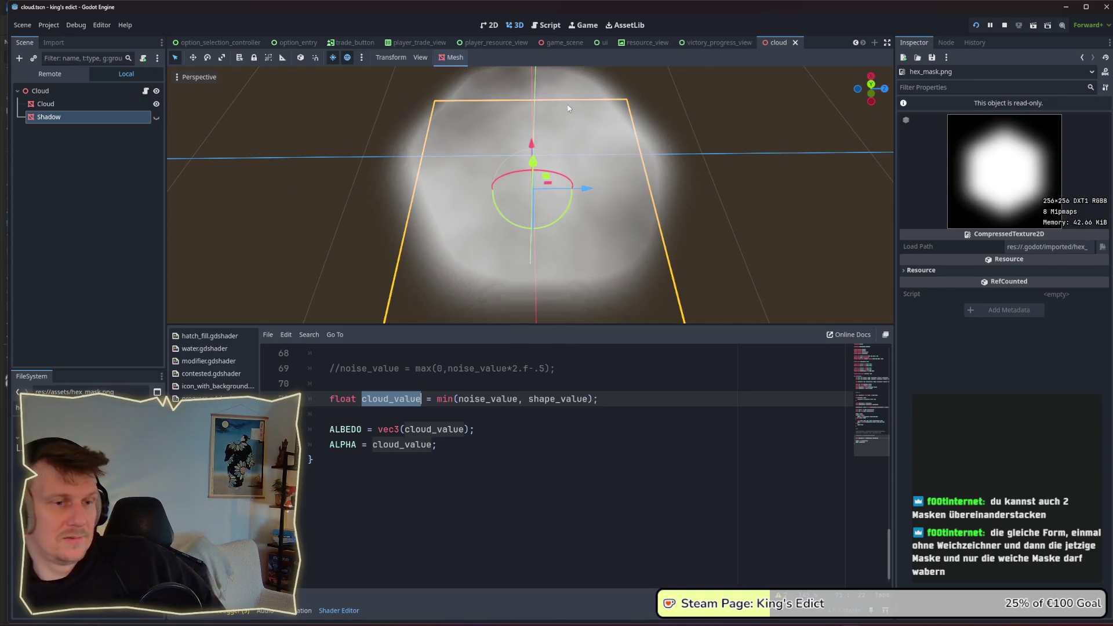
{"action": "scroll", "coordinate": [544, 200], "scroll_direction": "down", "scroll_amount": 3}
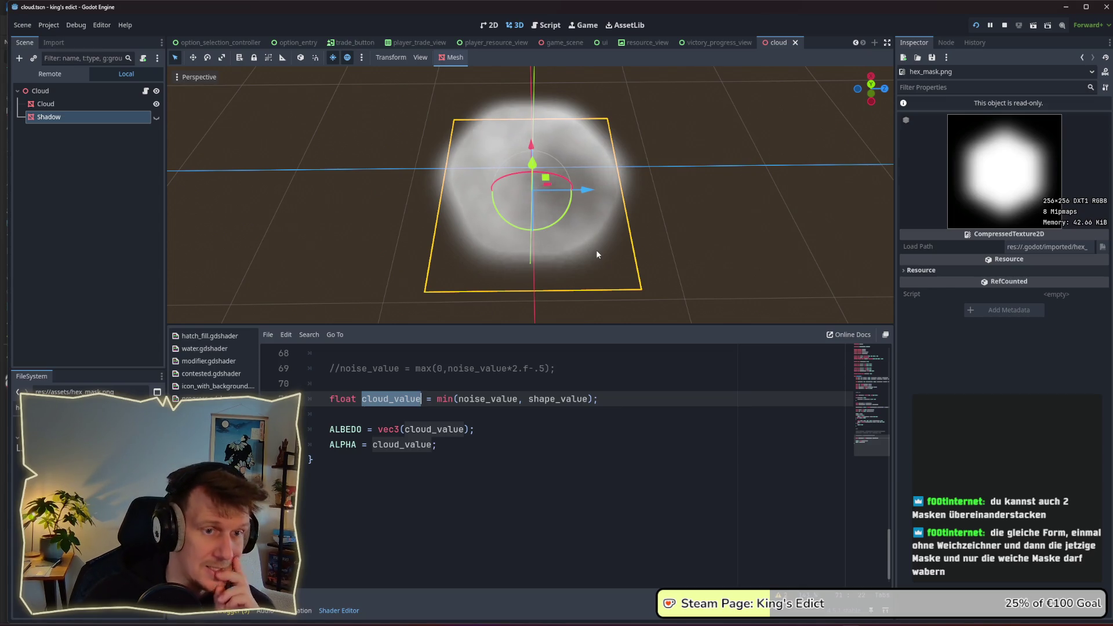
{"action": "scroll", "coordinate": [593, 236], "scroll_direction": "up", "scroll_amount": 1}
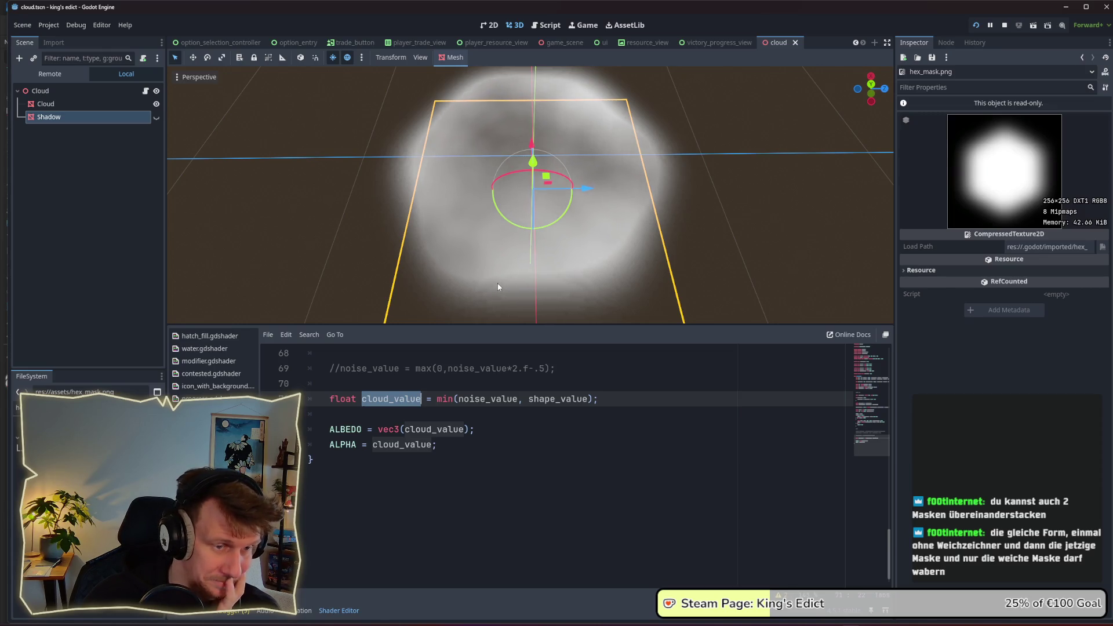
{"action": "scroll", "coordinate": [484, 278], "scroll_direction": "up", "scroll_amount": 2}
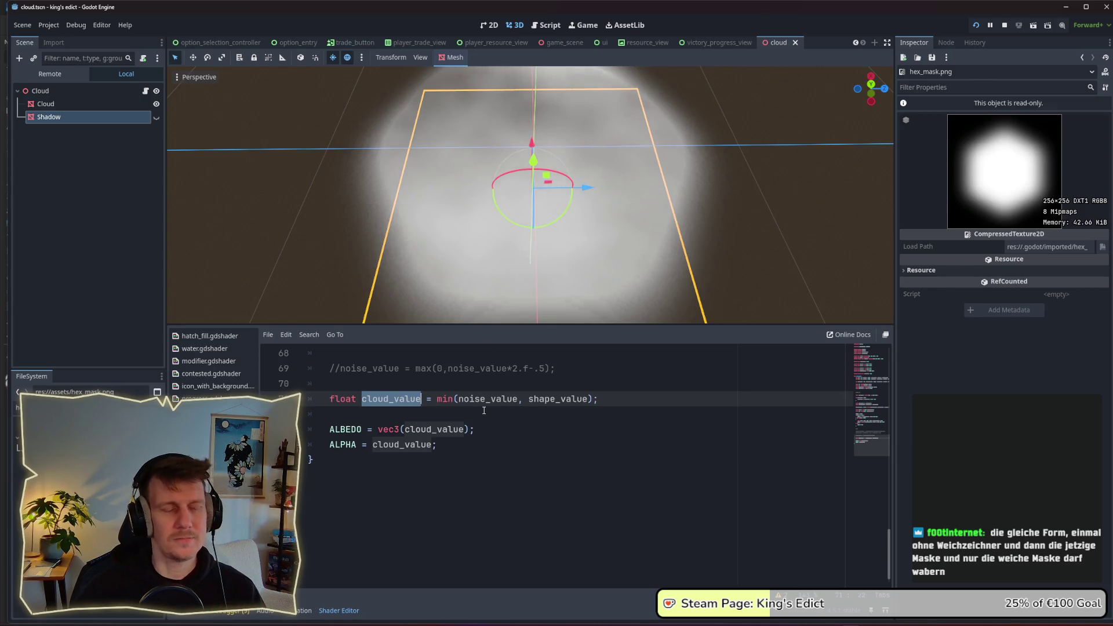
{"action": "left_click_drag", "start_coordinate": [438, 400], "coordinate": [593, 403]}
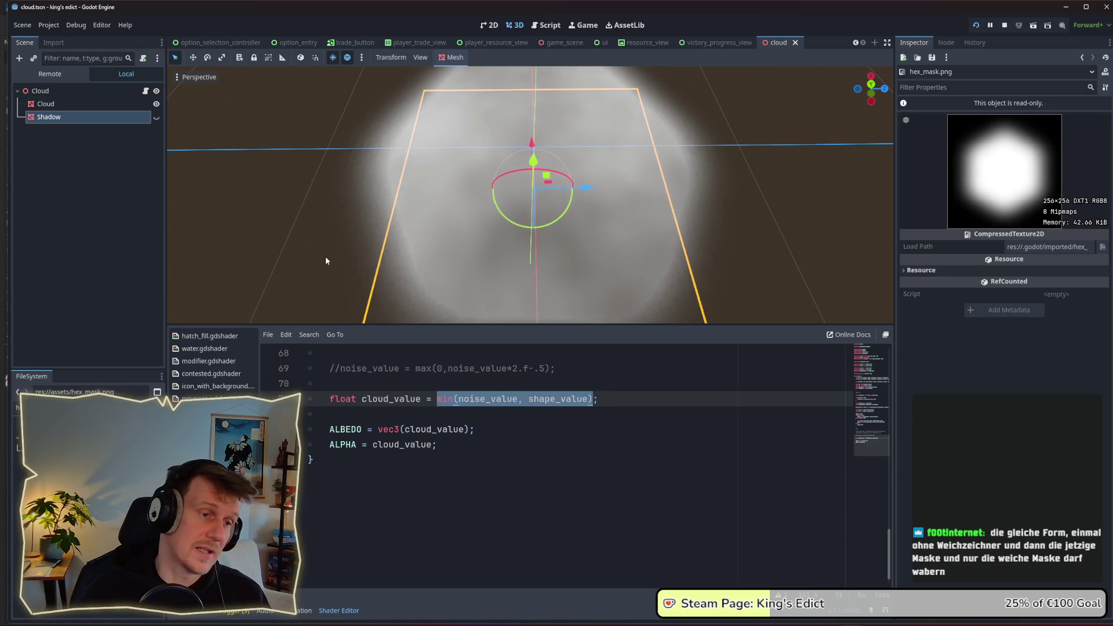
{"action": "left_click", "coordinate": [323, 232]}
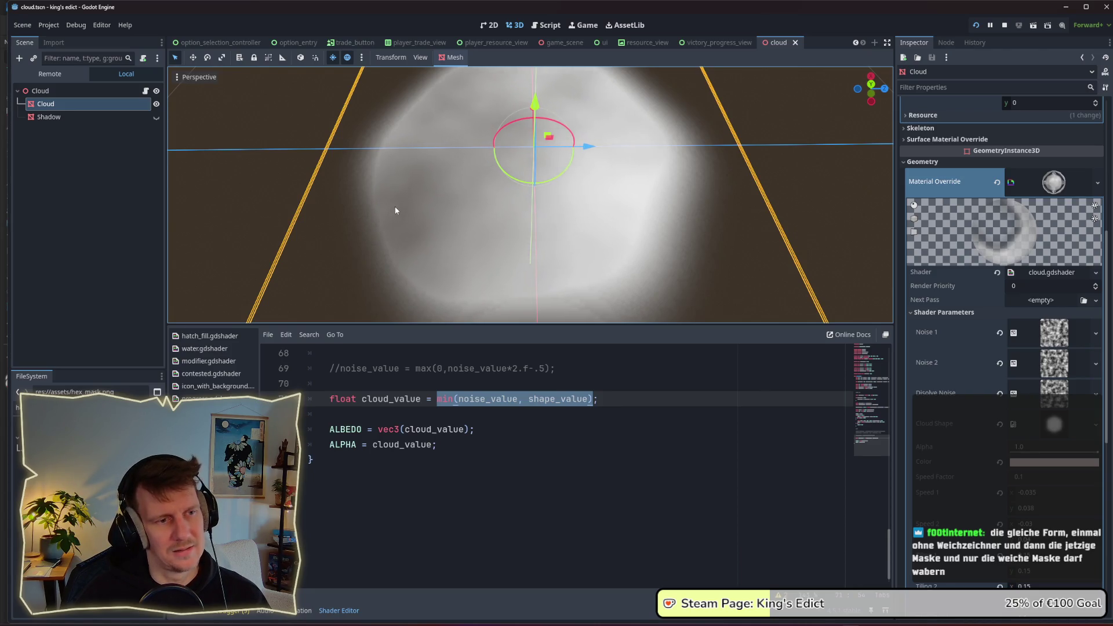
{"action": "left_click", "coordinate": [498, 429]}
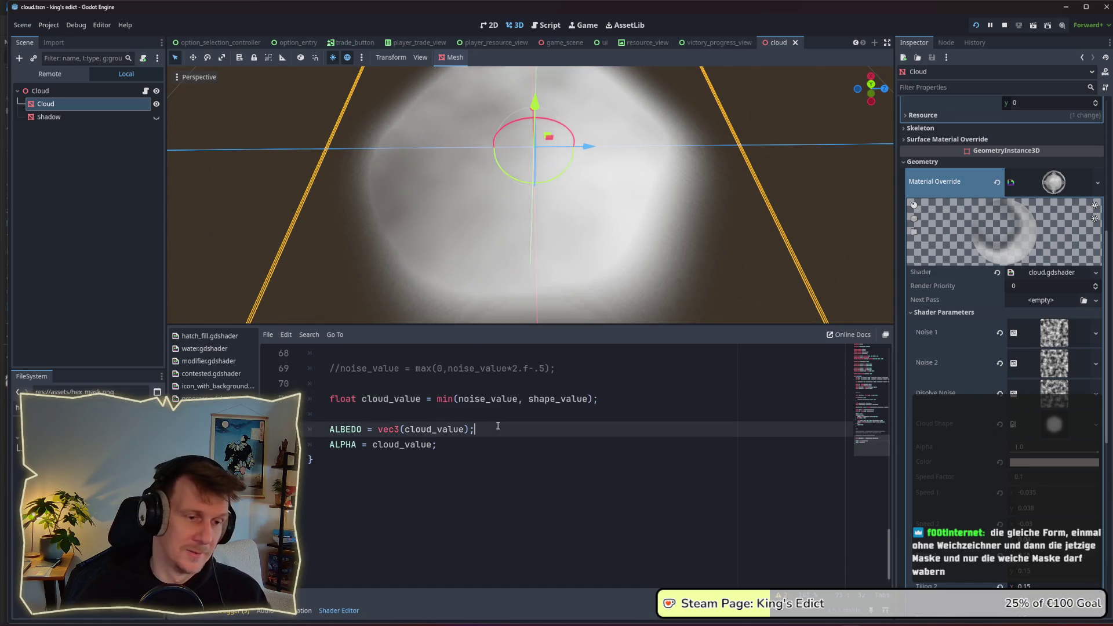
- Add an if (shape_value < noise_value) condition below the ALBEDO line
{"action": "key", "text": "Return"}
{"action": "type", "text": "if "}
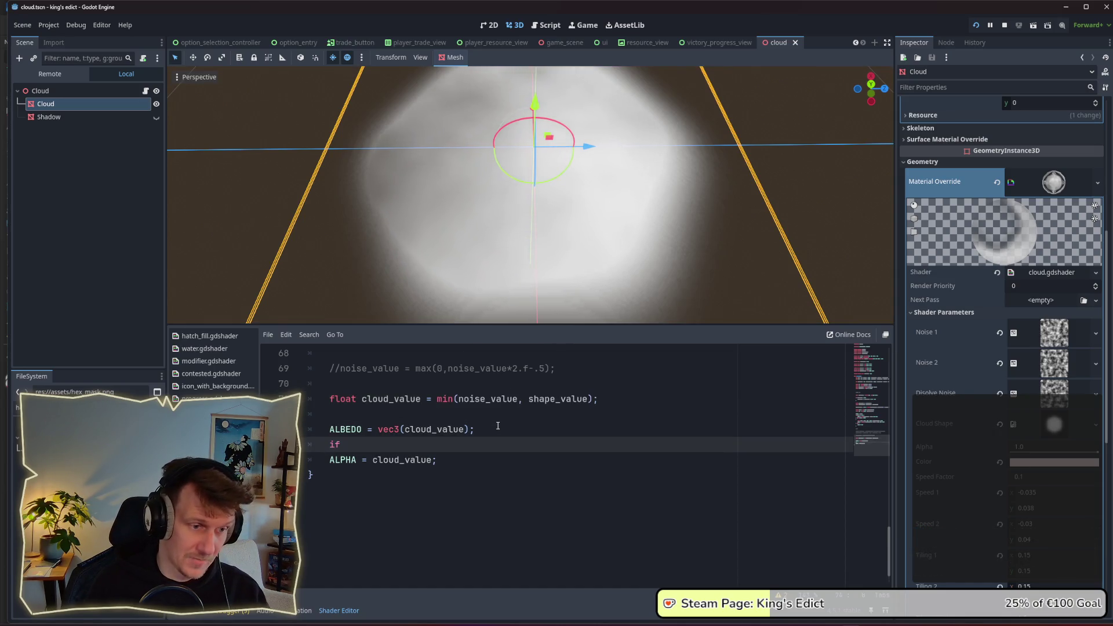
{"action": "type", "text": "()noi"}
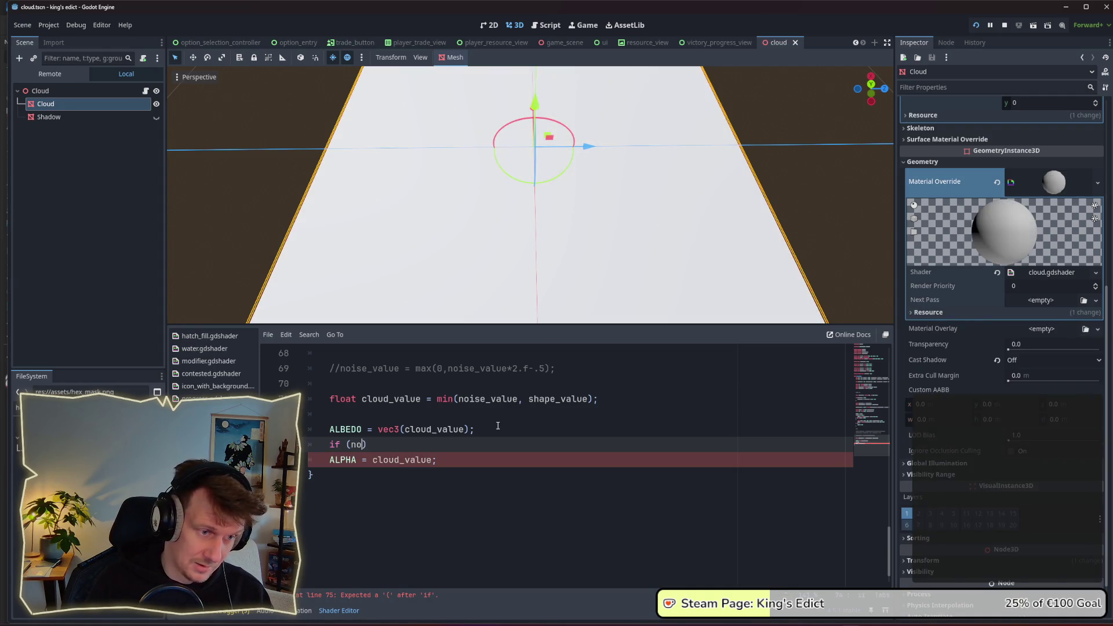
{"action": "key", "text": "BackSpace"}
{"action": "key", "text": "BackSpace"}
{"action": "key", "text": "BackSpace"}
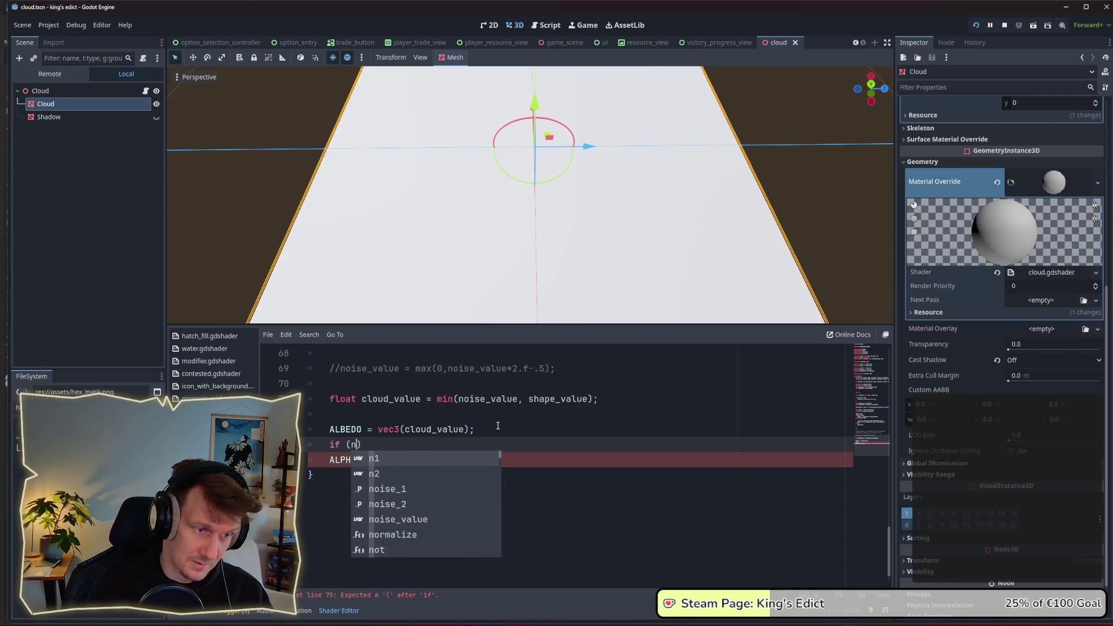
{"action": "type", "text": "sha"}
{"action": "type", "text": "pe_"}
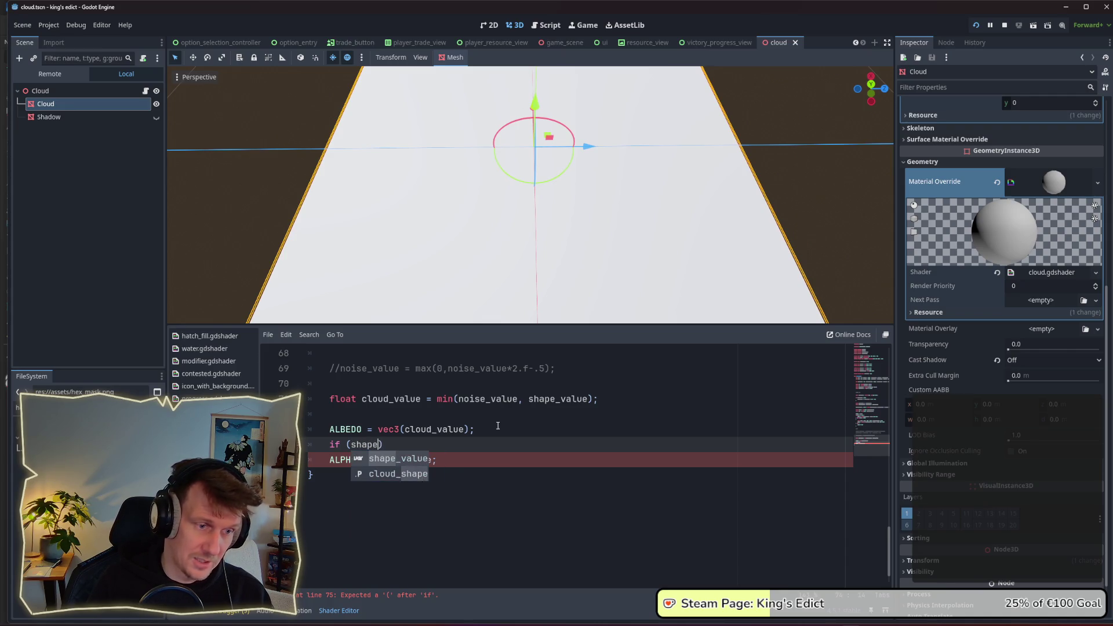
{"action": "key", "text": "Return"}
{"action": "type", "text": "<"}
{"action": "type", "text": " n"}
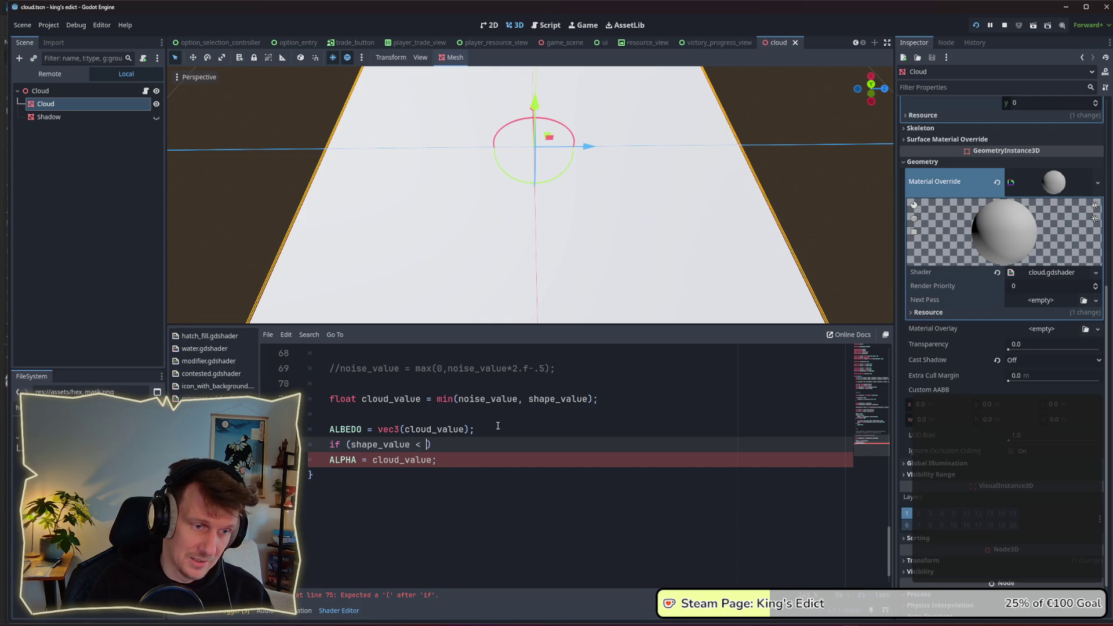
{"action": "type", "text": "oise"}
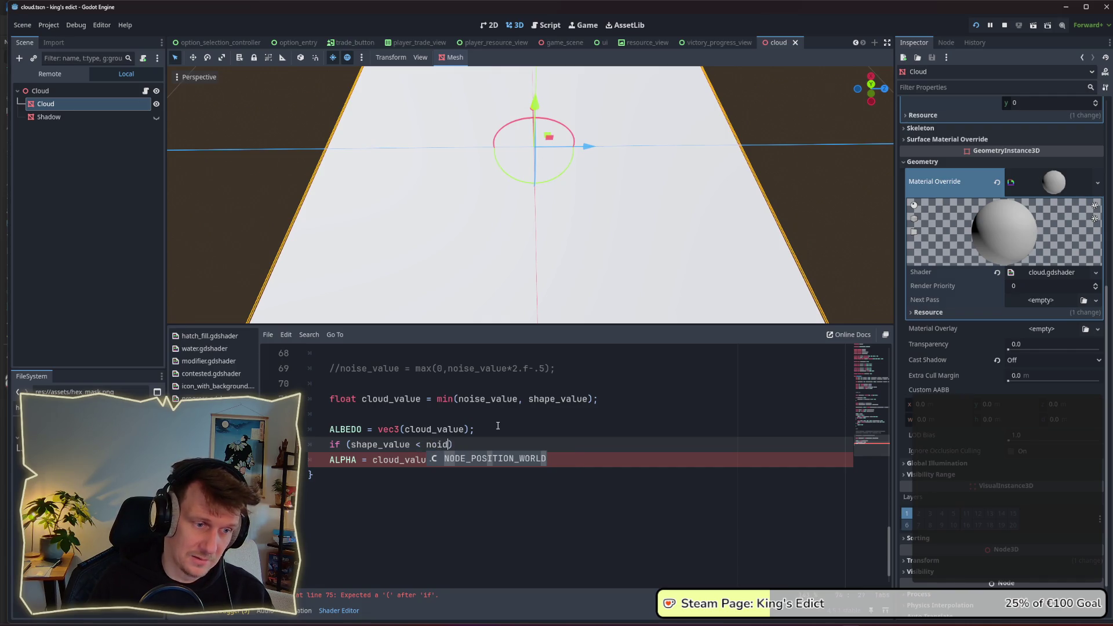
{"action": "type", "text": "_v"}
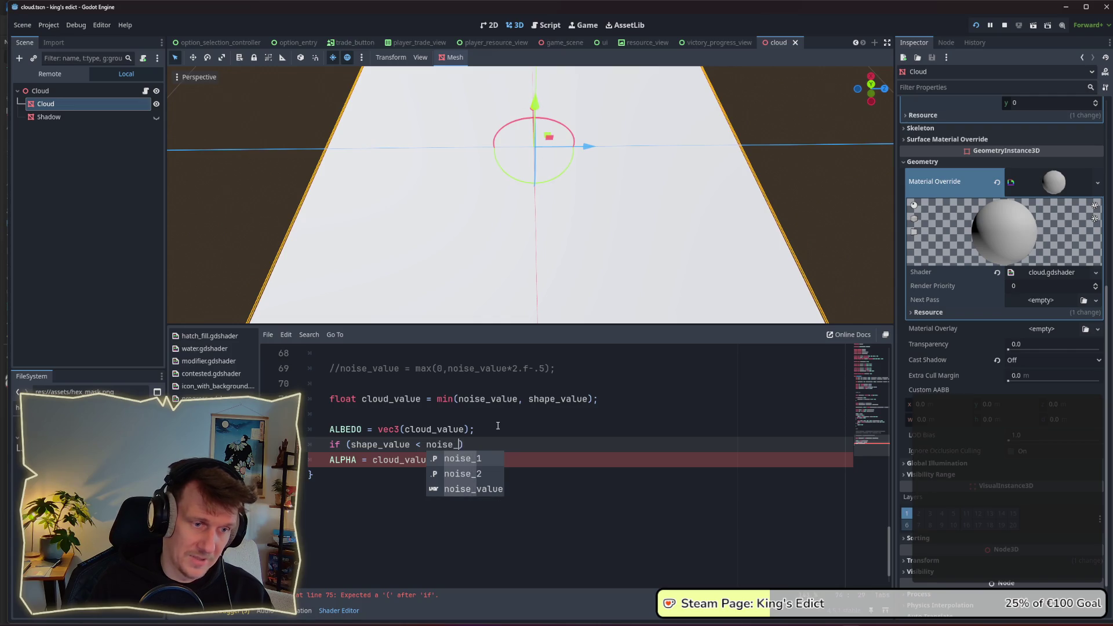
{"action": "key", "text": "Return"}
{"action": "key", "text": "Return"}
{"action": "type", "text": "{"}
{"action": "key", "text": "Return"}
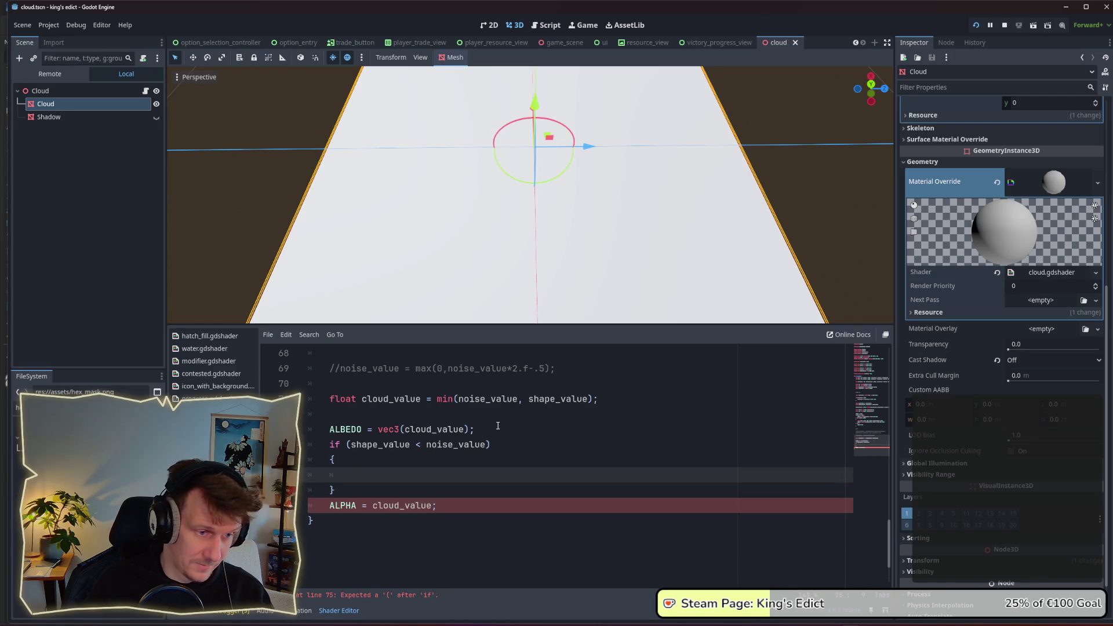
- Move the ALPHA assignment inside the if block and tidy the empty lines
{"action": "key", "text": "Down"}
{"action": "key", "text": "Down"}
{"action": "key", "text": "alt+Up"}
{"action": "key", "text": "alt+Up"}
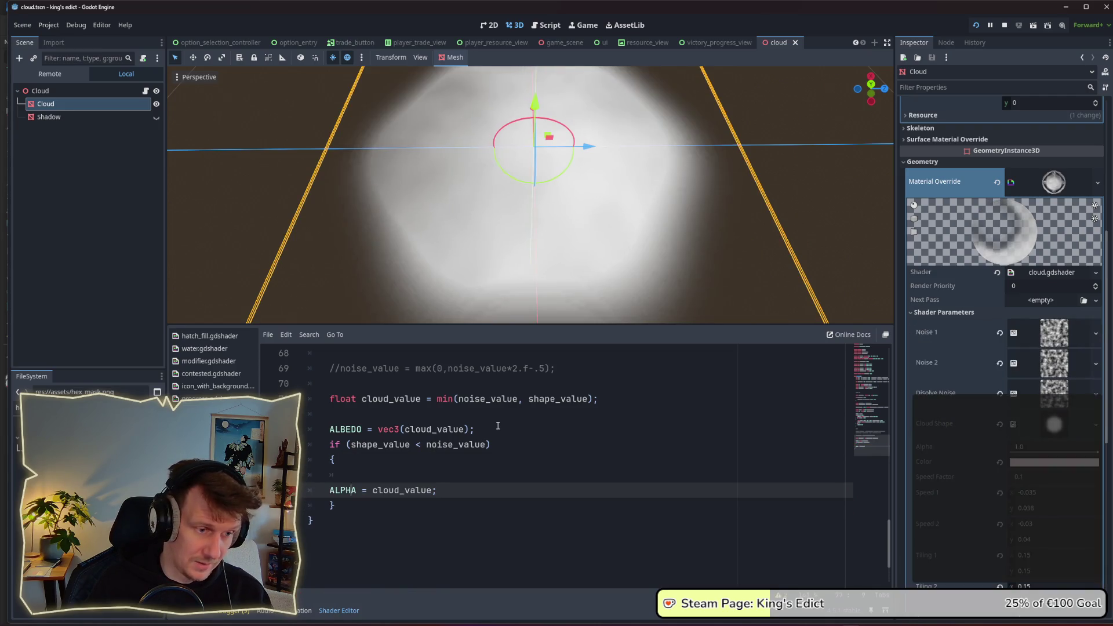
{"action": "key", "text": "Tab"}
{"action": "key", "text": "Down"}
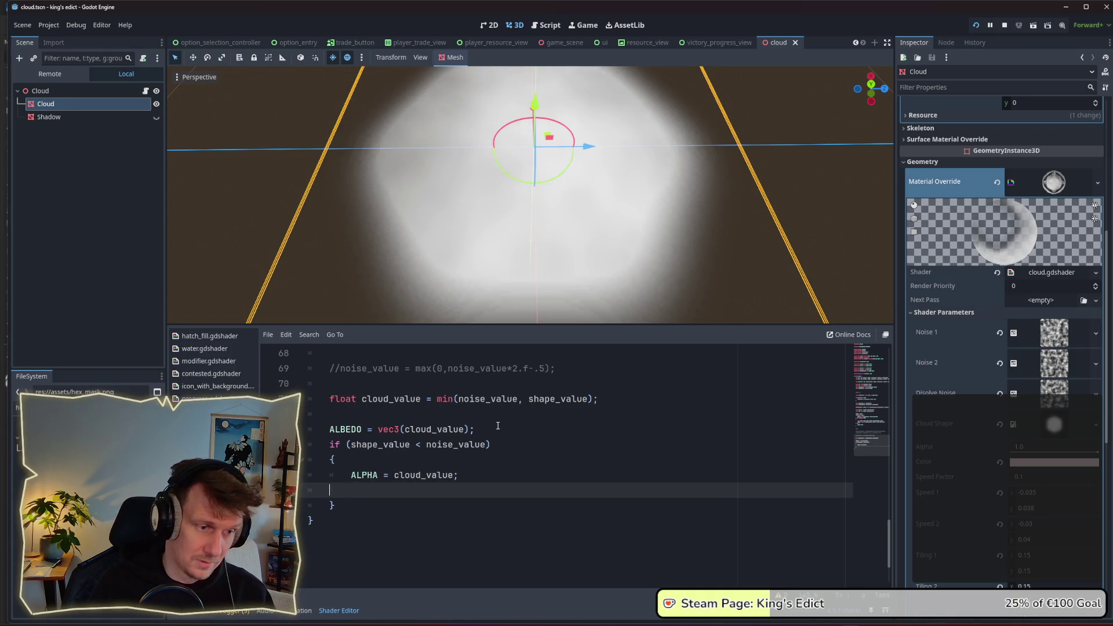
{"action": "key", "text": "BackSpace"}
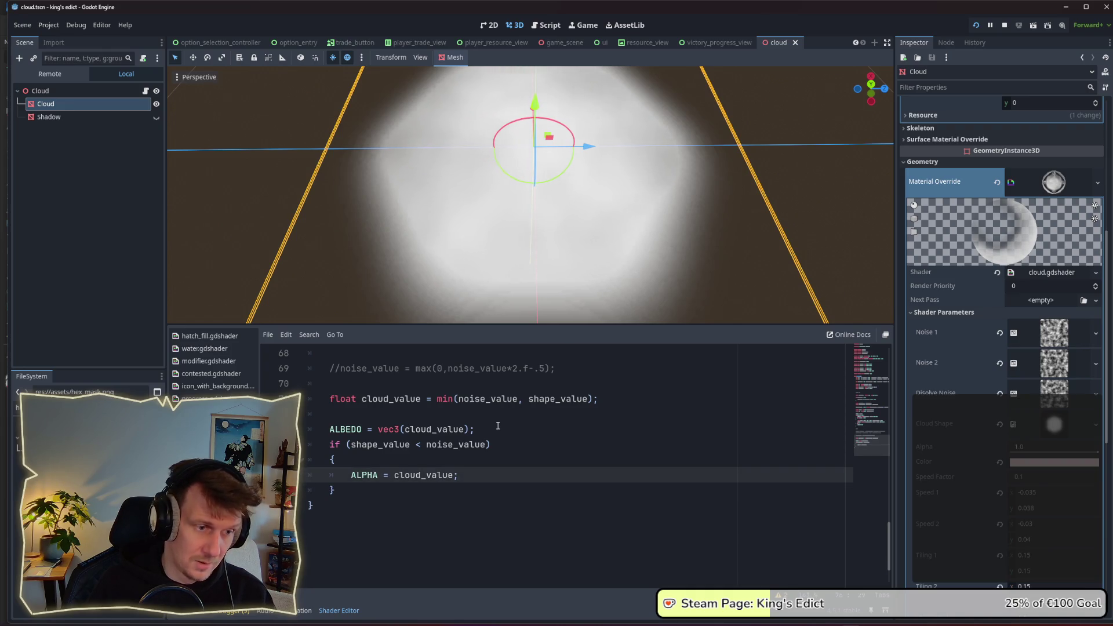
{"action": "key", "text": "Up"}
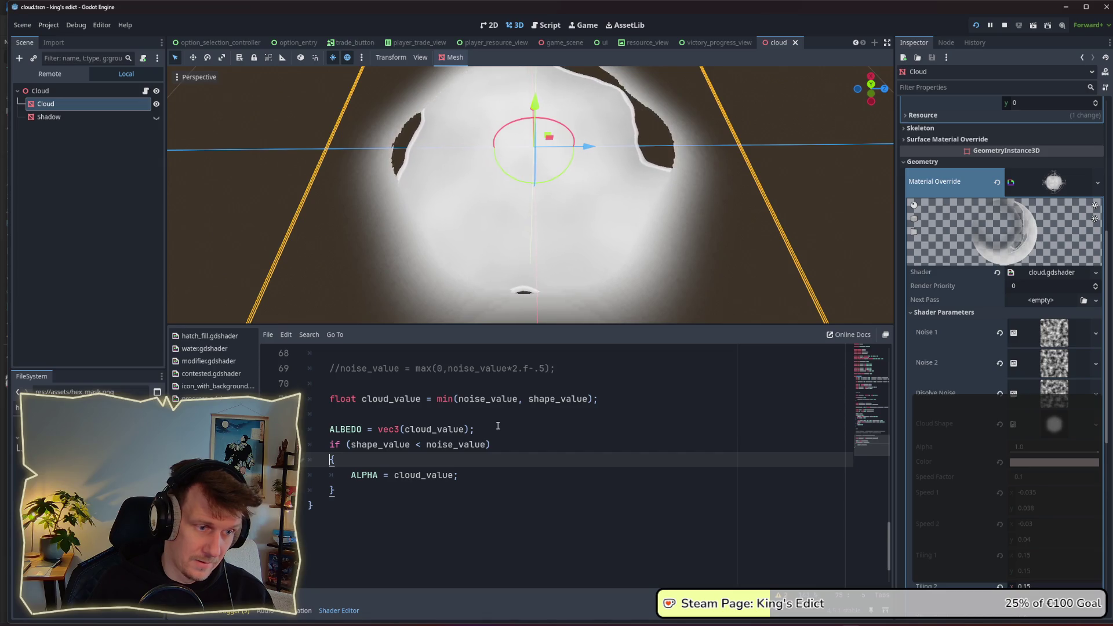
{"action": "key", "text": "Return"}
{"action": "key", "text": "Up"}
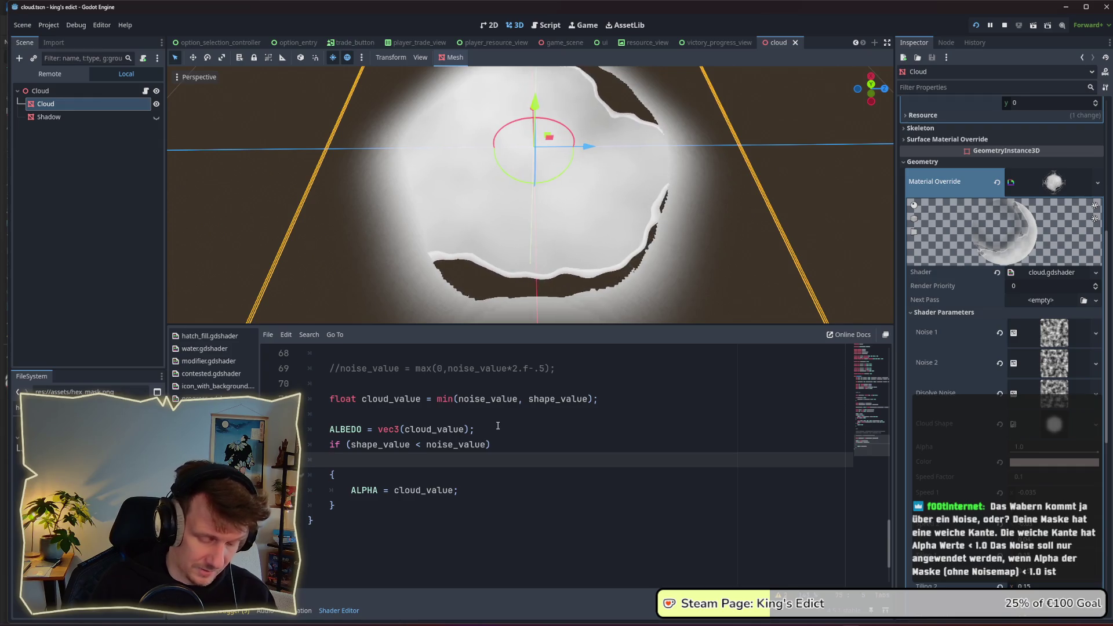
- Add the else branch and write ALPHA = 0.0 inside the if braces
{"action": "type", "text": "{"}
{"action": "key", "text": "Return"}
{"action": "key", "text": "Down"}
{"action": "key", "text": "Return"}
{"action": "type", "text": "else"}
{"action": "key", "text": "Up"}
{"action": "key", "text": "Up"}
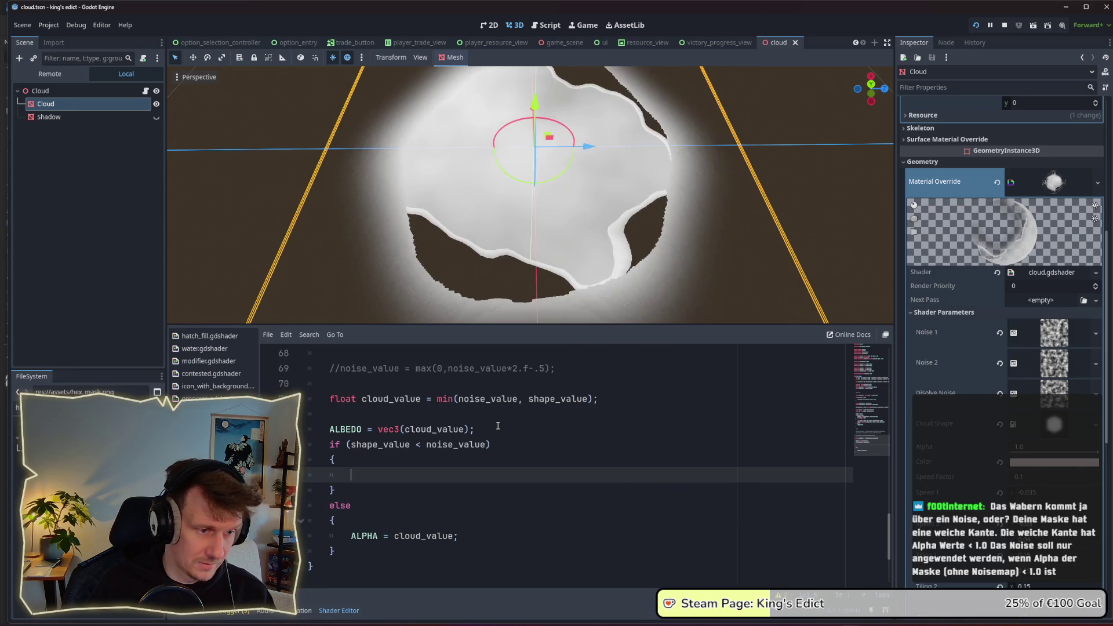
{"action": "type", "text": "AK"}
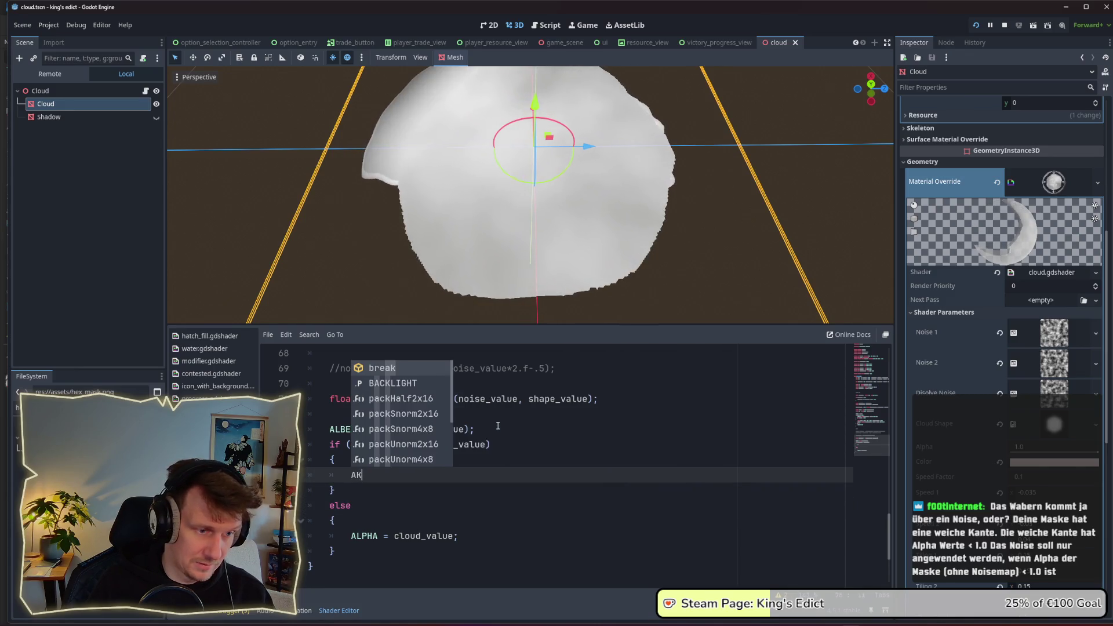
{"action": "key", "text": "BackSpace"}
{"action": "type", "text": "LPHA ="}
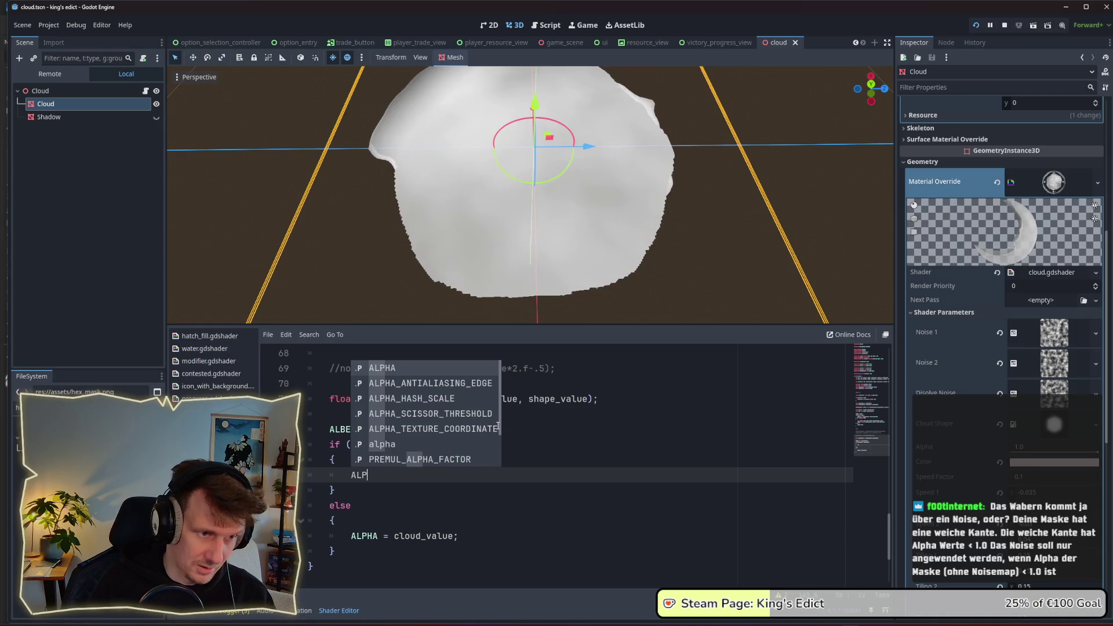
{"action": "key", "text": "Return"}
{"action": "type", "text": "="}
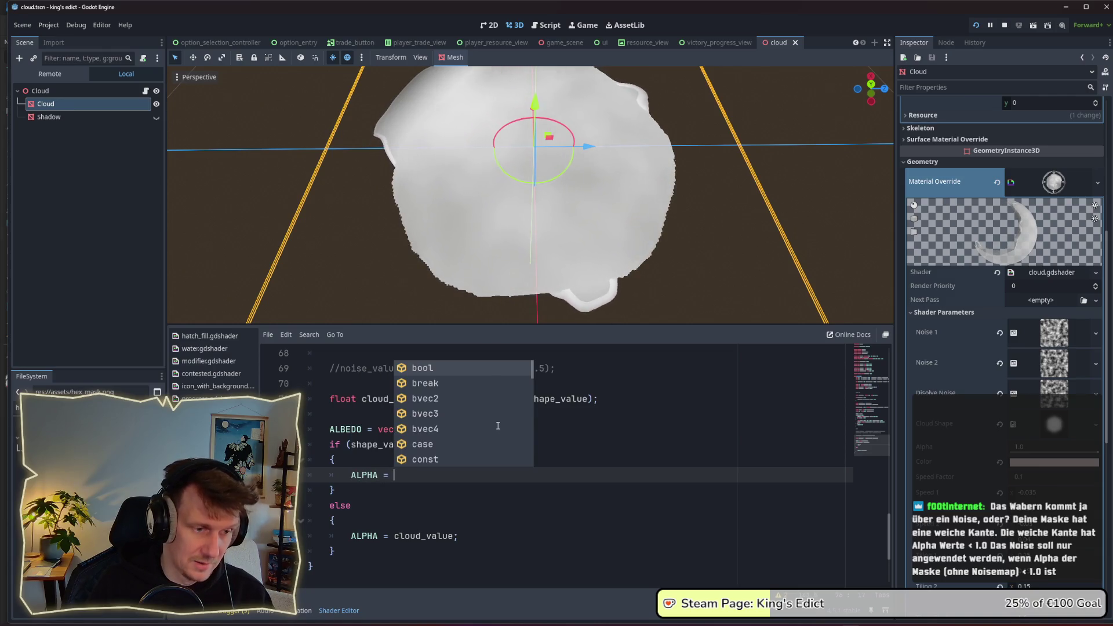
{"action": "key", "text": "Escape"}
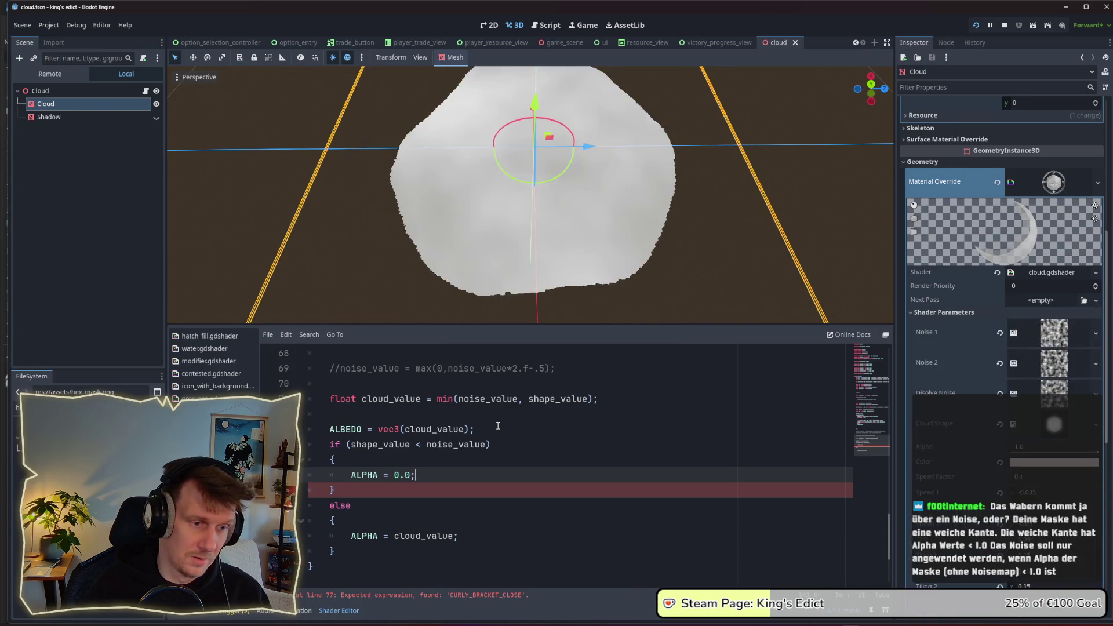
{"action": "scroll", "coordinate": [467, 223], "scroll_direction": "down", "scroll_amount": 3}
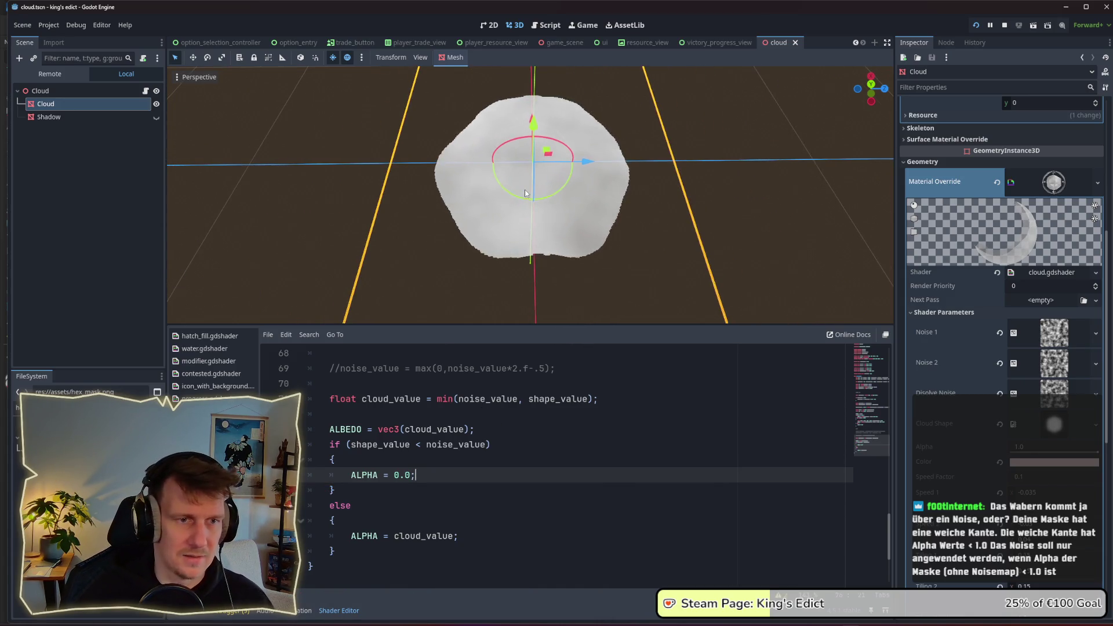
{"action": "left_click_drag", "start_coordinate": [615, 150], "coordinate": [617, 170]}
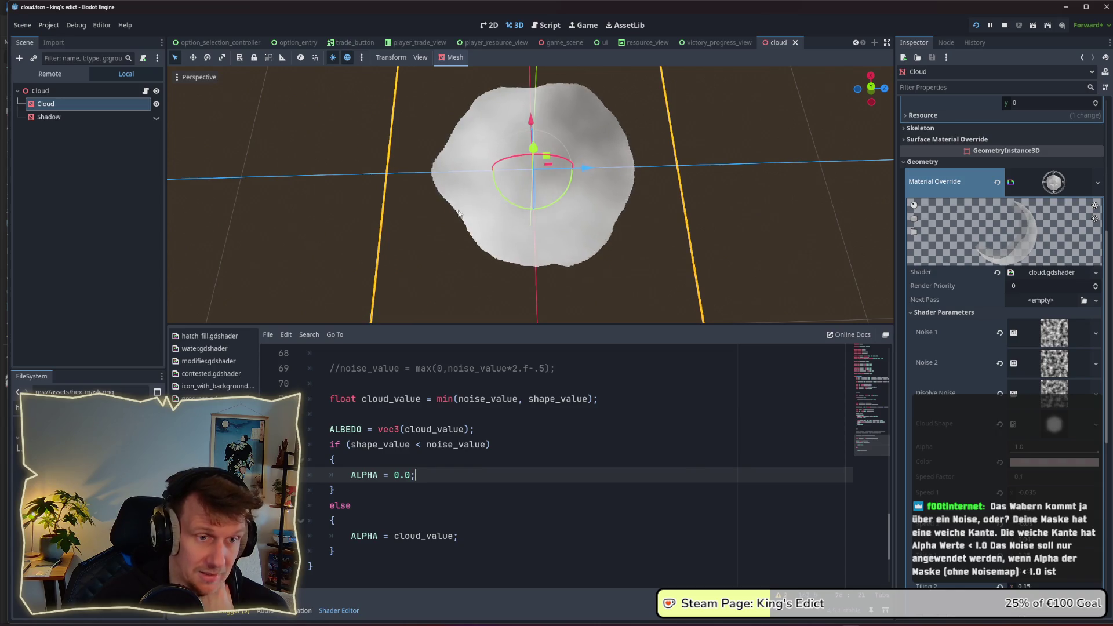
{"action": "left_click_drag", "start_coordinate": [470, 239], "coordinate": [470, 219]}
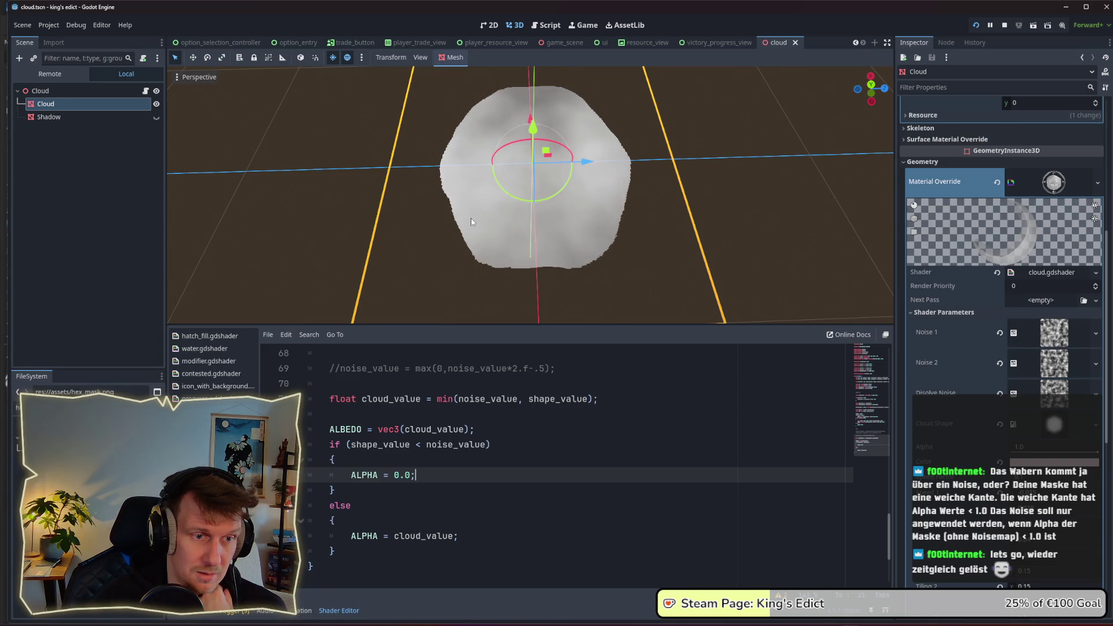
{"action": "scroll", "coordinate": [471, 221], "scroll_direction": "up", "scroll_amount": 3}
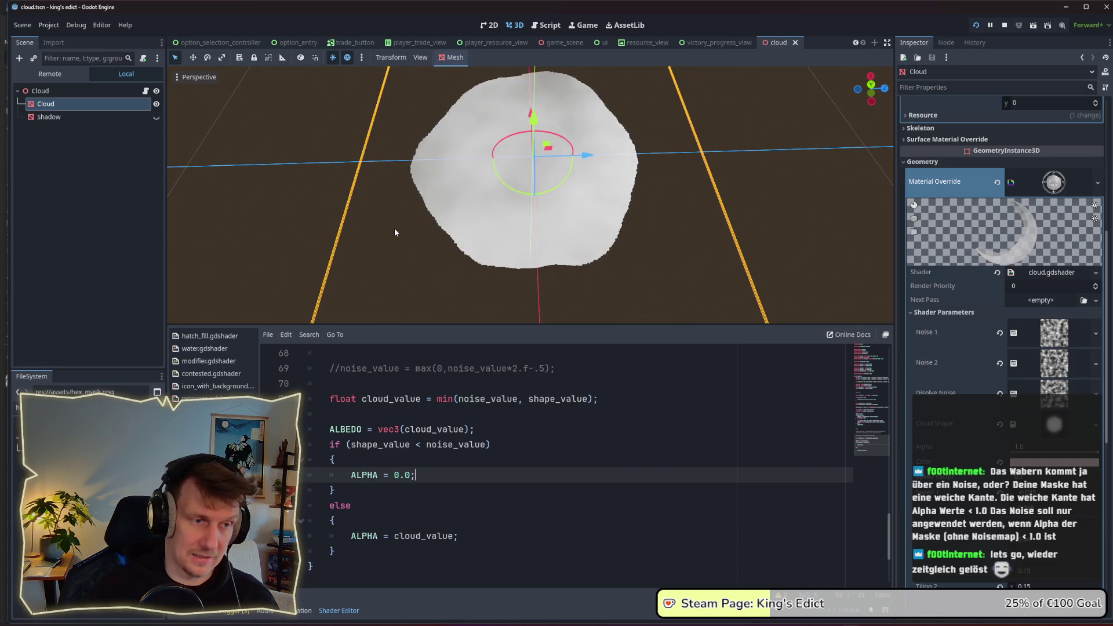
{"action": "scroll", "coordinate": [412, 200], "scroll_direction": "up", "scroll_amount": 3}
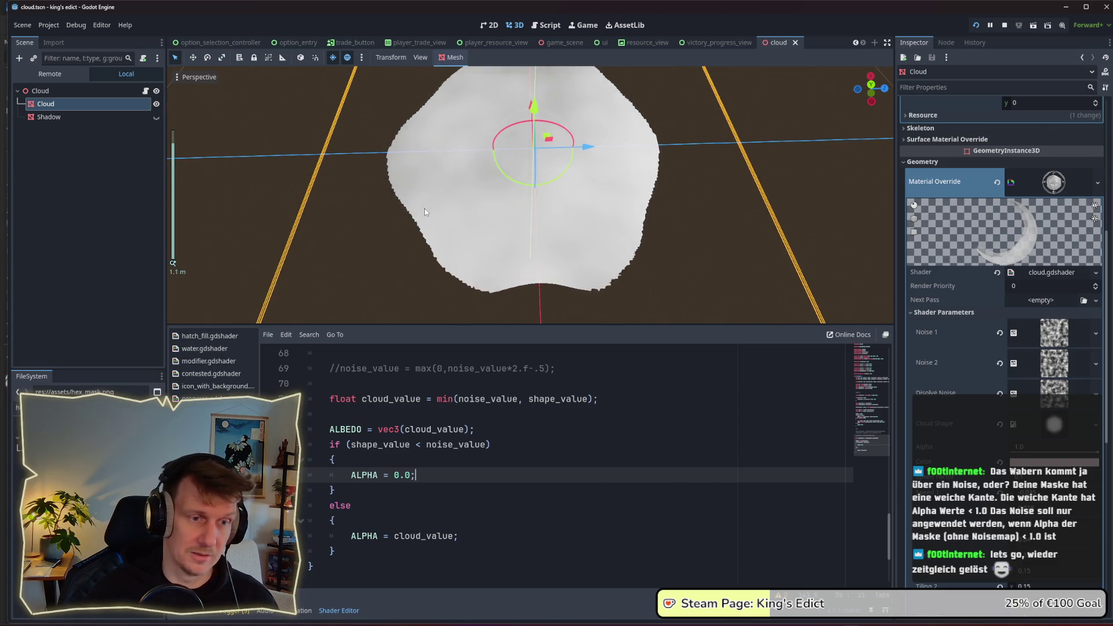
{"action": "left_click_drag", "start_coordinate": [424, 207], "coordinate": [569, 194]}
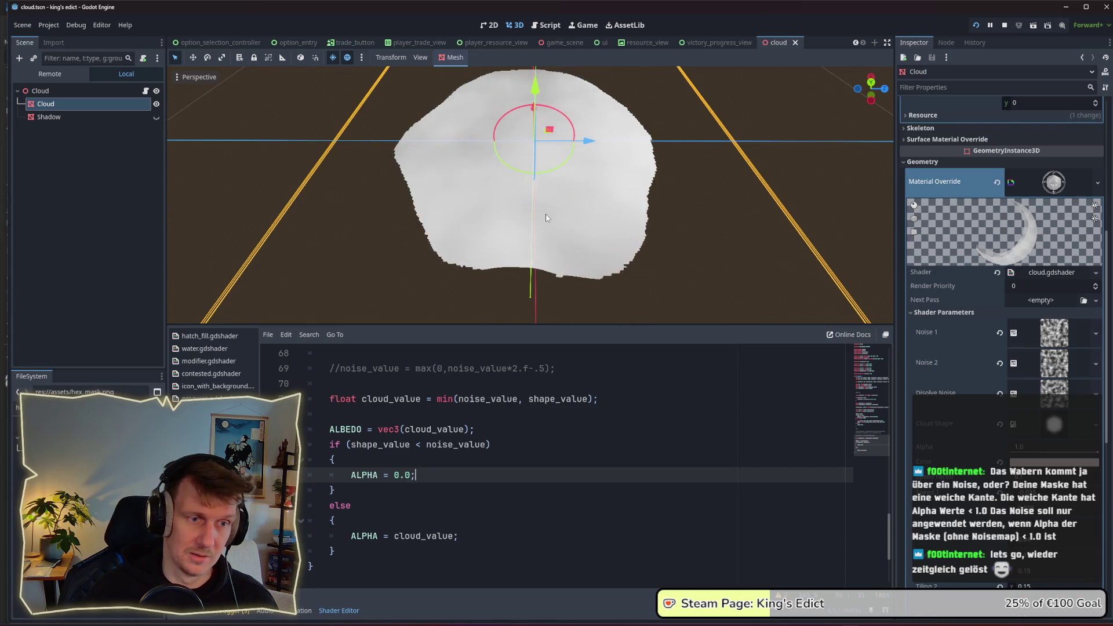
{"action": "scroll", "coordinate": [546, 217], "scroll_direction": "down", "scroll_amount": 2}
{"action": "left_click_drag", "start_coordinate": [546, 217], "coordinate": [563, 154]}
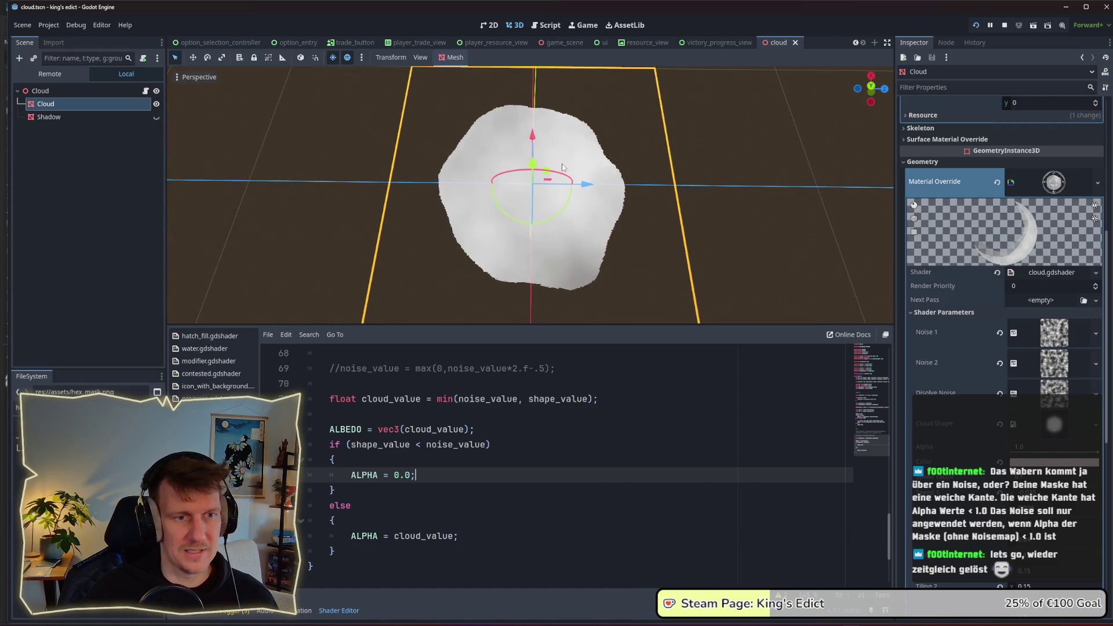
{"action": "left_click", "coordinate": [1003, 26]}
- Run a multiplayer match on i_know_this_place.map, pan to watch the clouds, then stop
{"action": "key", "text": "F5"}
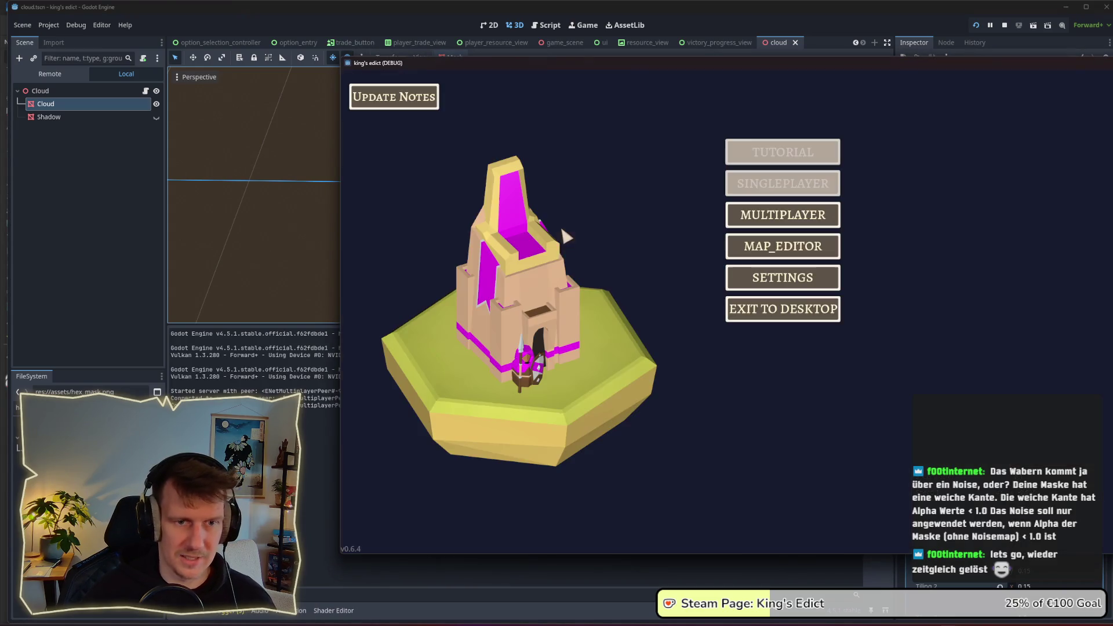
{"action": "left_click", "coordinate": [736, 214]}
{"action": "left_click", "coordinate": [878, 121]}
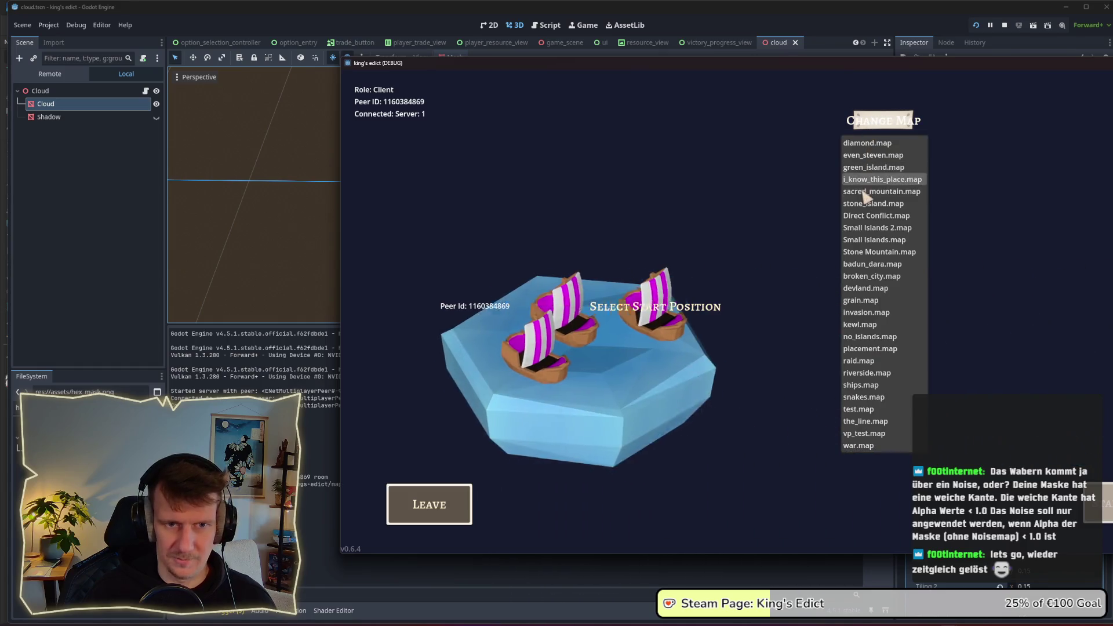
{"action": "left_click", "coordinate": [864, 191]}
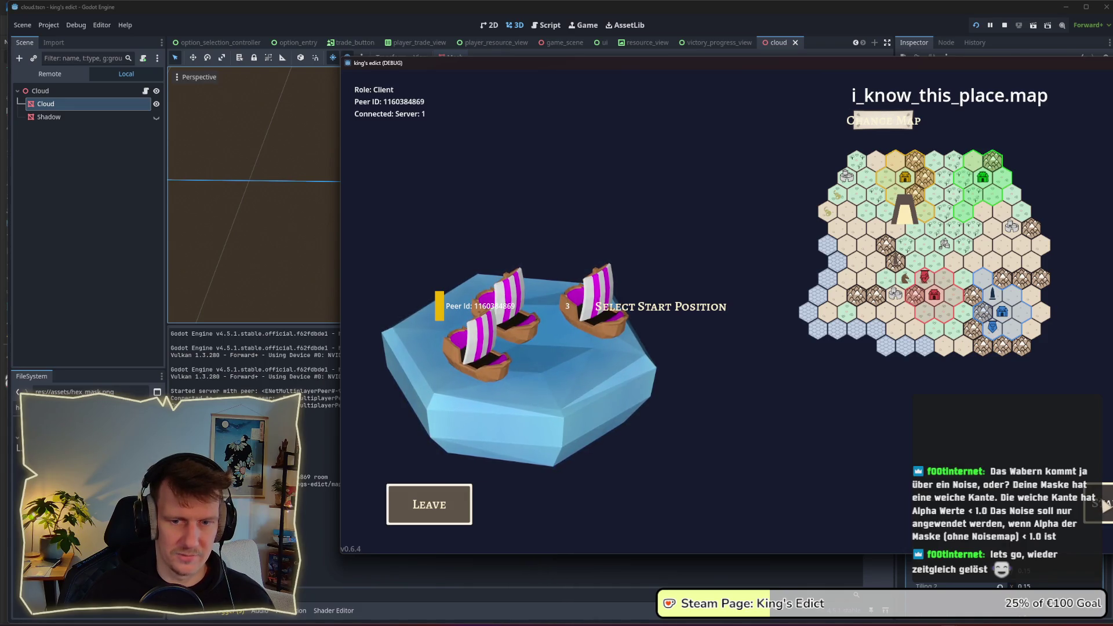
{"action": "left_click", "coordinate": [1102, 503]}
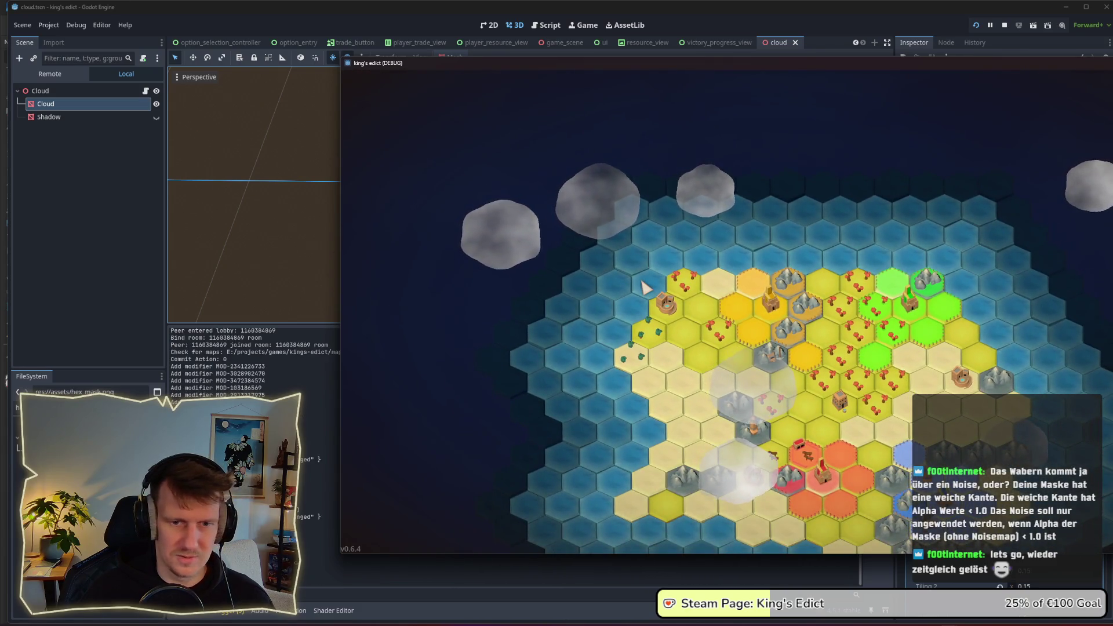
{"action": "left_click_drag", "start_coordinate": [689, 288], "coordinate": [661, 271]}
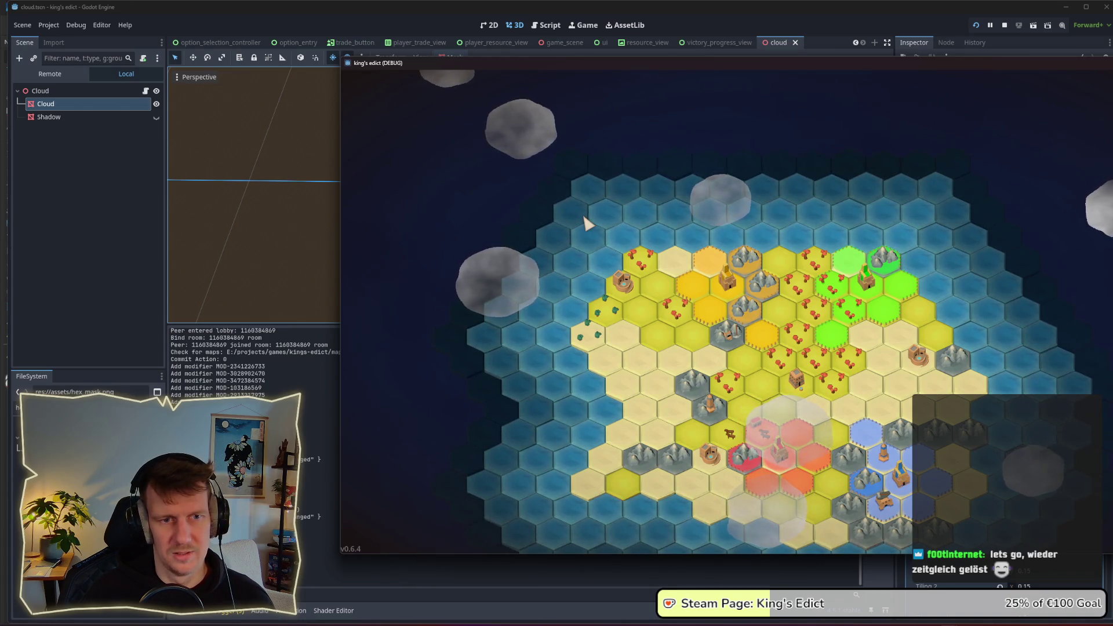
{"action": "left_click", "coordinate": [1002, 26]}
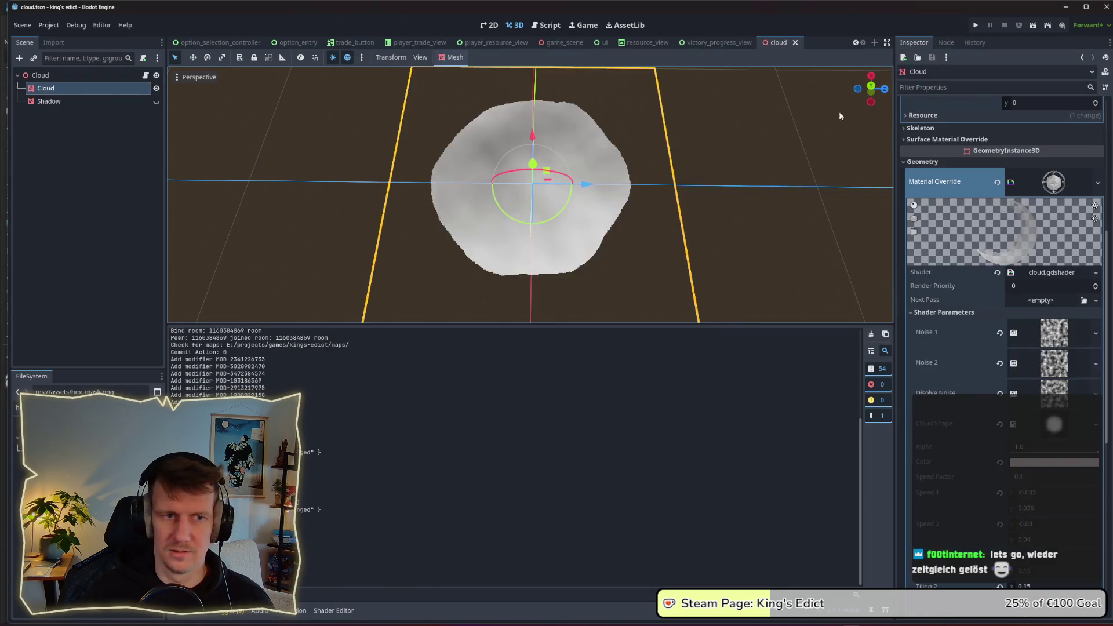
- In Affinity Designer, delete the Image.png layer and select the hex_mask Polygon
{"action": "key", "text": "alt+Tab"}
{"action": "key", "text": "alt+Tab"}
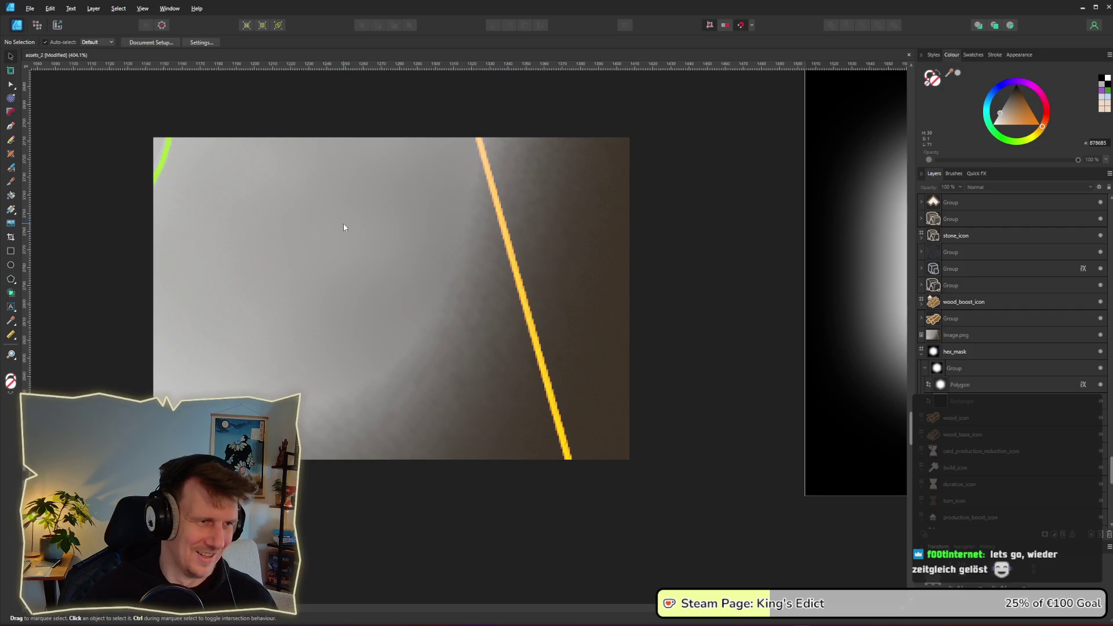
{"action": "left_click", "coordinate": [343, 227]}
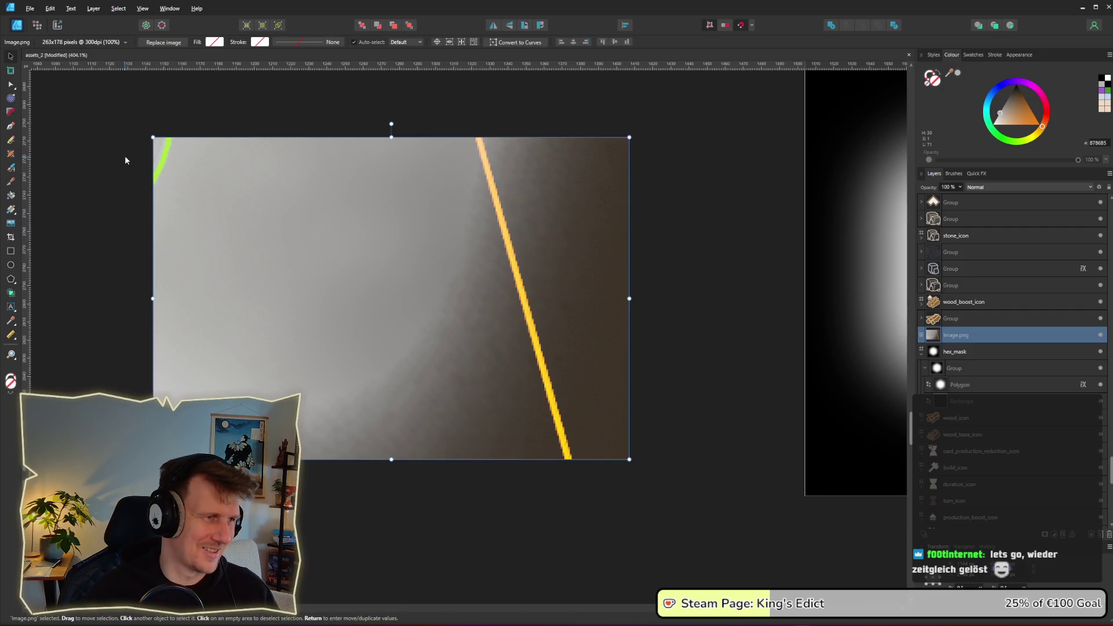
{"action": "key", "text": "Delete"}
{"action": "left_click_drag", "start_coordinate": [485, 232], "coordinate": [170, 277]}
{"action": "left_click", "coordinate": [391, 310]}
{"action": "double_click", "coordinate": [392, 309]}
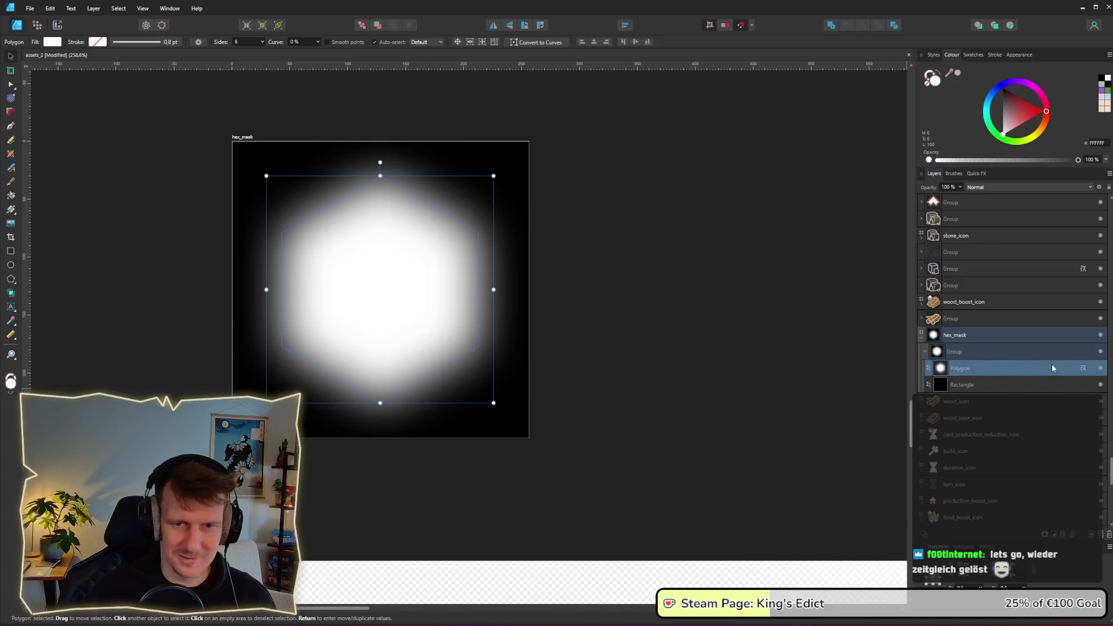
- Lower the Polygon's Gaussian blur radius to 15.4 px and save the document
{"action": "left_click", "coordinate": [1082, 368]}
{"action": "left_click", "coordinate": [661, 203]}
{"action": "left_click_drag", "start_coordinate": [600, 204], "coordinate": [598, 205]}
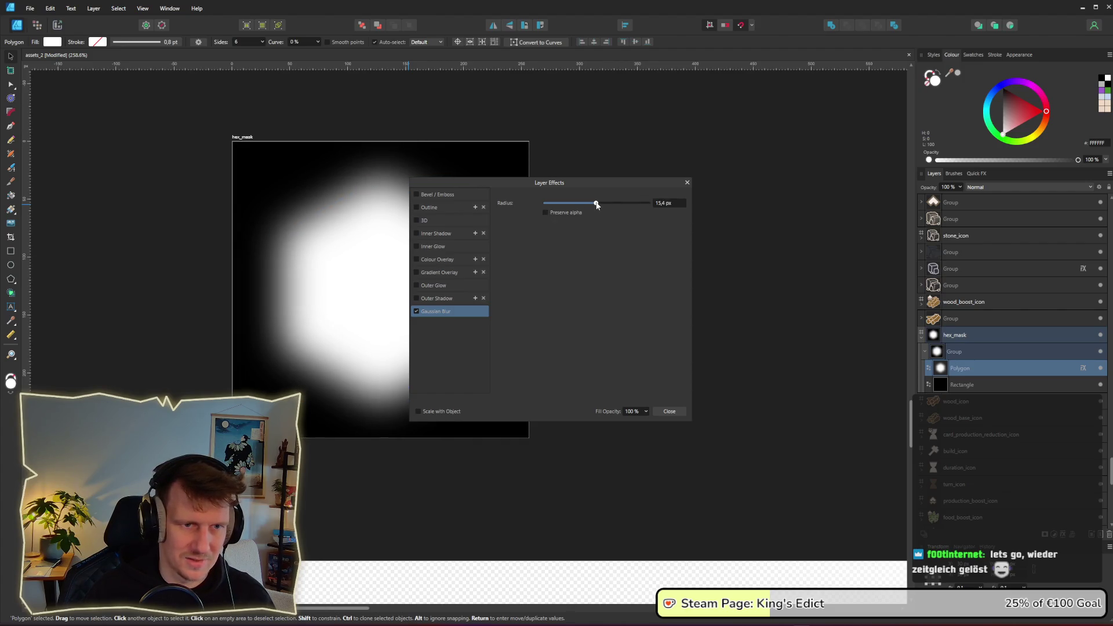
{"action": "left_click", "coordinate": [669, 410]}
{"action": "left_click", "coordinate": [666, 323]}
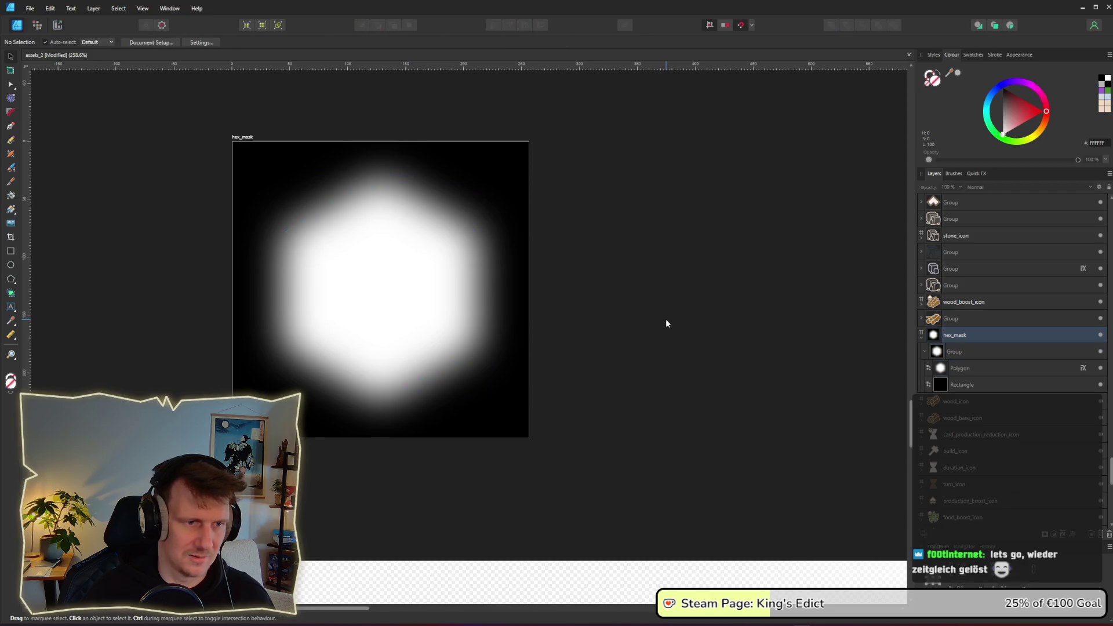
{"action": "key", "text": "ctrl+s"}
- Export the hex_mask slice over the existing hex_mask.png and return to Godot
{"action": "left_click", "coordinate": [57, 25]}
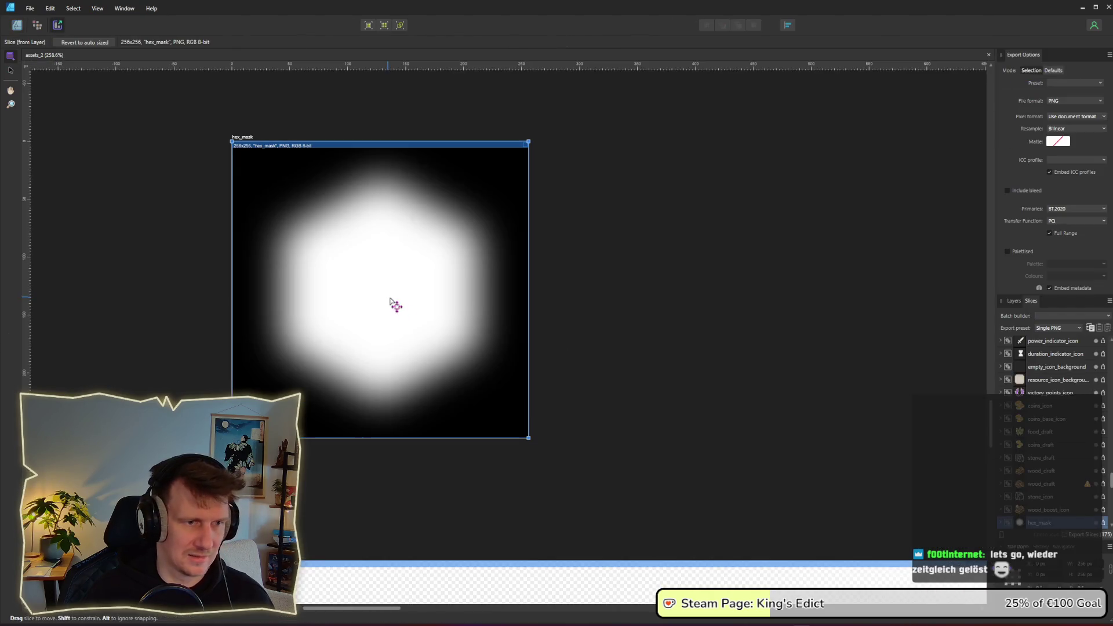
{"action": "left_click", "coordinate": [1103, 523]}
{"action": "key", "text": "Return"}
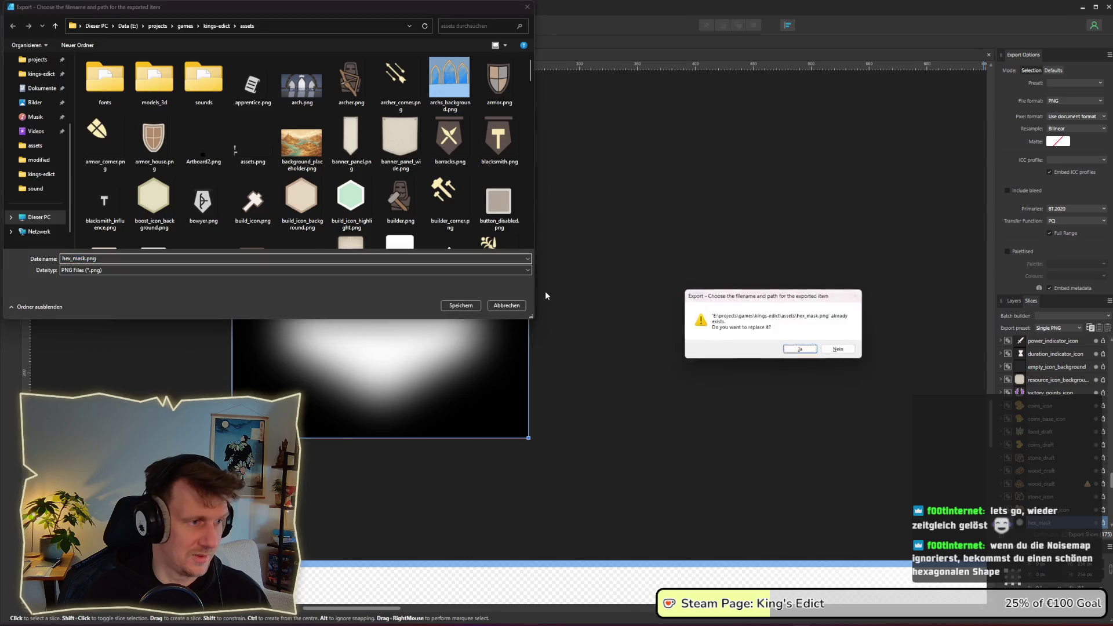
{"action": "key", "text": "Return"}
{"action": "key", "text": "alt+Tab"}
{"action": "key", "text": "alt+Tab"}
{"action": "key", "text": "alt+shift+Tab"}
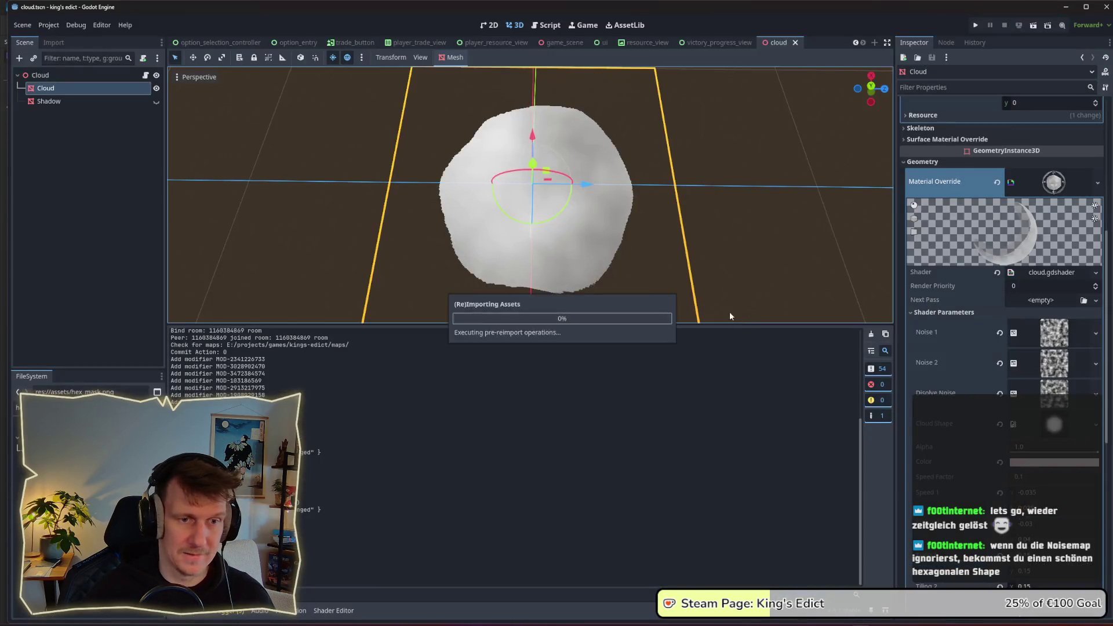
- Rerun the game in multiplayer on i_know_this_place.map from start position 3
{"action": "left_click", "coordinate": [977, 27]}
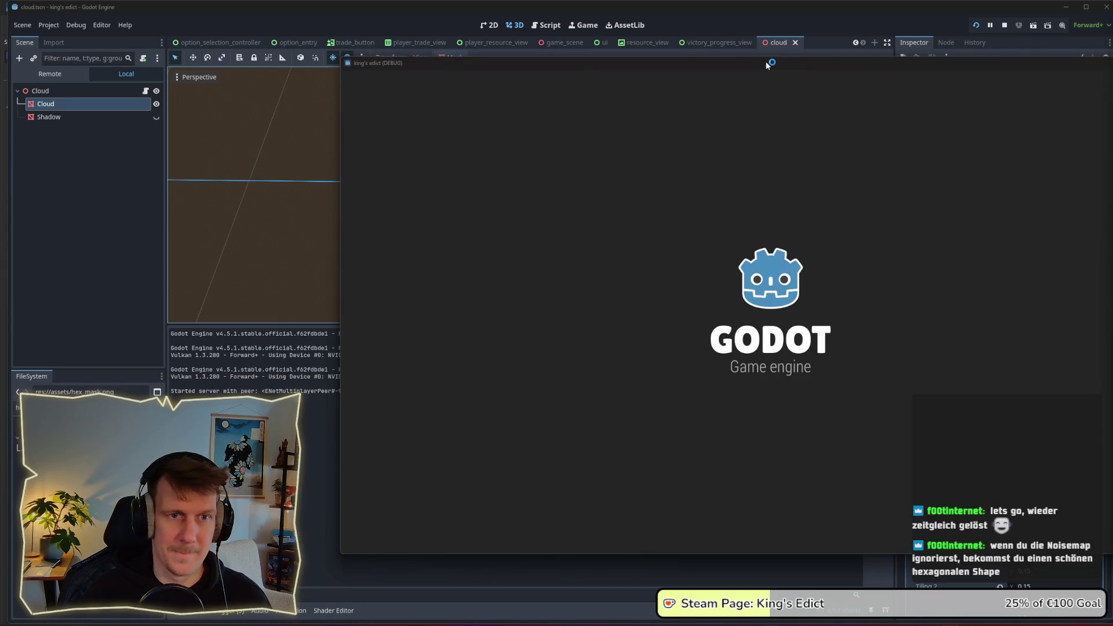
{"action": "left_click", "coordinate": [604, 224]}
{"action": "left_click", "coordinate": [690, 206]}
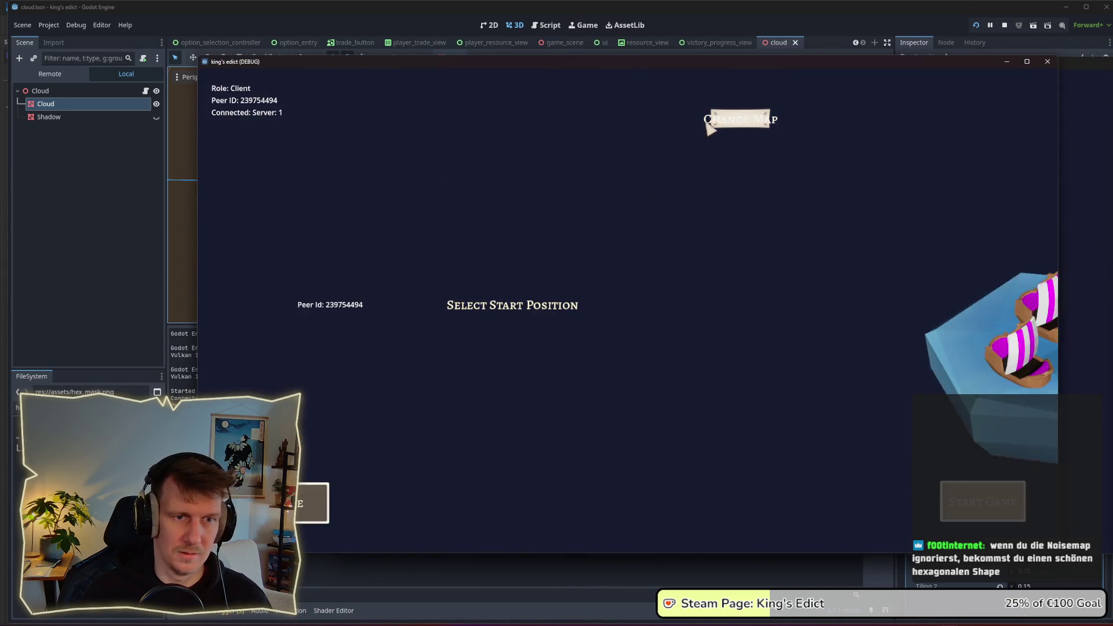
{"action": "left_click", "coordinate": [740, 118]}
{"action": "left_click", "coordinate": [725, 190]}
{"action": "left_click", "coordinate": [464, 305]}
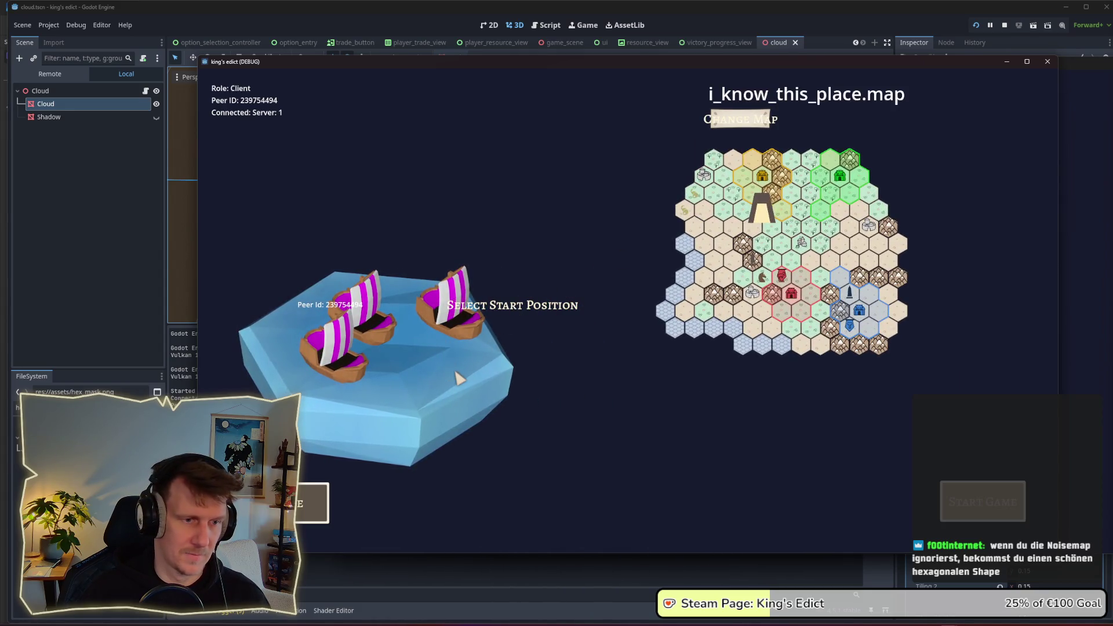
{"action": "left_click", "coordinate": [446, 375]}
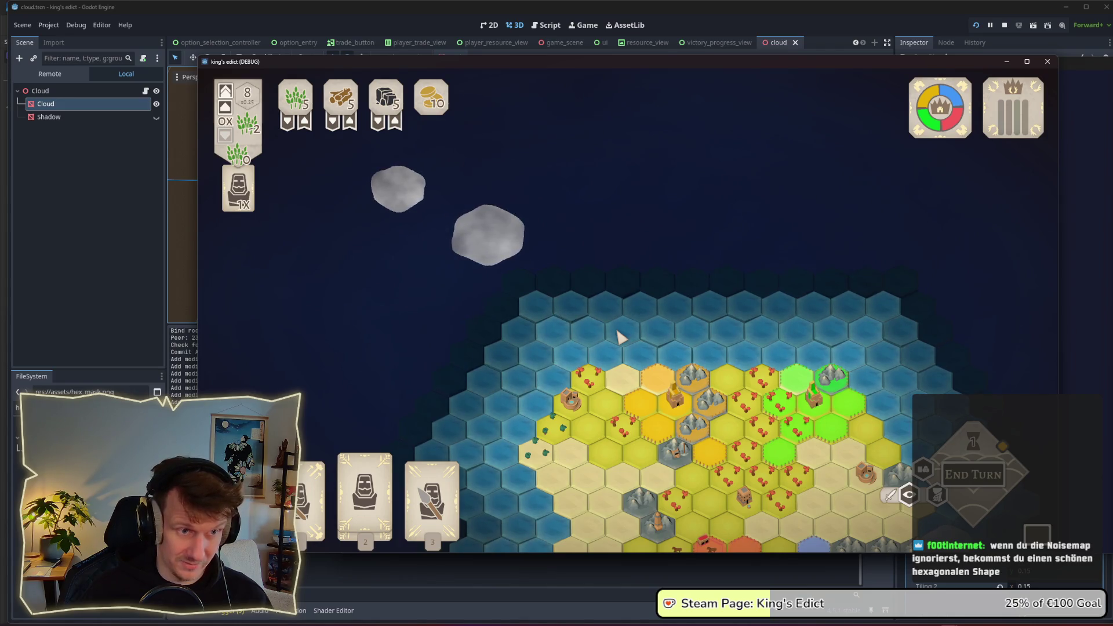
- Look over the clouds with the new mask, then stop the game
{"action": "scroll", "coordinate": [620, 336], "scroll_direction": "up", "scroll_amount": 3}
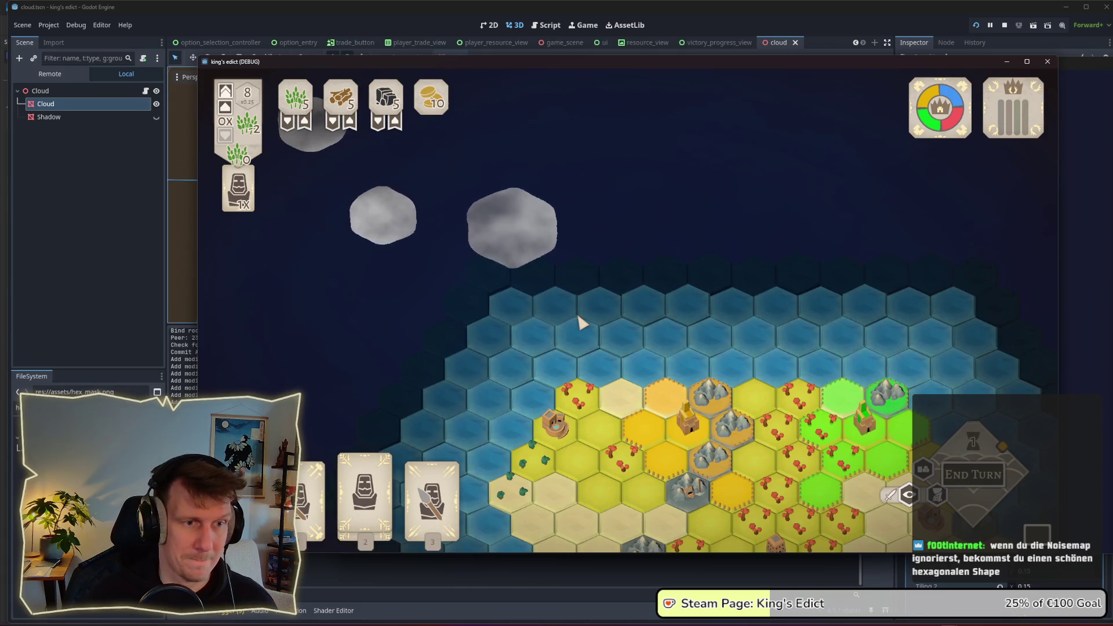
{"action": "mouse_move", "coordinate": [1013, 107]}
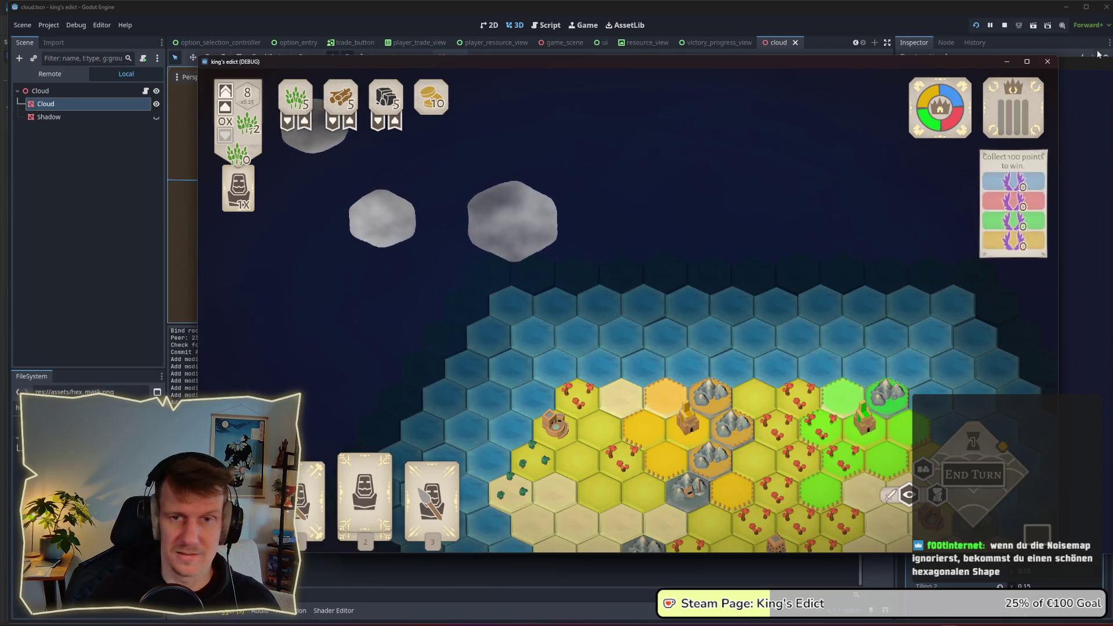
{"action": "left_click", "coordinate": [1009, 27]}
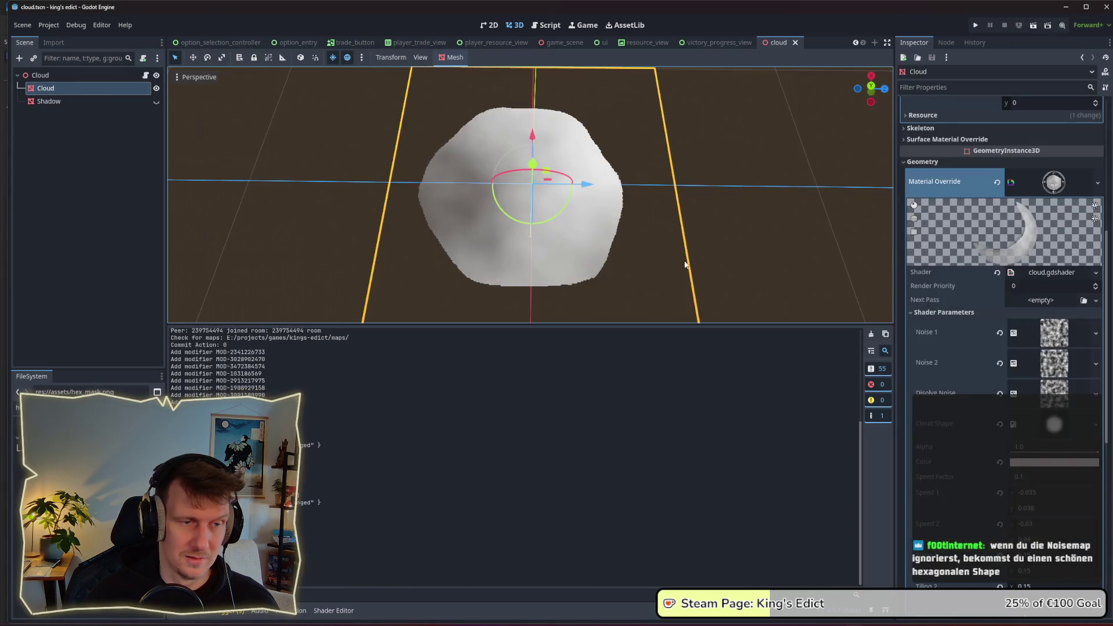
- Show the Cloud node's shader code in an enlarged Shader Editor, with the caret after the cloud_value line
{"action": "left_click", "coordinate": [65, 99]}
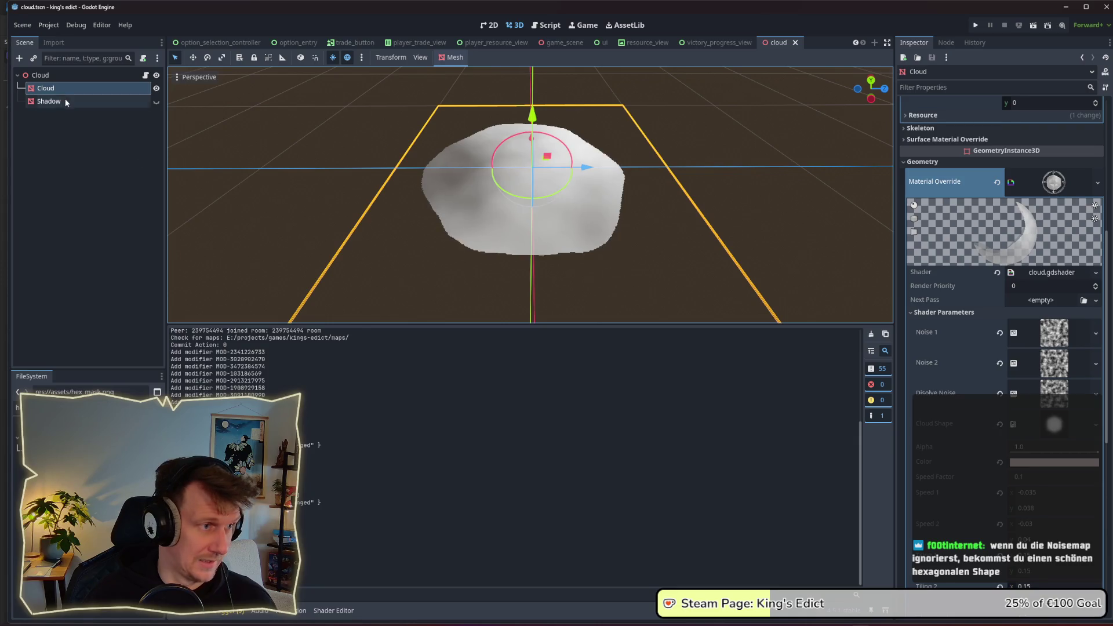
{"action": "left_click", "coordinate": [66, 89]}
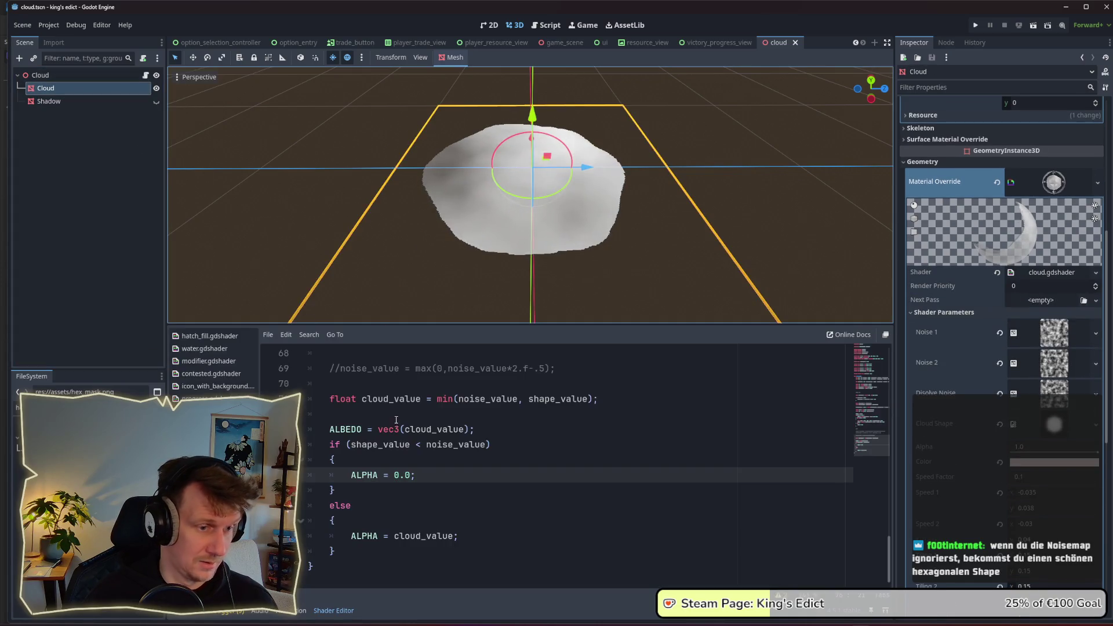
{"action": "left_click", "coordinate": [488, 458]}
{"action": "left_click_drag", "start_coordinate": [560, 325], "coordinate": [544, 210]}
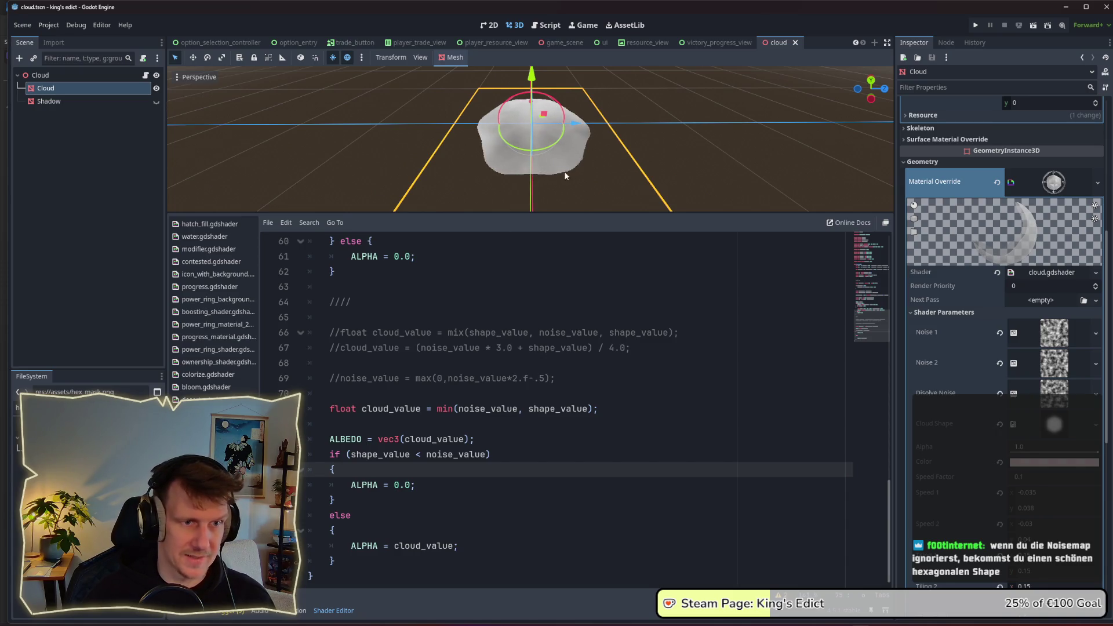
{"action": "scroll", "coordinate": [565, 175], "scroll_direction": "up", "scroll_amount": 5}
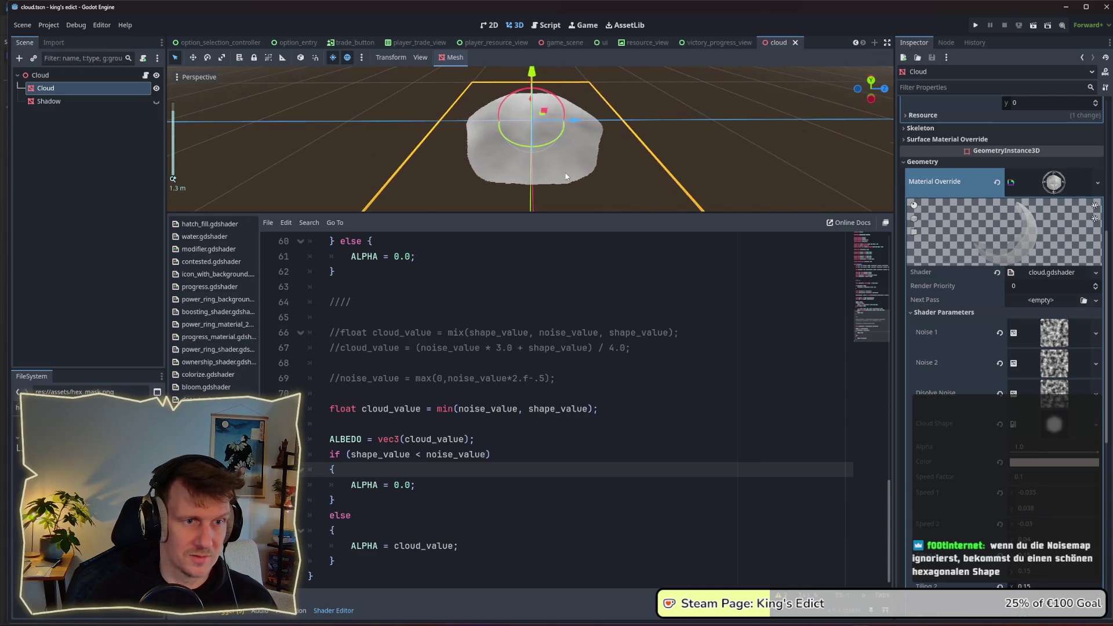
{"action": "scroll", "coordinate": [572, 203], "scroll_direction": "down", "scroll_amount": 1}
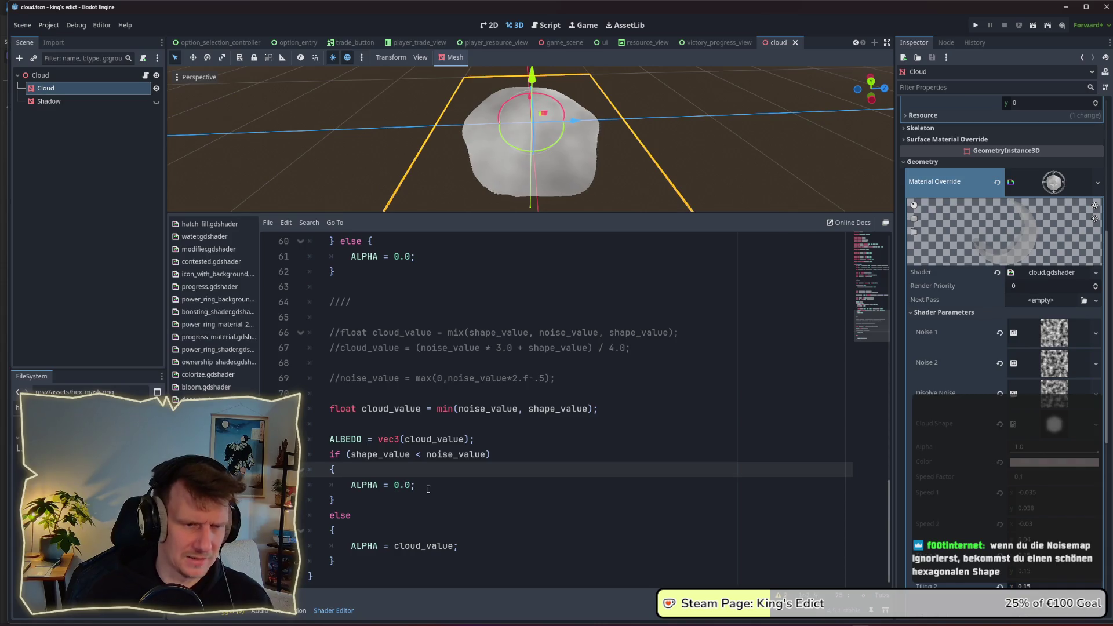
{"action": "left_click", "coordinate": [598, 411]}
- Start a new line 72 declaring brightness_boost from shape_value, then save to recompile
{"action": "key", "text": "Return"}
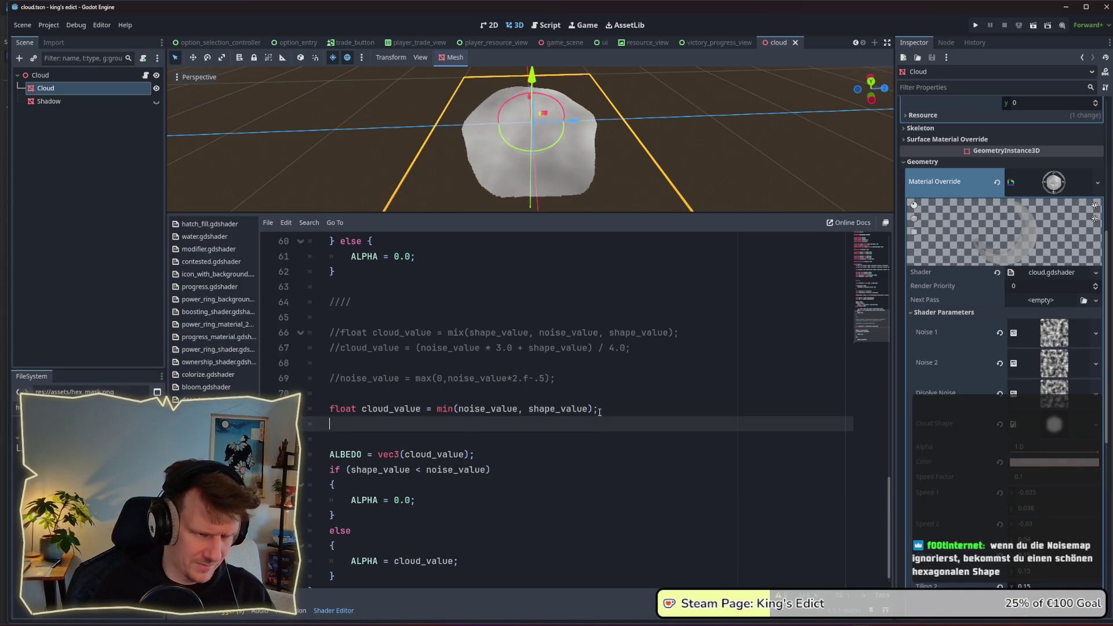
{"action": "type", "text": "at b"}
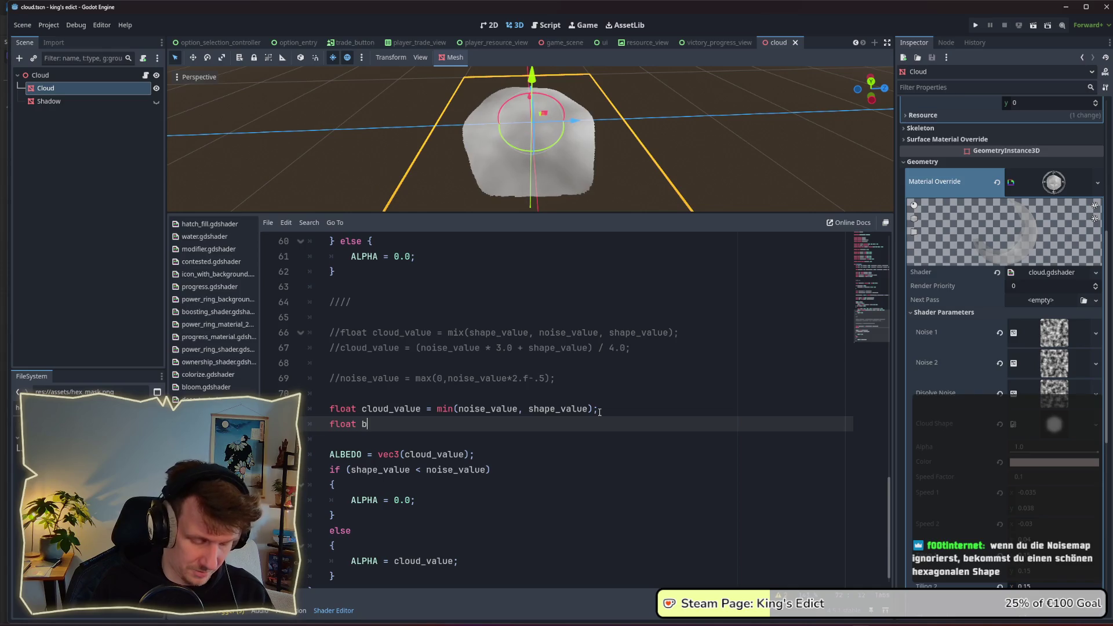
{"action": "type", "text": "gi"}
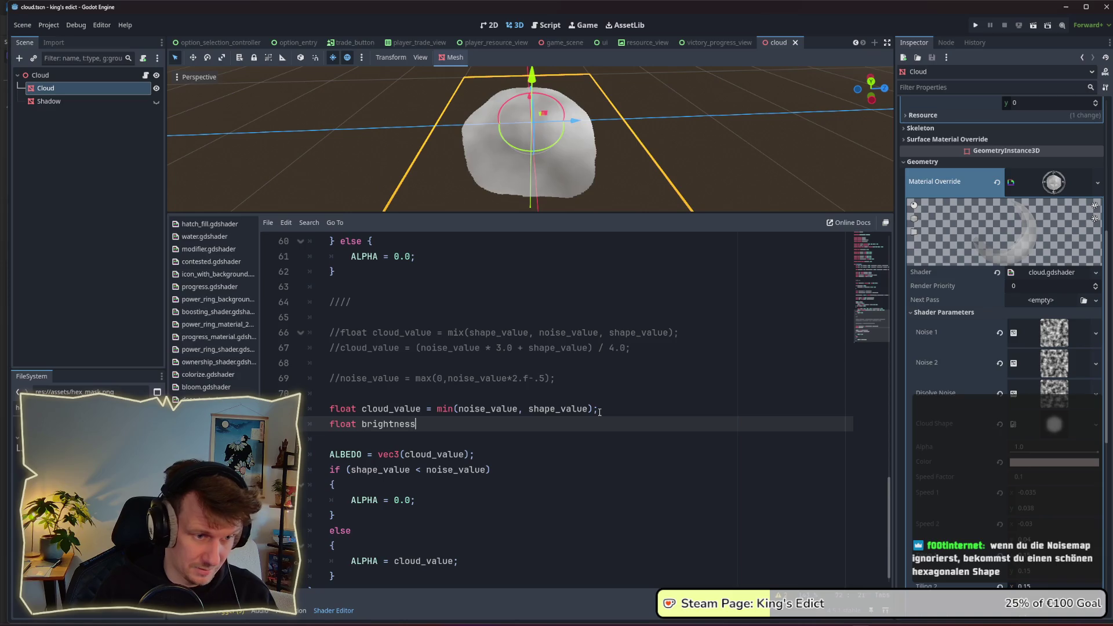
{"action": "key", "text": "ctrl+minus"}
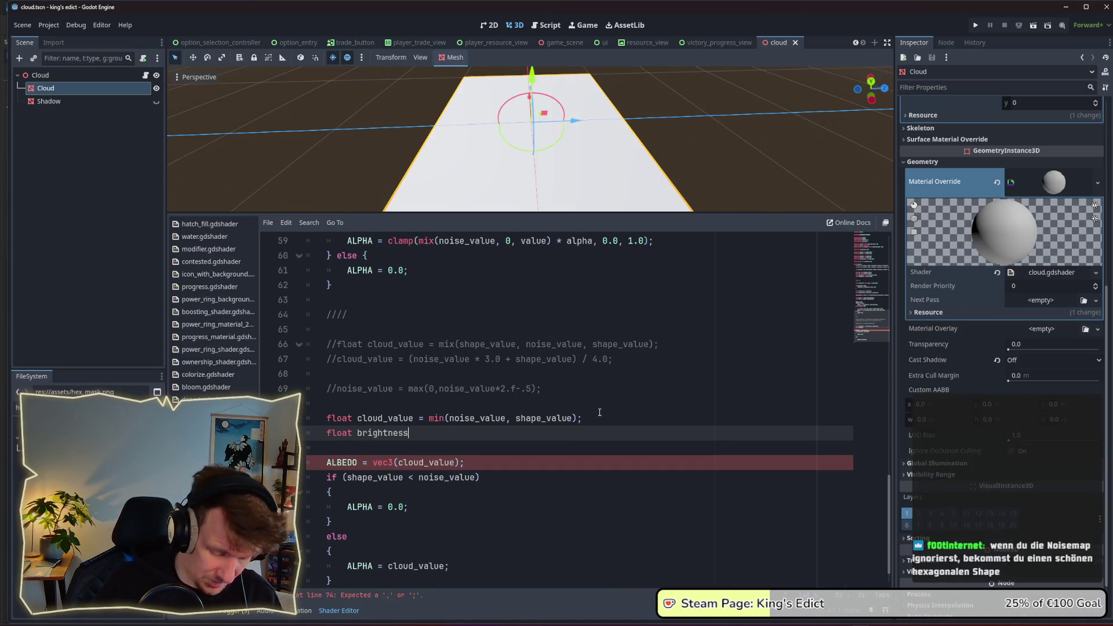
{"action": "key", "text": "ctrl+equal"}
{"action": "key", "text": "ctrl+equal"}
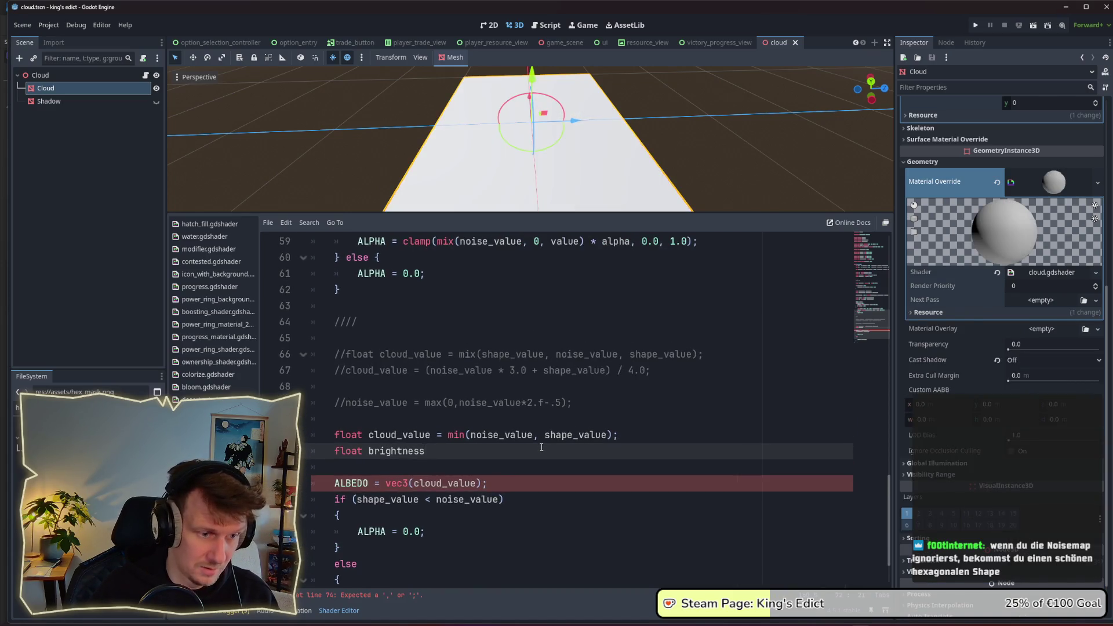
{"action": "scroll", "coordinate": [534, 428], "scroll_direction": "down", "scroll_amount": 1}
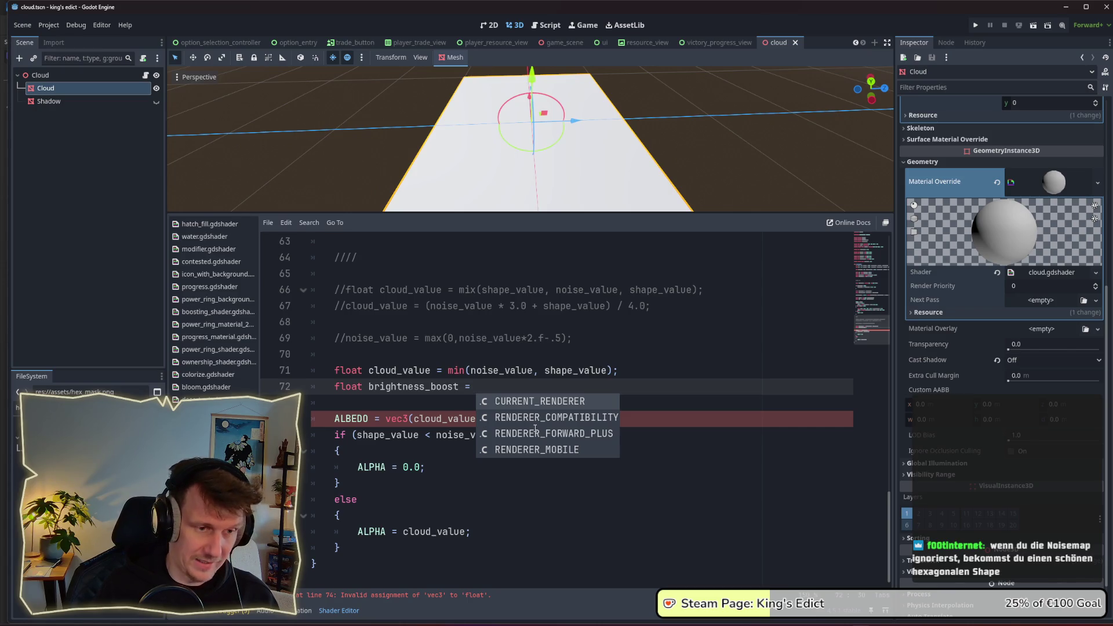
{"action": "type", "text": "1.0 -"}
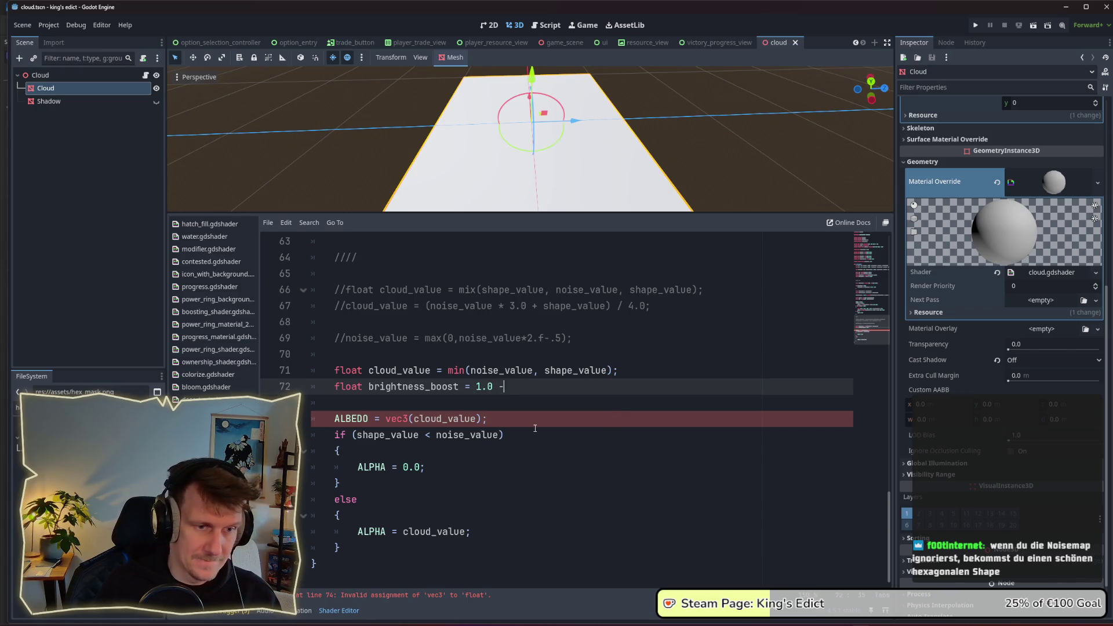
{"action": "type", "text": "pe"}
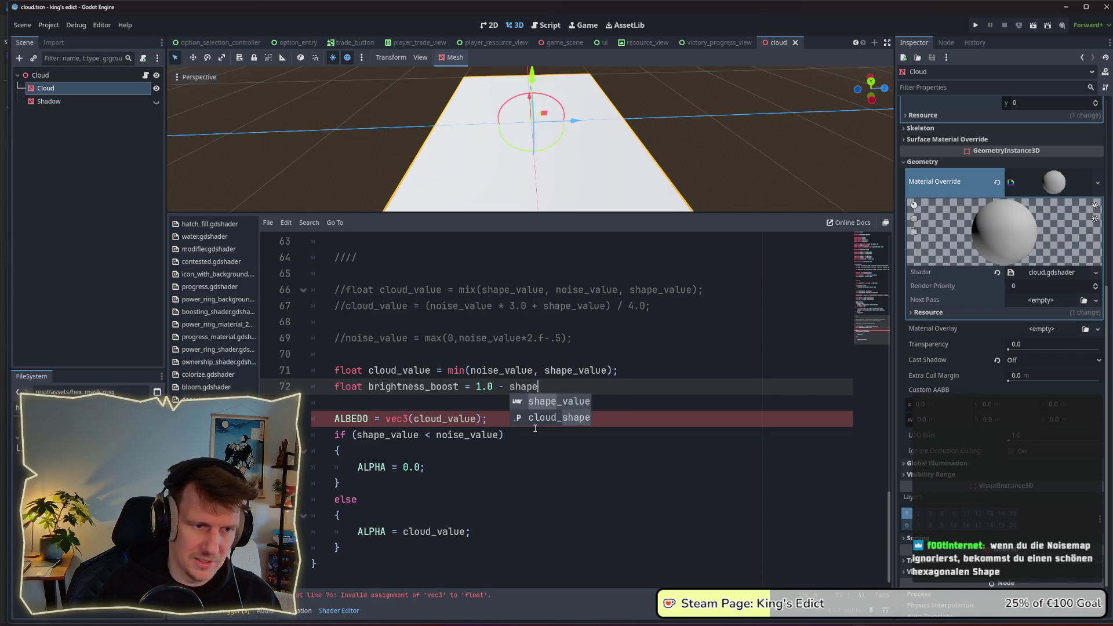
{"action": "key", "text": "Return"}
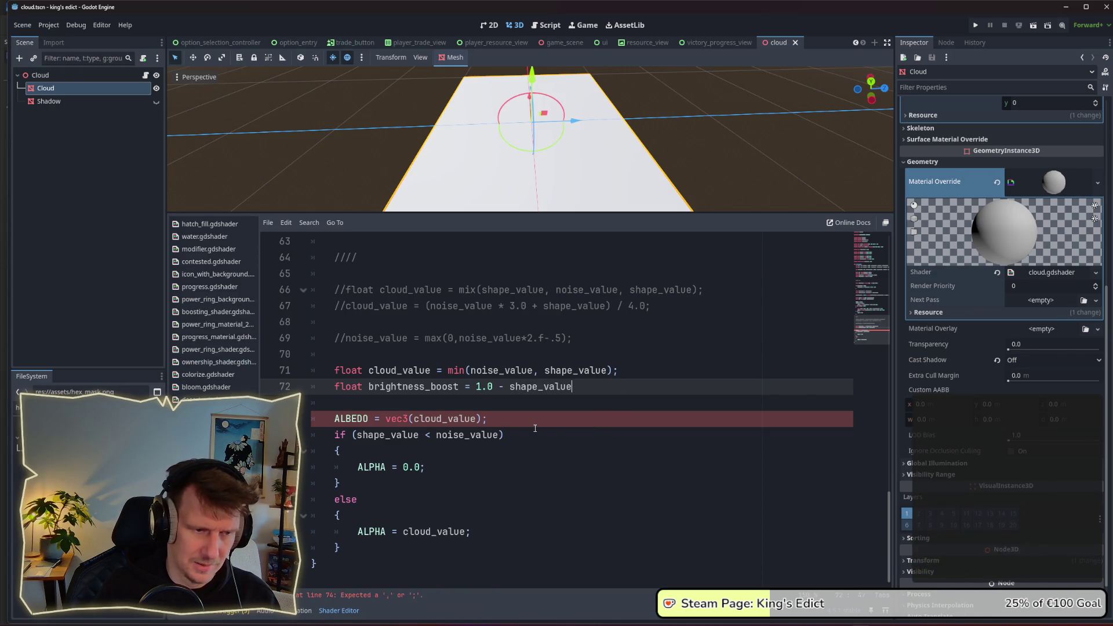
{"action": "key", "text": "ctrl+s"}
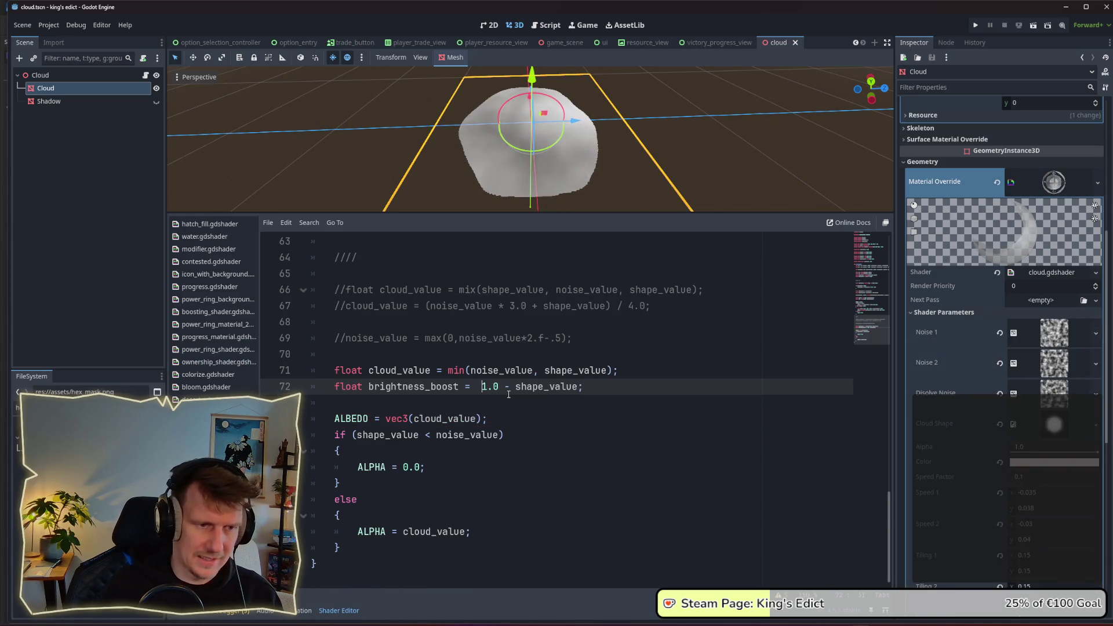
- Fix the line to 0.3 * (1.0 - shape_value), save, and select the name brightness_boost
{"action": "type", "text": "0.4"}
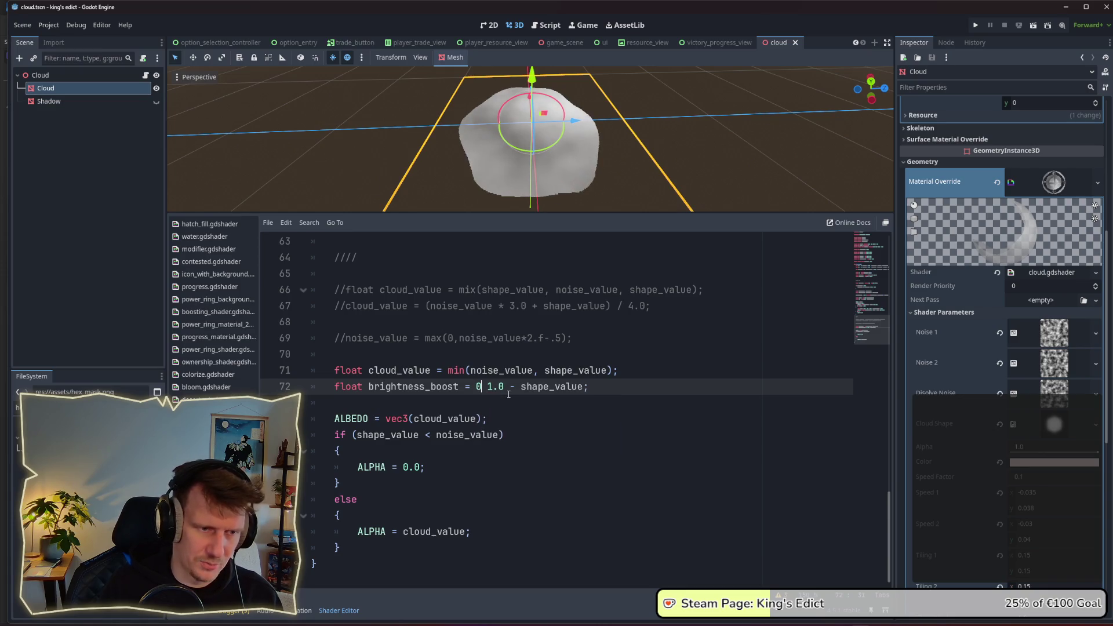
{"action": "key", "text": "BackSpace"}
{"action": "type", "text": "3 *"}
{"action": "key", "text": "ctrl+s"}
{"action": "key", "text": "Delete"}
{"action": "type", "text": "("}
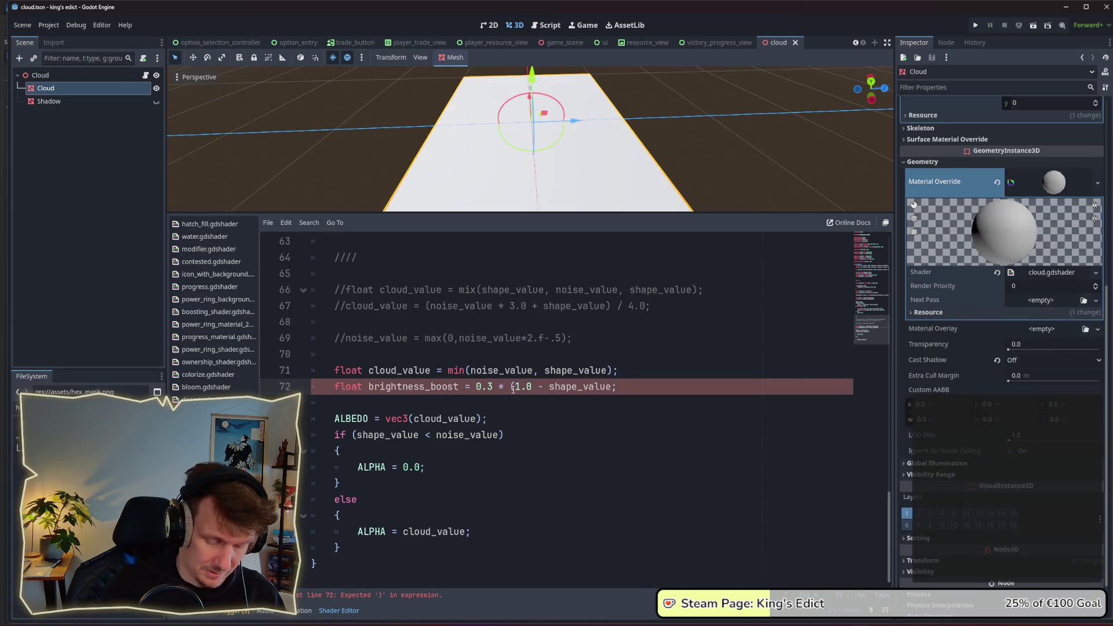
{"action": "left_click", "coordinate": [487, 418]}
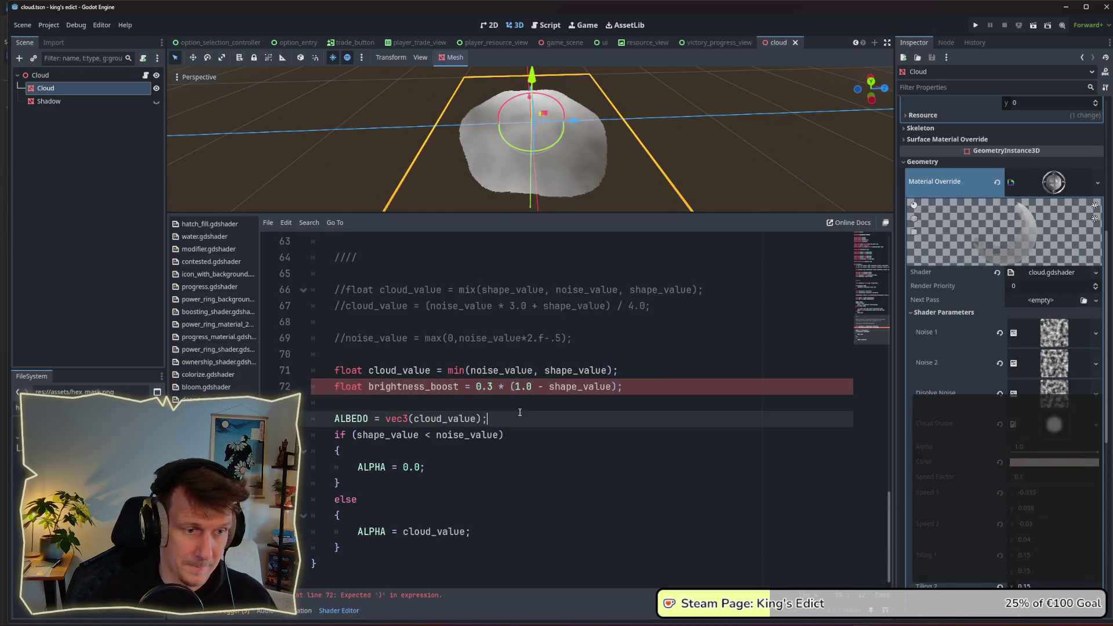
{"action": "double_click", "coordinate": [431, 387]}
{"action": "key", "text": "ctrl+c"}
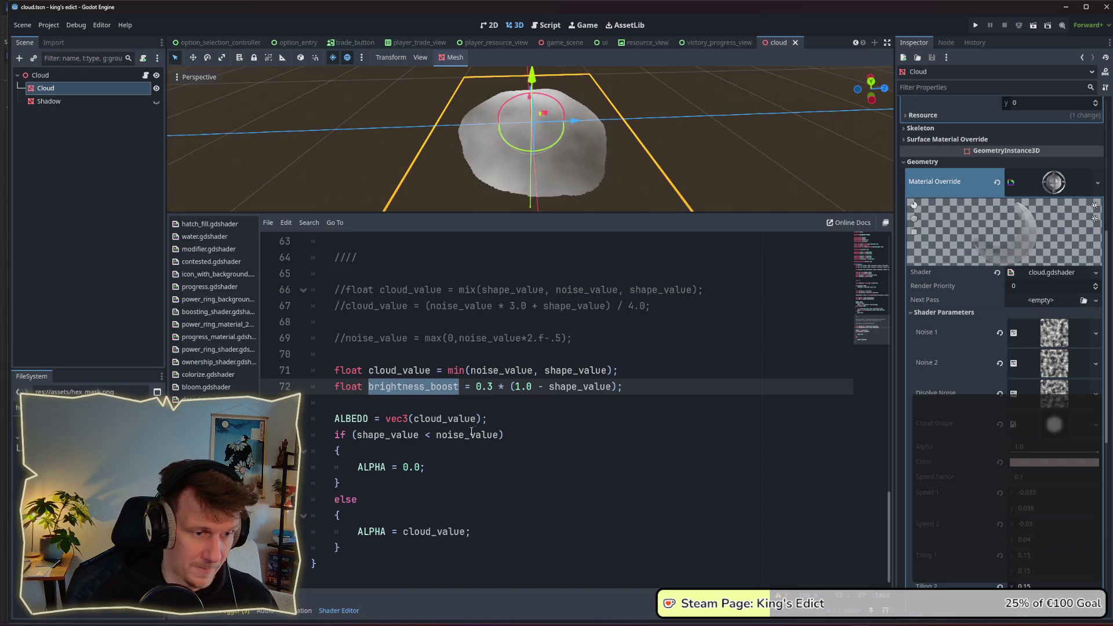
- Add brightness_boost into the ALBEDO sum and save the shader
{"action": "left_click", "coordinate": [478, 418]}
{"action": "type", "text": "+"}
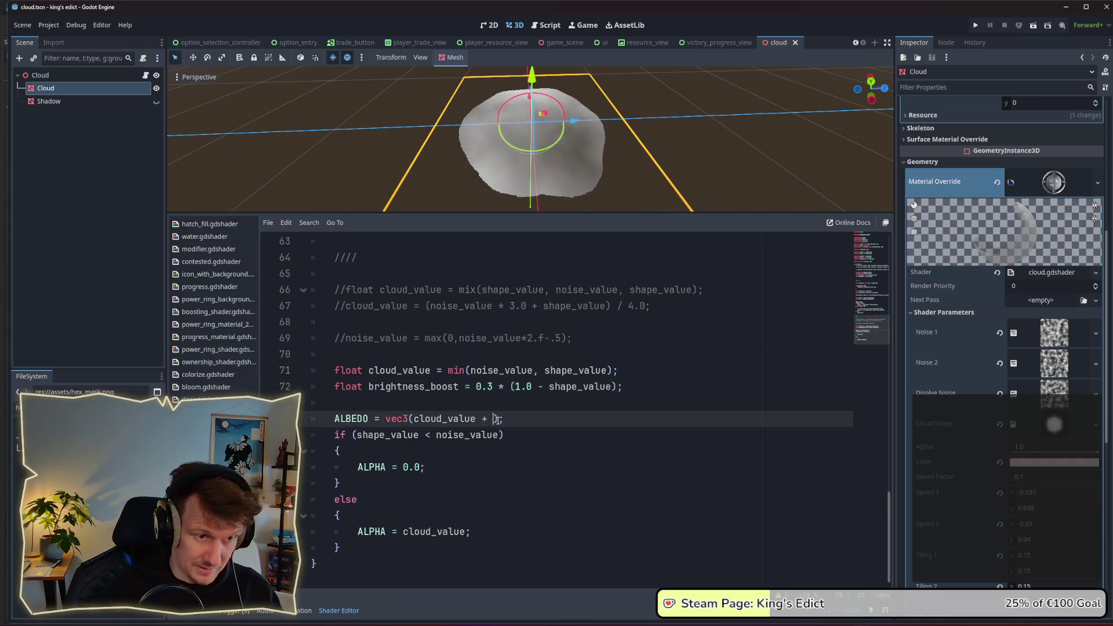
{"action": "key", "text": "ctrl+v"}
{"action": "key", "text": "ctrl+s"}
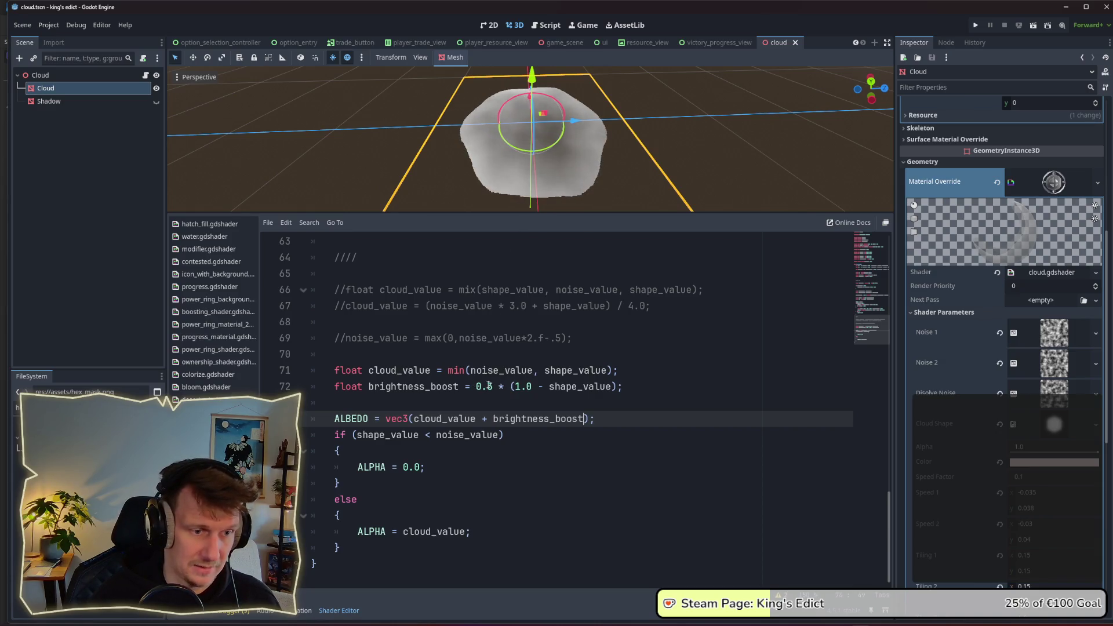
- Change the boost factor on line 72 to 2.0
{"action": "left_click", "coordinate": [489, 386]}
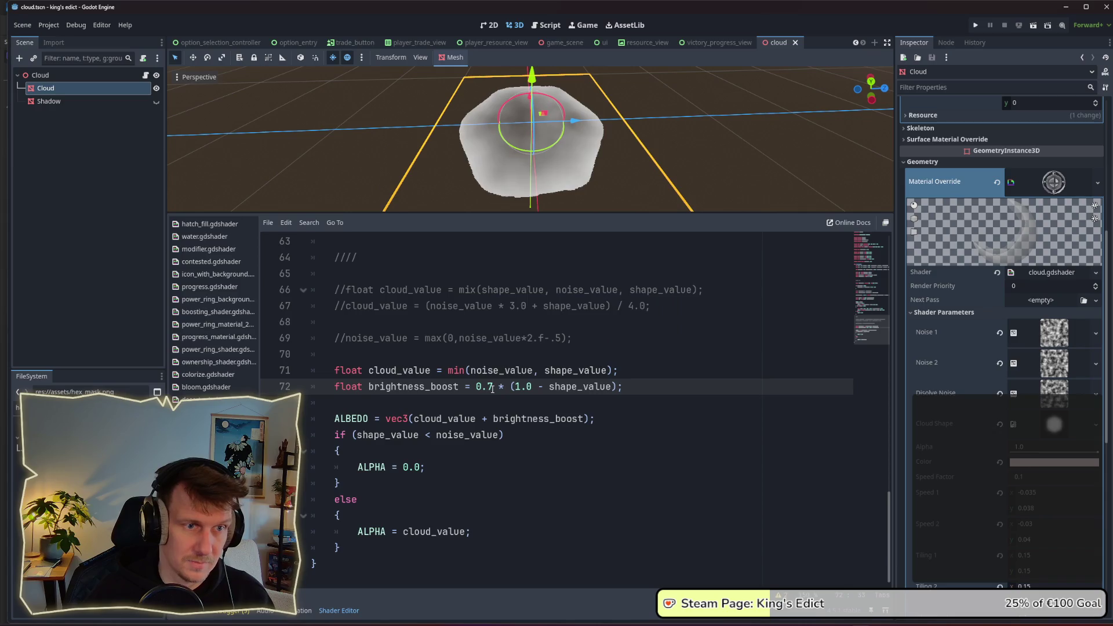
{"action": "left_click_drag", "start_coordinate": [641, 156], "coordinate": [631, 176]}
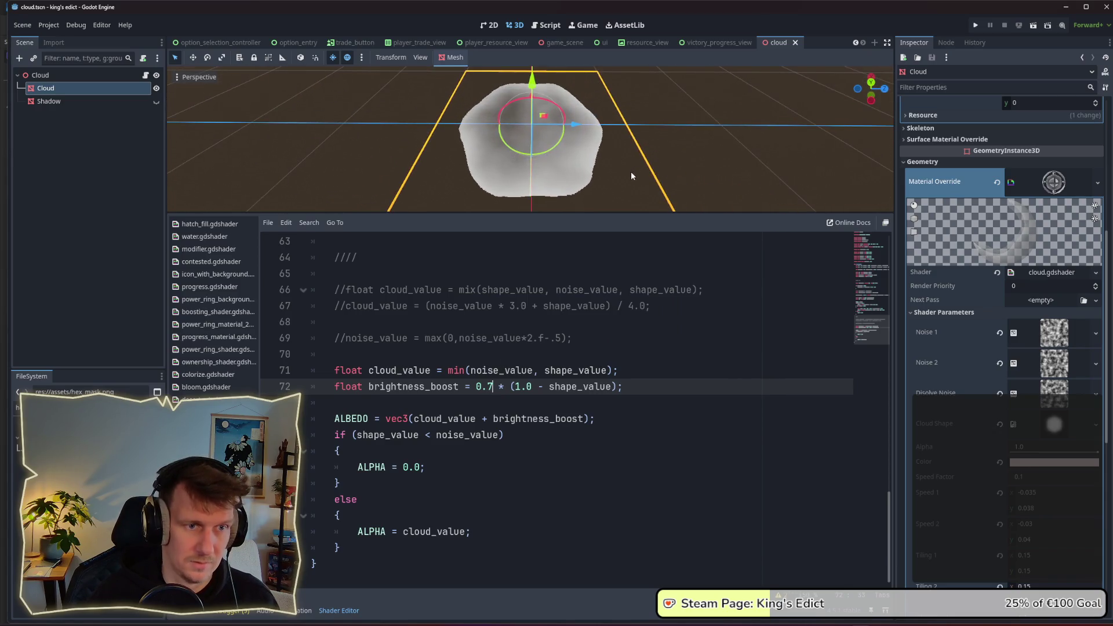
{"action": "double_click", "coordinate": [481, 386]}
{"action": "type", "text": "2.0"}
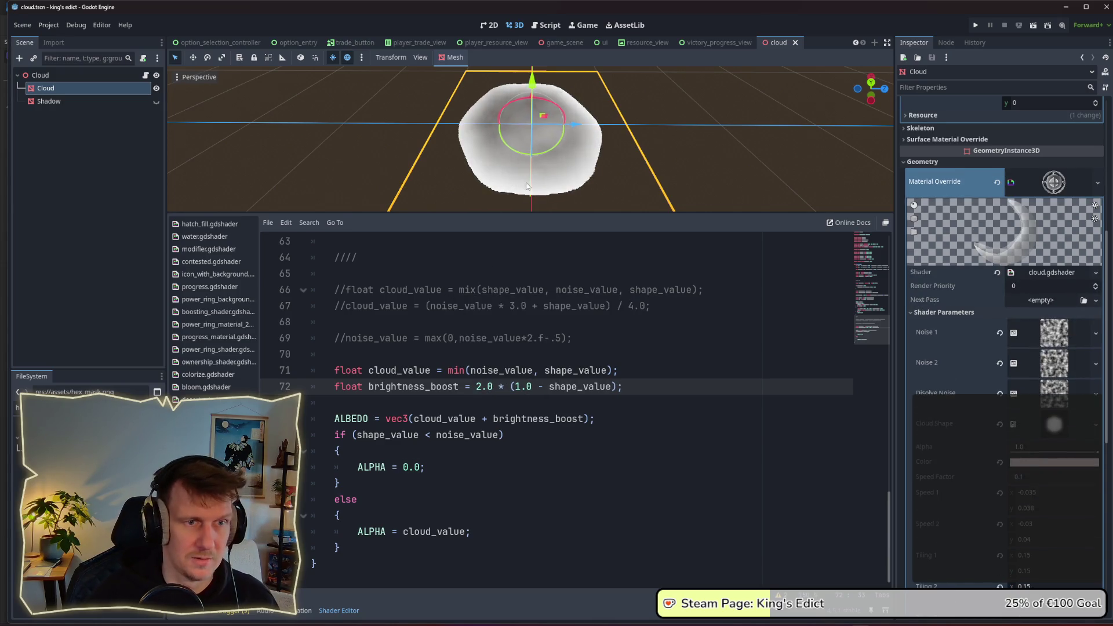
{"action": "scroll", "coordinate": [526, 186], "scroll_direction": "up", "scroll_amount": 3}
- Raise the boost factor to 4.0, save the cloud scene, and launch King's Edict
{"action": "double_click", "coordinate": [480, 386]}
{"action": "type", "text": "4"}
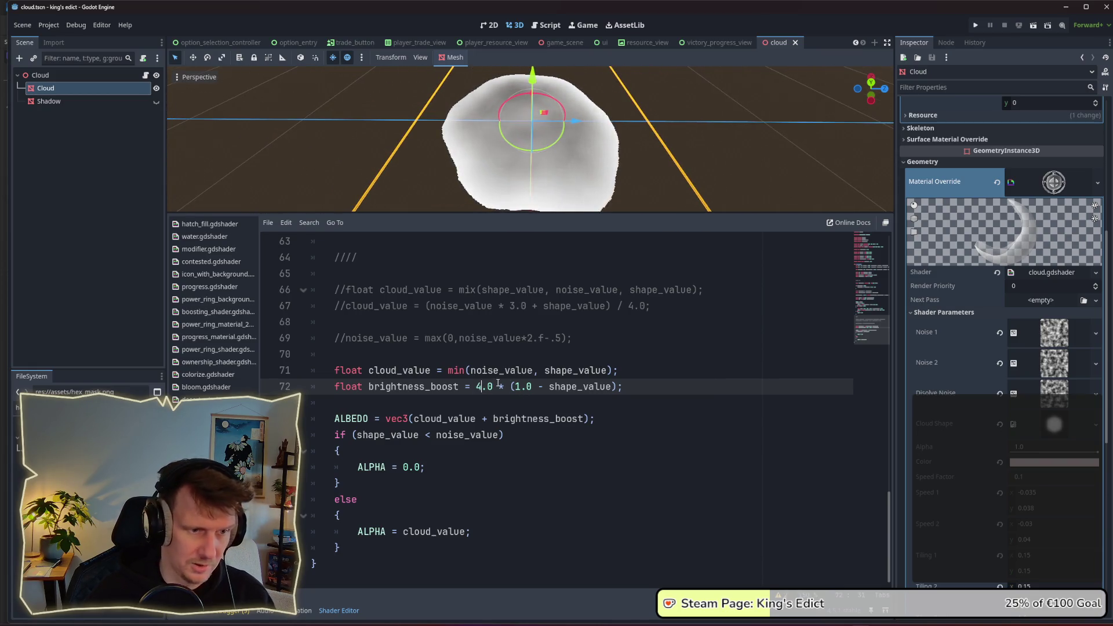
{"action": "scroll", "coordinate": [602, 159], "scroll_direction": "down", "scroll_amount": 5}
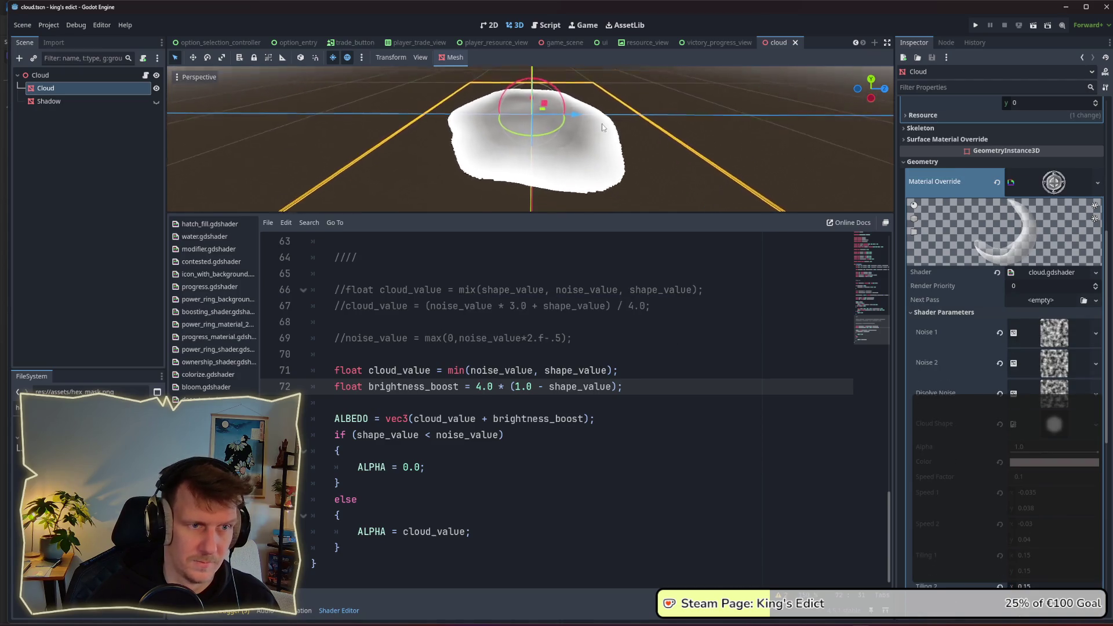
{"action": "left_click_drag", "start_coordinate": [601, 163], "coordinate": [603, 172]}
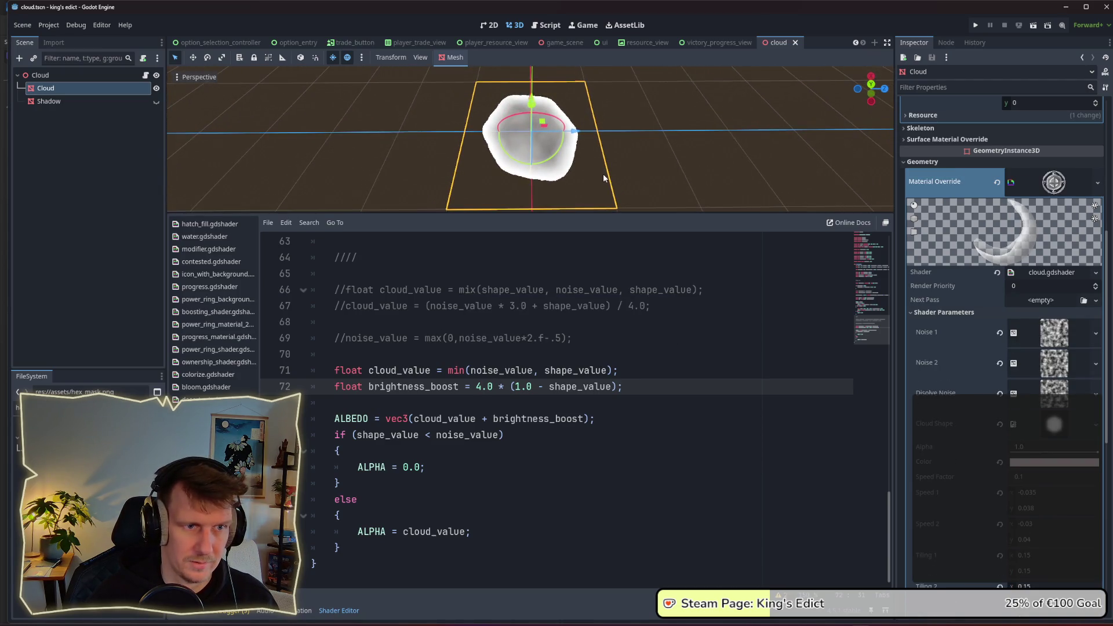
{"action": "key", "text": "ctrl+s"}
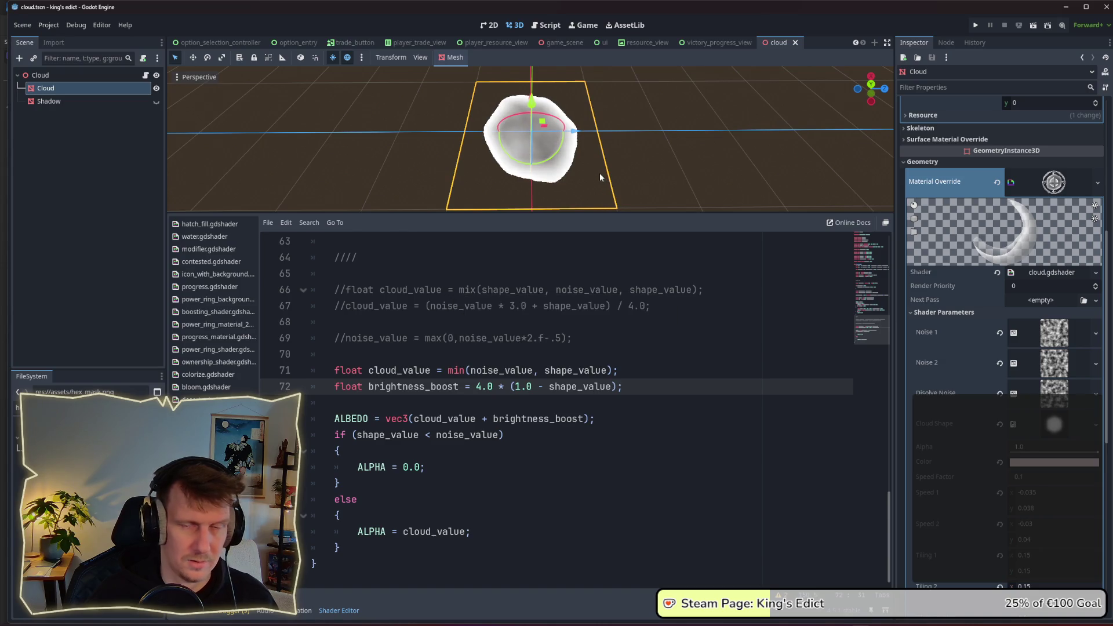
{"action": "left_click", "coordinate": [975, 25]}
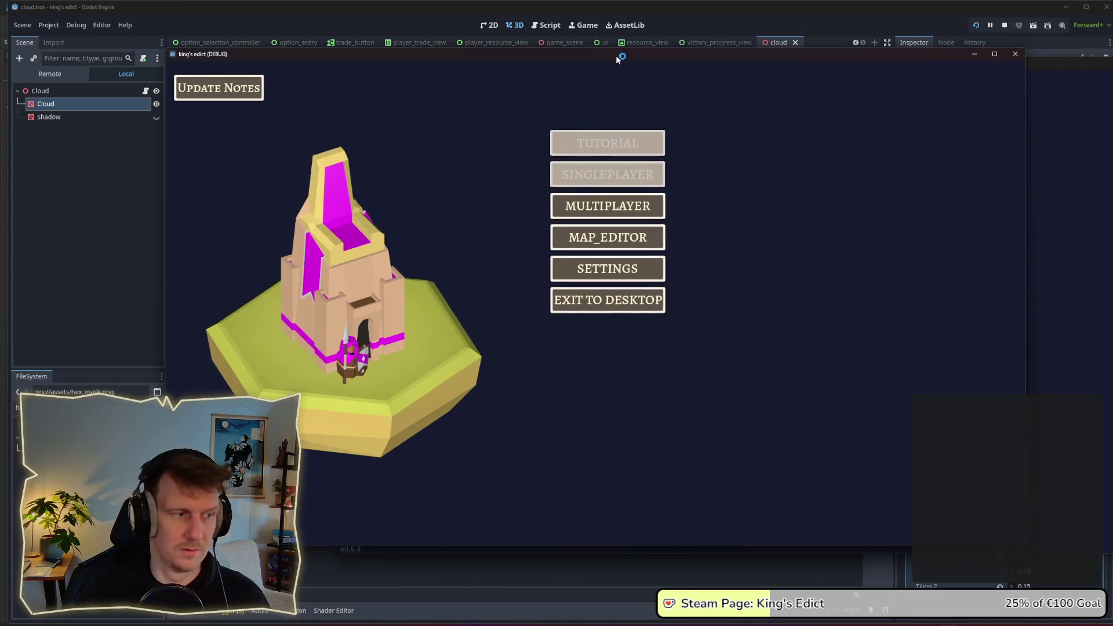
- Create a new game on stone_island.map, pick a start position, and start the match
{"action": "left_click", "coordinate": [599, 218]}
{"action": "left_click", "coordinate": [695, 201]}
{"action": "left_click", "coordinate": [708, 110]}
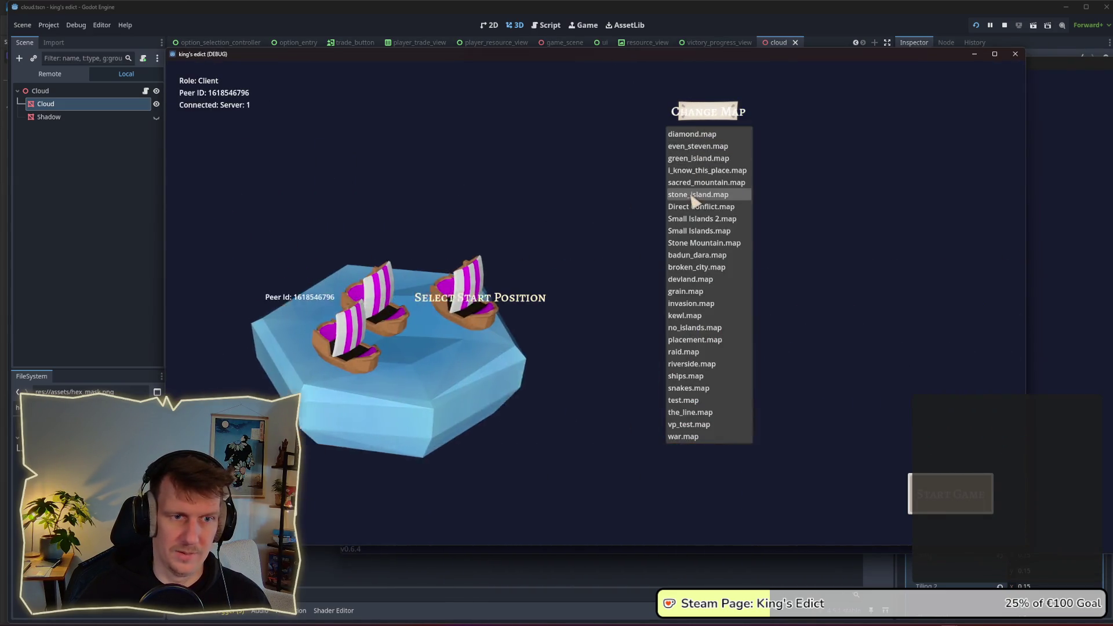
{"action": "left_click", "coordinate": [681, 200]}
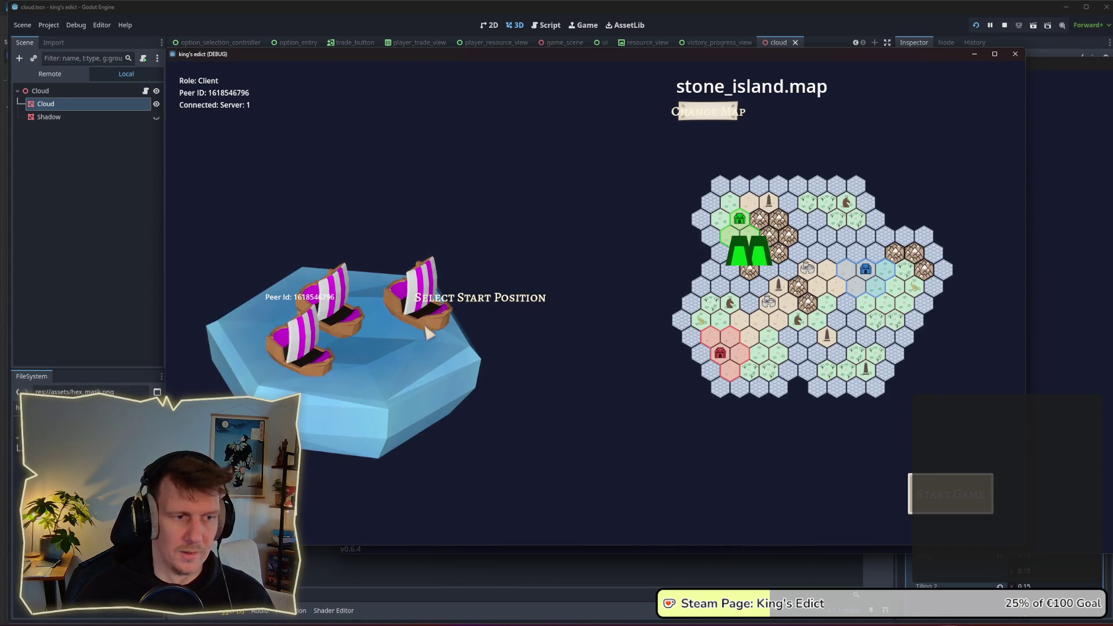
{"action": "left_click", "coordinate": [414, 356]}
{"action": "left_click", "coordinate": [928, 495]}
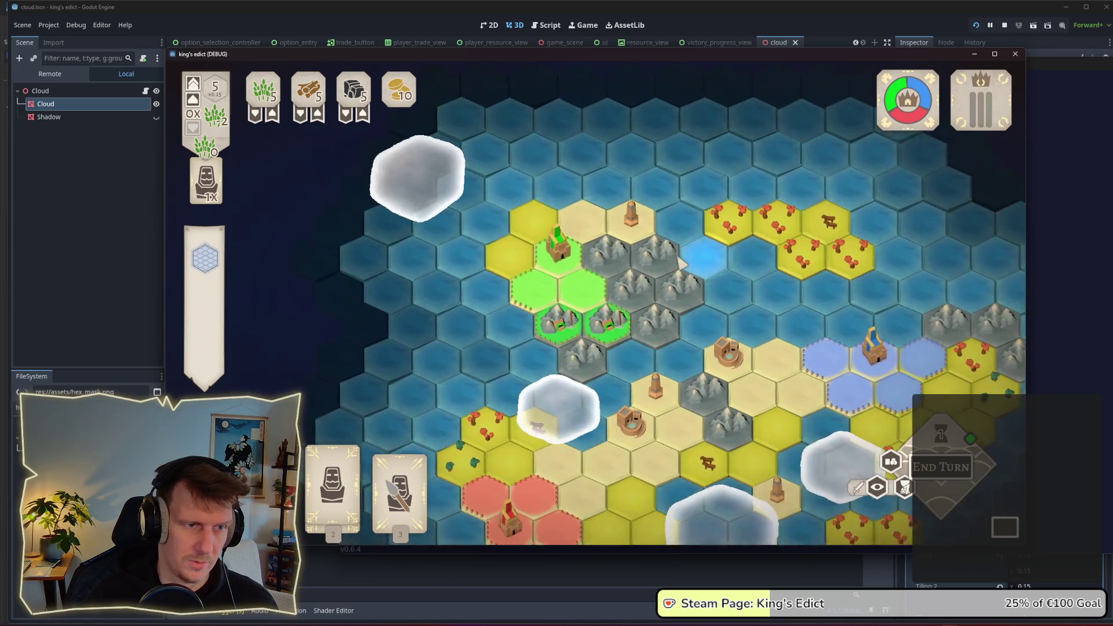
- Zoom out and pan across the stone_island map to watch the clouds, then stop the game
{"action": "scroll", "coordinate": [681, 263], "scroll_direction": "down", "scroll_amount": 1}
{"action": "scroll", "coordinate": [678, 255], "scroll_direction": "down", "scroll_amount": 1}
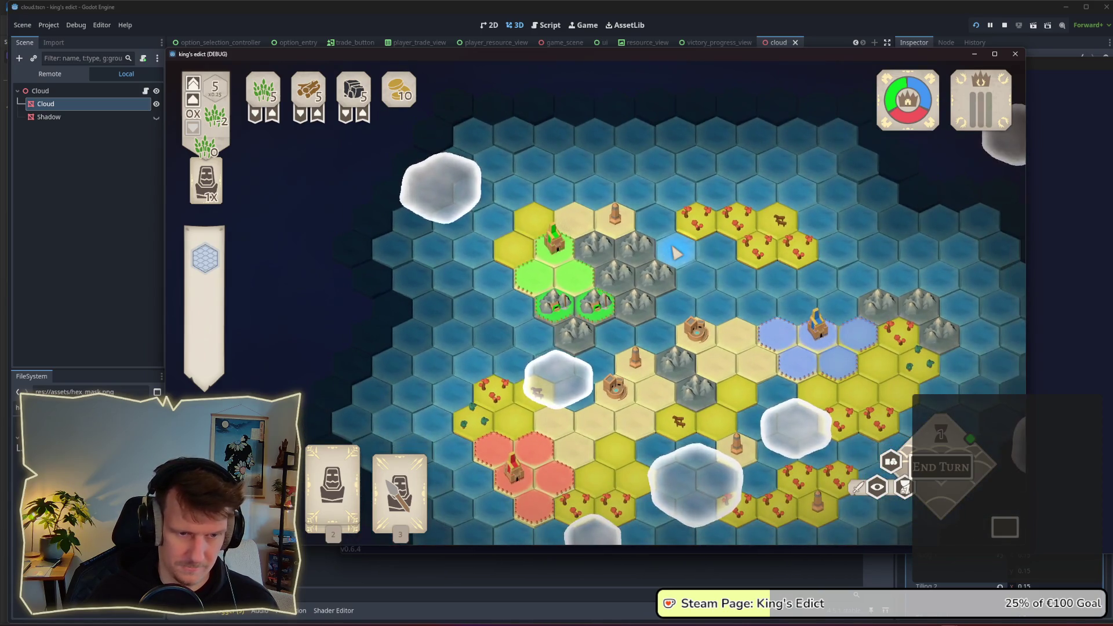
{"action": "scroll", "coordinate": [672, 246], "scroll_direction": "down", "scroll_amount": 2}
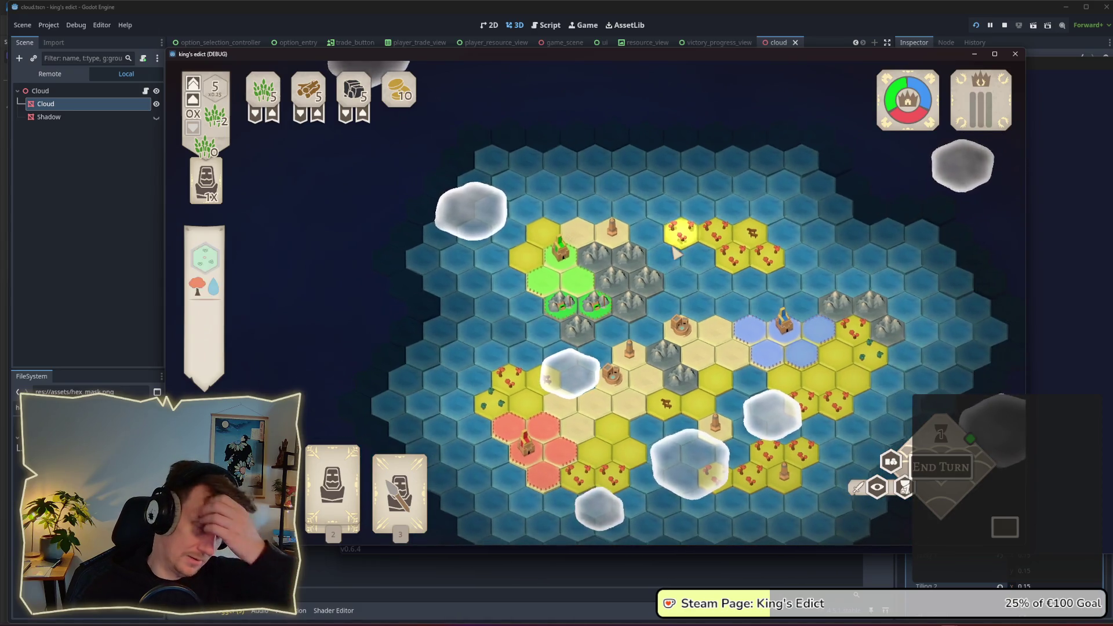
{"action": "scroll", "coordinate": [660, 249], "scroll_direction": "down", "scroll_amount": 2}
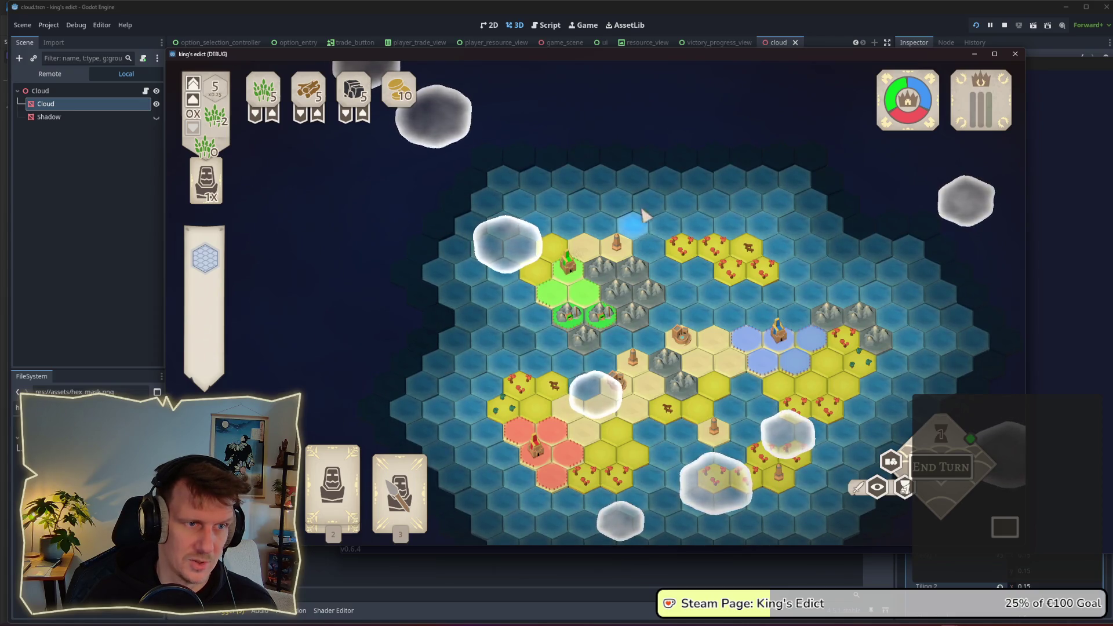
{"action": "right_click", "coordinate": [486, 236]}
{"action": "left_click_drag", "start_coordinate": [427, 229], "coordinate": [451, 249]}
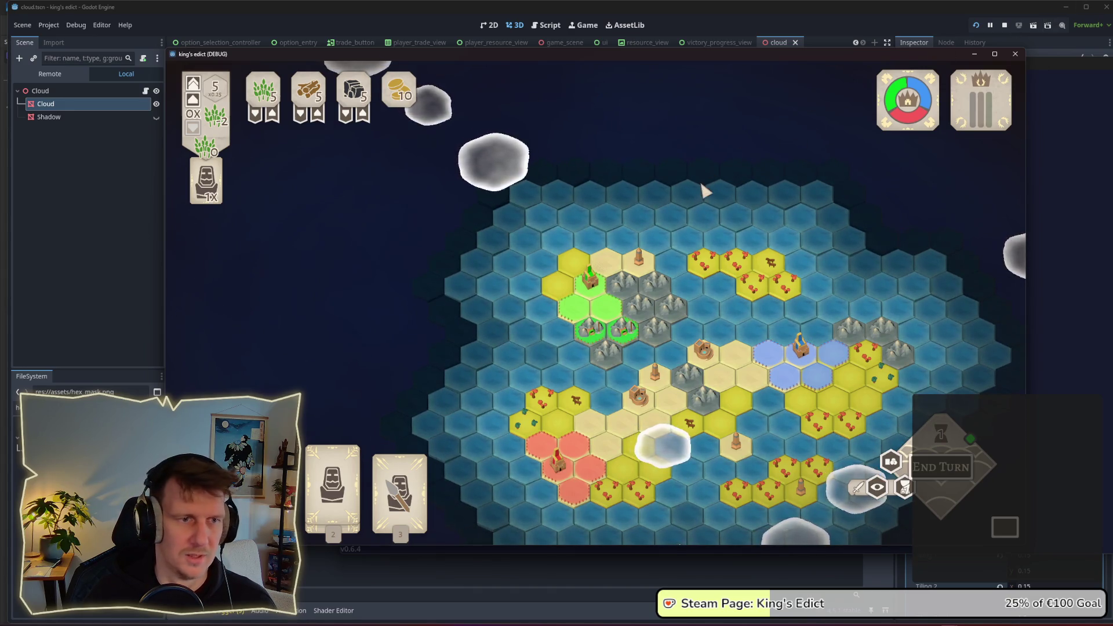
{"action": "left_click", "coordinate": [496, 198]}
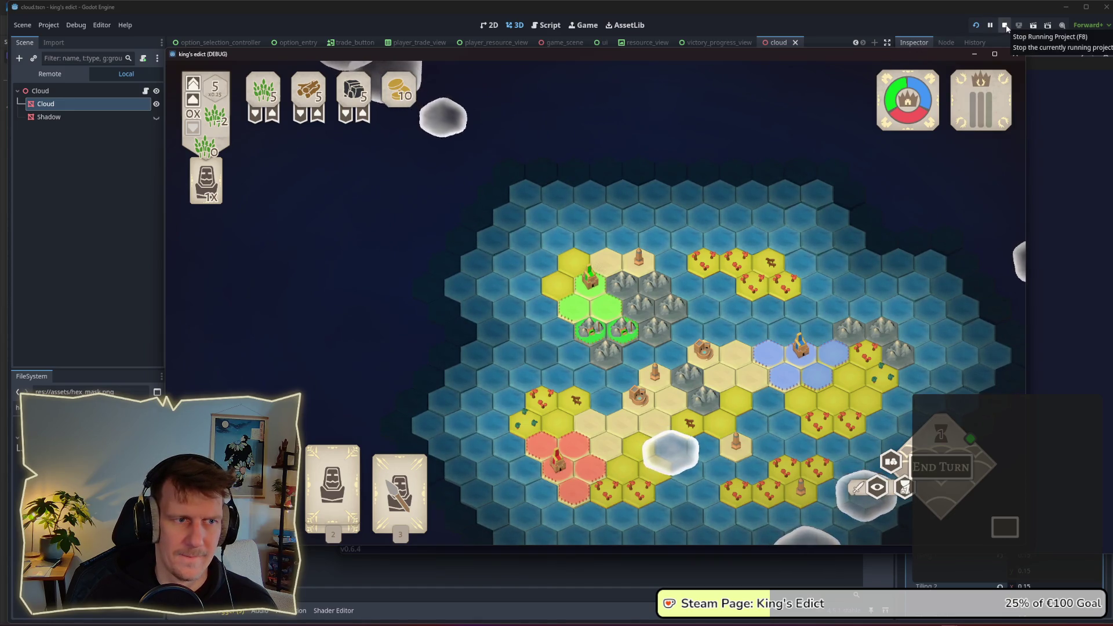
{"action": "mouse_move", "coordinate": [726, 131]}
{"action": "left_mouse_down"}
{"action": "mouse_move", "coordinate": [807, 278]}
{"action": "mouse_move", "coordinate": [775, 241]}
{"action": "left_mouse_up"}
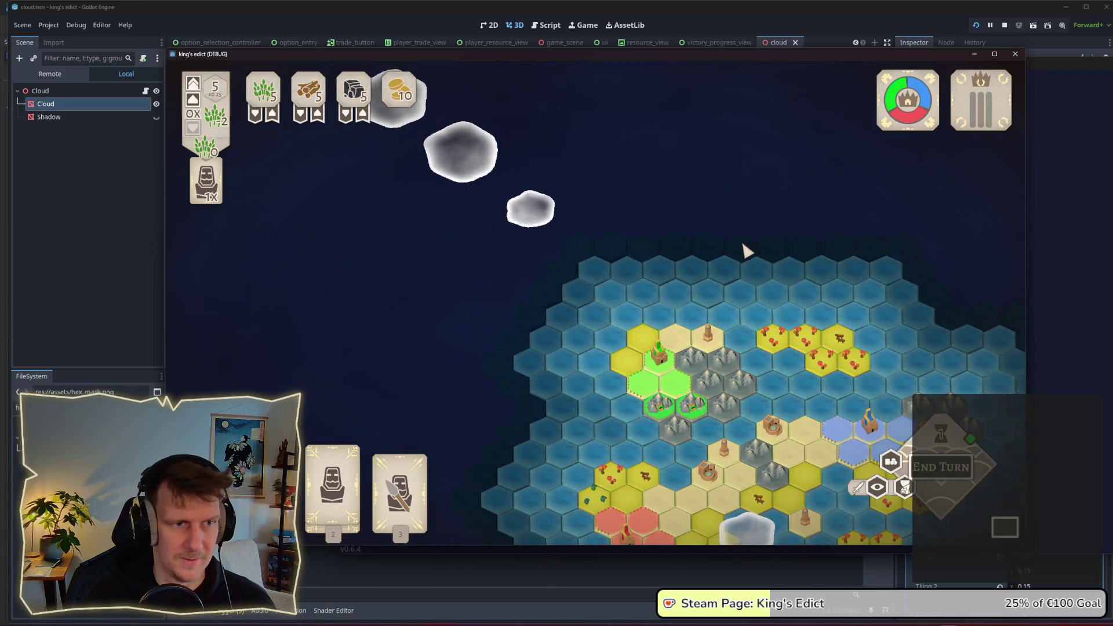
{"action": "left_click", "coordinate": [1002, 28]}
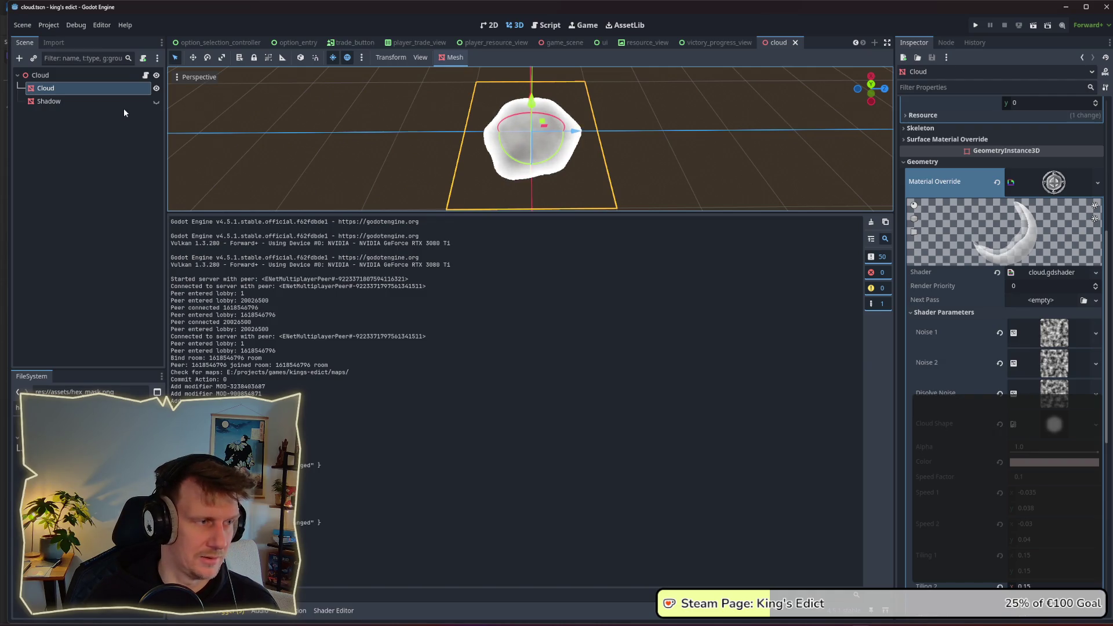
- Inspect the child Cloud mesh's plane size in the Inspector, then open environment.tscn
{"action": "left_click", "coordinate": [90, 76]}
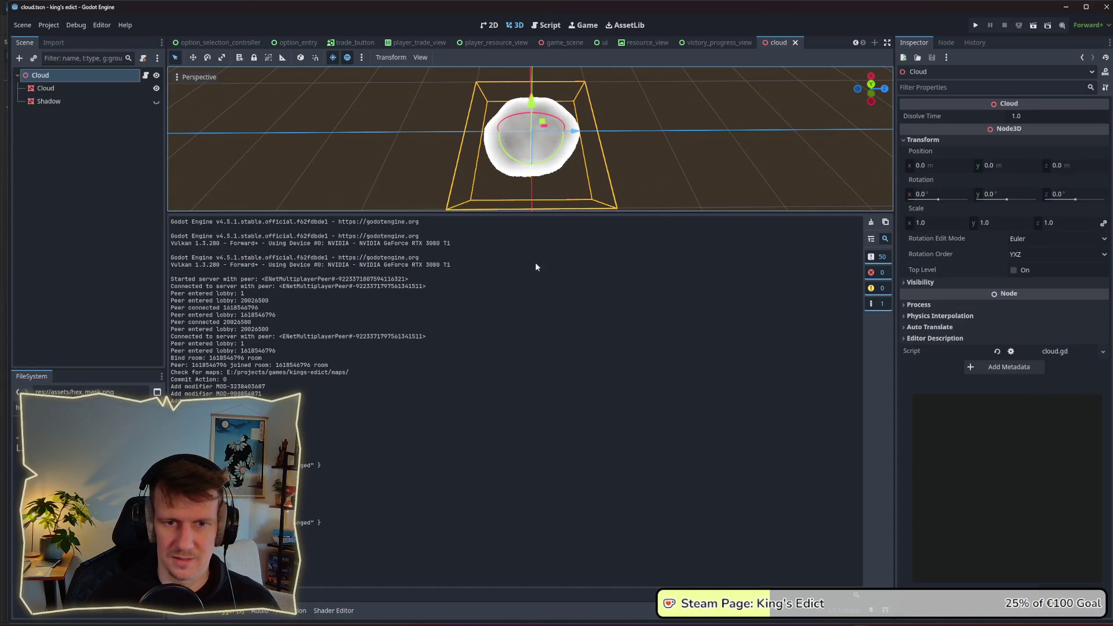
{"action": "scroll", "coordinate": [411, 182], "scroll_direction": "down", "scroll_amount": 3}
{"action": "left_click_drag", "start_coordinate": [521, 212], "coordinate": [522, 389]}
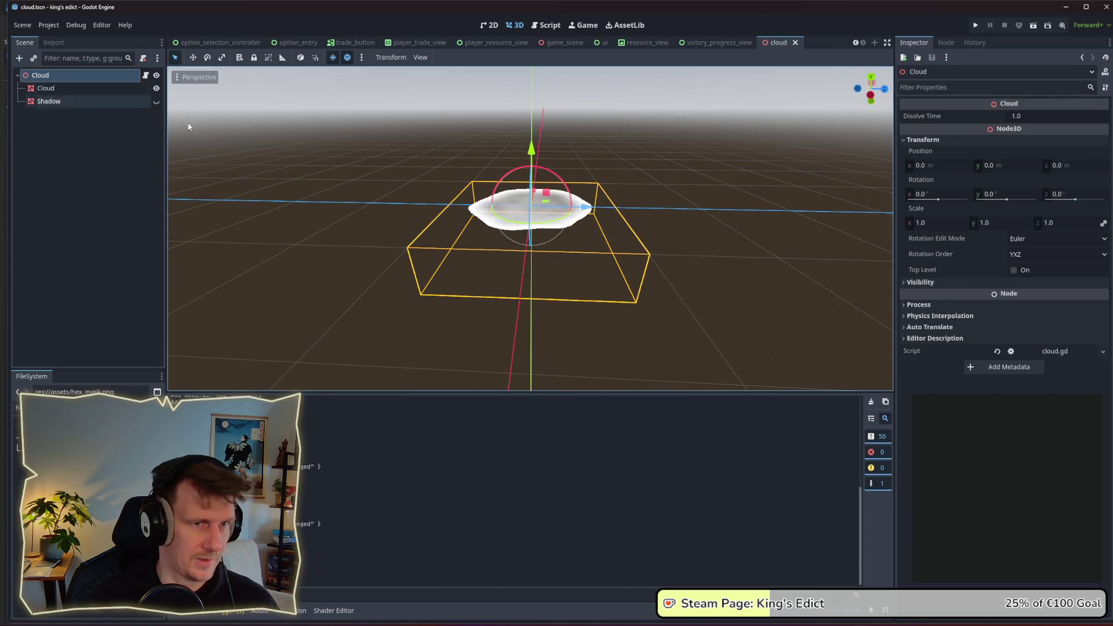
{"action": "left_click", "coordinate": [87, 88]}
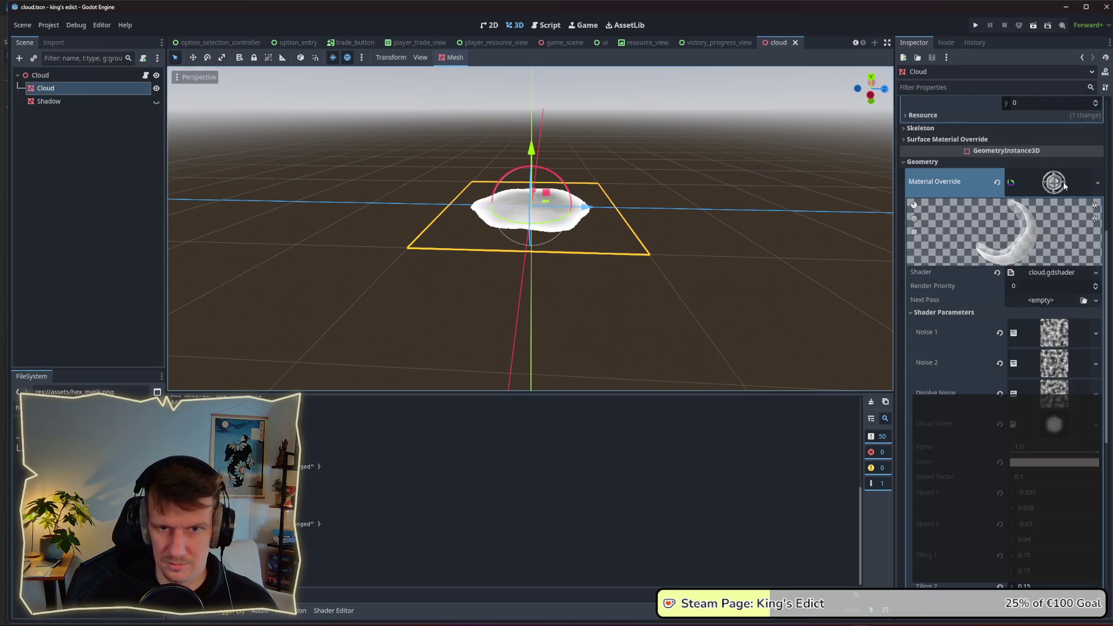
{"action": "scroll", "coordinate": [1041, 140], "scroll_direction": "up", "scroll_amount": 5}
{"action": "left_click", "coordinate": [1040, 151]}
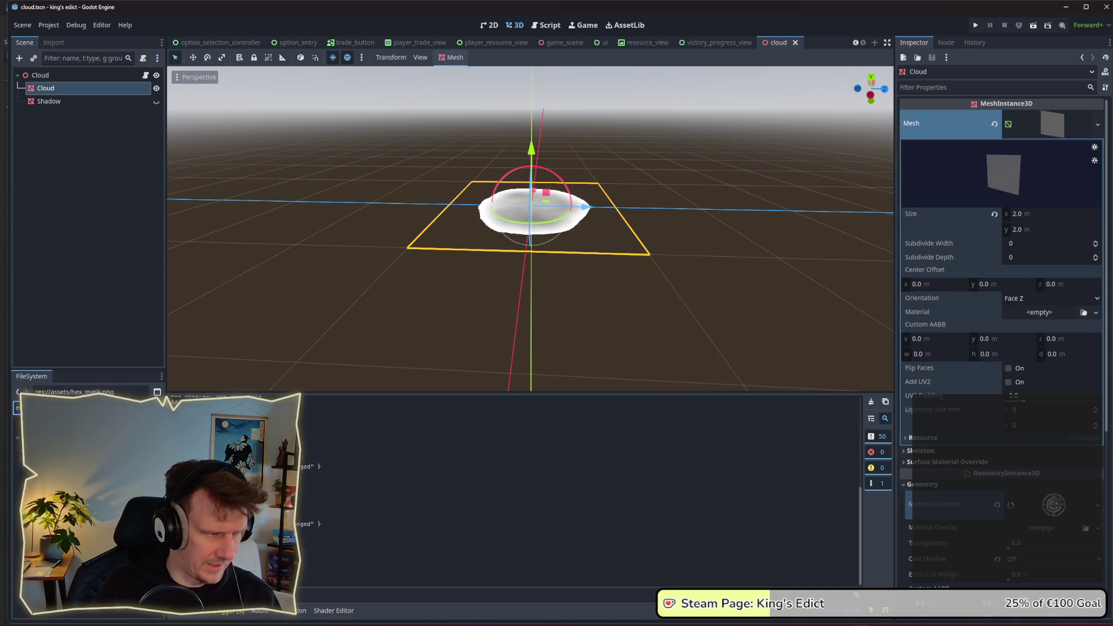
{"action": "double_click", "coordinate": [24, 467]}
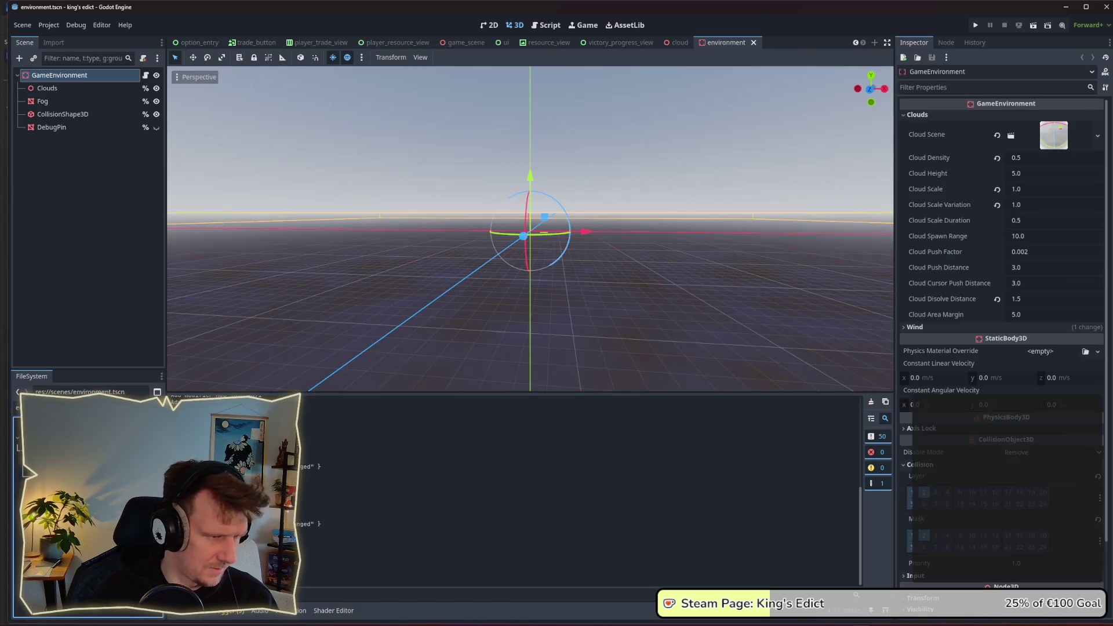
{"action": "left_click", "coordinate": [66, 100]}
{"action": "left_click", "coordinate": [67, 91]}
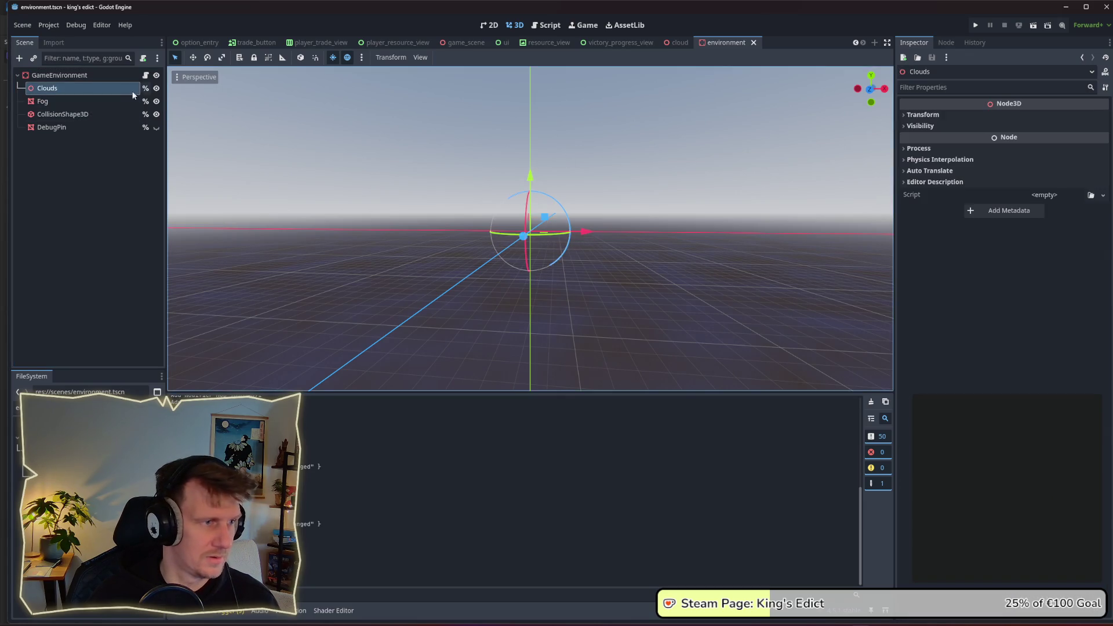
{"action": "left_click", "coordinate": [146, 75]}
{"action": "scroll", "coordinate": [503, 205], "scroll_direction": "down", "scroll_amount": 2}
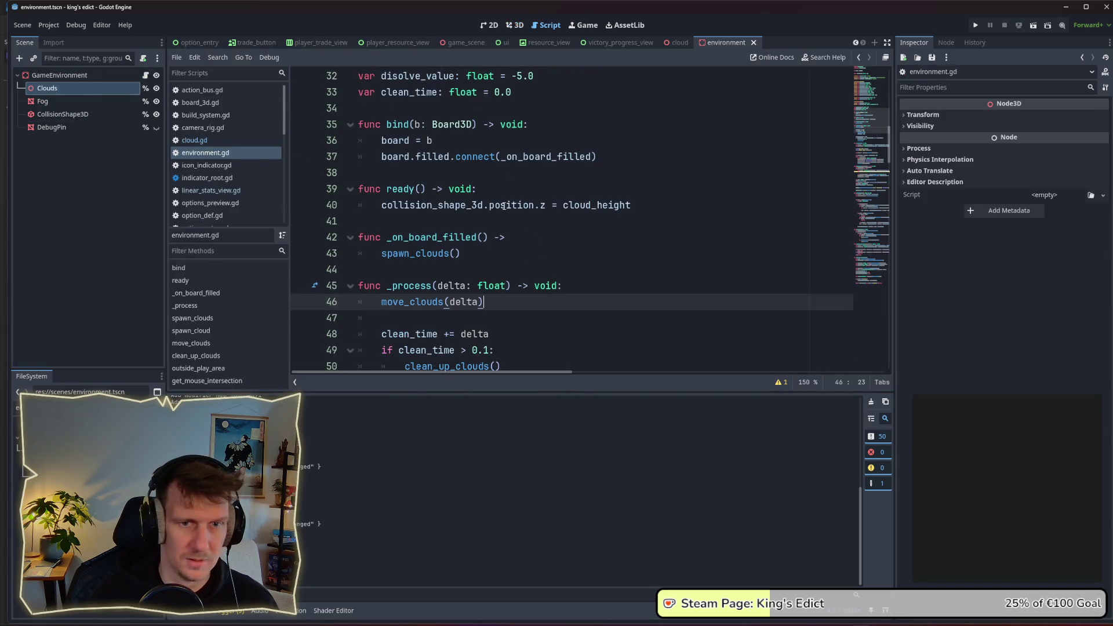
{"action": "left_click", "coordinate": [877, 102]}
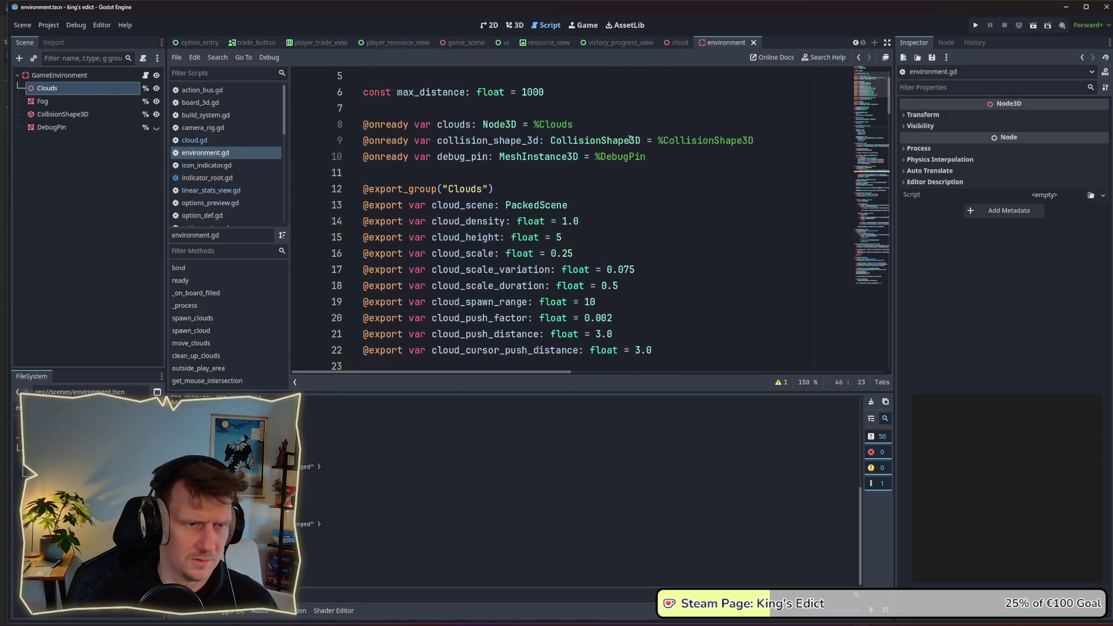
{"action": "scroll", "coordinate": [504, 136], "scroll_direction": "up", "scroll_amount": 2}
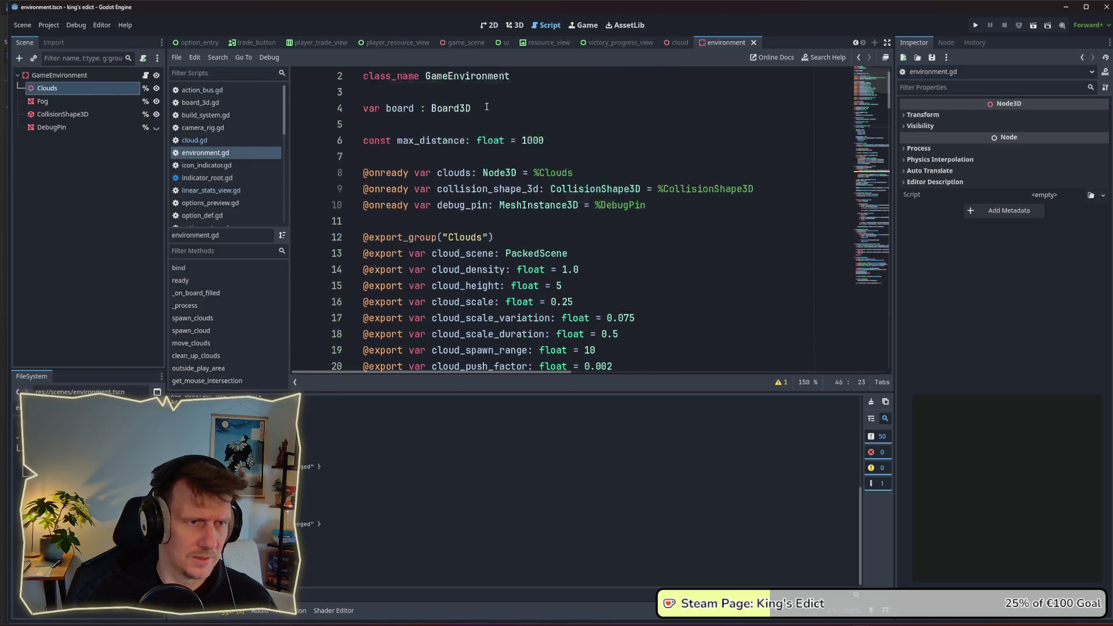
{"action": "scroll", "coordinate": [498, 182], "scroll_direction": "down", "scroll_amount": 13}
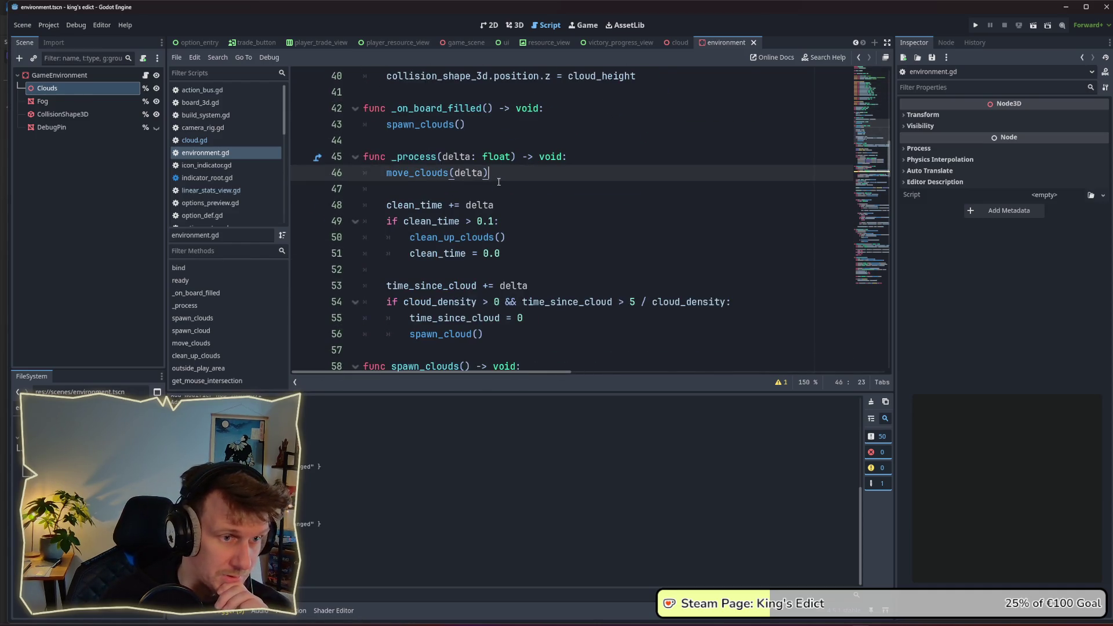
{"action": "scroll", "coordinate": [498, 182], "scroll_direction": "down", "scroll_amount": 3}
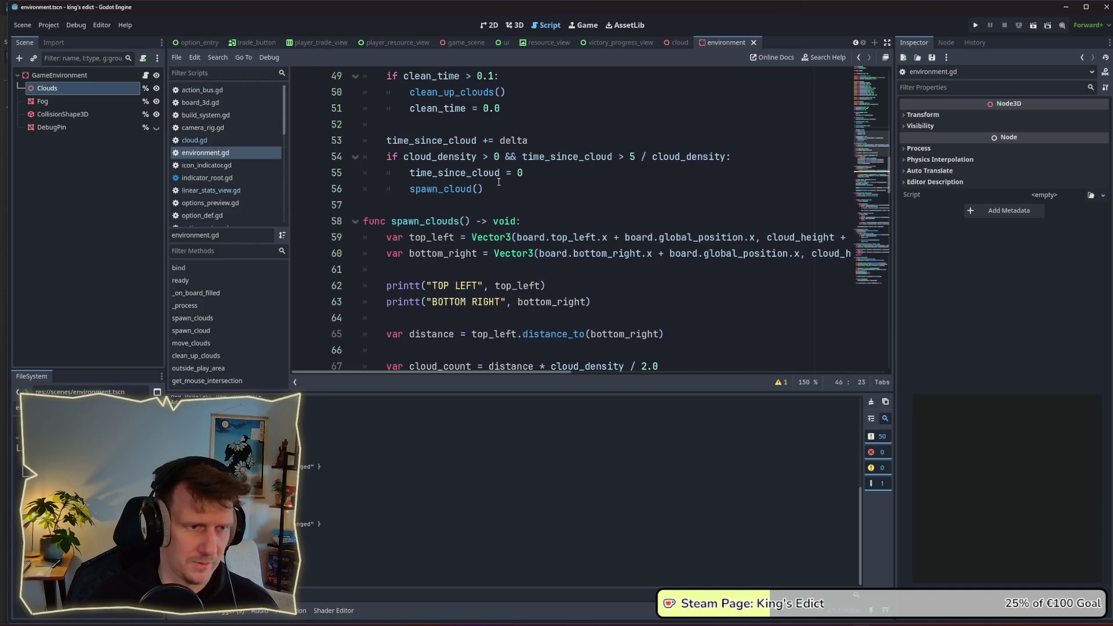
{"action": "scroll", "coordinate": [499, 182], "scroll_direction": "down", "scroll_amount": 3}
{"action": "left_click_drag", "start_coordinate": [590, 156], "coordinate": [523, 157]}
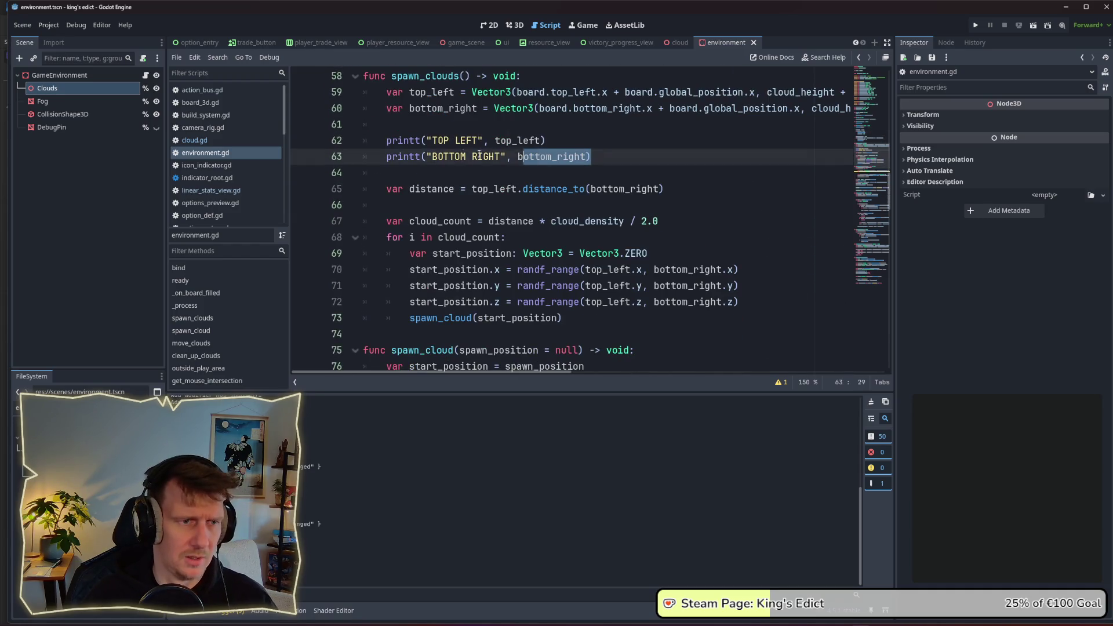
{"action": "key", "text": "shift+Up"}
{"action": "key", "text": "shift+Home"}
{"action": "key", "text": "BackSpace"}
{"action": "key", "text": "BackSpace"}
{"action": "key", "text": "BackSpace"}
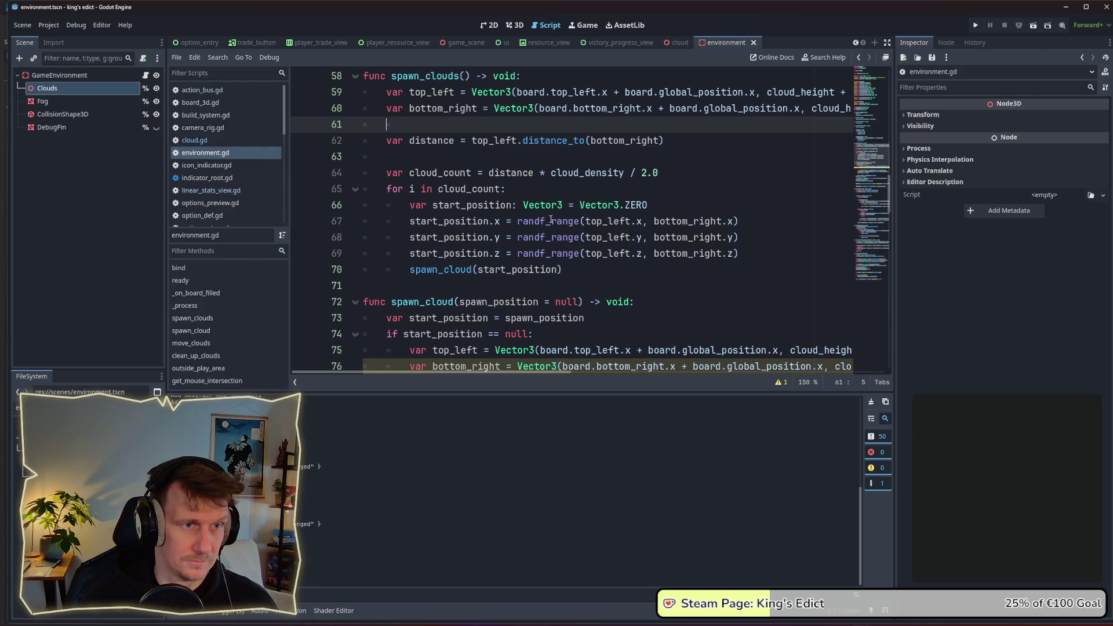
{"action": "scroll", "coordinate": [551, 220], "scroll_direction": "up", "scroll_amount": 1}
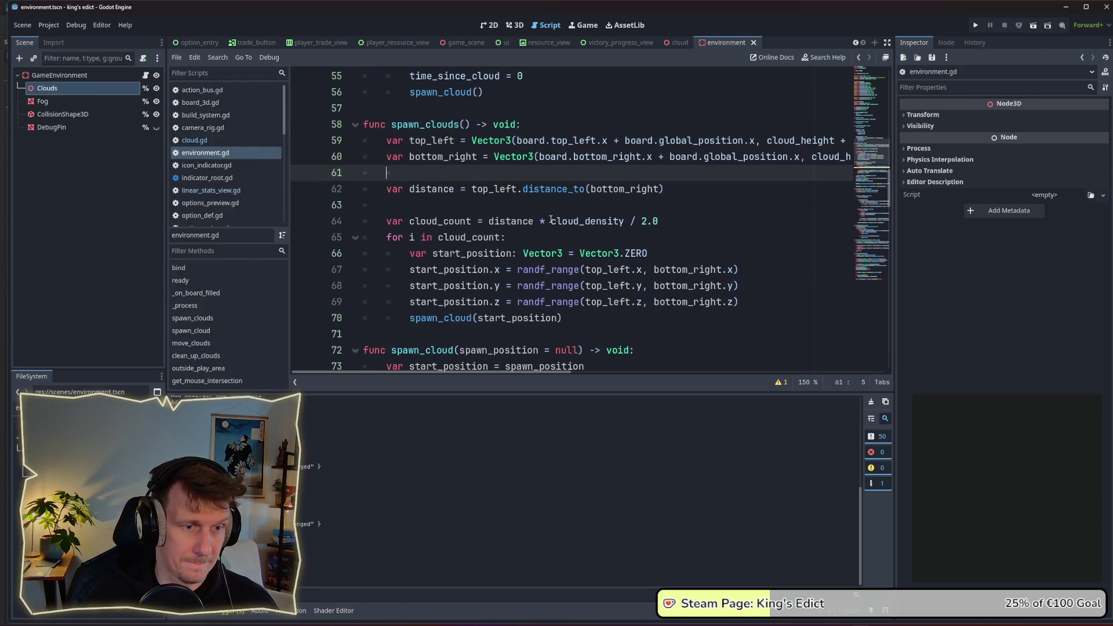
{"action": "scroll", "coordinate": [551, 220], "scroll_direction": "down", "scroll_amount": 2}
{"action": "left_click", "coordinate": [440, 228], "text": "ctrl"}
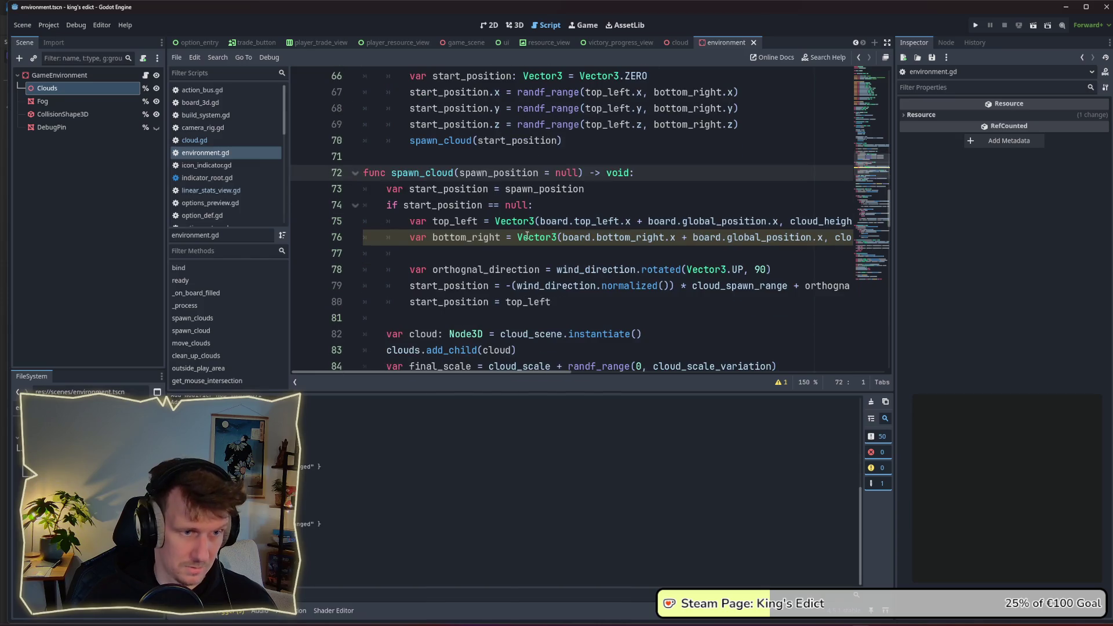
{"action": "scroll", "coordinate": [500, 263], "scroll_direction": "down", "scroll_amount": 1}
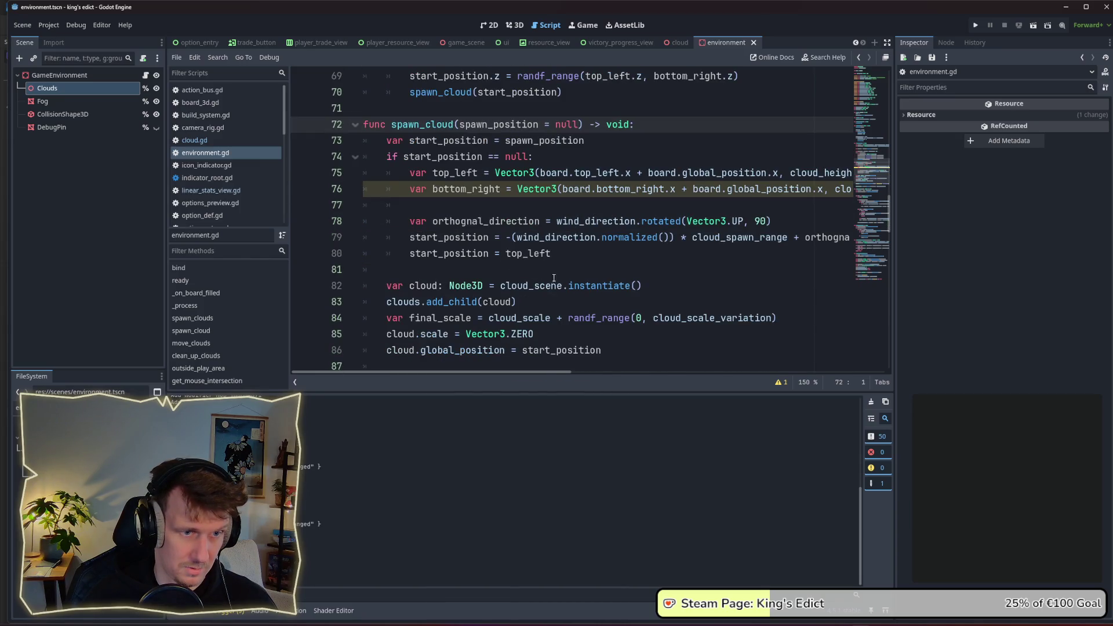
{"action": "scroll", "coordinate": [657, 289], "scroll_direction": "down", "scroll_amount": 1}
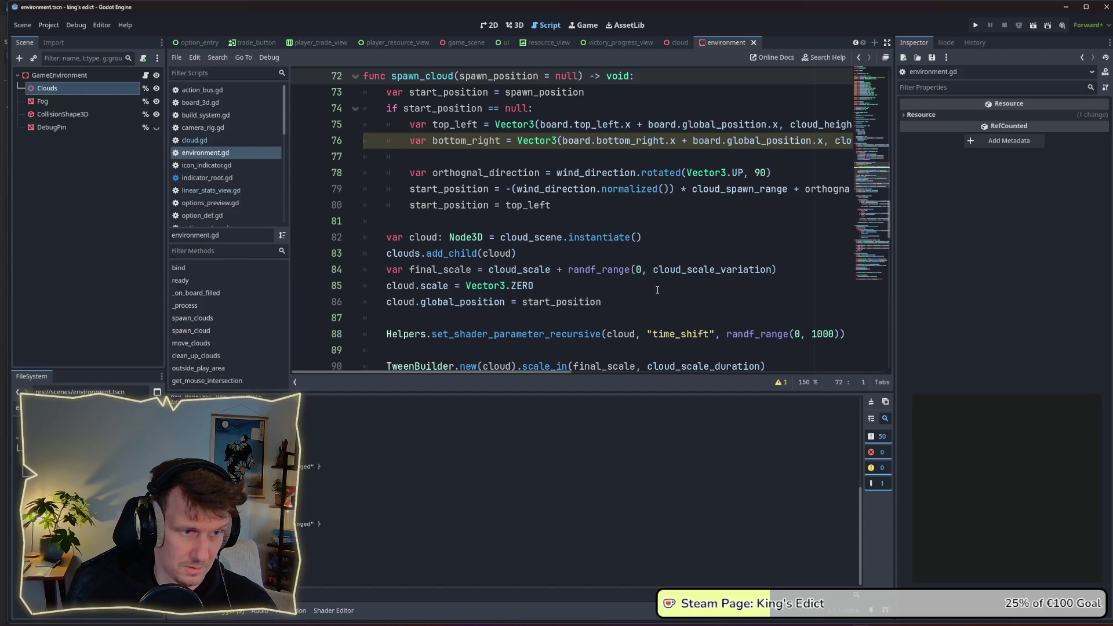
{"action": "double_click", "coordinate": [685, 274]}
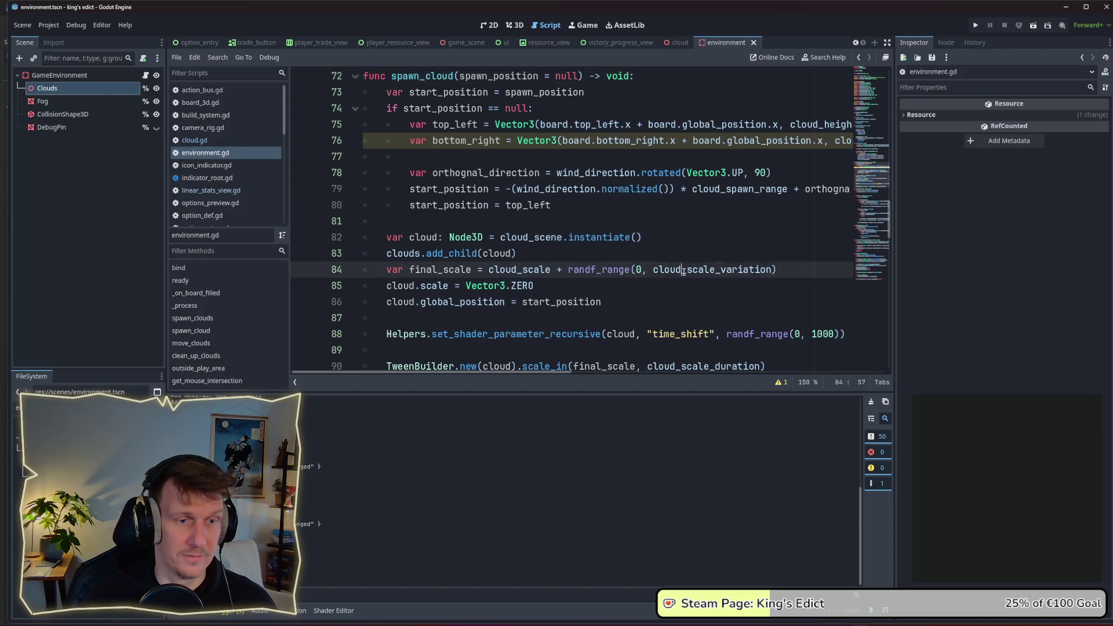
{"action": "mouse_move", "coordinate": [611, 272]}
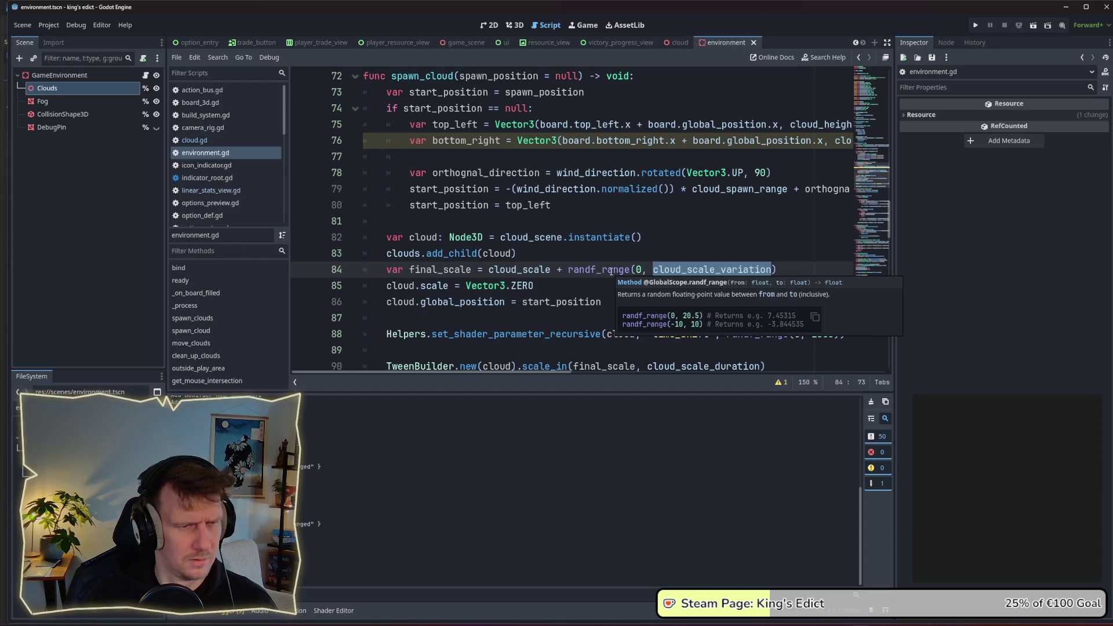
{"action": "double_click", "coordinate": [529, 270]}
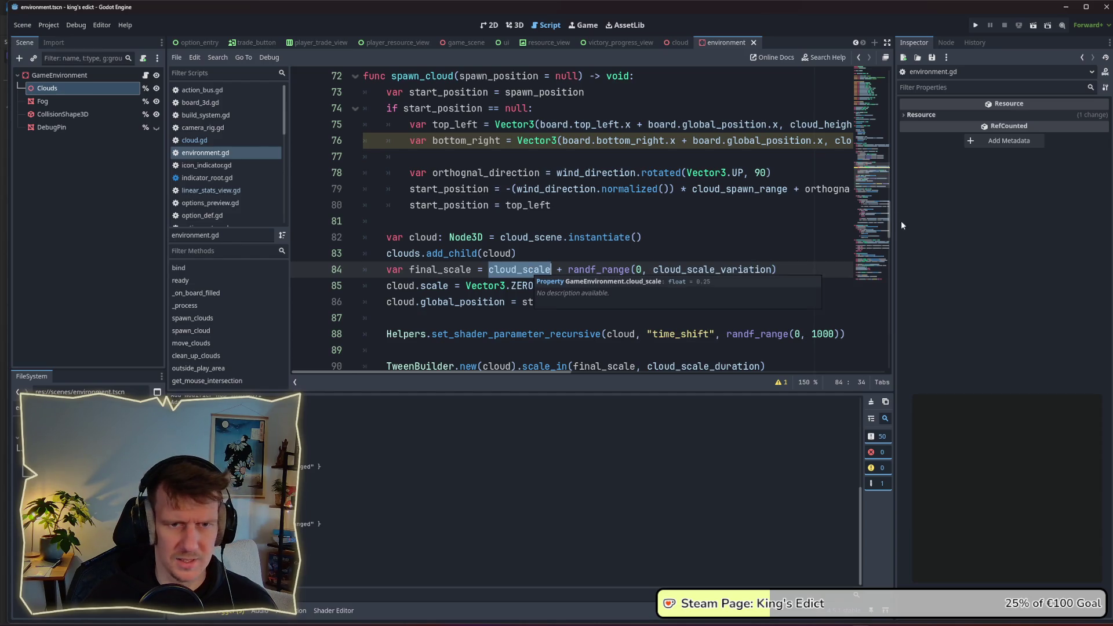
{"action": "left_click_drag", "start_coordinate": [890, 219], "coordinate": [894, 74]}
- Confirm cloud_scale = 0.25 in environment.gd, select Clouds, and switch to game_scene
{"action": "scroll", "coordinate": [582, 264], "scroll_direction": "down", "scroll_amount": 1}
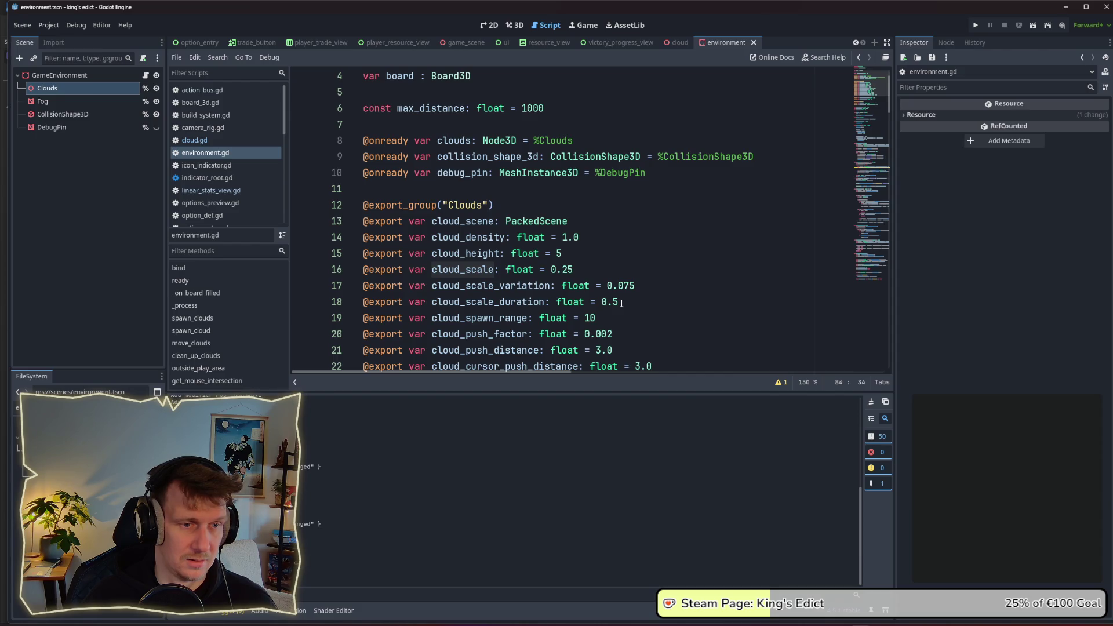
{"action": "left_click", "coordinate": [582, 270]}
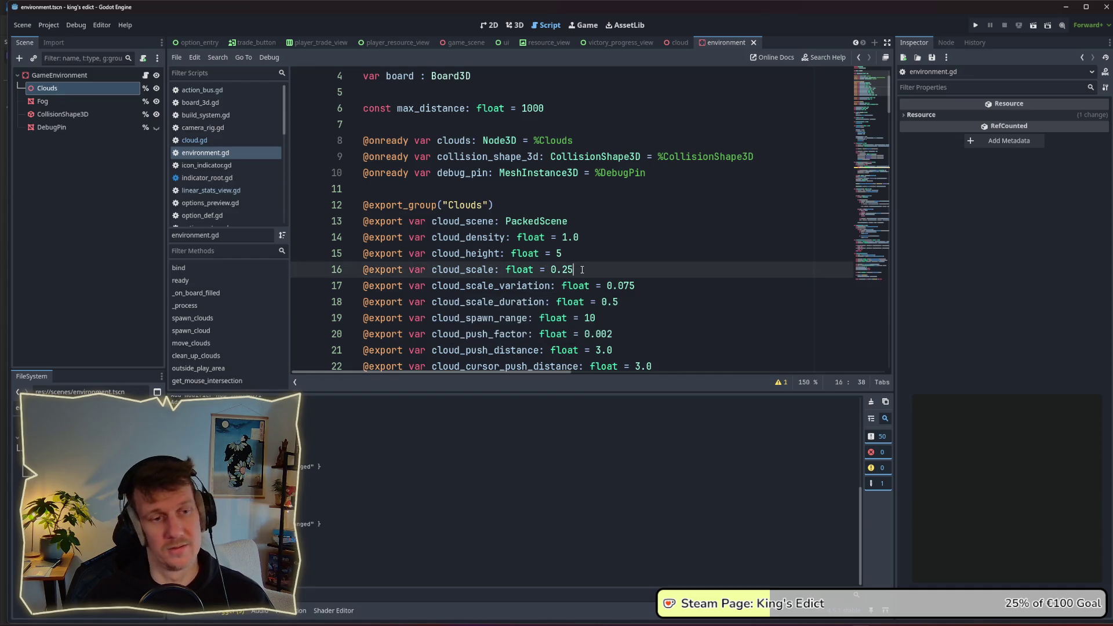
{"action": "left_click", "coordinate": [61, 88]}
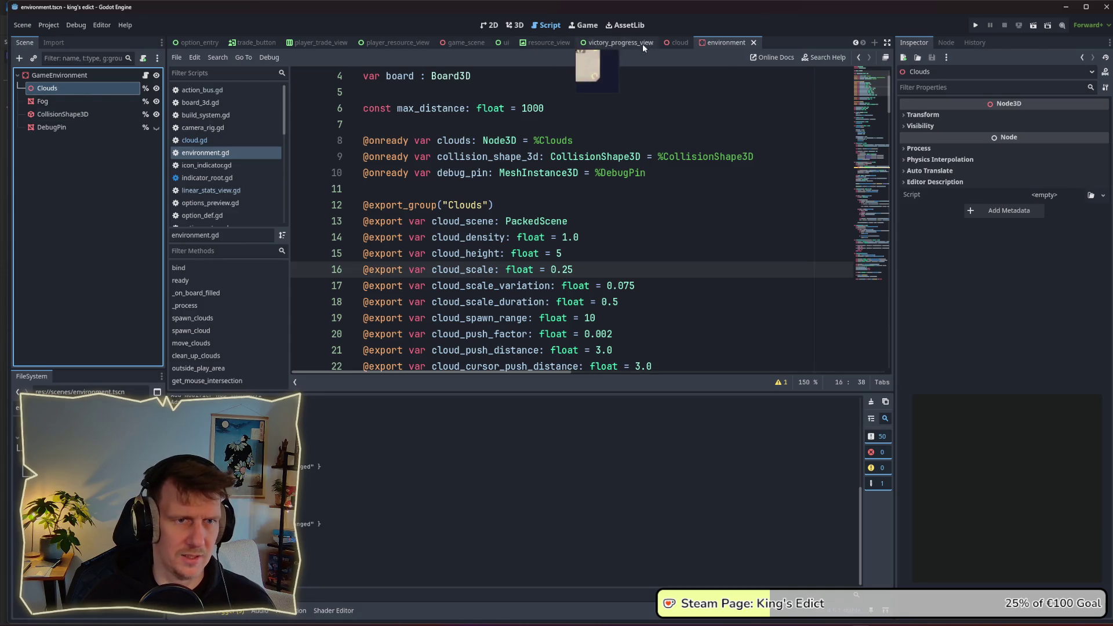
{"action": "left_click", "coordinate": [464, 42]}
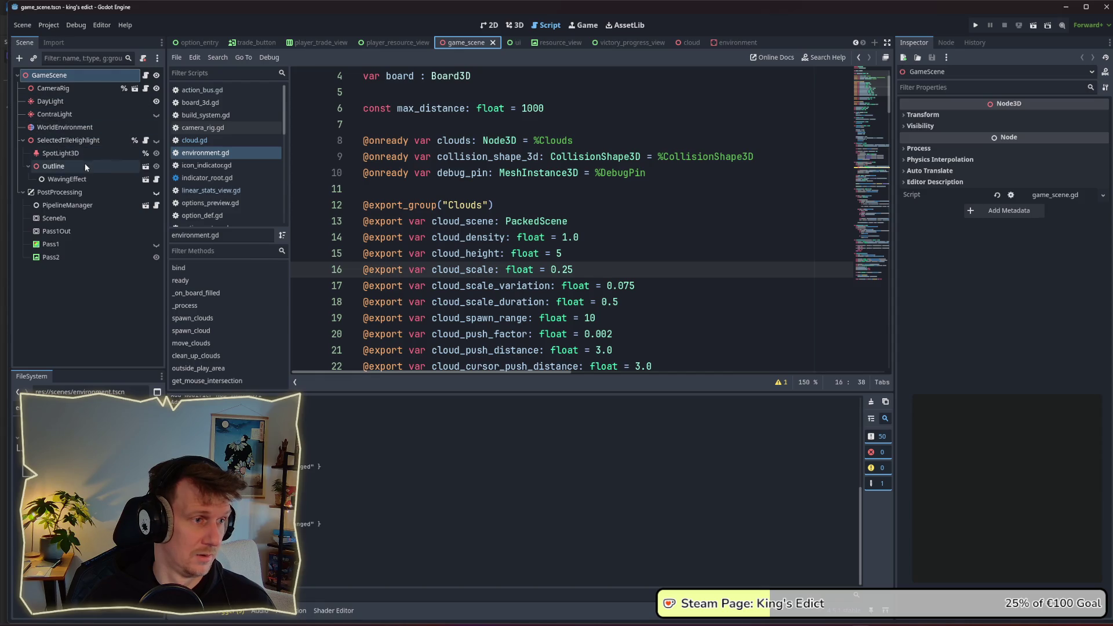
- In game_scene.gd, jump to the GameEnvironment definition's Clouds group and back
{"action": "left_click", "coordinate": [145, 74]}
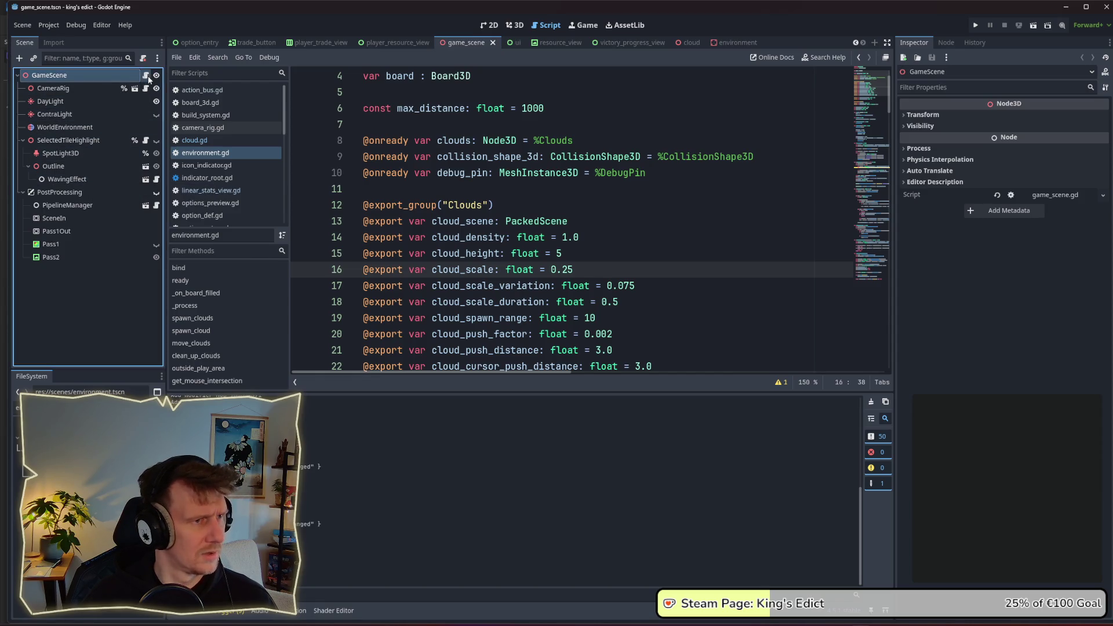
{"action": "scroll", "coordinate": [493, 220], "scroll_direction": "down", "scroll_amount": 3}
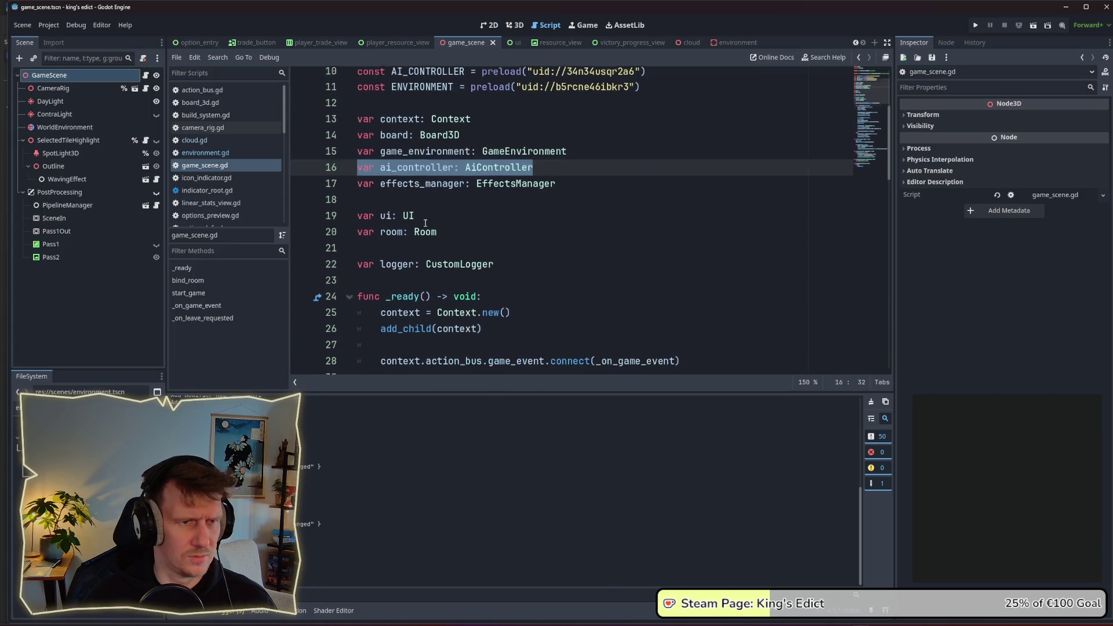
{"action": "scroll", "coordinate": [494, 220], "scroll_direction": "down", "scroll_amount": 4}
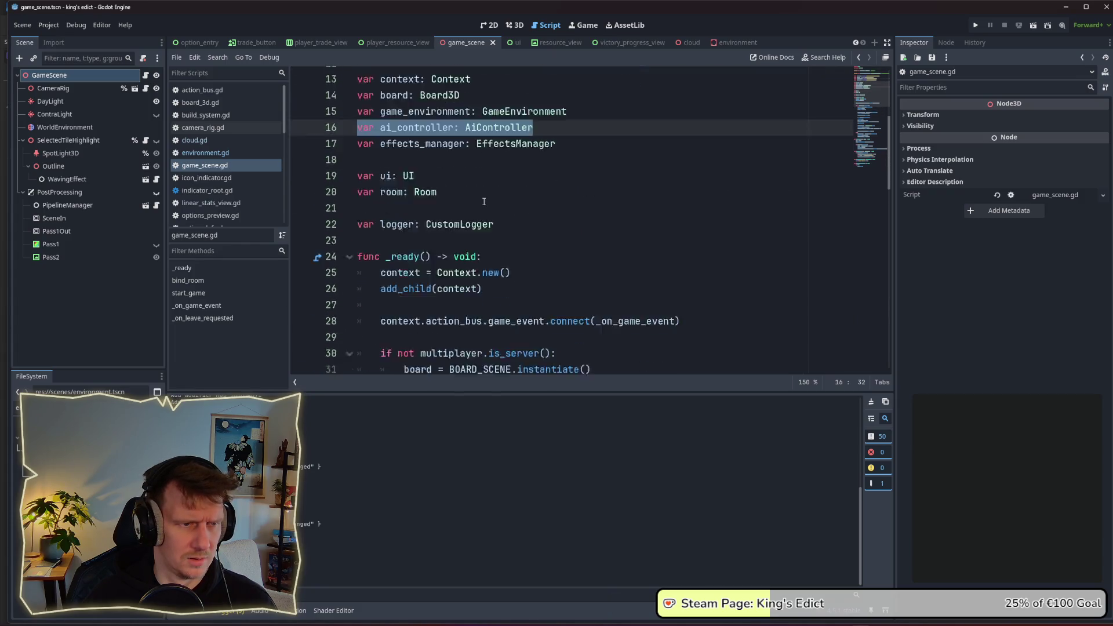
{"action": "scroll", "coordinate": [485, 199], "scroll_direction": "up", "scroll_amount": 3}
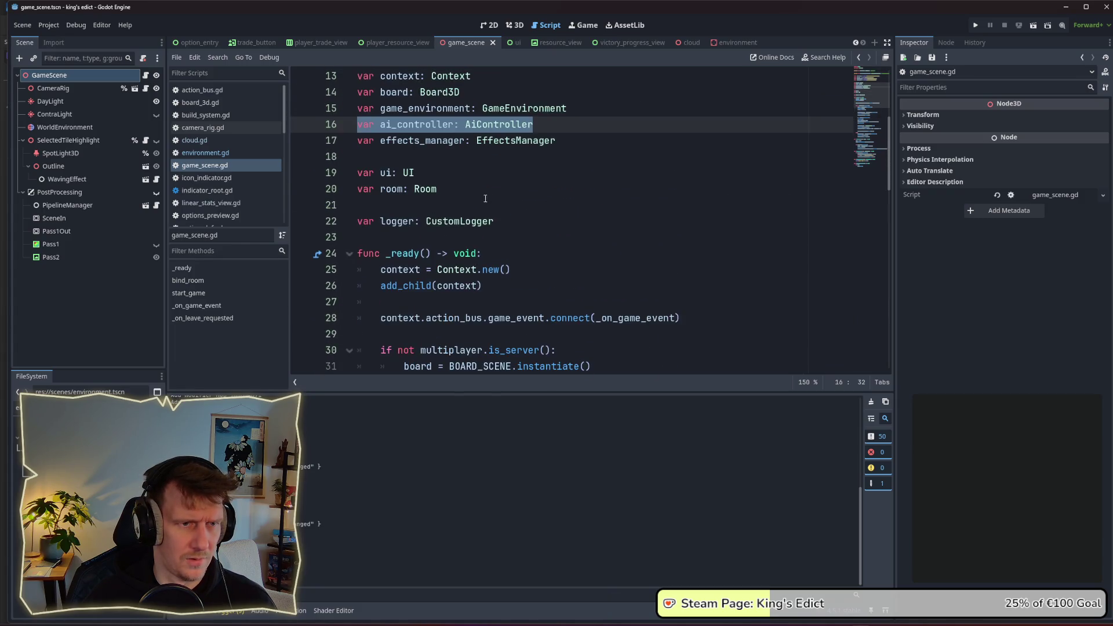
{"action": "left_click", "coordinate": [513, 109], "text": "ctrl"}
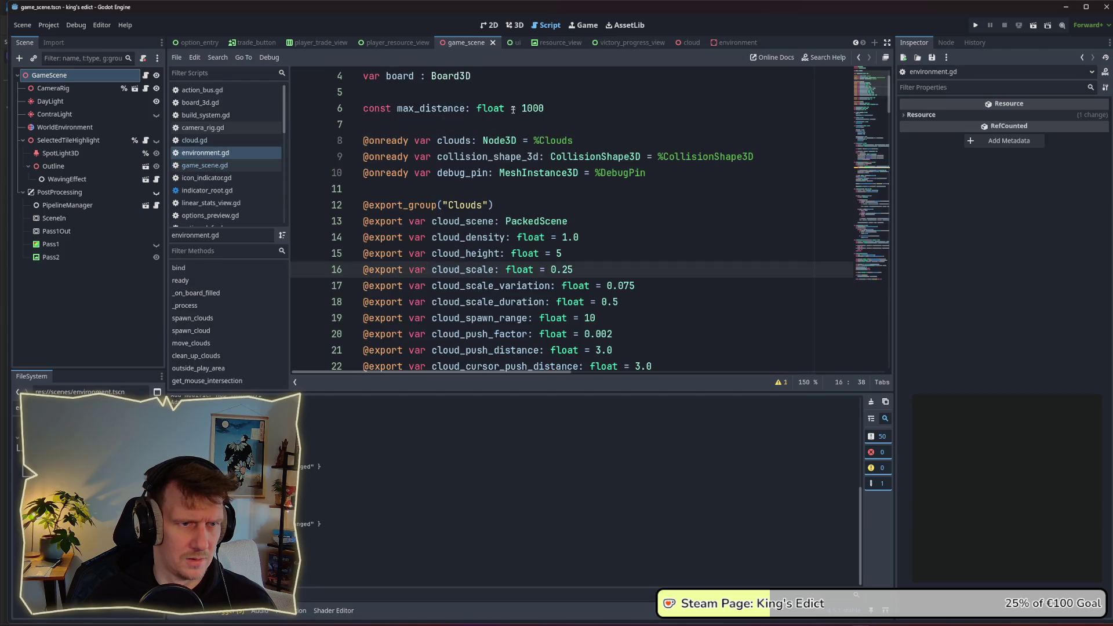
{"action": "left_click", "coordinate": [484, 205]}
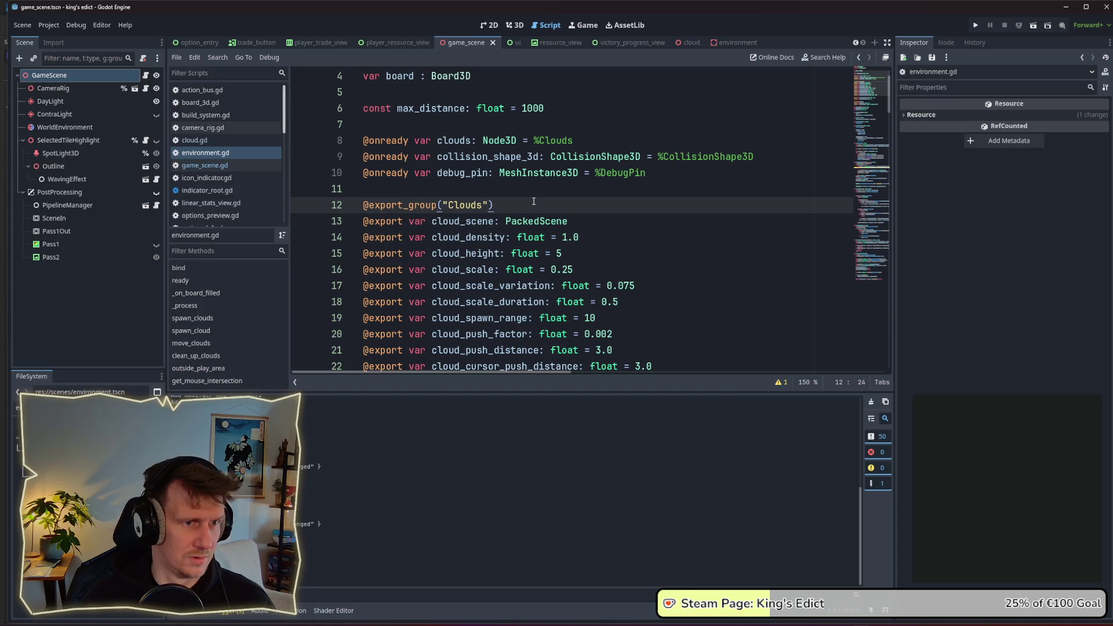
{"action": "key", "text": "alt+Left"}
- Review lines 35–37 that instantiate the environment, then switch to the environment scene
{"action": "scroll", "coordinate": [527, 149], "scroll_direction": "down", "scroll_amount": 4}
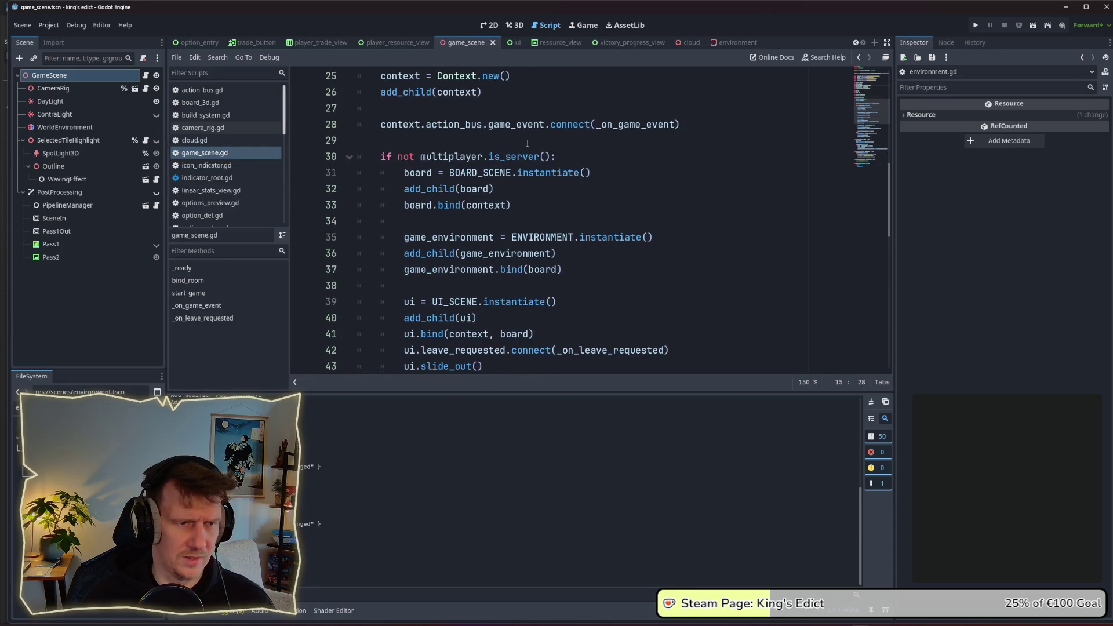
{"action": "left_click", "coordinate": [382, 151]}
{"action": "left_click", "coordinate": [388, 237]}
{"action": "left_click_drag", "start_coordinate": [562, 269], "coordinate": [387, 246]}
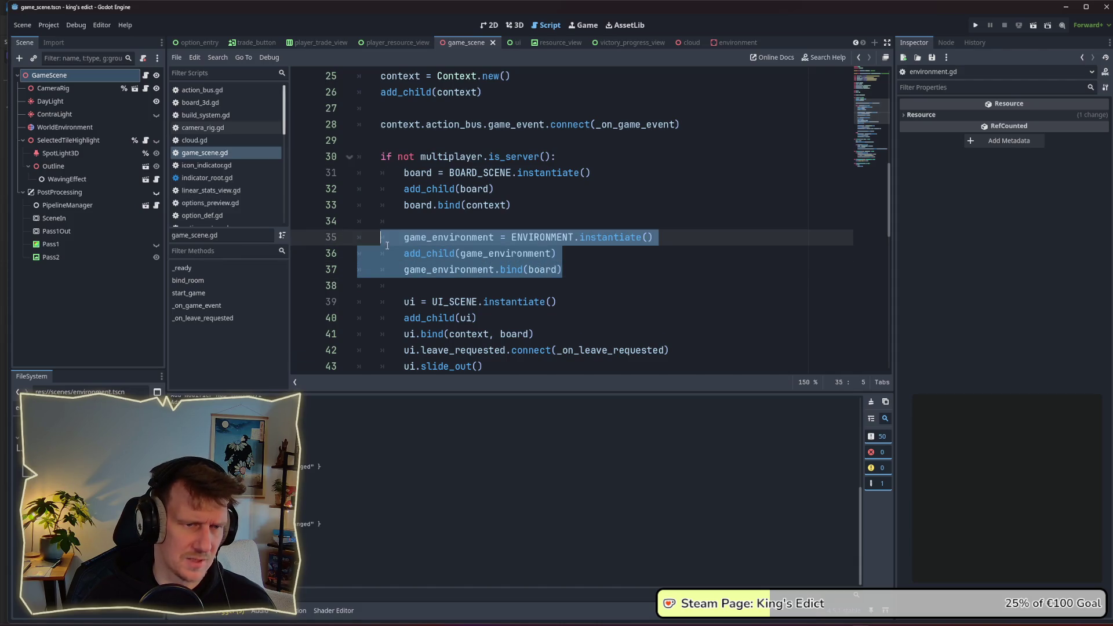
{"action": "left_click", "coordinate": [579, 264]}
{"action": "mouse_move", "coordinate": [572, 269]}
{"action": "left_mouse_down"}
{"action": "mouse_move", "coordinate": [517, 269]}
{"action": "mouse_move", "coordinate": [406, 241]}
{"action": "left_mouse_up"}
{"action": "left_click", "coordinate": [610, 255]}
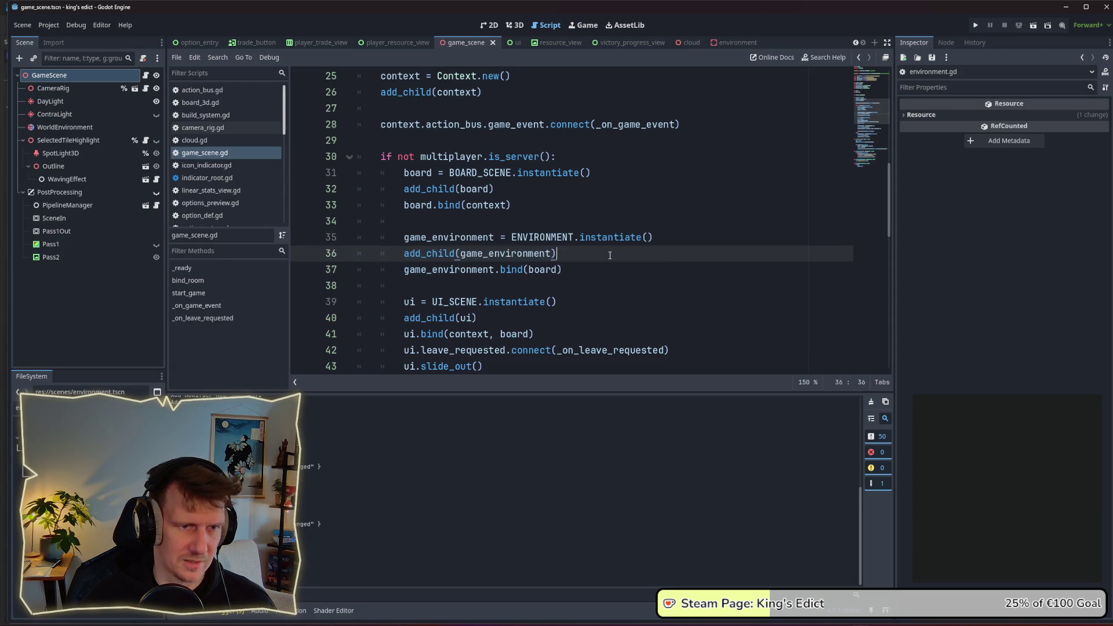
{"action": "scroll", "coordinate": [609, 255], "scroll_direction": "down", "scroll_amount": 1}
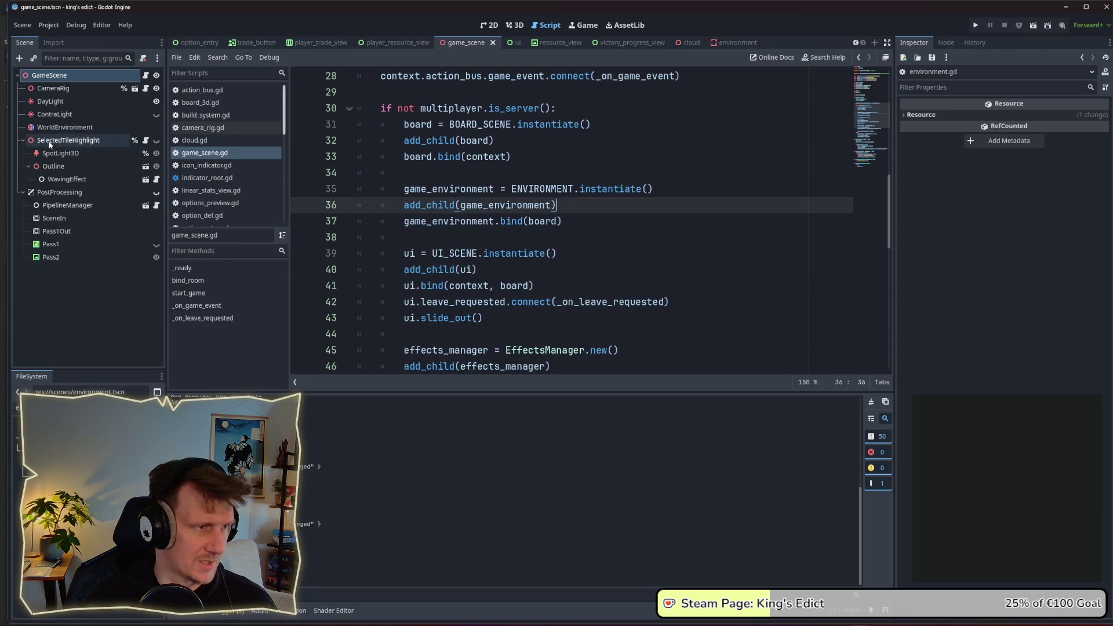
{"action": "left_click", "coordinate": [729, 44]}
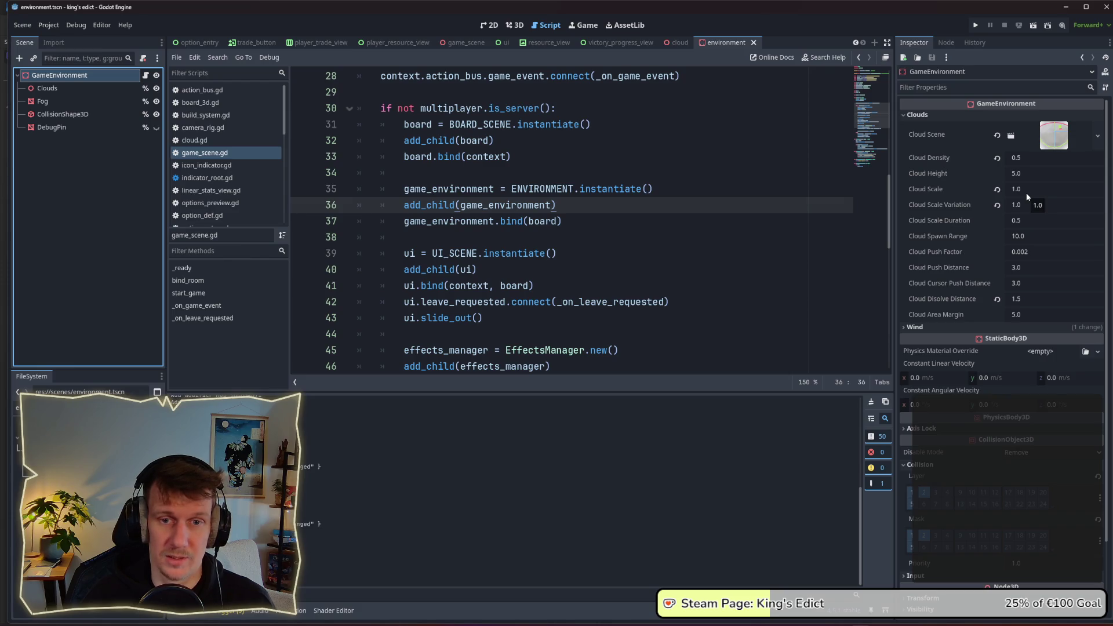
- Revert Cloud Scale to its 0.25 default, save the environment scene, and run the game
{"action": "left_click", "coordinate": [997, 190]}
{"action": "key", "text": "ctrl+s"}
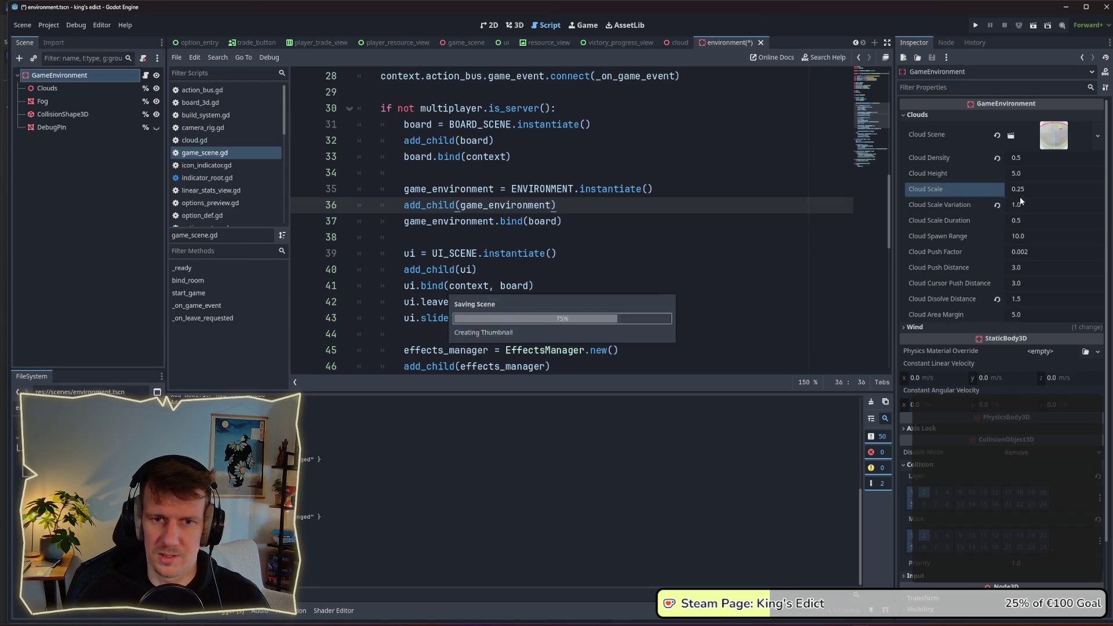
{"action": "left_click", "coordinate": [976, 23]}
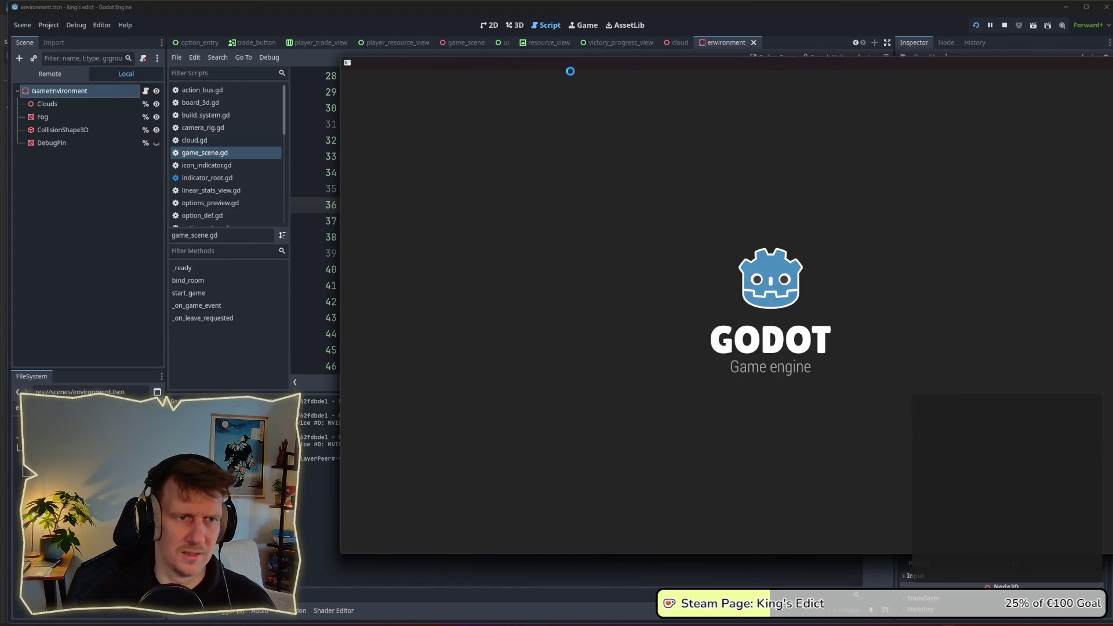
- Create a multiplayer game on i_know_this_place.map at start position 3 and start it
{"action": "left_click", "coordinate": [653, 207]}
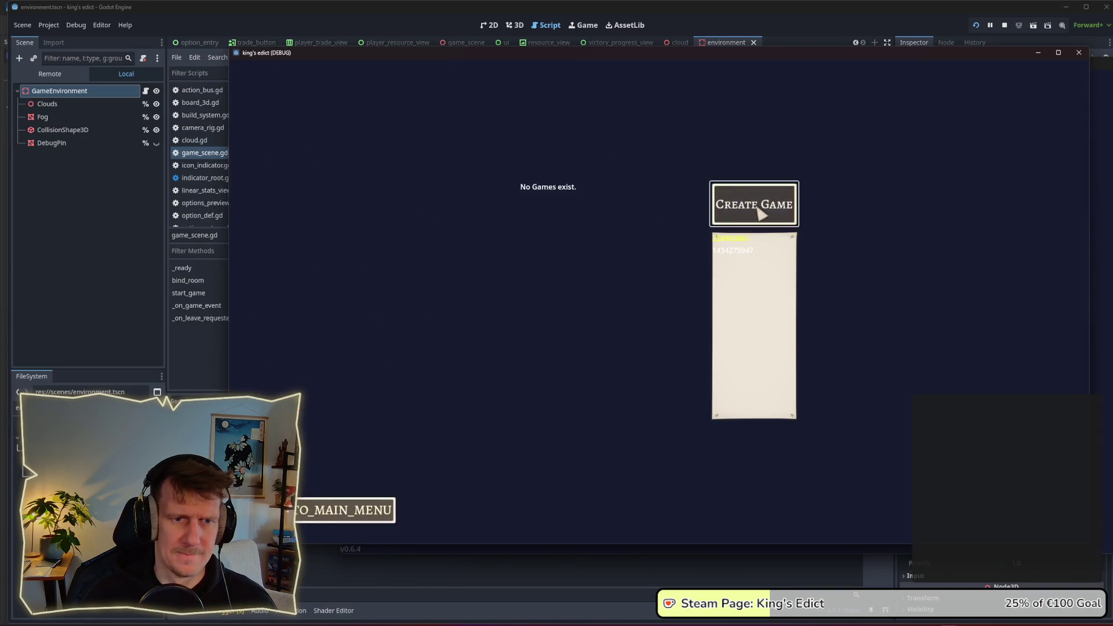
{"action": "left_click", "coordinate": [760, 211]}
{"action": "left_click", "coordinate": [768, 168]}
{"action": "left_click", "coordinate": [478, 315]}
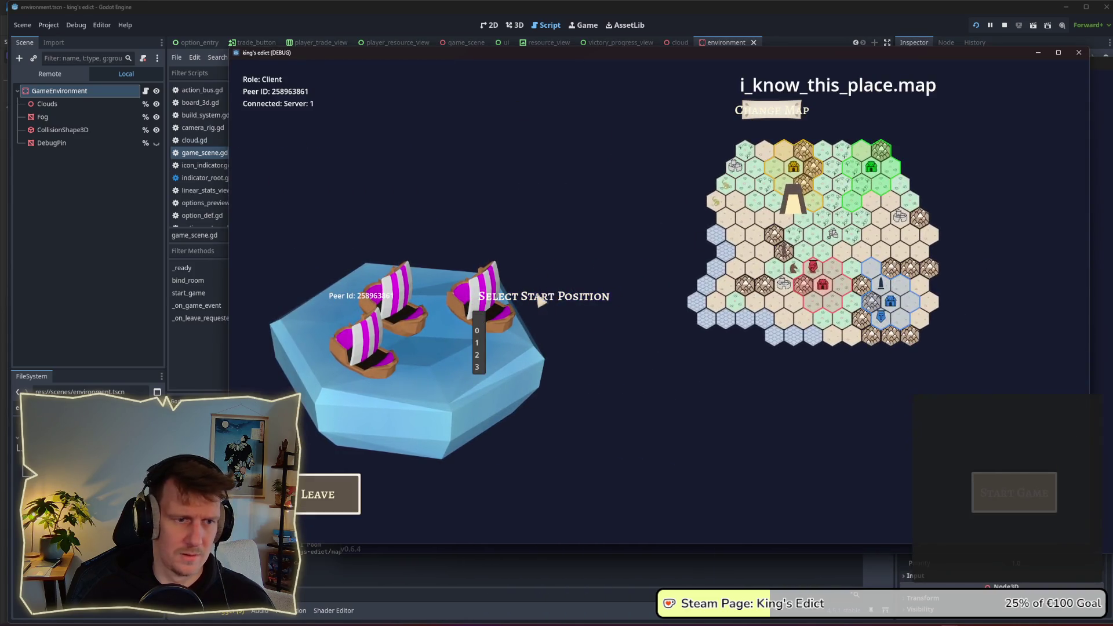
{"action": "left_click", "coordinate": [478, 367]}
{"action": "left_click", "coordinate": [1029, 495]}
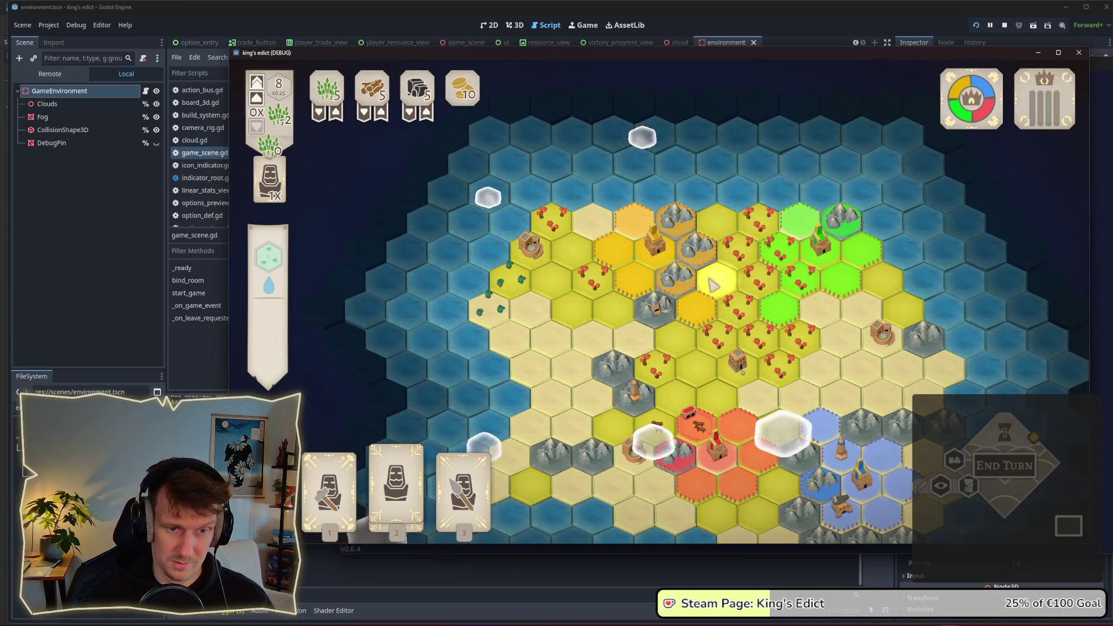
{"action": "left_click_drag", "start_coordinate": [802, 53], "coordinate": [716, 40]}
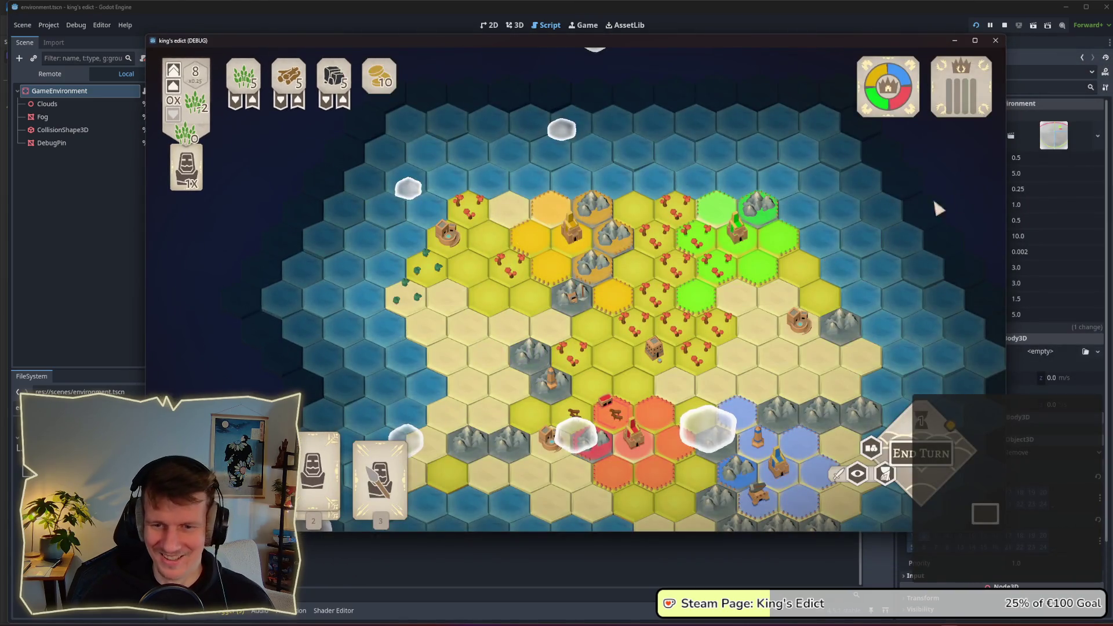
- Inspect the settlement and mountain tiles, zoom out to watch the clouds, then stop with F8
{"action": "left_click", "coordinate": [741, 248]}
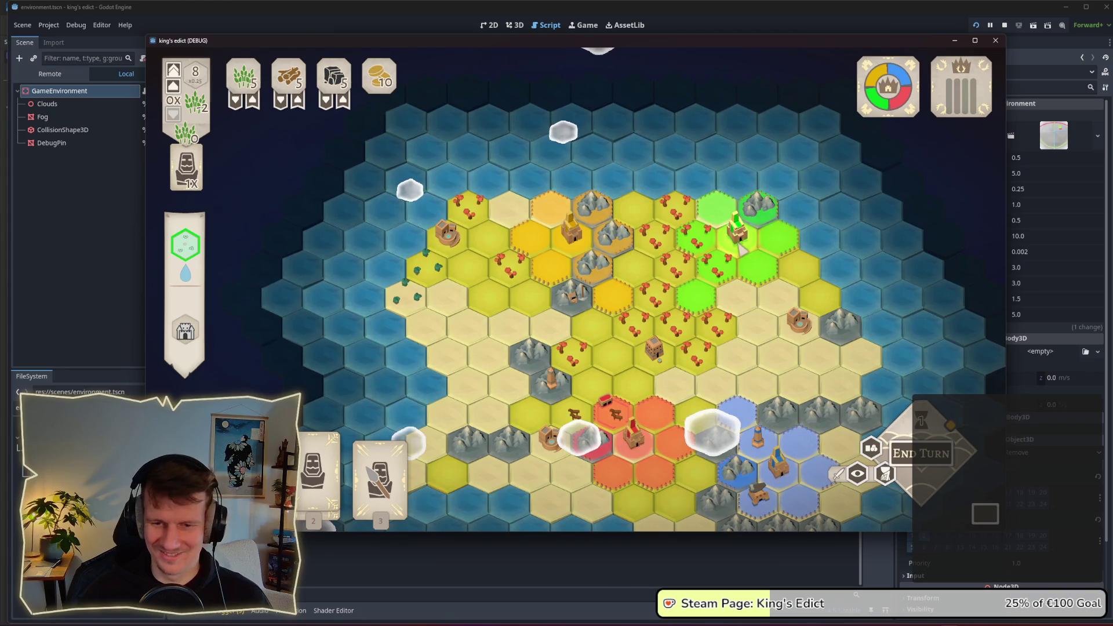
{"action": "left_click", "coordinate": [616, 248]}
{"action": "scroll", "coordinate": [619, 262], "scroll_direction": "down", "scroll_amount": 2}
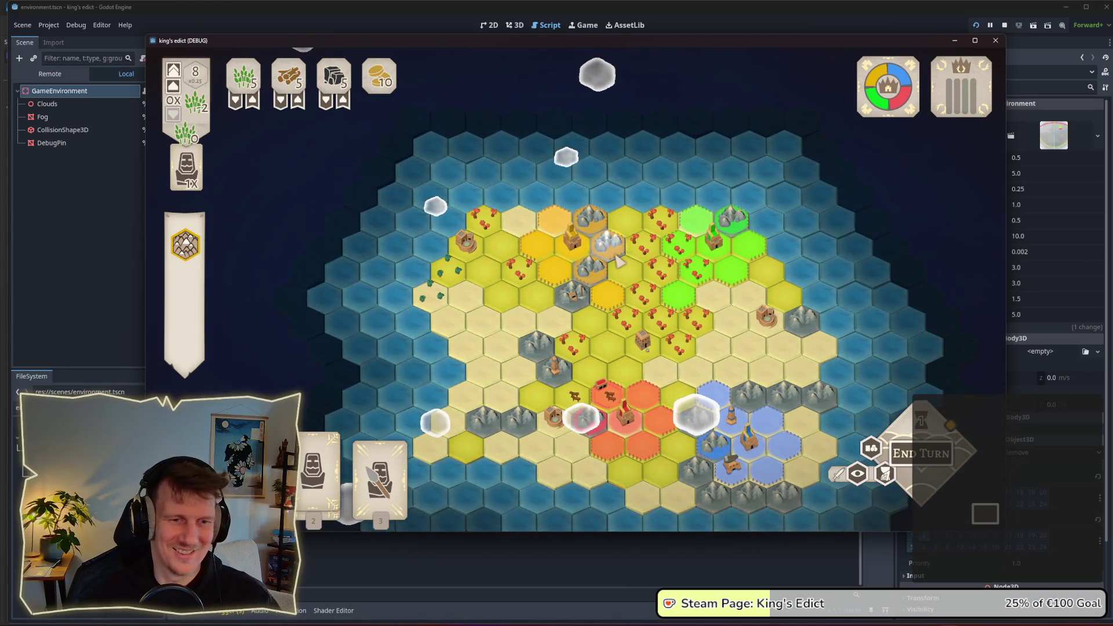
{"action": "scroll", "coordinate": [616, 257], "scroll_direction": "down", "scroll_amount": 1}
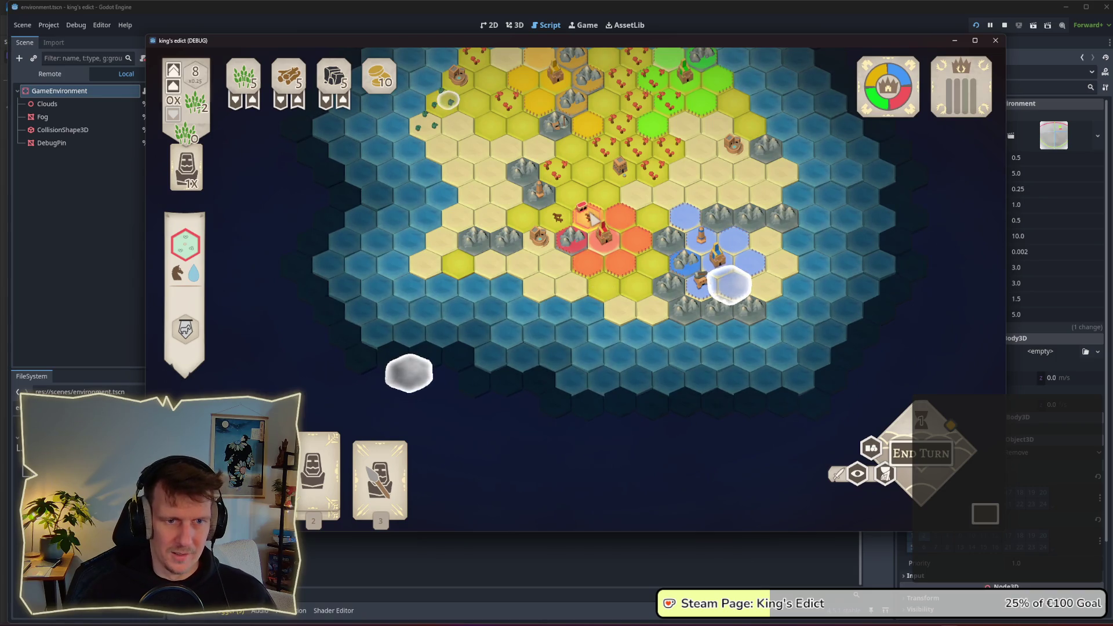
{"action": "key", "text": "F8"}
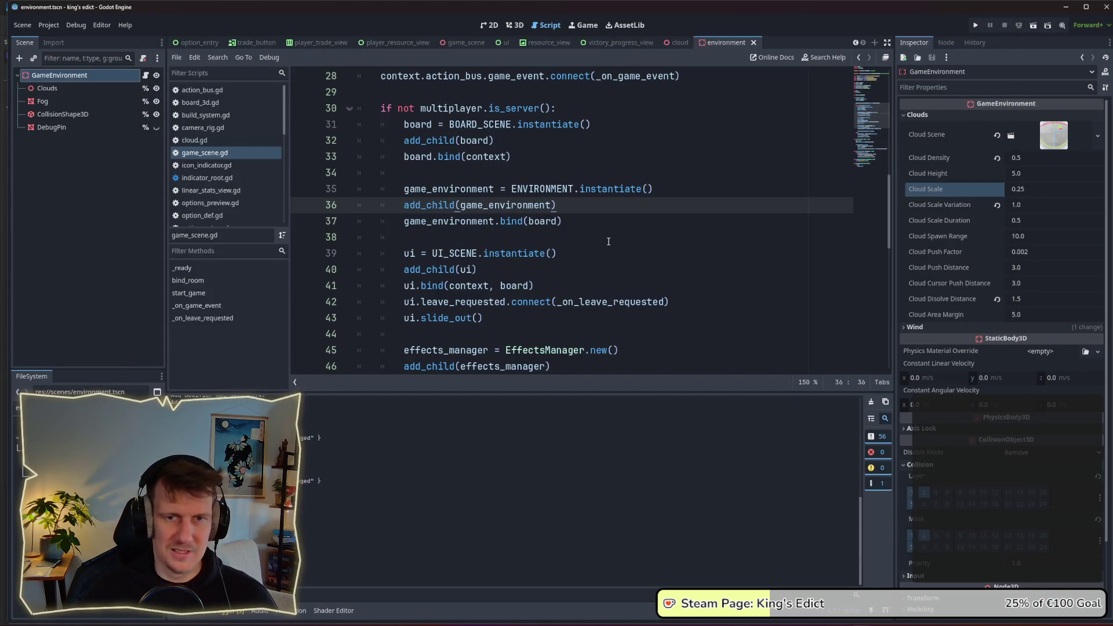
- Open the cloud scene and the Shadow mesh's cloud shader, enlarging the code area
{"action": "left_click", "coordinate": [607, 241]}
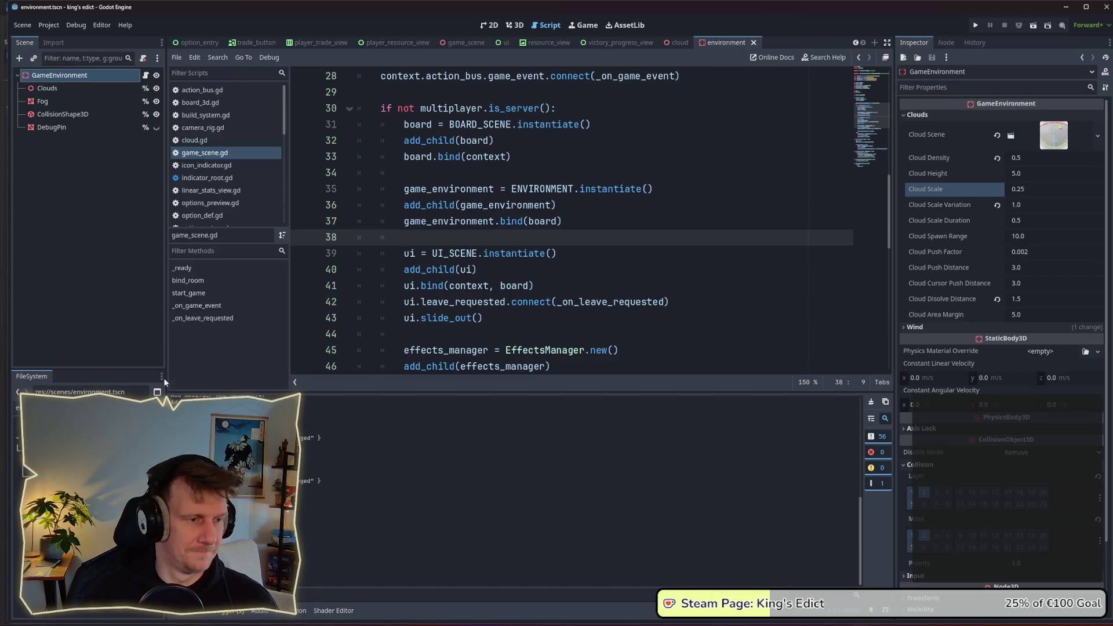
{"action": "left_click", "coordinate": [677, 42]}
{"action": "left_click", "coordinate": [137, 104]}
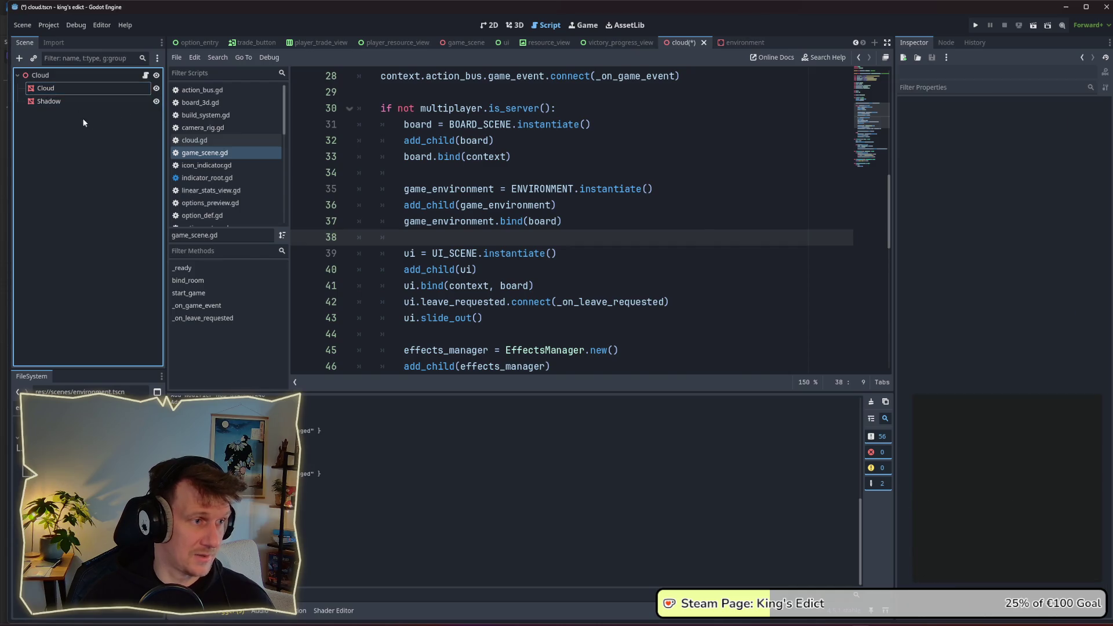
{"action": "left_click_drag", "start_coordinate": [444, 392], "coordinate": [464, 188]}
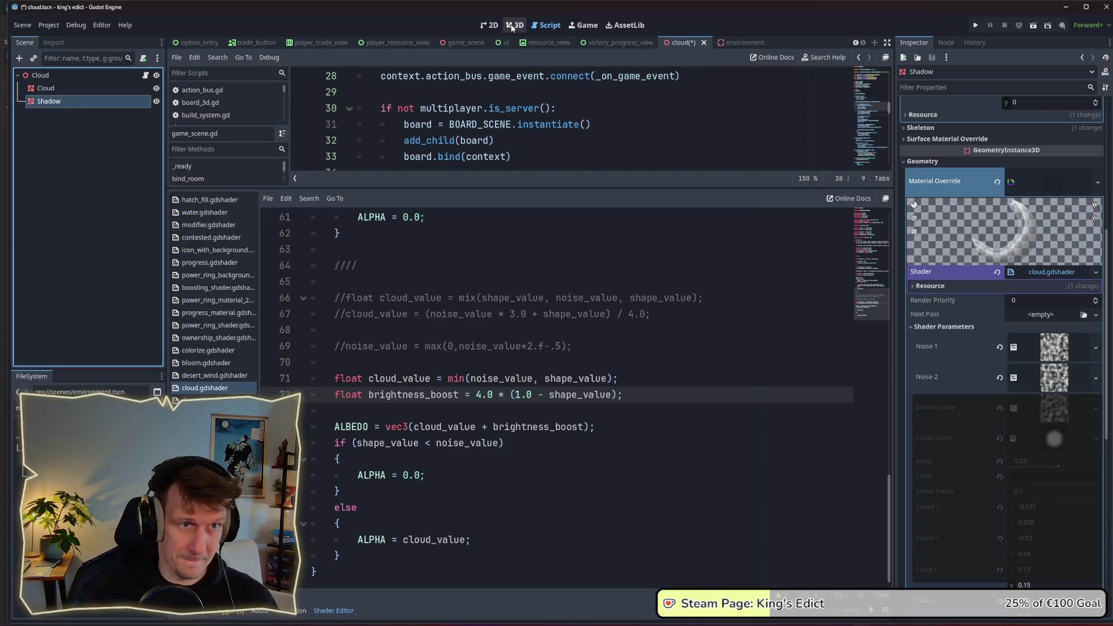
- Select the Cloud node and hide the Shadow node so the Cloud shows alone
{"action": "left_click", "coordinate": [490, 24]}
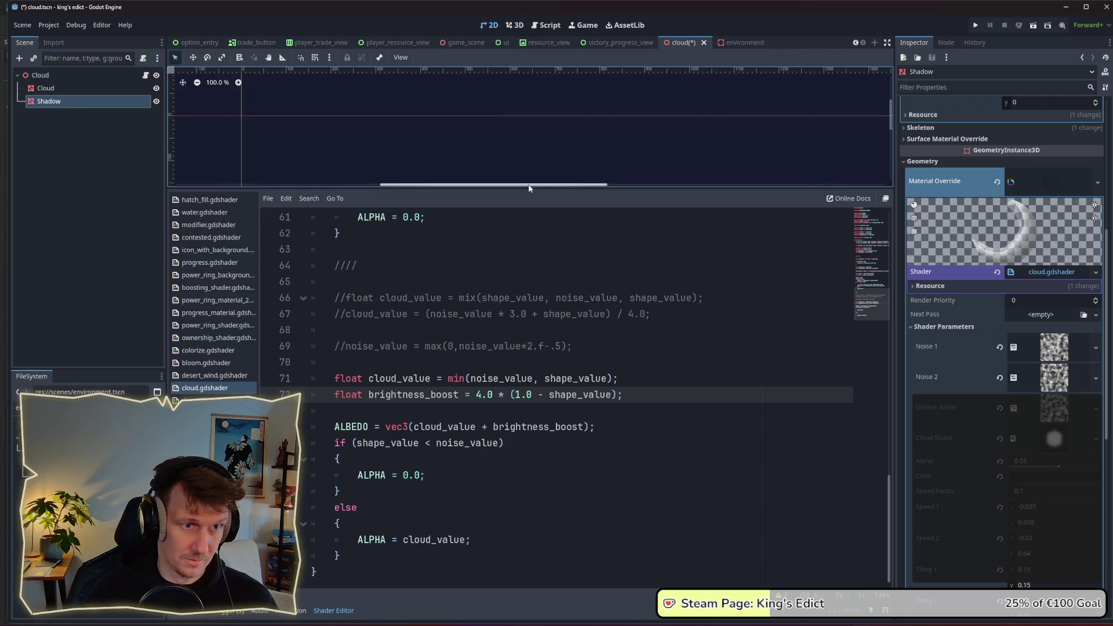
{"action": "left_click_drag", "start_coordinate": [518, 185], "coordinate": [510, 326]}
{"action": "left_click", "coordinate": [74, 88]}
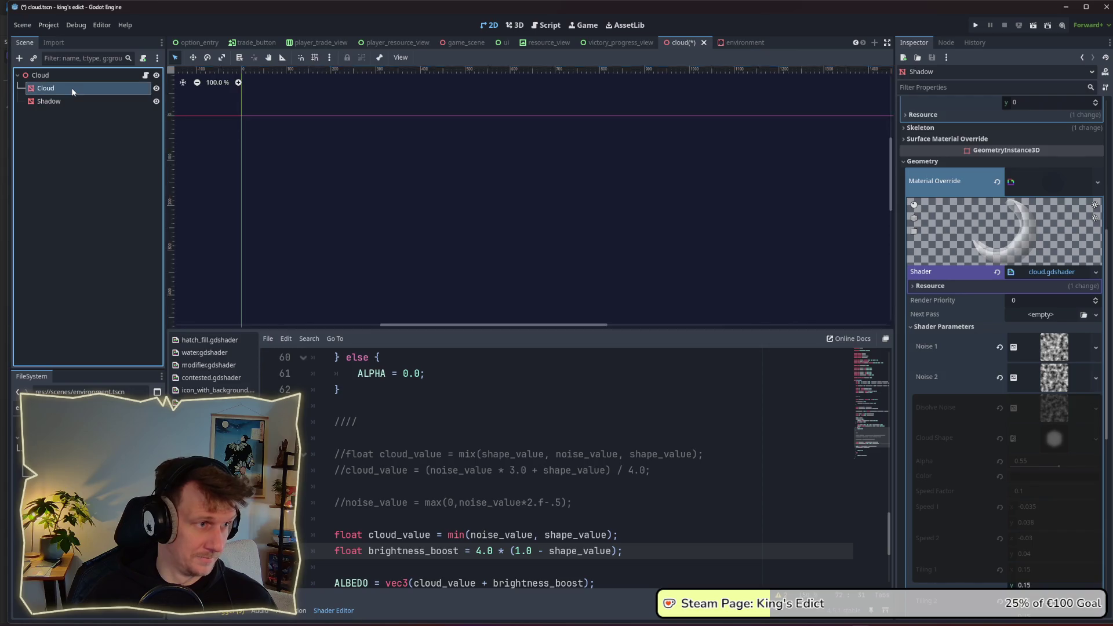
{"action": "left_click", "coordinate": [156, 100]}
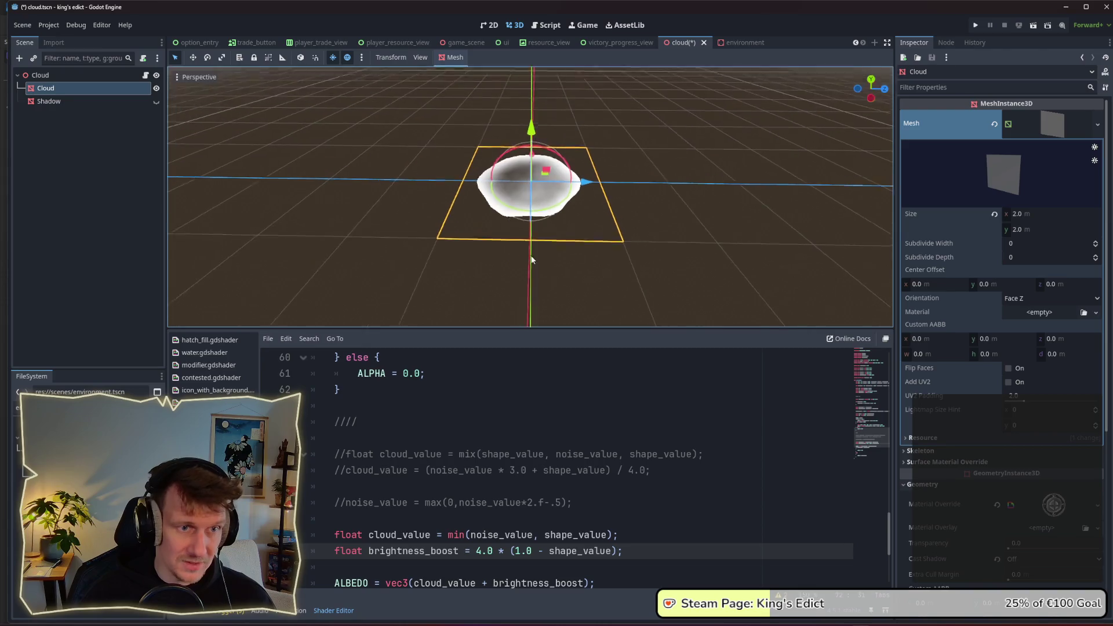
{"action": "scroll", "coordinate": [529, 455], "scroll_direction": "down", "scroll_amount": 3}
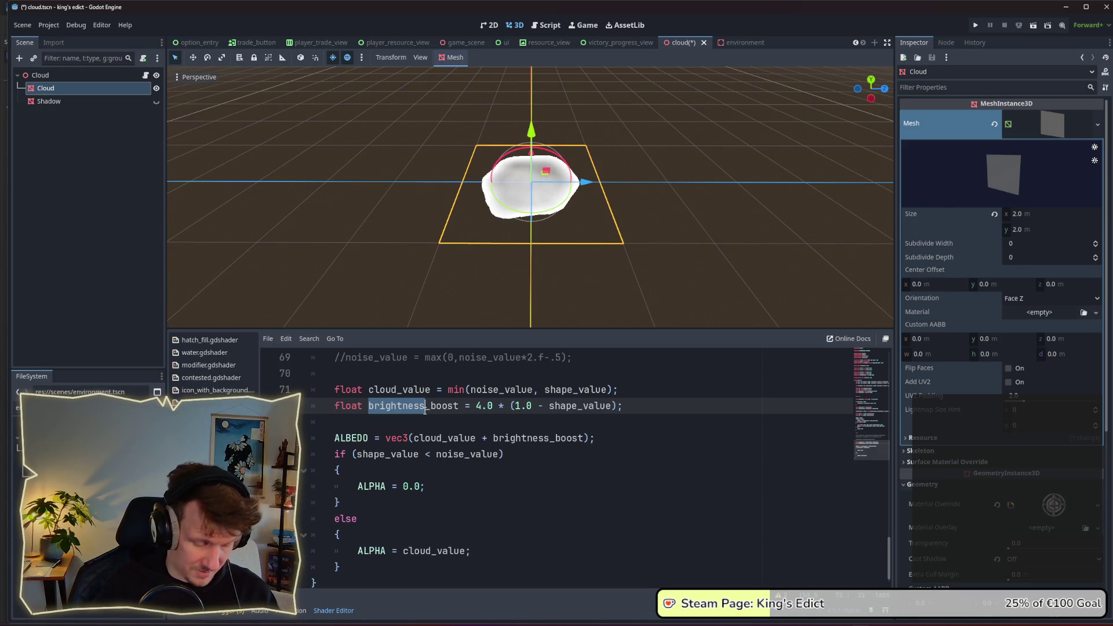
- Duplicate the brightness_boost line, rename the copy to egdge_boost, and save the shader
{"action": "left_click", "coordinate": [425, 406]}
{"action": "key", "text": "ctrl+shift+d"}
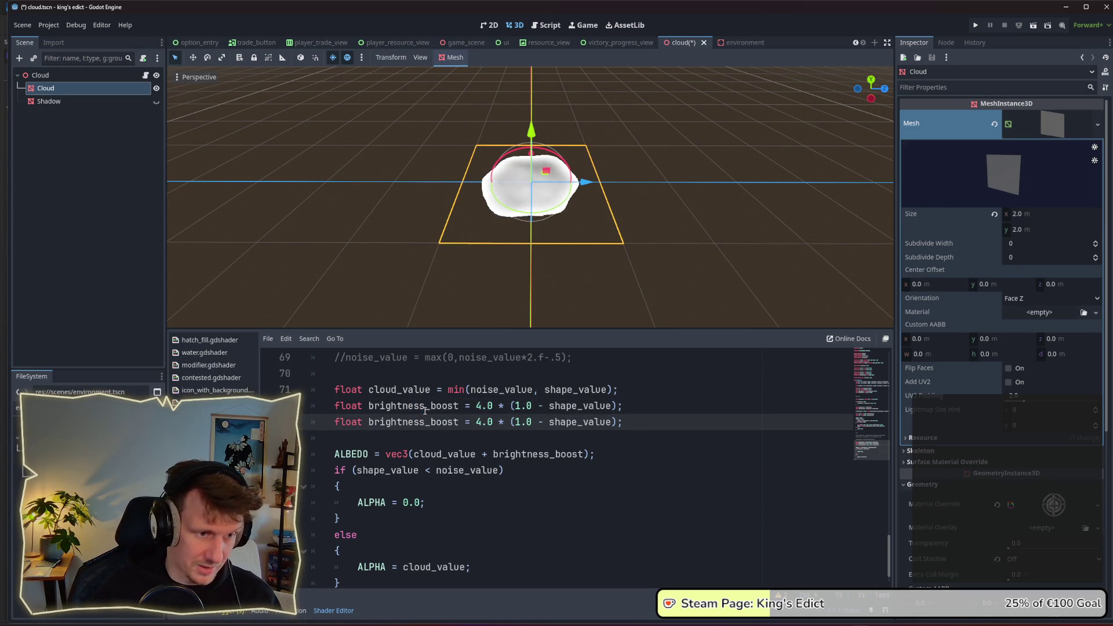
{"action": "double_click", "coordinate": [425, 410]}
{"action": "double_click", "coordinate": [425, 423]}
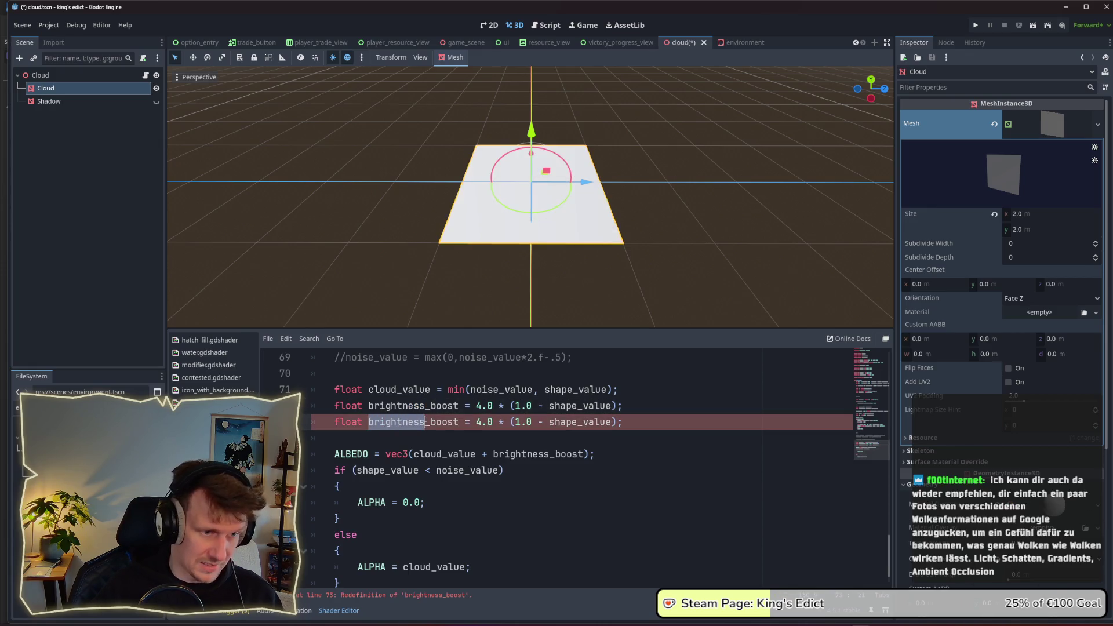
{"action": "type", "text": "ege"}
{"action": "type", "text": "ge"}
{"action": "key", "text": "ctrl+s"}
- Replace the brightness_boost formula on line 72 with a constant 0.3
{"action": "double_click", "coordinate": [418, 407]}
{"action": "left_click", "coordinate": [457, 407]}
{"action": "left_click_drag", "start_coordinate": [477, 406], "coordinate": [616, 412]}
{"action": "type", "text": "0"}
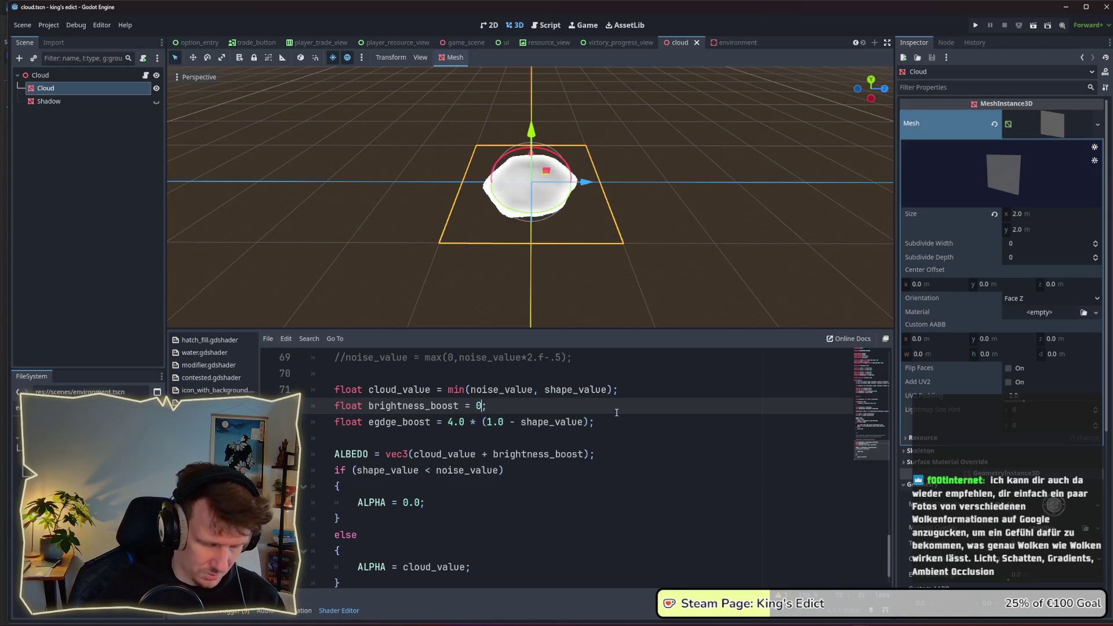
- Append + egdge_boost after brightness_boost in the ALBEDO line
{"action": "double_click", "coordinate": [397, 407]}
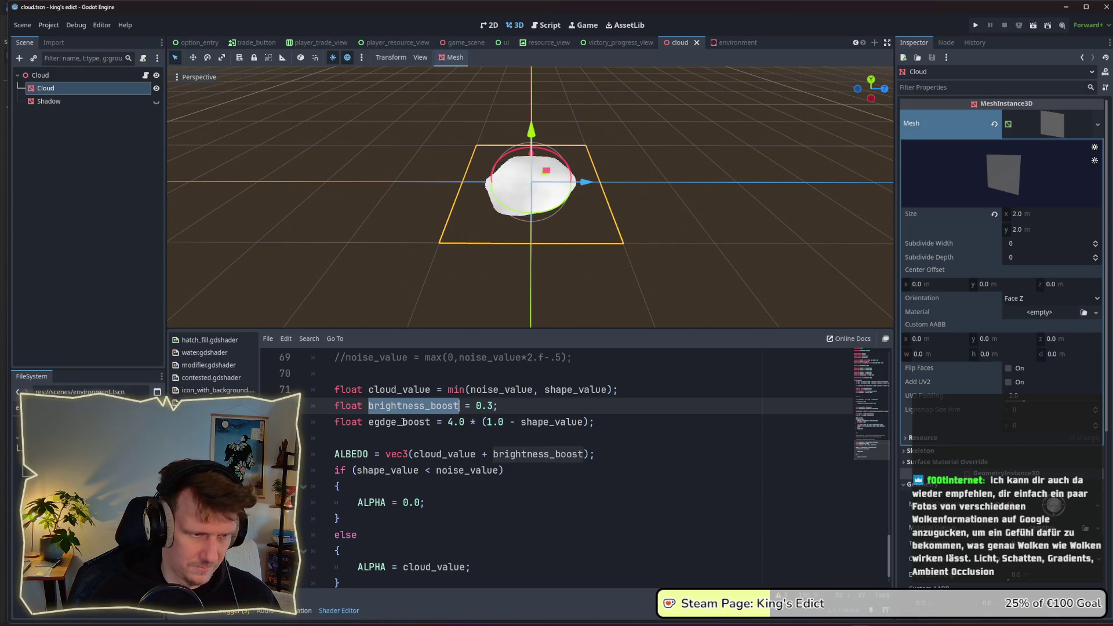
{"action": "left_click", "coordinate": [403, 422]}
{"action": "left_click", "coordinate": [585, 454]}
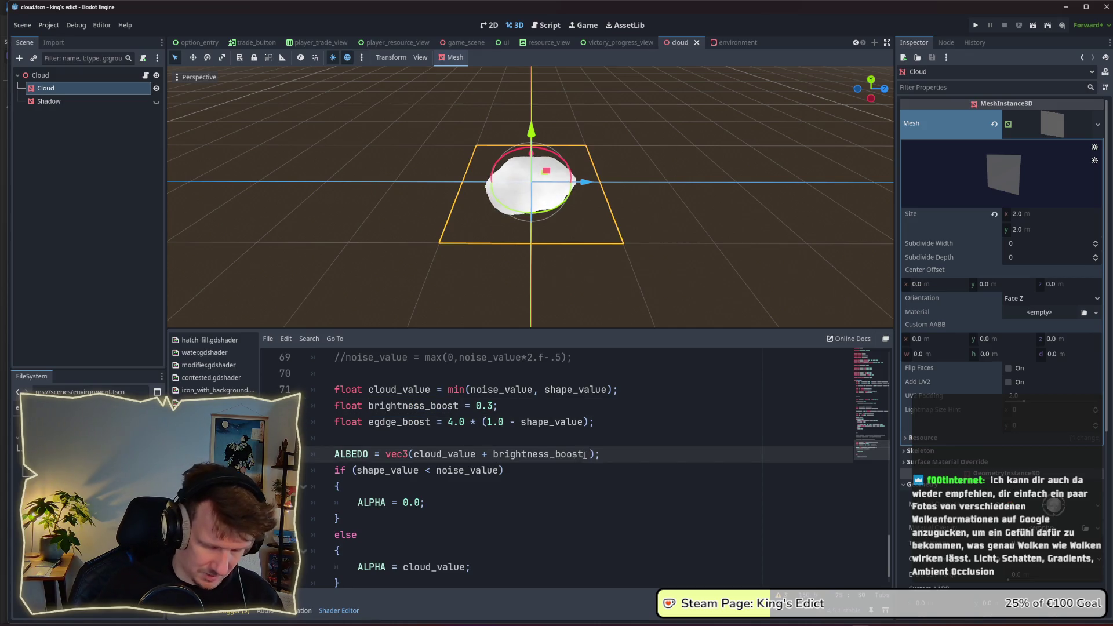
{"action": "type", "text": "egdge_boost"}
{"action": "key", "text": "Return"}
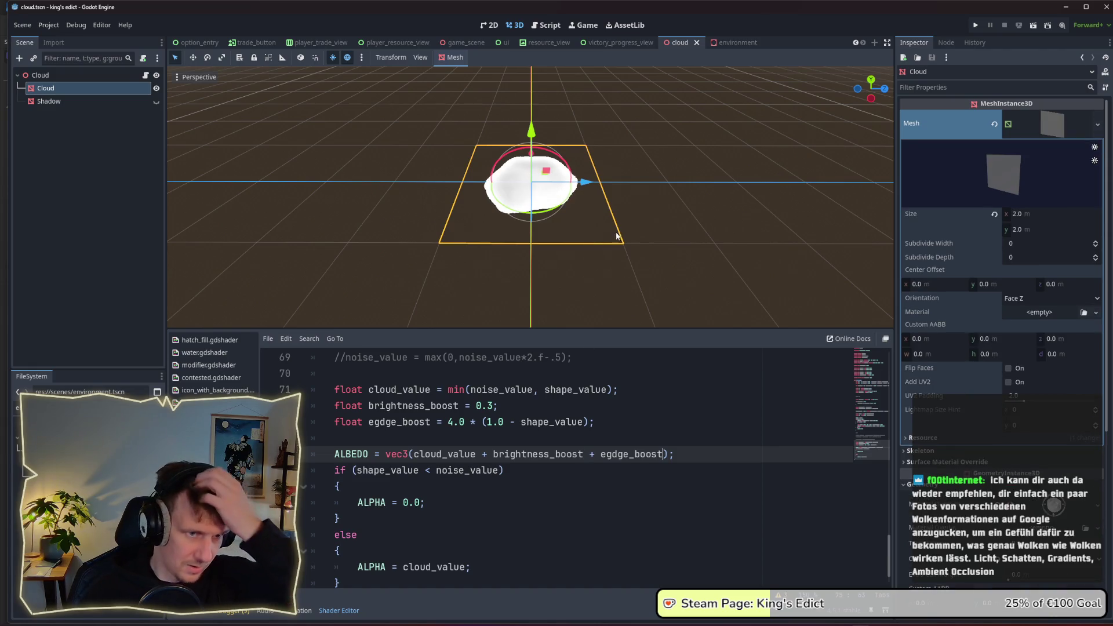
{"action": "scroll", "coordinate": [602, 261], "scroll_direction": "up", "scroll_amount": 3}
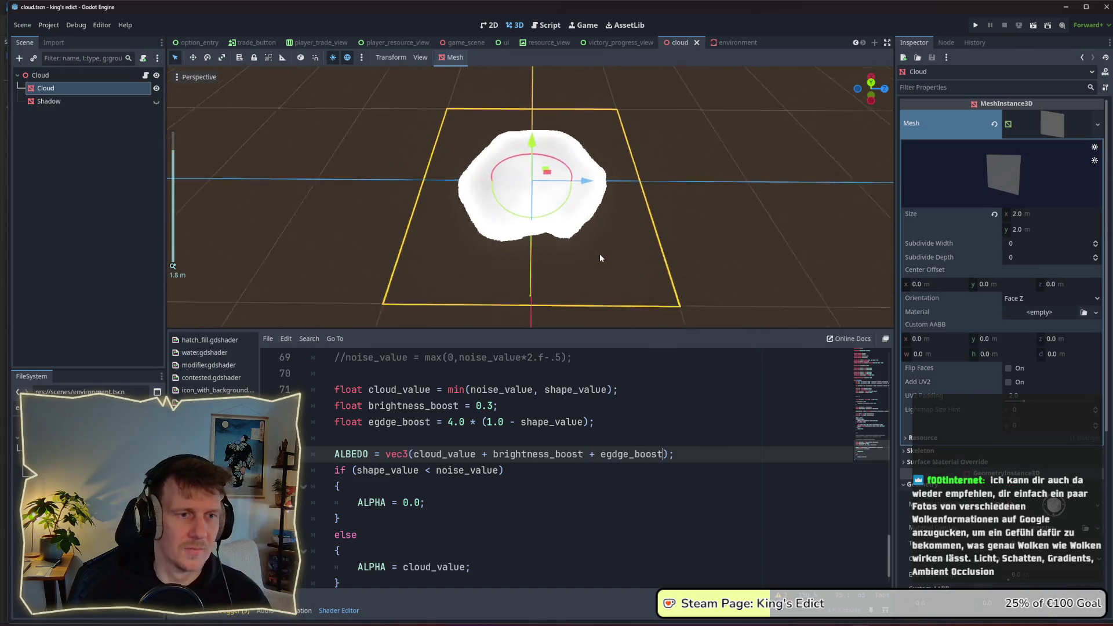
- Lower the cloud shader's brightness_boost value to 0.1
{"action": "mouse_move", "coordinate": [587, 263]}
{"action": "left_mouse_down"}
{"action": "mouse_move", "coordinate": [634, 151]}
{"action": "mouse_move", "coordinate": [572, 257]}
{"action": "left_mouse_up"}
{"action": "scroll", "coordinate": [589, 240], "scroll_direction": "down", "scroll_amount": 3}
{"action": "left_click", "coordinate": [492, 405]}
{"action": "key", "text": "BackSpace"}
{"action": "type", "text": "2"}
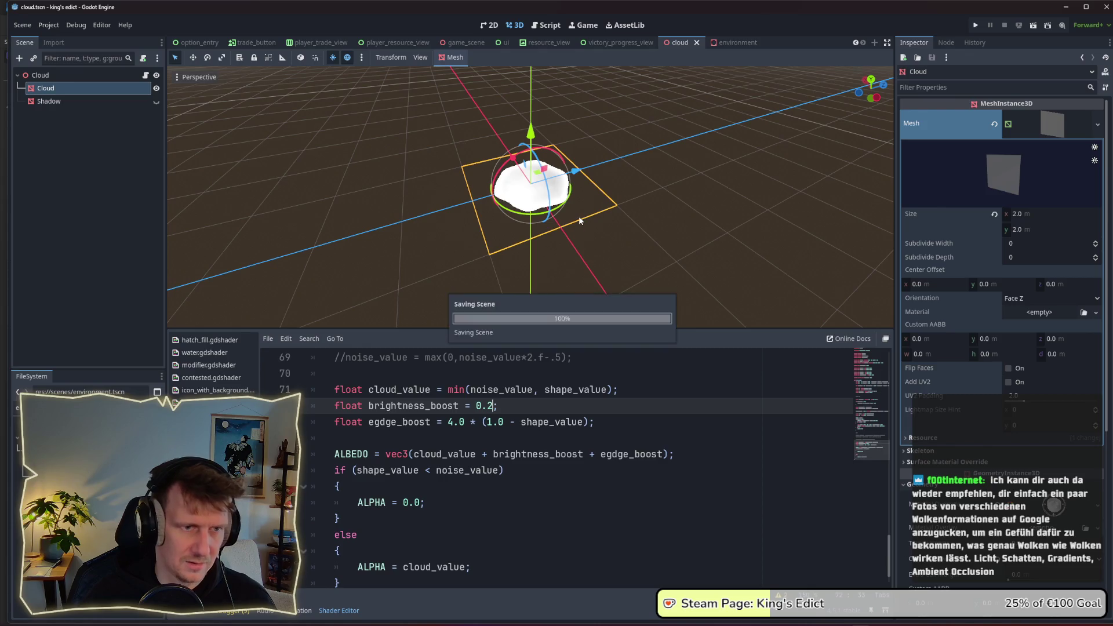
- Inspect the cloud from a lower angle, then run the King's Edict project
{"action": "scroll", "coordinate": [578, 221], "scroll_direction": "up", "scroll_amount": 2}
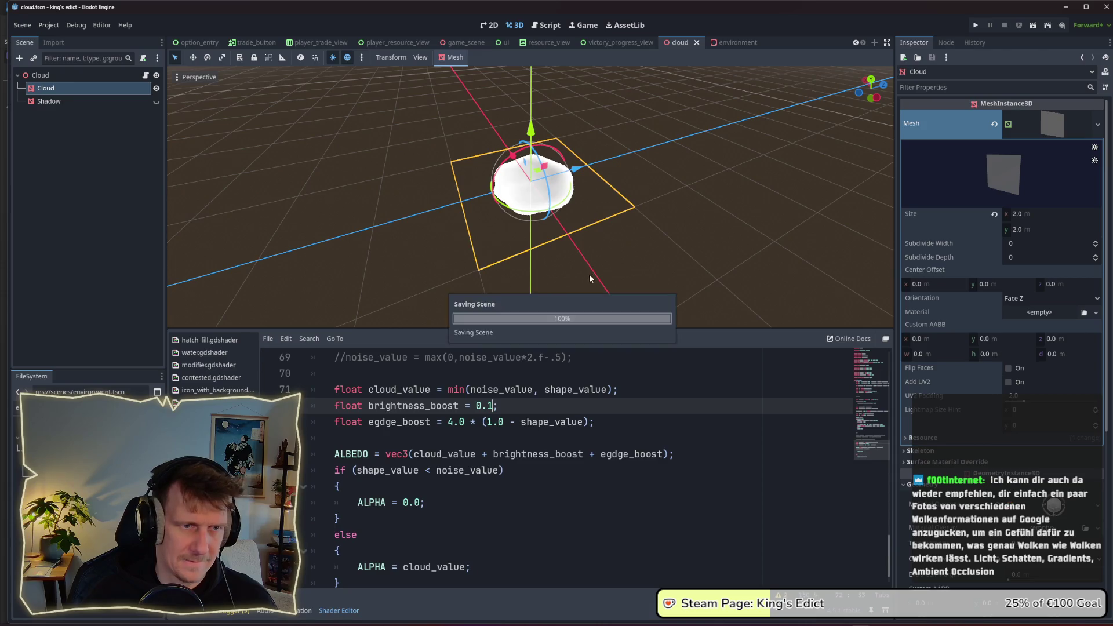
{"action": "scroll", "coordinate": [591, 260], "scroll_direction": "up", "scroll_amount": 3}
{"action": "scroll", "coordinate": [608, 249], "scroll_direction": "up", "scroll_amount": 3}
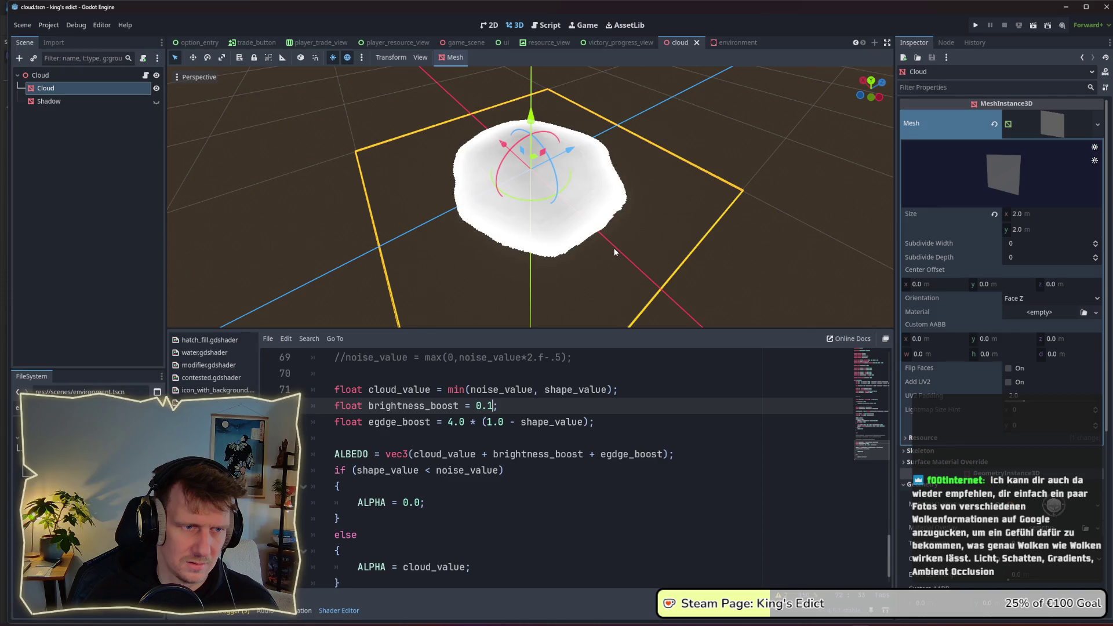
{"action": "left_click_drag", "start_coordinate": [614, 252], "coordinate": [575, 227]}
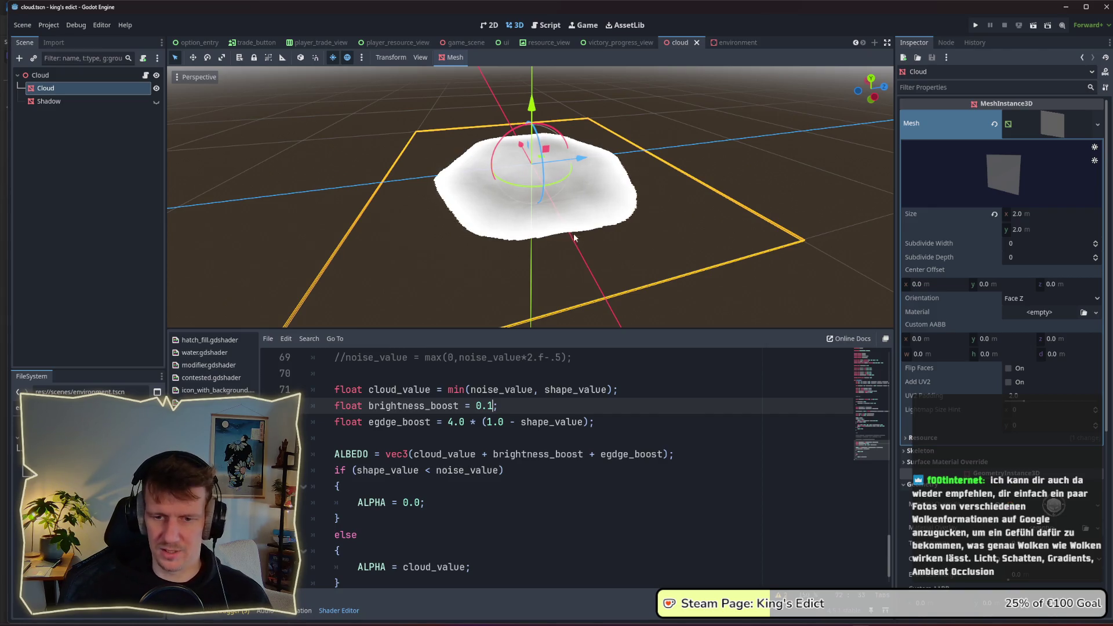
{"action": "left_click", "coordinate": [572, 249]}
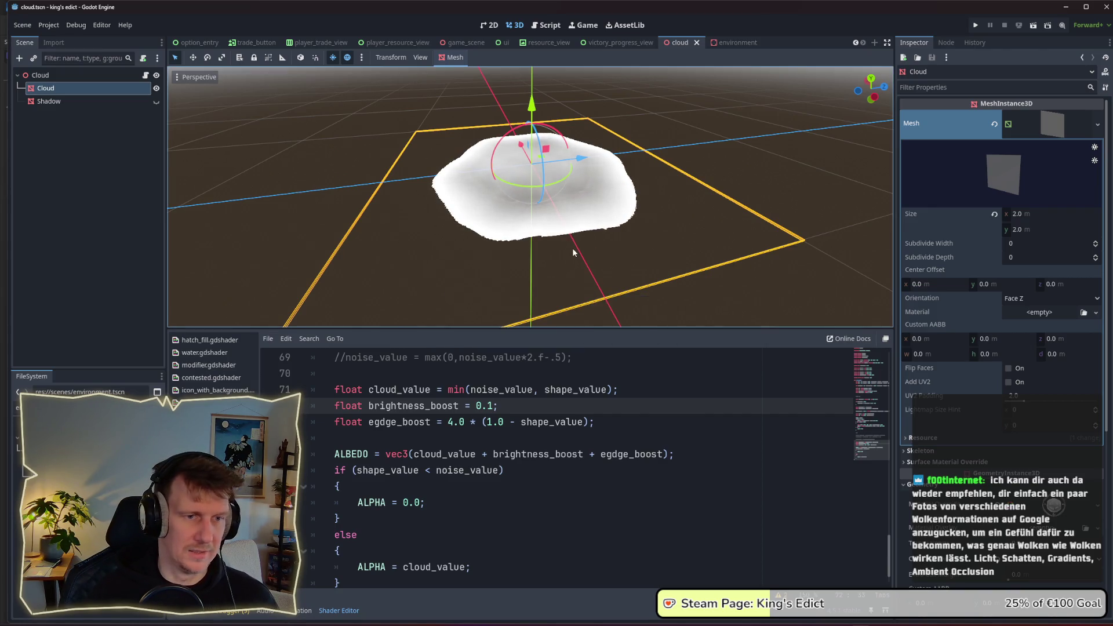
{"action": "left_click", "coordinate": [976, 26]}
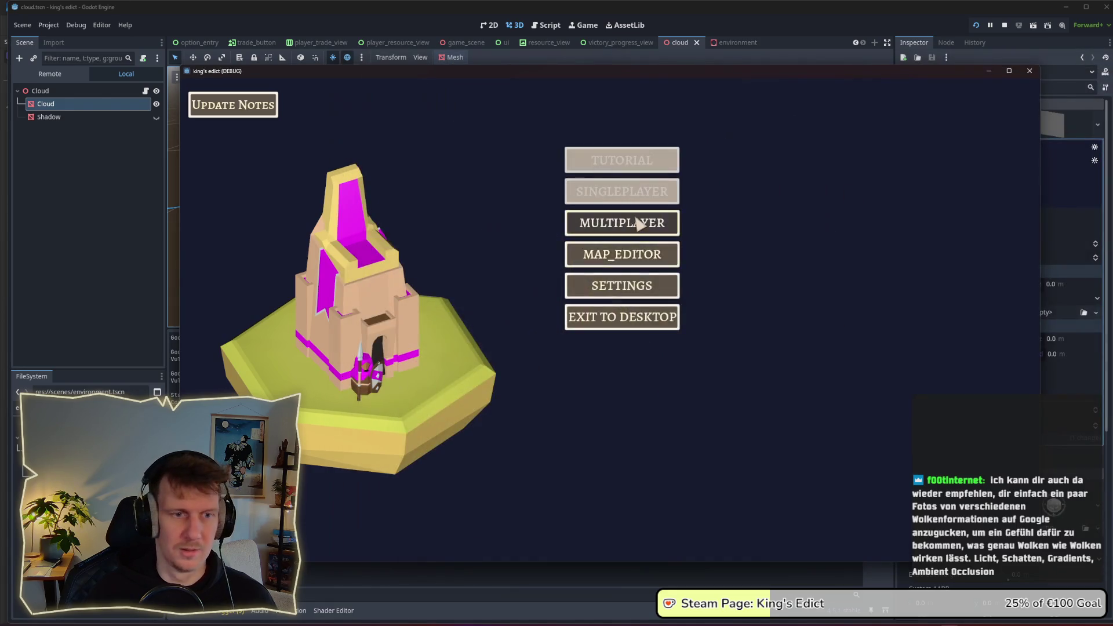
- Start a multiplayer game on i_know_this_place.map, watch the clouds, then stop it with F8
{"action": "left_click", "coordinate": [638, 223]}
{"action": "left_click", "coordinate": [725, 224]}
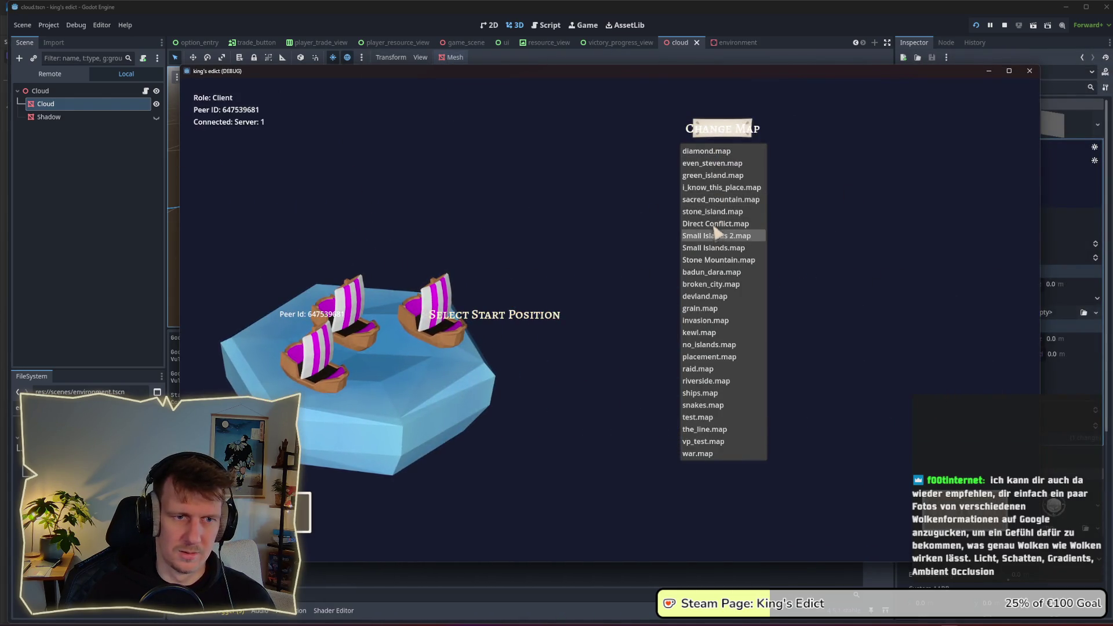
{"action": "left_click", "coordinate": [719, 189]}
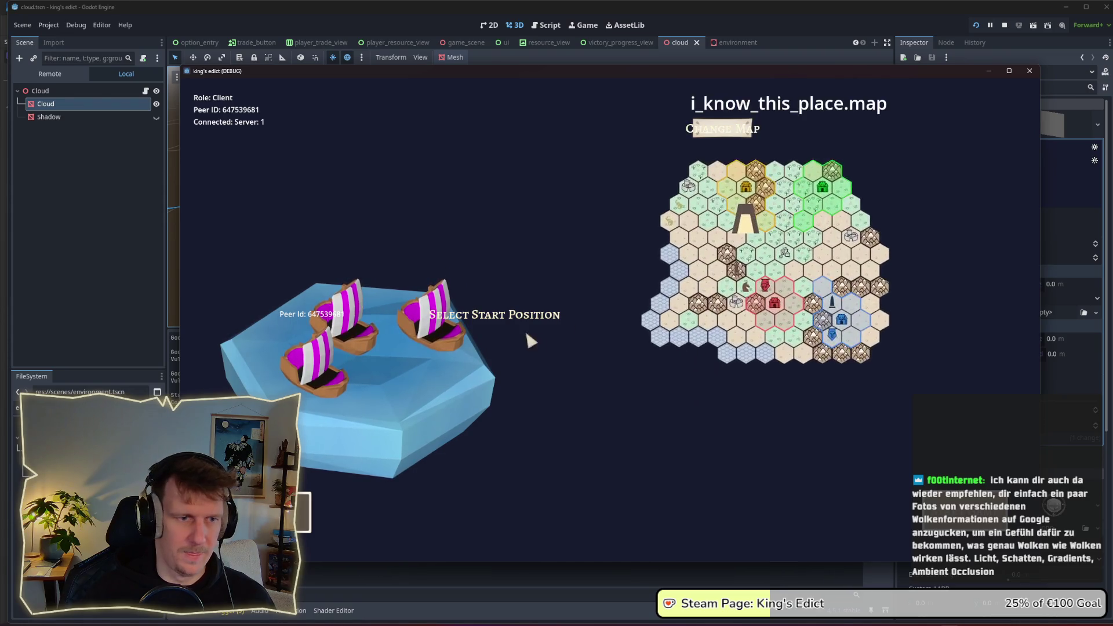
{"action": "left_click", "coordinate": [667, 335]}
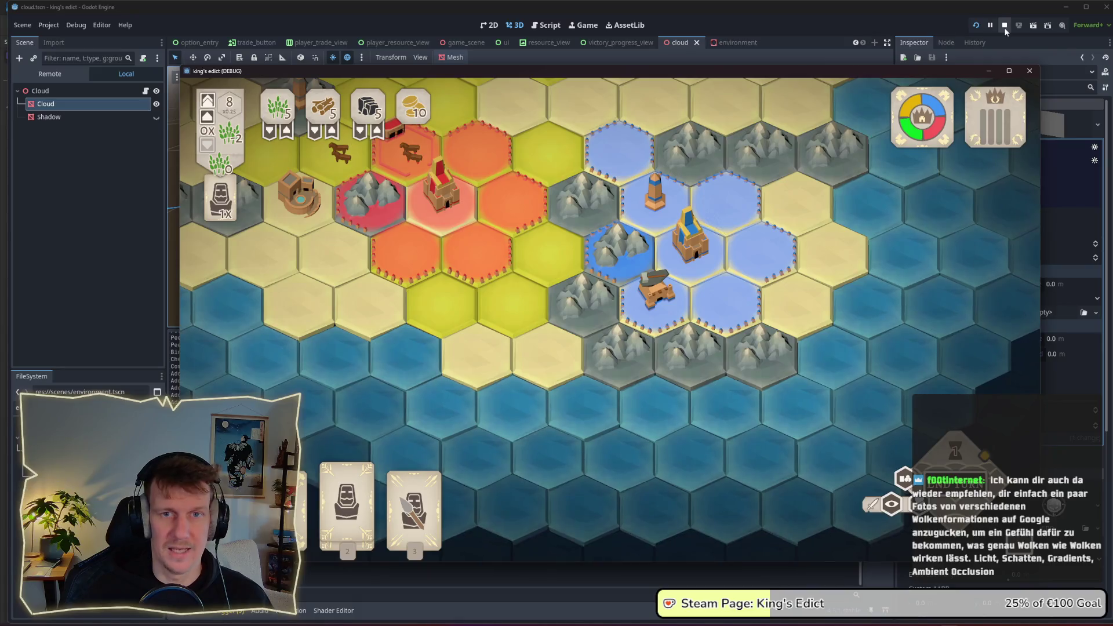
{"action": "key", "text": "F8"}
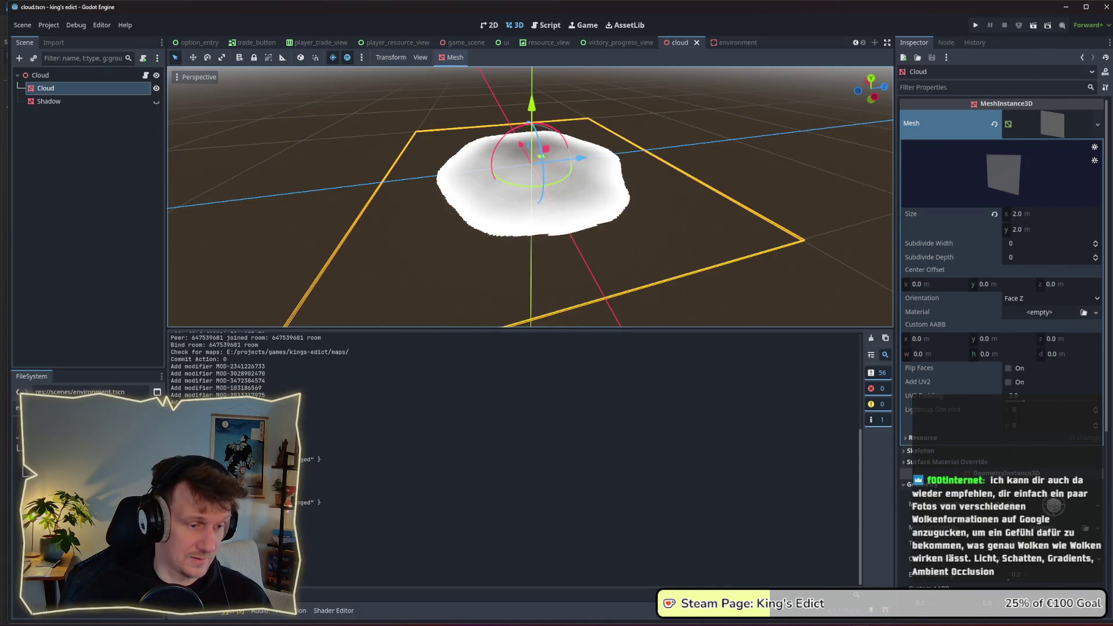
- Copy + brightness_boost from ALBEDO and add it to the ALPHA line after cloud_value
{"action": "left_click", "coordinate": [333, 610]}
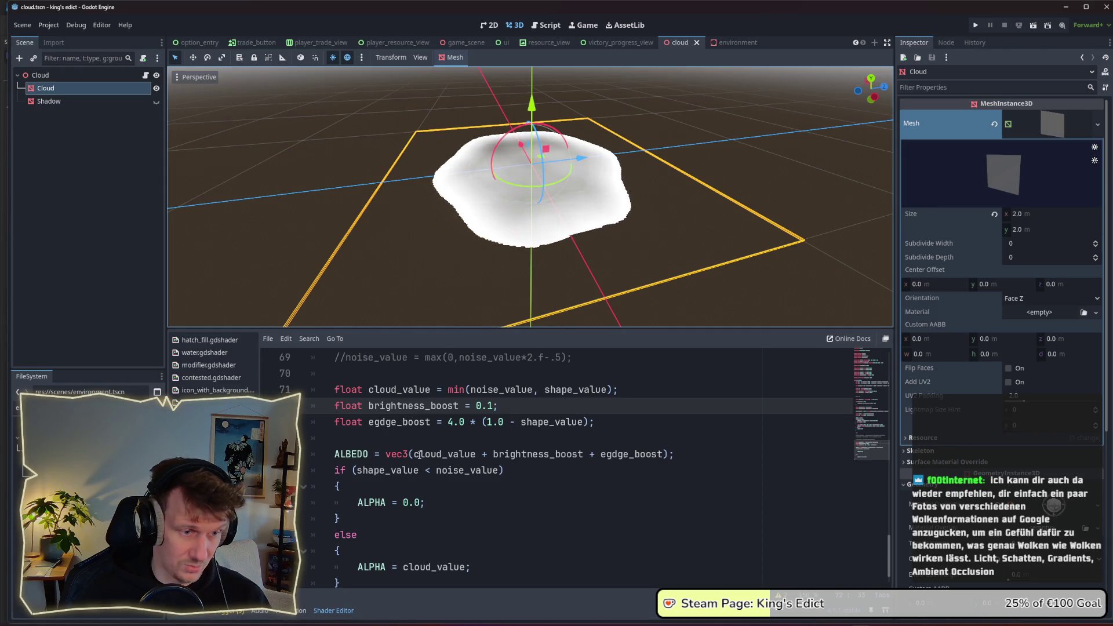
{"action": "mouse_move", "coordinate": [416, 456]}
{"action": "left_mouse_down"}
{"action": "mouse_move", "coordinate": [440, 470]}
{"action": "mouse_move", "coordinate": [663, 454]}
{"action": "left_mouse_up"}
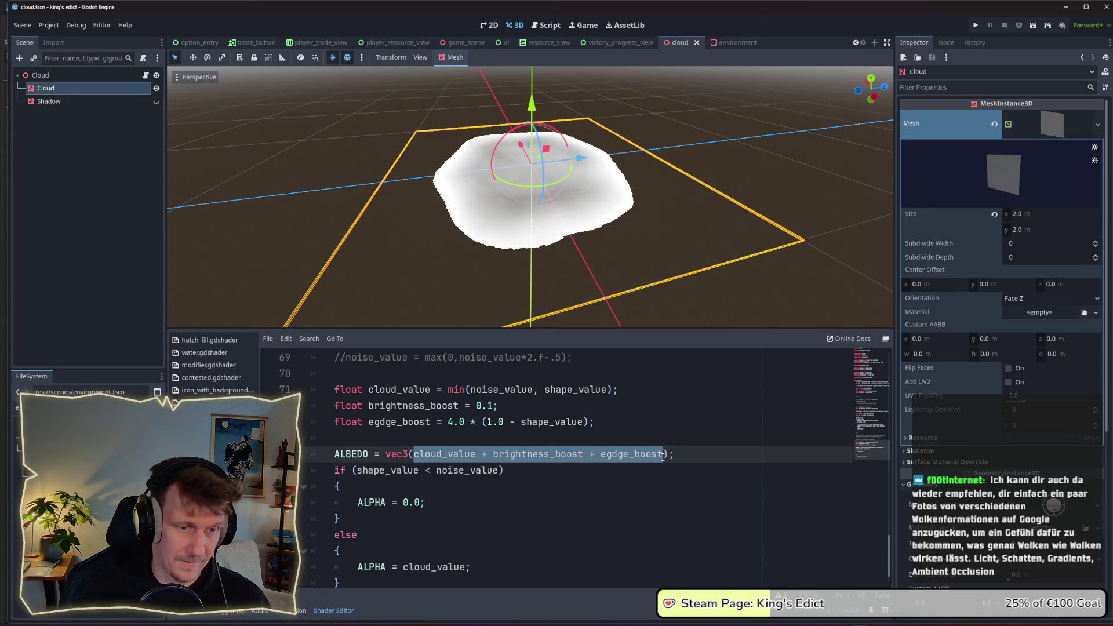
{"action": "left_click", "coordinate": [663, 455]}
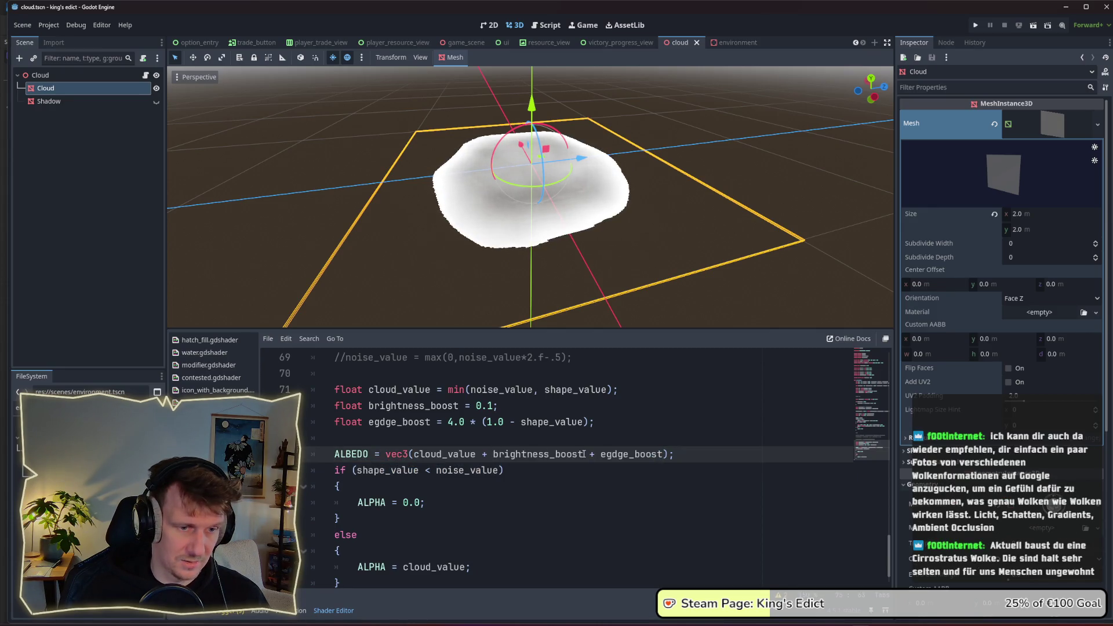
{"action": "mouse_move", "coordinate": [485, 454]}
{"action": "left_mouse_down"}
{"action": "mouse_move", "coordinate": [666, 454]}
{"action": "mouse_move", "coordinate": [589, 454]}
{"action": "left_mouse_up"}
{"action": "left_click", "coordinate": [516, 454]}
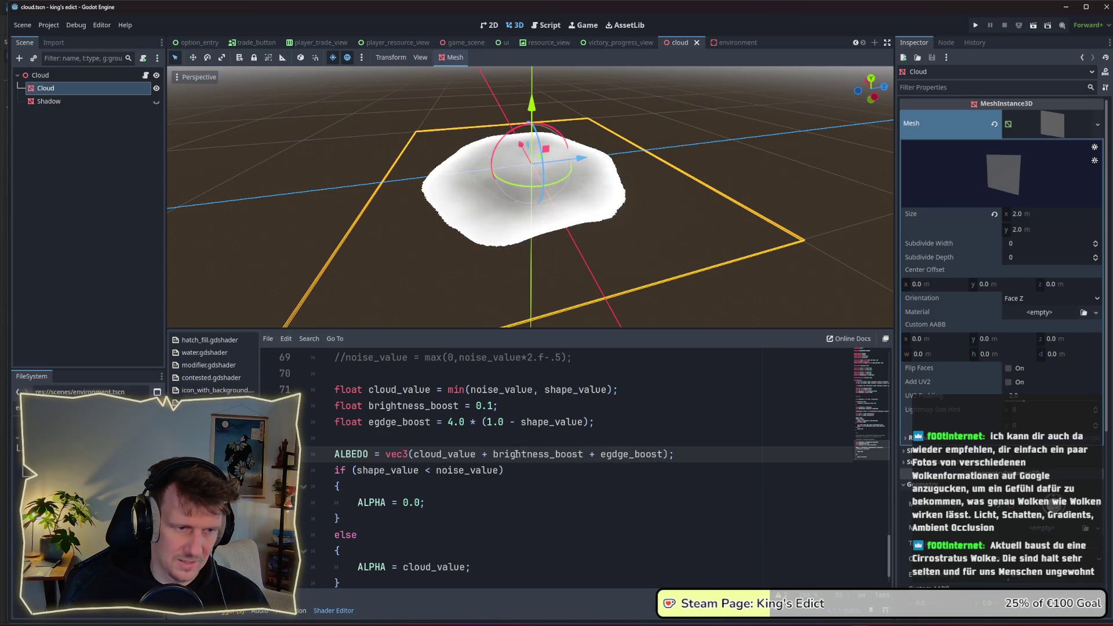
{"action": "left_click_drag", "start_coordinate": [483, 455], "coordinate": [587, 457]}
{"action": "key", "text": "ctrl+c"}
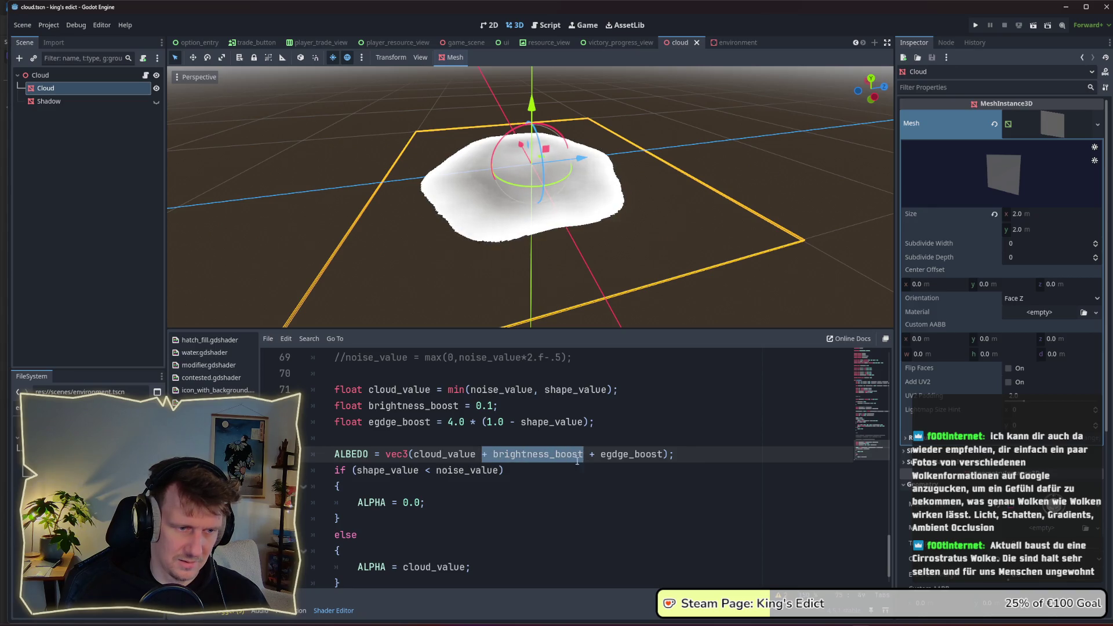
{"action": "scroll", "coordinate": [440, 500], "scroll_direction": "down", "scroll_amount": 1}
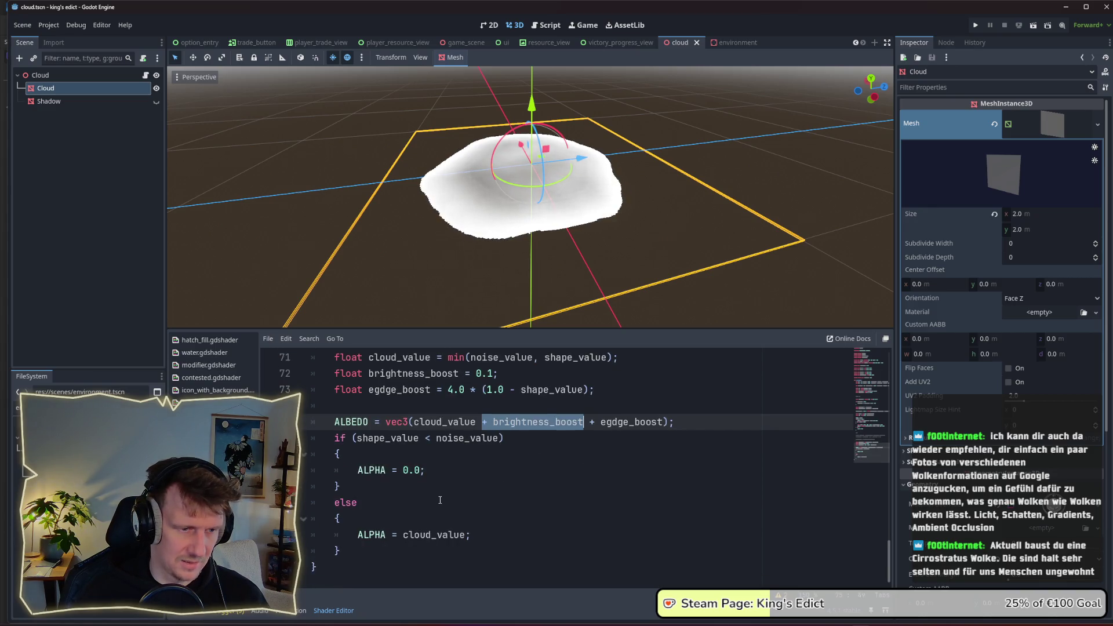
{"action": "left_click", "coordinate": [468, 533]}
{"action": "key", "text": "ctrl+v"}
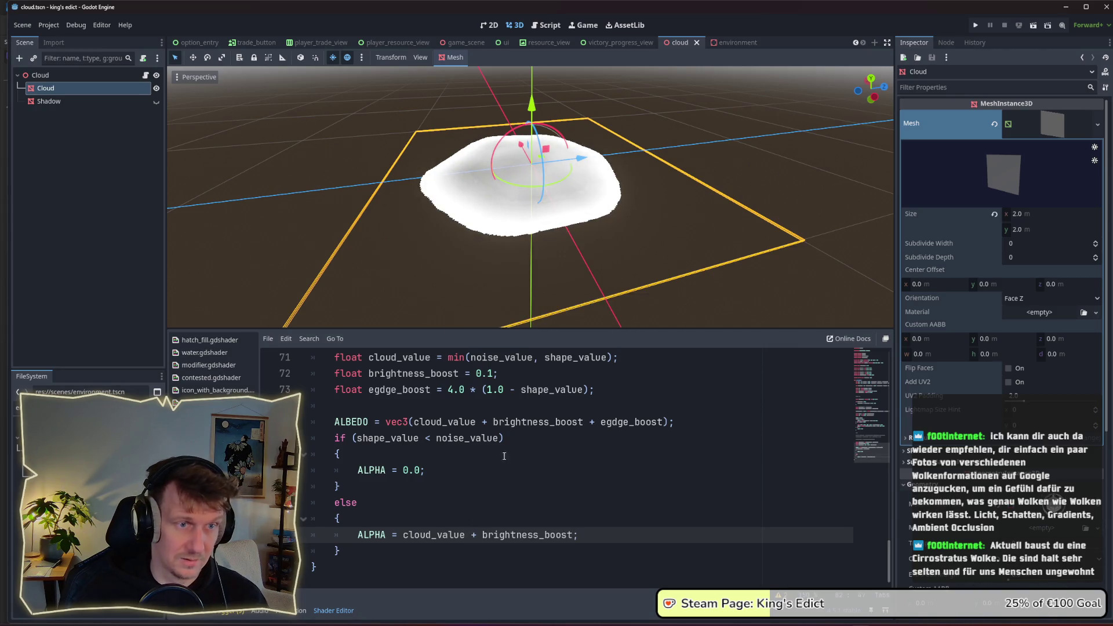
- Add + egdge_boost to the end of ALPHA and launch the game to test
{"action": "scroll", "coordinate": [541, 280], "scroll_direction": "down", "scroll_amount": 3}
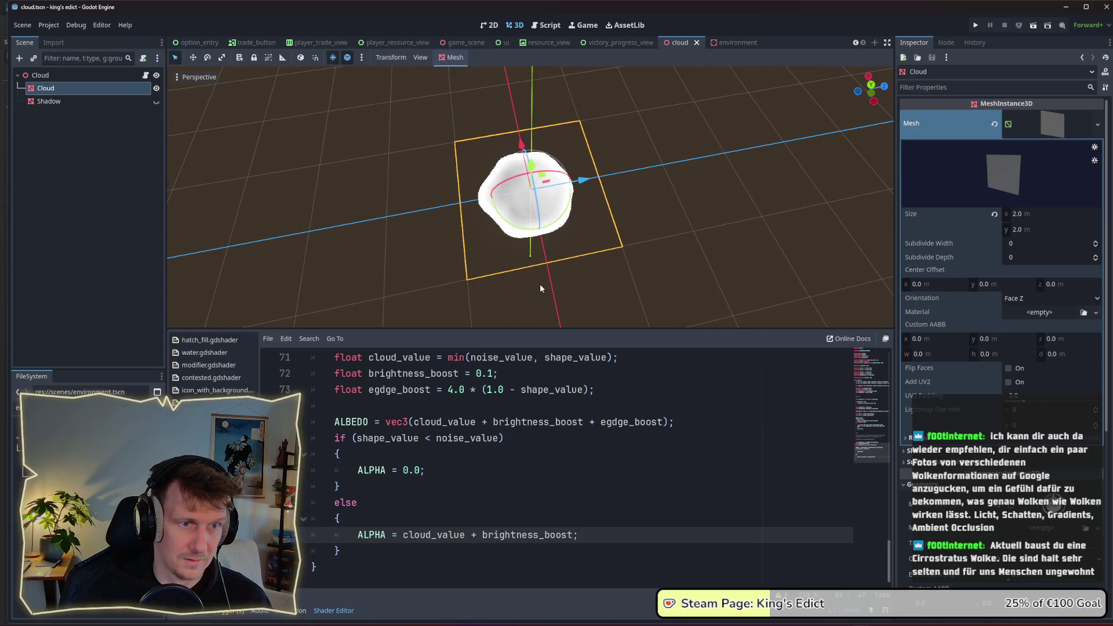
{"action": "left_click_drag", "start_coordinate": [589, 422], "coordinate": [663, 427]}
{"action": "key", "text": "ctrl+c"}
{"action": "left_click", "coordinate": [574, 532]}
{"action": "key", "text": "ctrl+v"}
{"action": "mouse_move", "coordinate": [602, 241]}
{"action": "left_mouse_down"}
{"action": "mouse_move", "coordinate": [601, 190]}
{"action": "mouse_move", "coordinate": [598, 247]}
{"action": "left_mouse_up"}
{"action": "scroll", "coordinate": [599, 215], "scroll_direction": "down", "scroll_amount": 3}
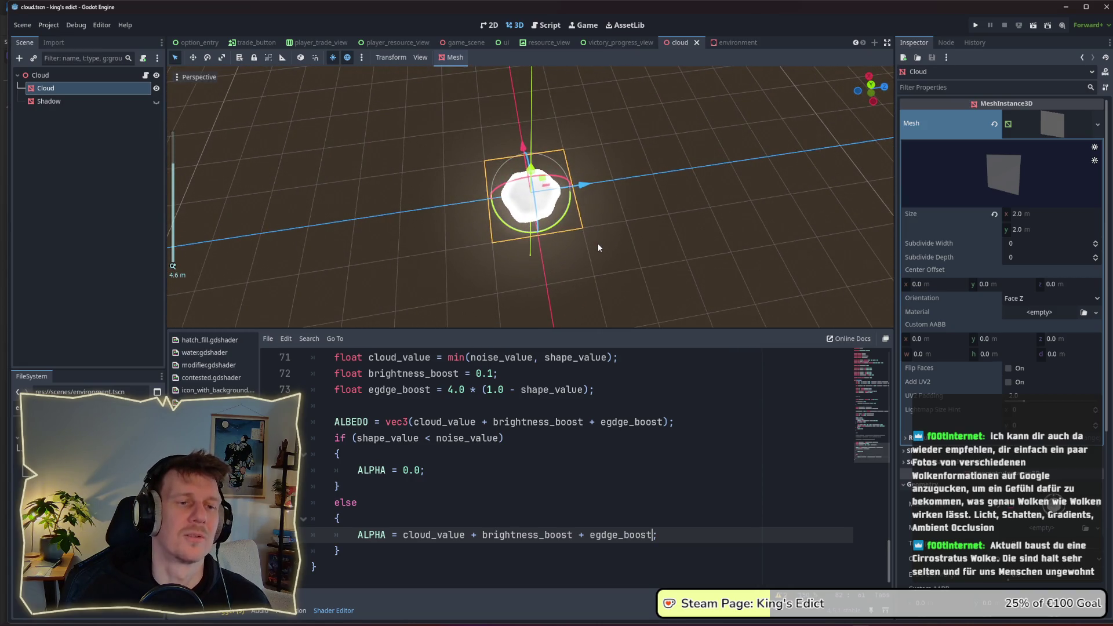
{"action": "scroll", "coordinate": [597, 245], "scroll_direction": "up", "scroll_amount": 3}
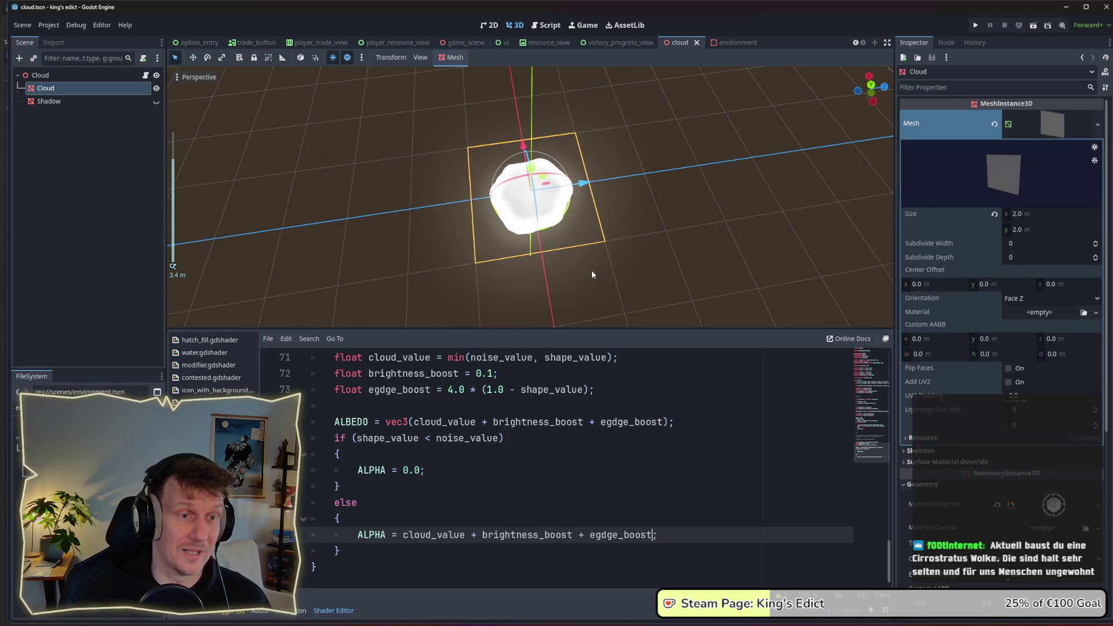
{"action": "left_click", "coordinate": [976, 25]}
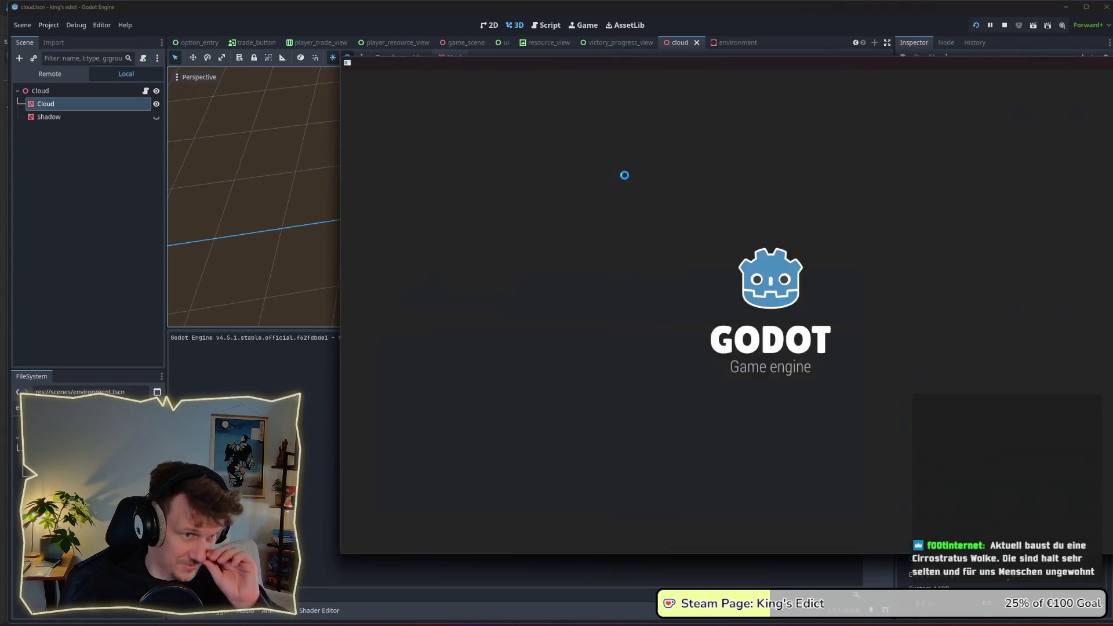
- Create a multiplayer game on sacred_mountain.map and start the match
{"action": "left_click_drag", "start_coordinate": [670, 67], "coordinate": [460, 65]}
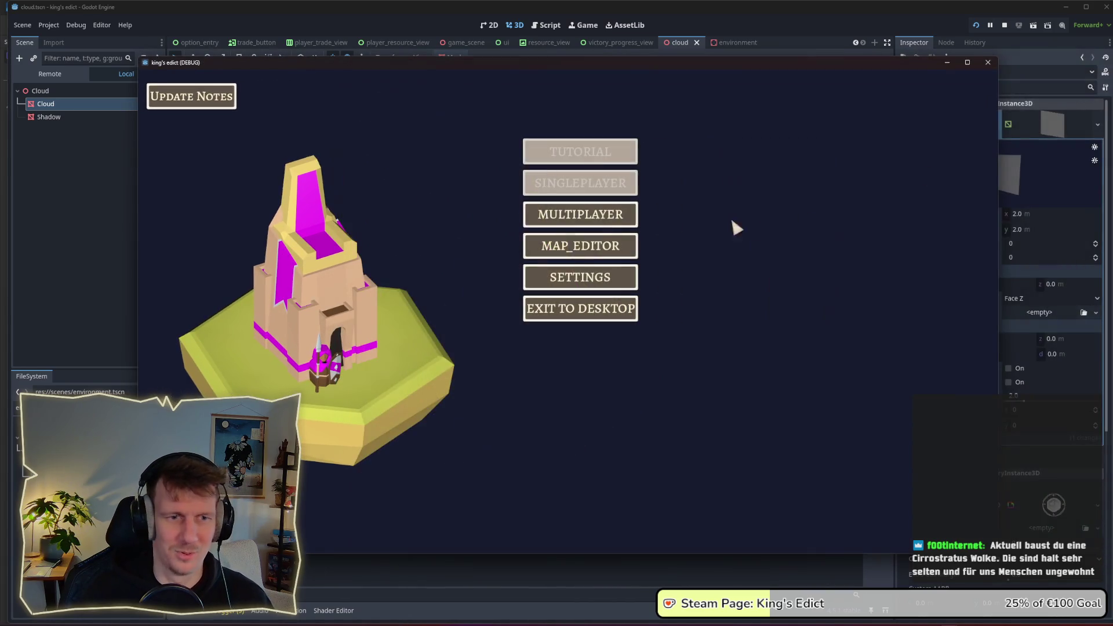
{"action": "left_click", "coordinate": [580, 215]}
{"action": "left_click", "coordinate": [661, 214]}
{"action": "left_click", "coordinate": [675, 123]}
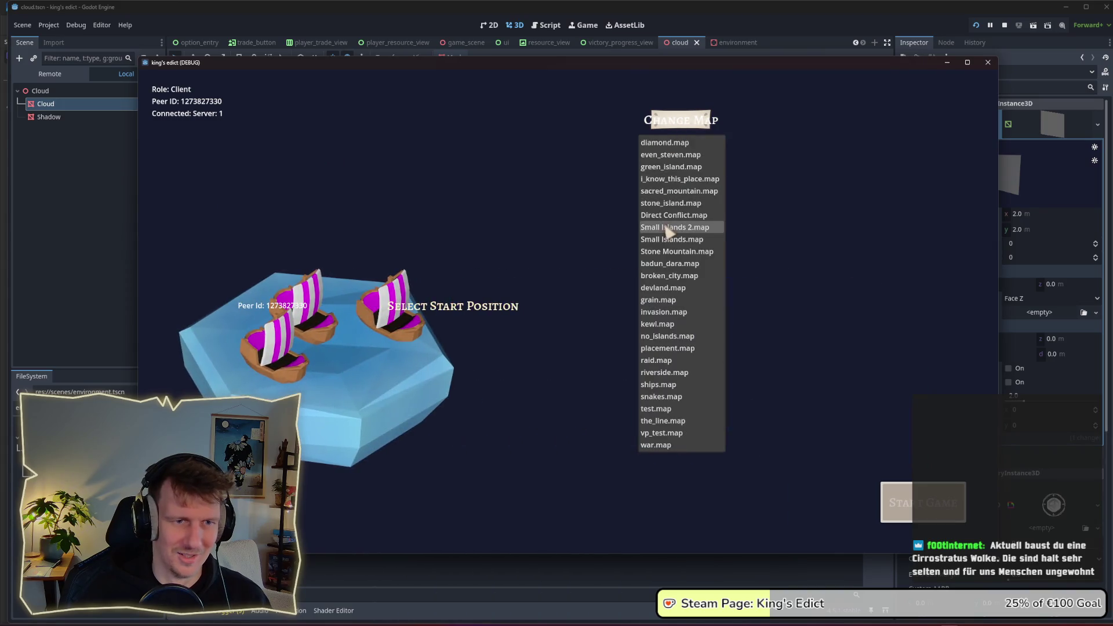
{"action": "left_click", "coordinate": [690, 215]}
{"action": "left_click", "coordinate": [678, 120]}
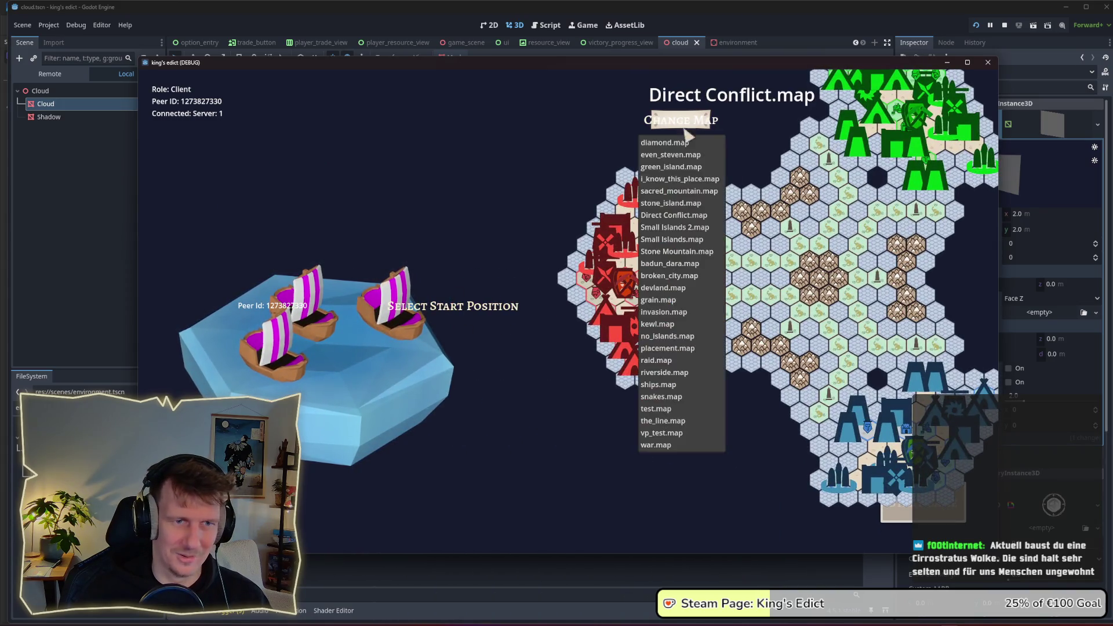
{"action": "left_click", "coordinate": [667, 186]}
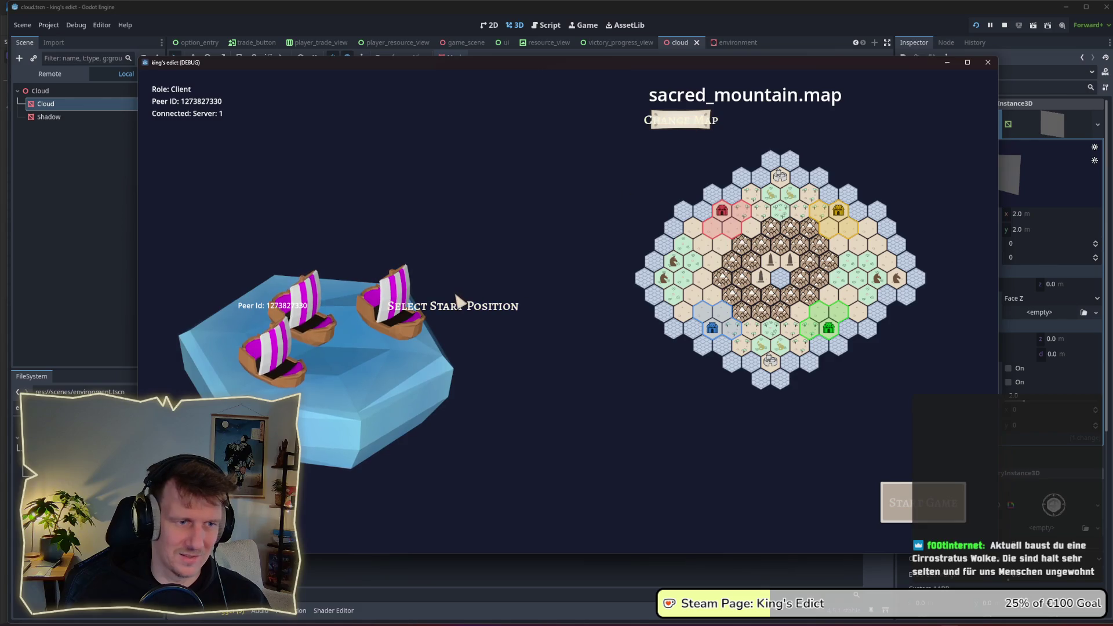
{"action": "left_click", "coordinate": [935, 513]}
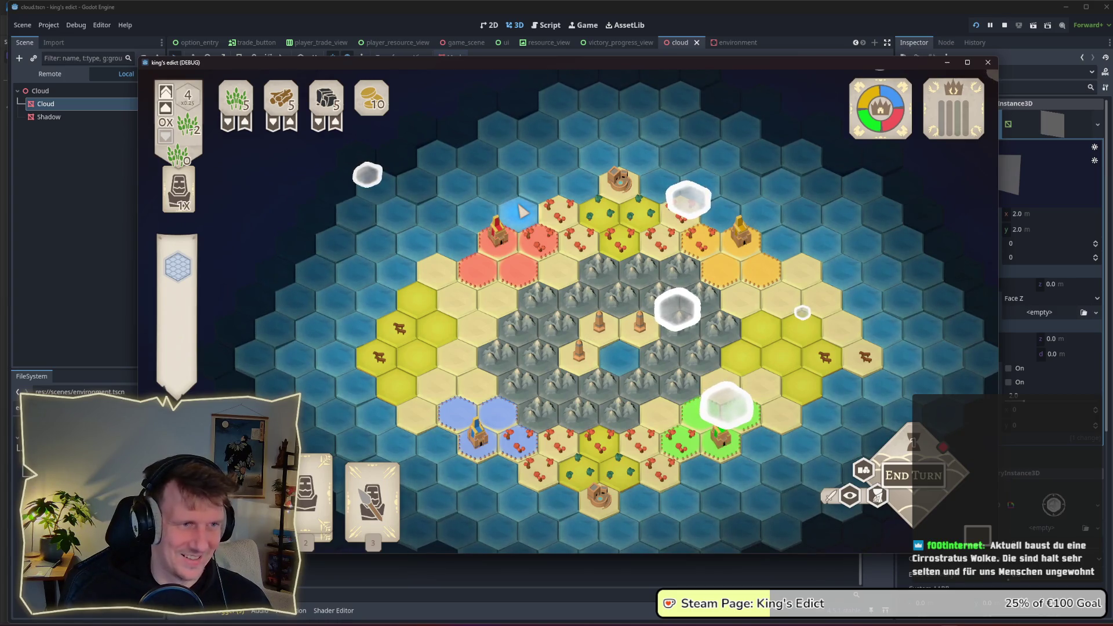
- Pan around the hex board to watch the clouds drift, then stop the game
{"action": "left_click_drag", "start_coordinate": [579, 270], "coordinate": [515, 230]}
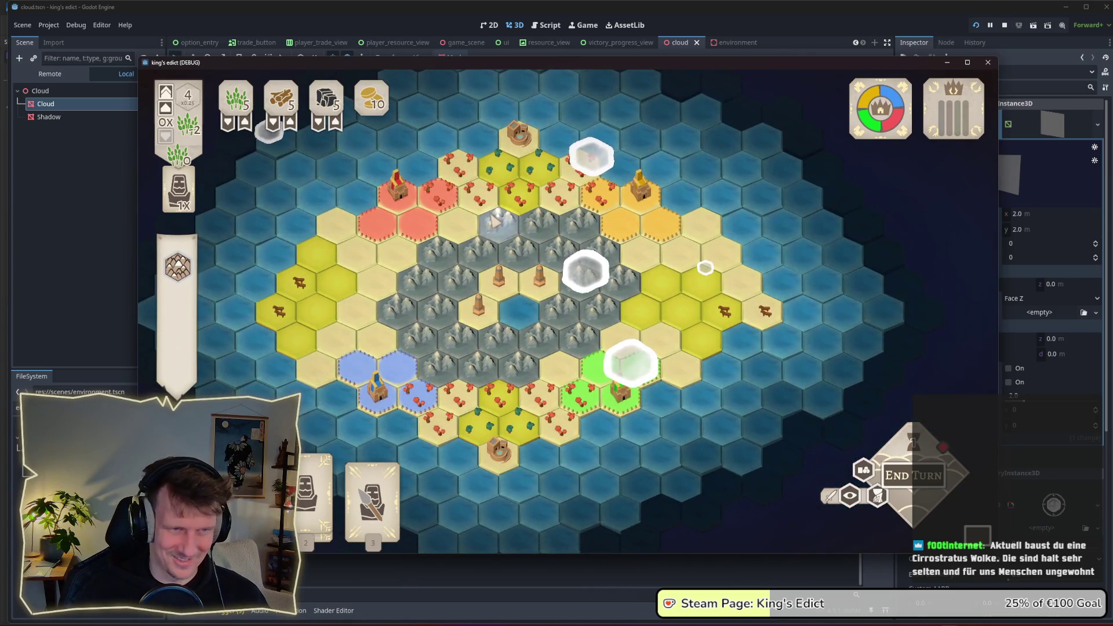
{"action": "scroll", "coordinate": [479, 197], "scroll_direction": "up", "scroll_amount": 2}
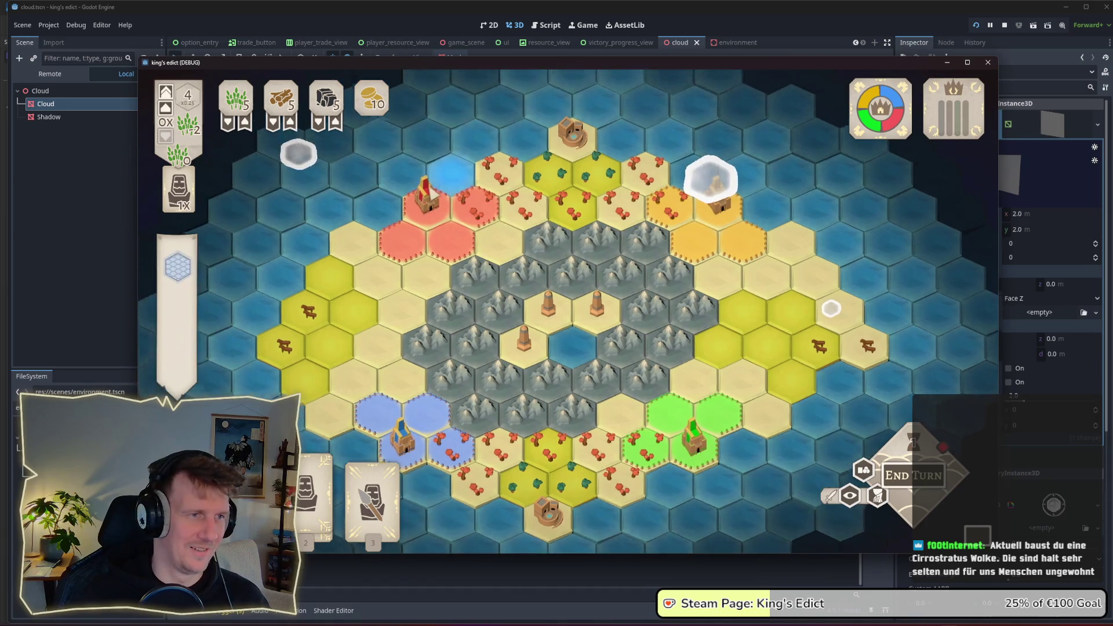
{"action": "key", "text": "w"}
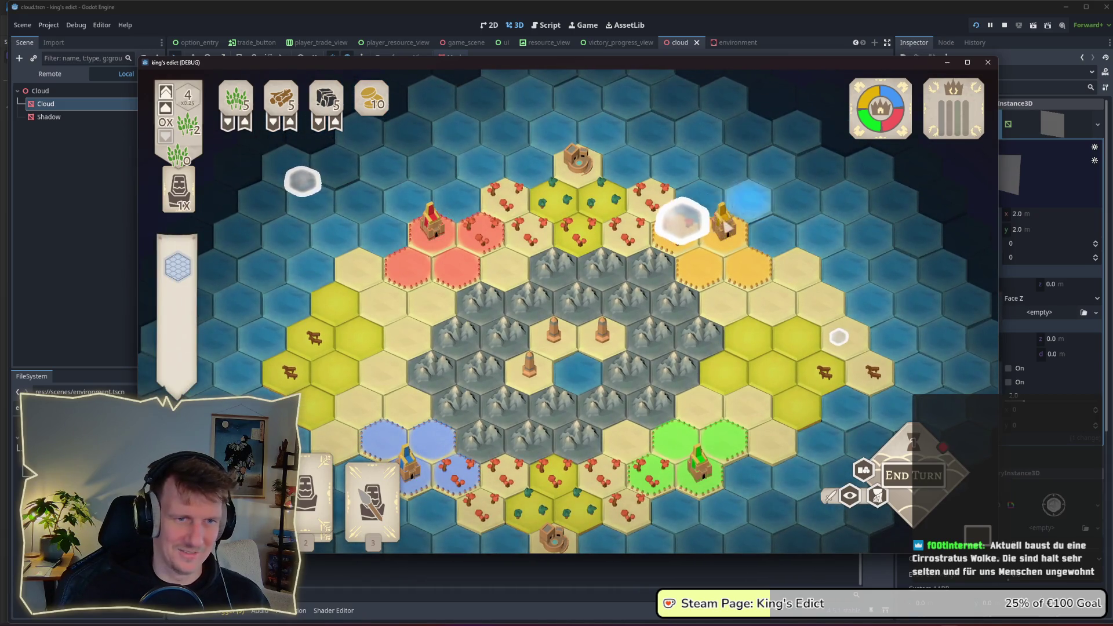
{"action": "mouse_move", "coordinate": [959, 81]}
{"action": "left_click", "coordinate": [1005, 25]}
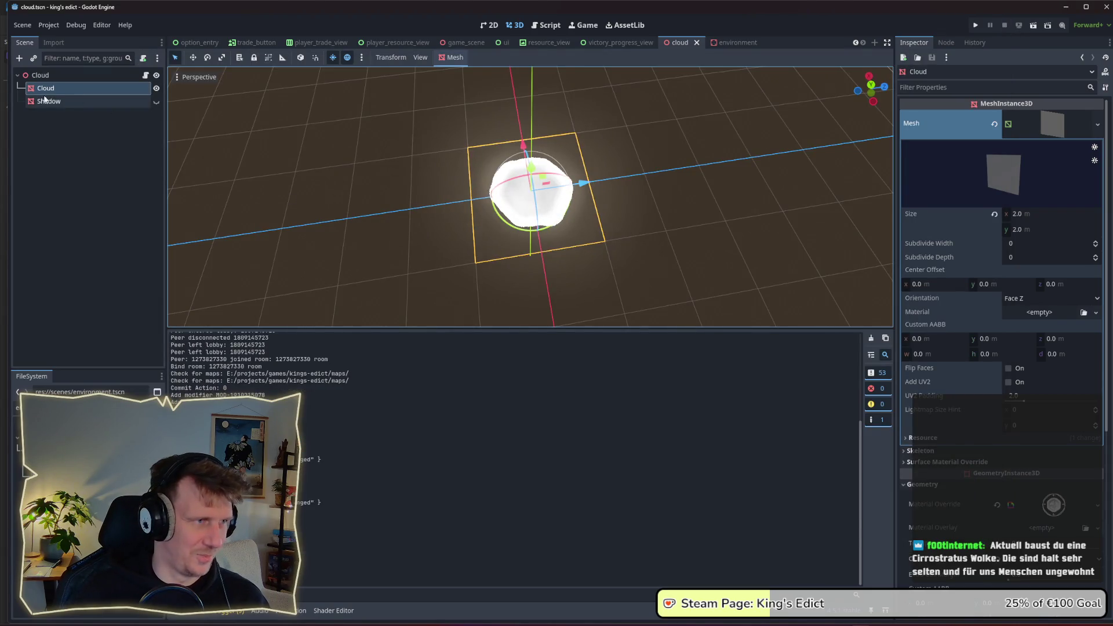
- Look over the cloud.gd script, then return to the 3D cloud scene and its shader code
{"action": "left_click", "coordinate": [146, 76]}
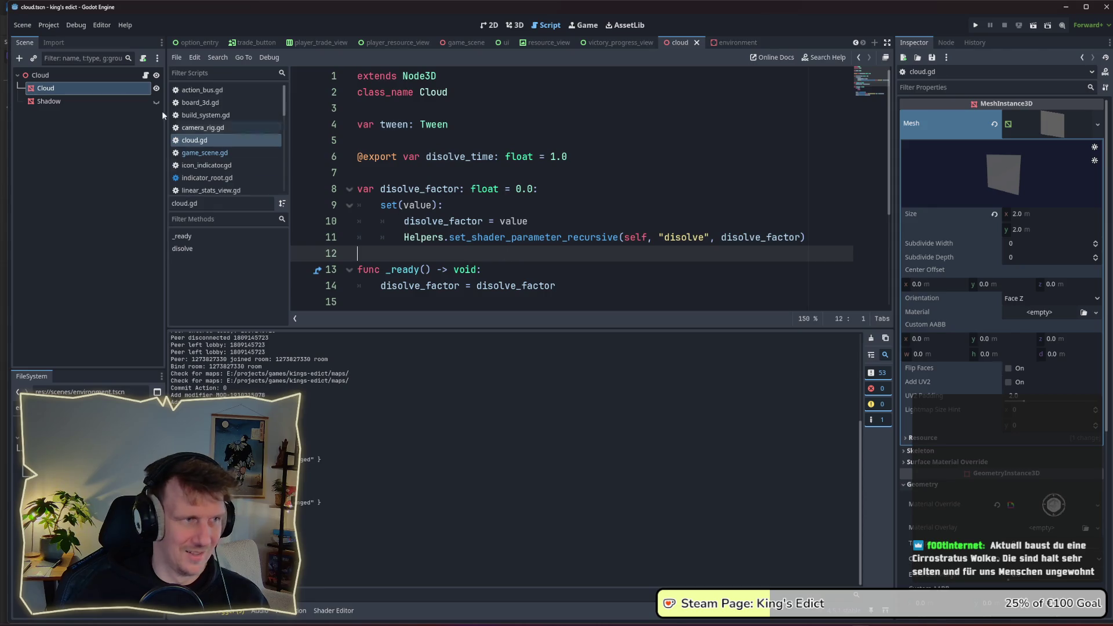
{"action": "left_click", "coordinate": [514, 25]}
{"action": "scroll", "coordinate": [530, 197], "scroll_direction": "down", "scroll_amount": 3}
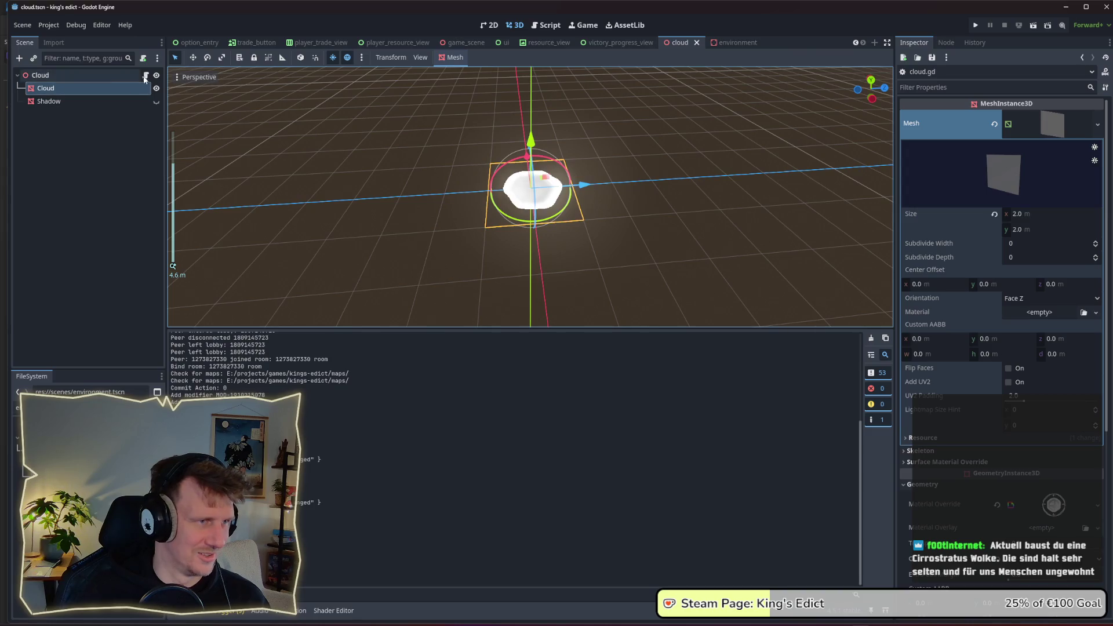
{"action": "left_click", "coordinate": [145, 76]}
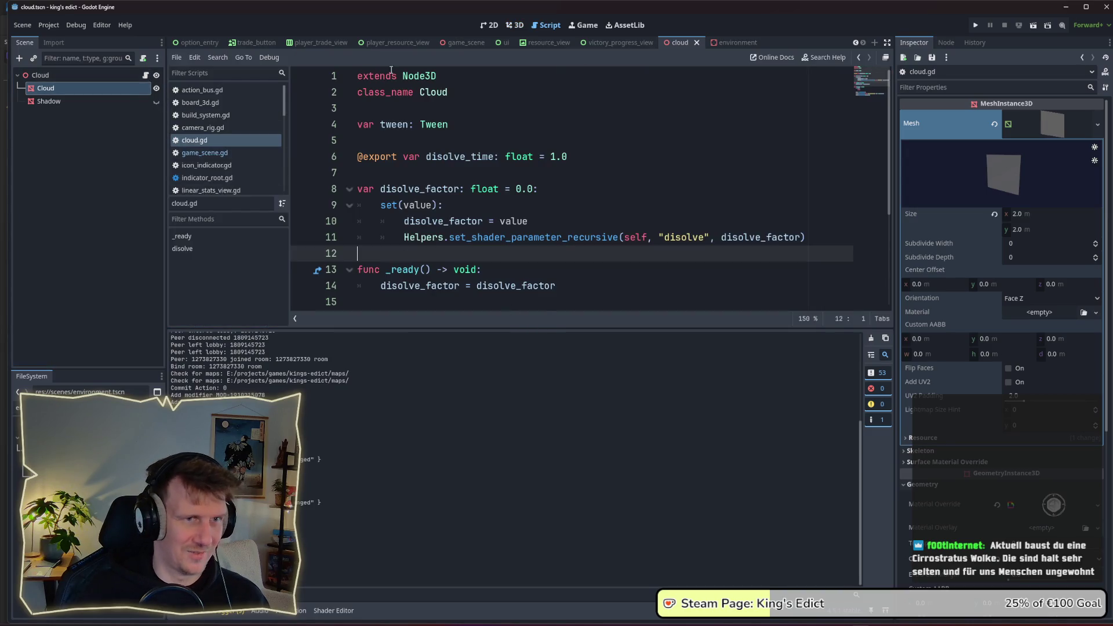
{"action": "left_click", "coordinate": [491, 24]}
{"action": "left_click", "coordinate": [515, 25]}
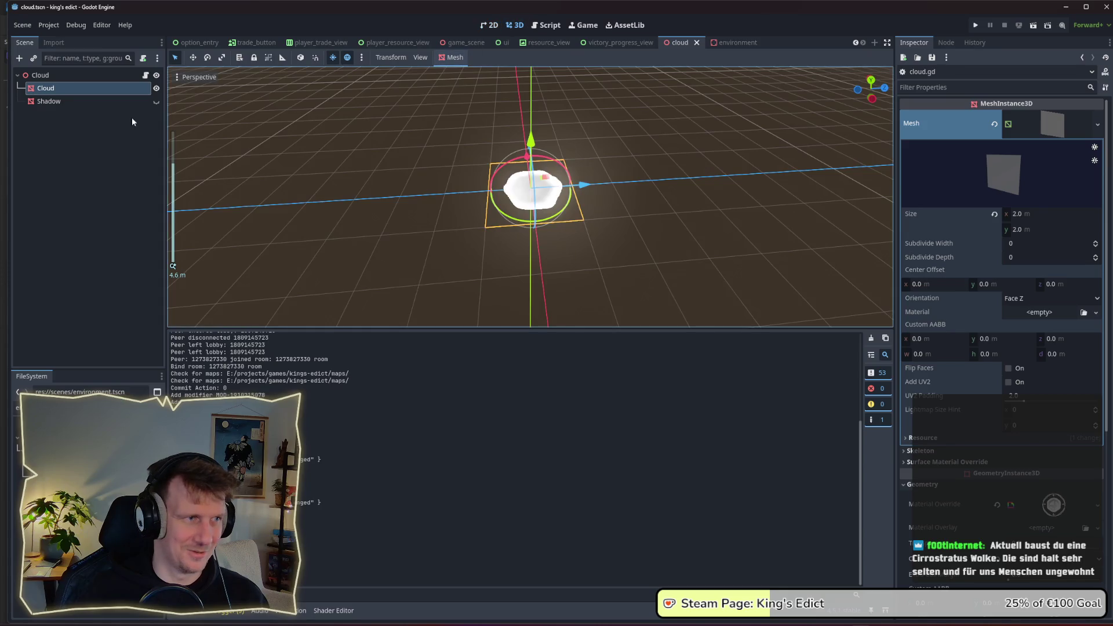
{"action": "left_click", "coordinate": [328, 611]}
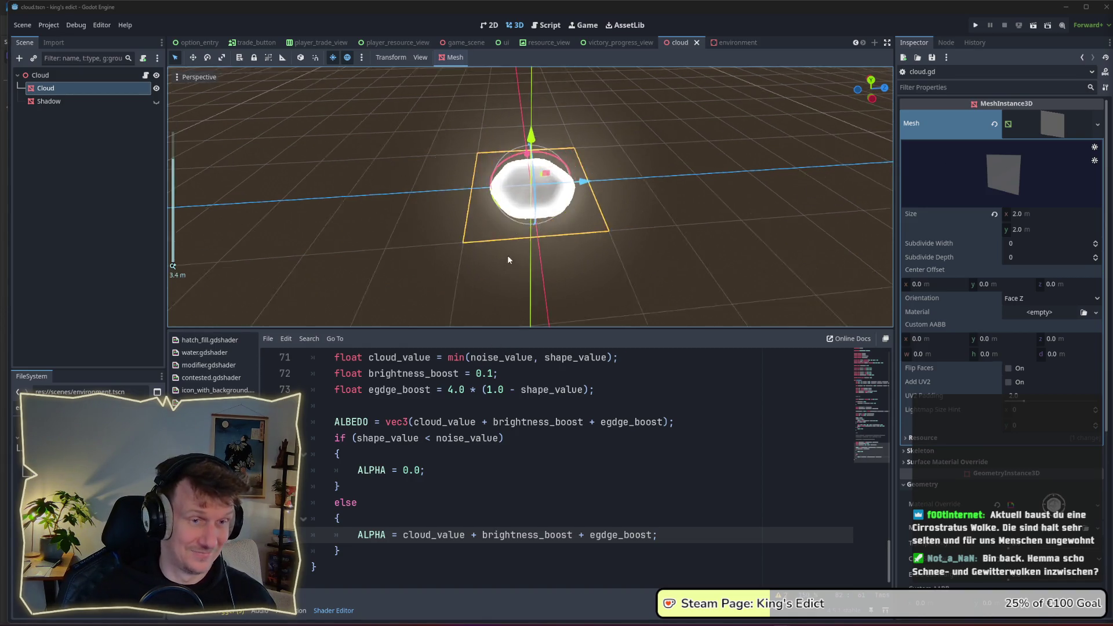
- Replace the boost terms in ALPHA with + 0.5, save, and start wrapping it in clamp(
{"action": "scroll", "coordinate": [506, 255], "scroll_direction": "up", "scroll_amount": 3}
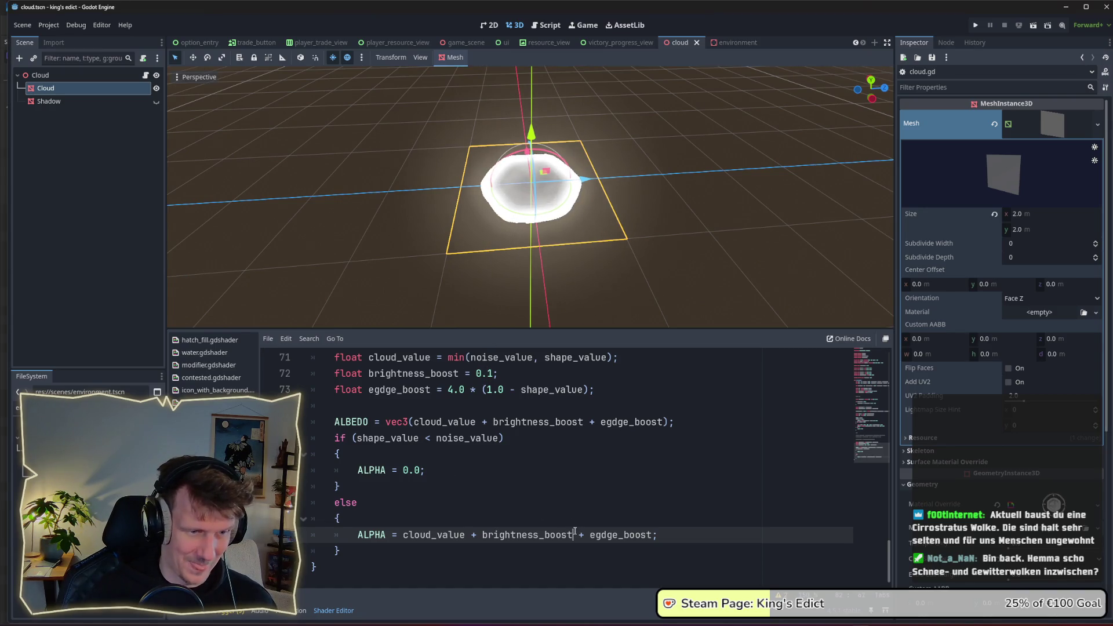
{"action": "left_click_drag", "start_coordinate": [483, 535], "coordinate": [655, 534]}
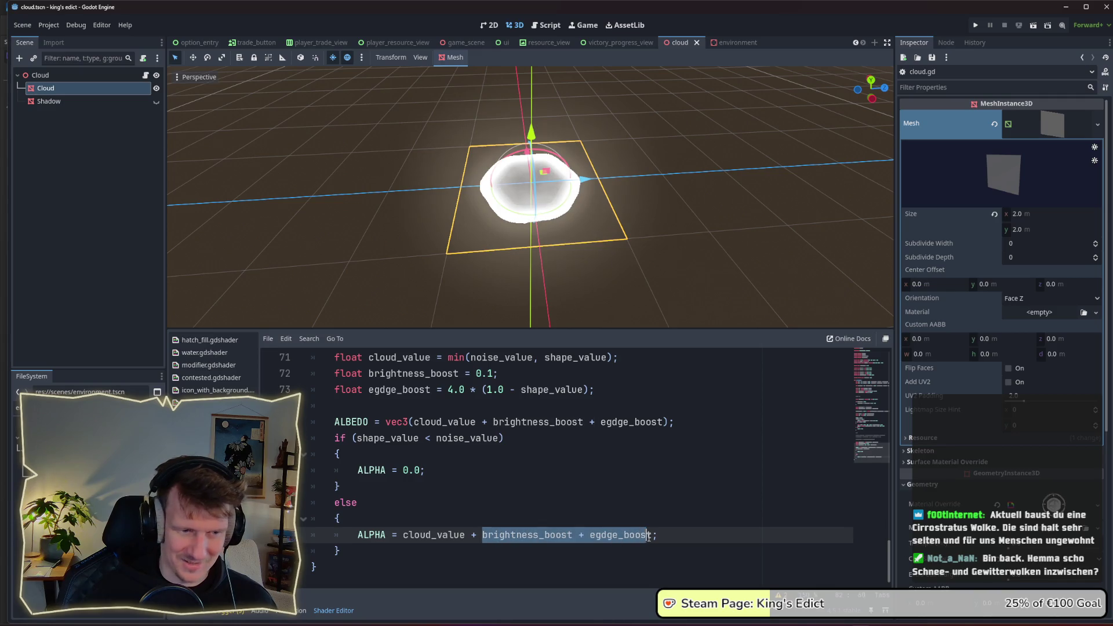
{"action": "double_click", "coordinate": [618, 534]}
{"action": "key", "text": "BackSpace"}
{"action": "key", "text": "BackSpace"}
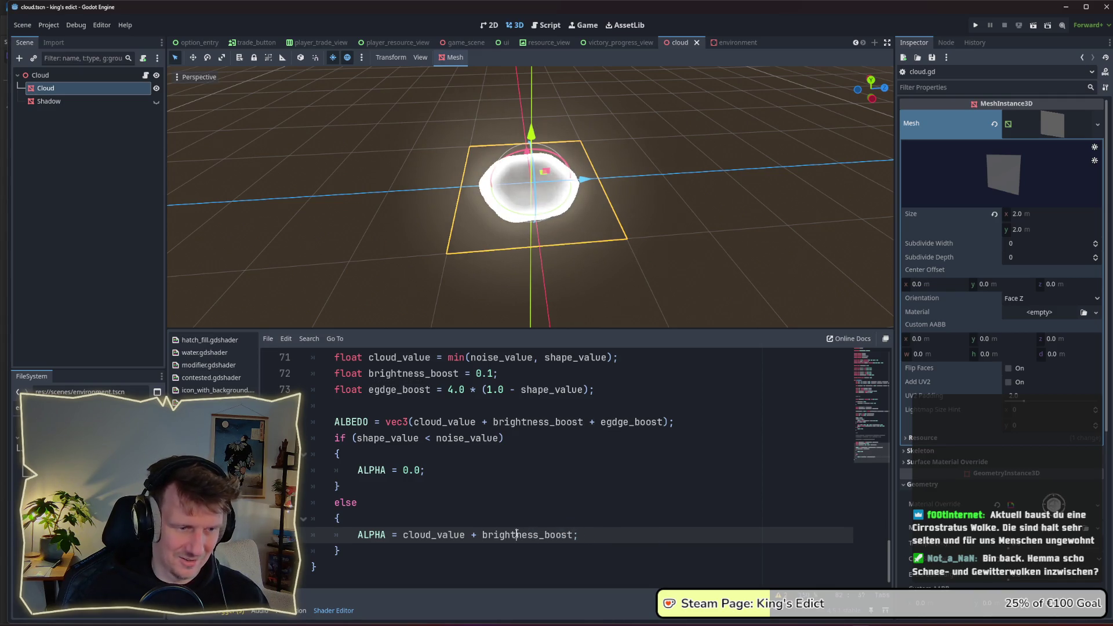
{"action": "double_click", "coordinate": [516, 534]}
{"action": "key", "text": "BackSpace"}
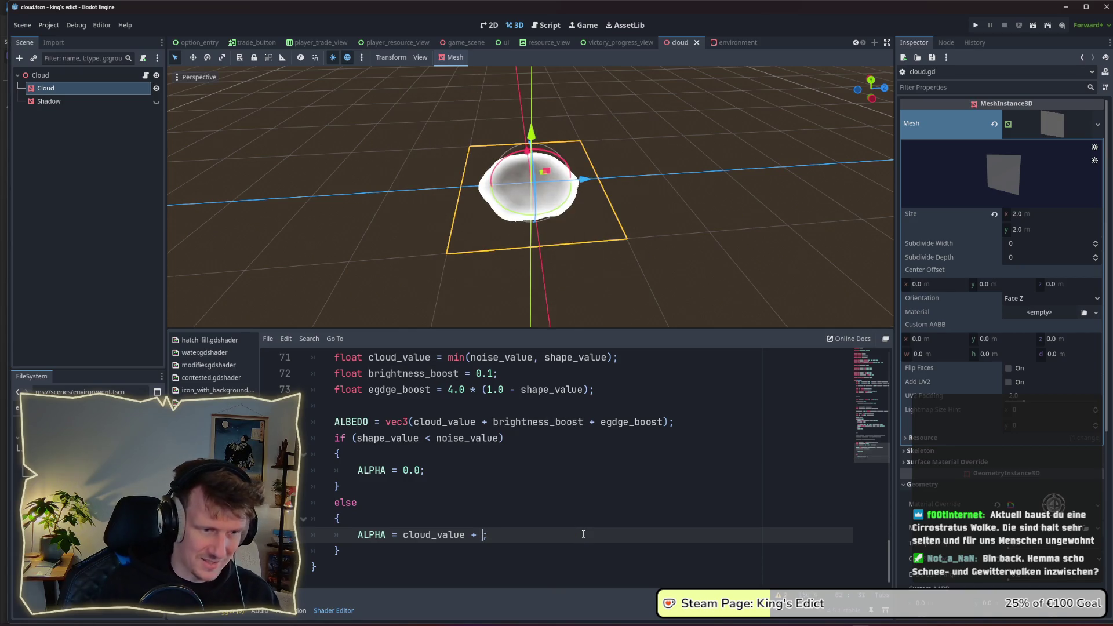
{"action": "key", "text": "BackSpace"}
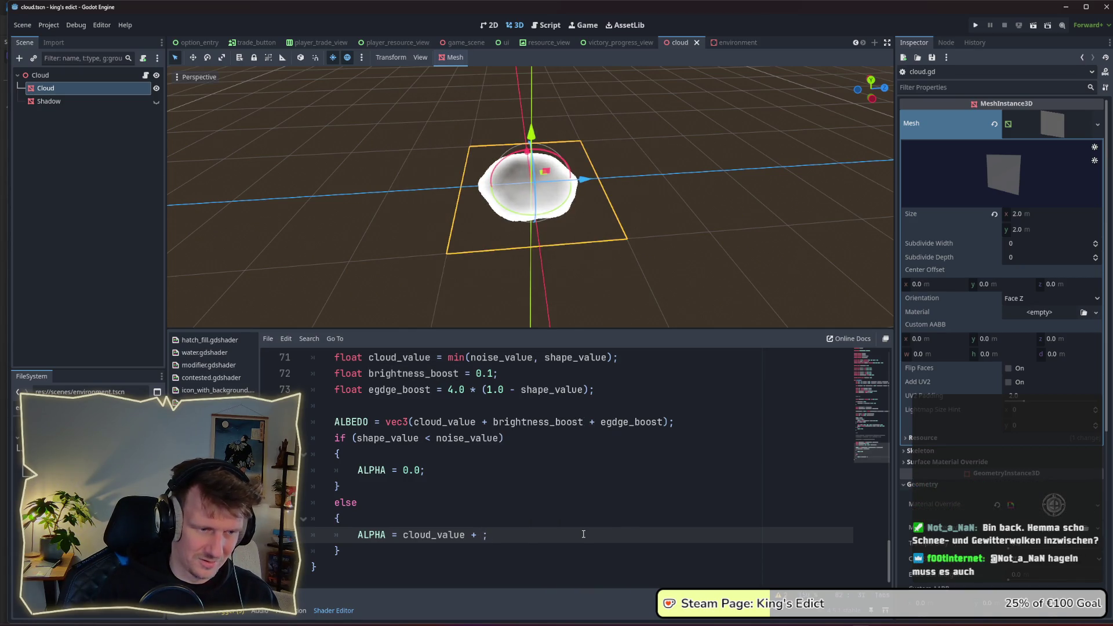
{"action": "key", "text": "ctrl+s"}
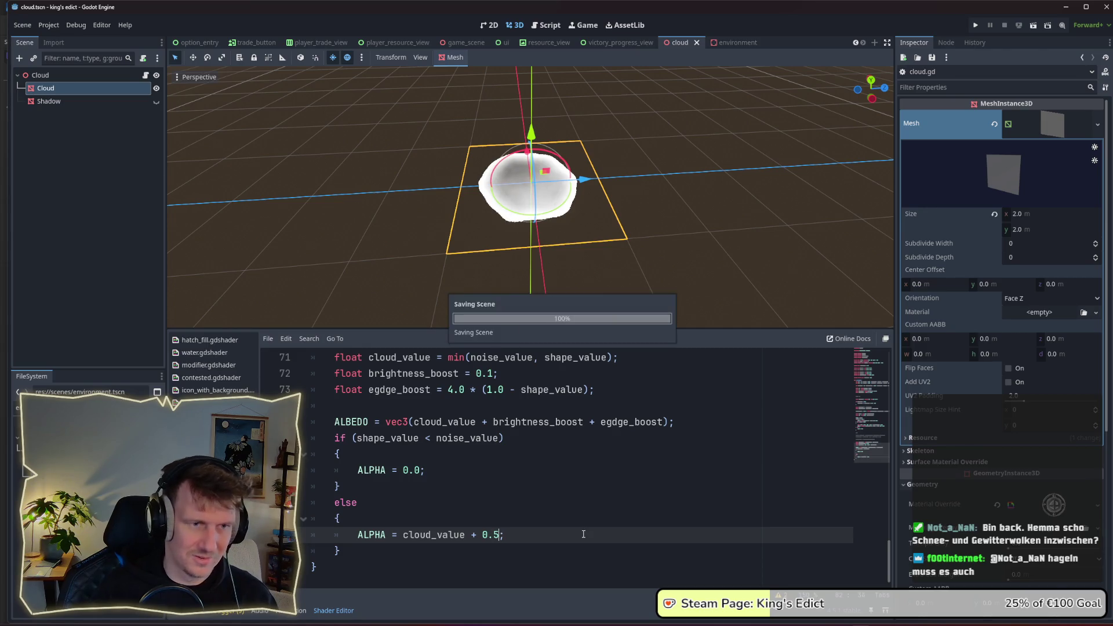
{"action": "mouse_move", "coordinate": [576, 259]}
{"action": "left_mouse_down"}
{"action": "mouse_move", "coordinate": [630, 242]}
{"action": "mouse_move", "coordinate": [613, 253]}
{"action": "mouse_move", "coordinate": [732, 180]}
{"action": "mouse_move", "coordinate": [711, 196]}
{"action": "left_mouse_up"}
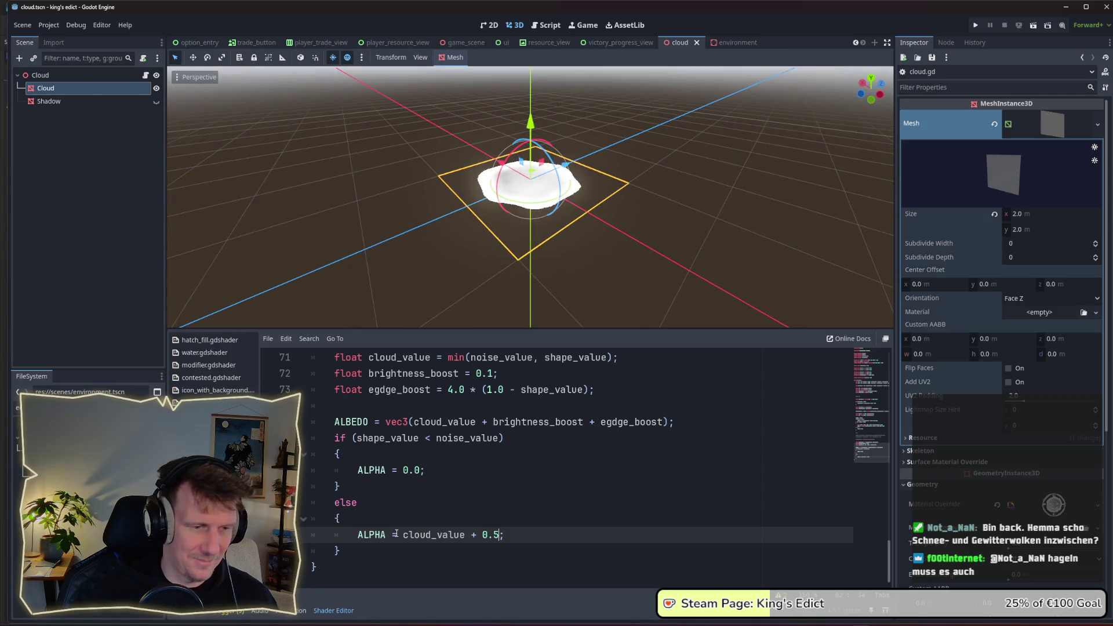
{"action": "type", "text": "clamp"}
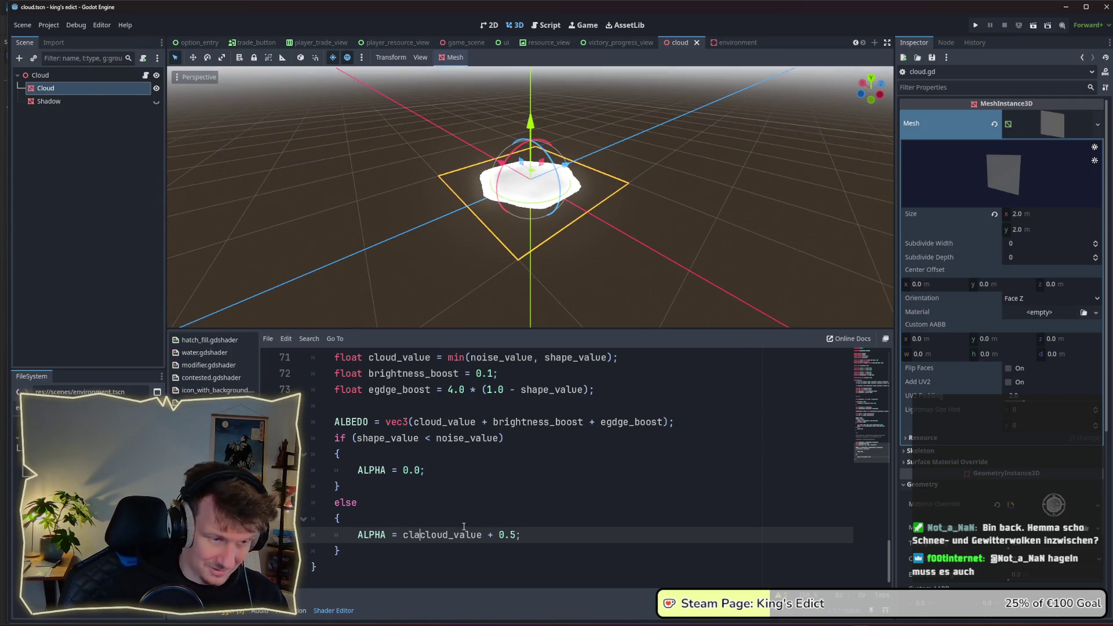
{"action": "type", "text": "("}
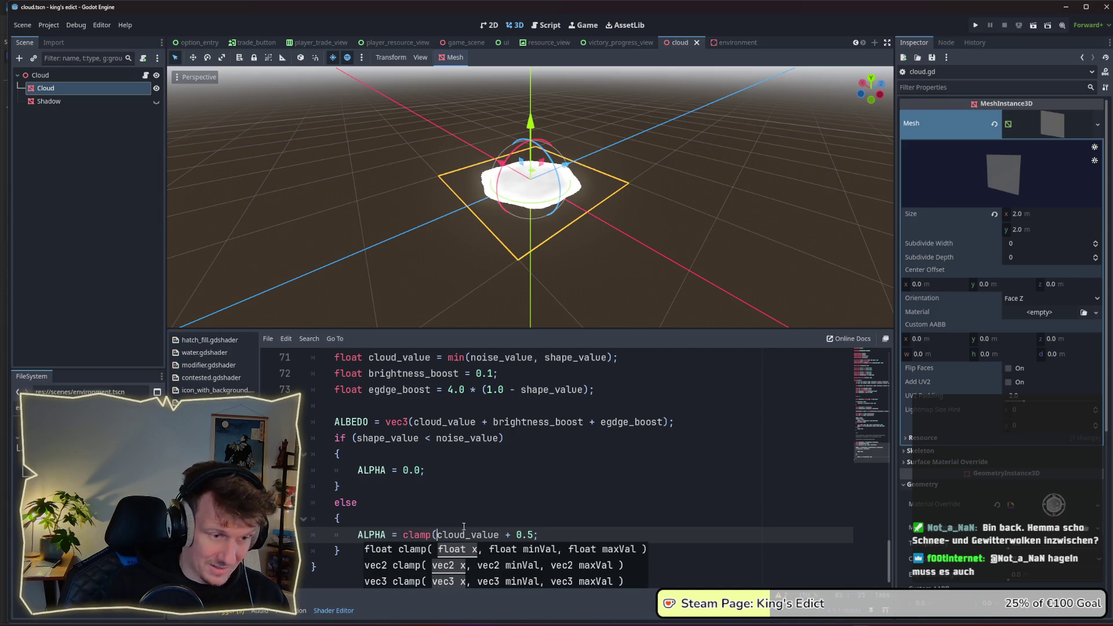
- Complete the alpha clamp with cloud_value as minimum and 1.0 as maximum
{"action": "key", "text": "ctrl+Right"}
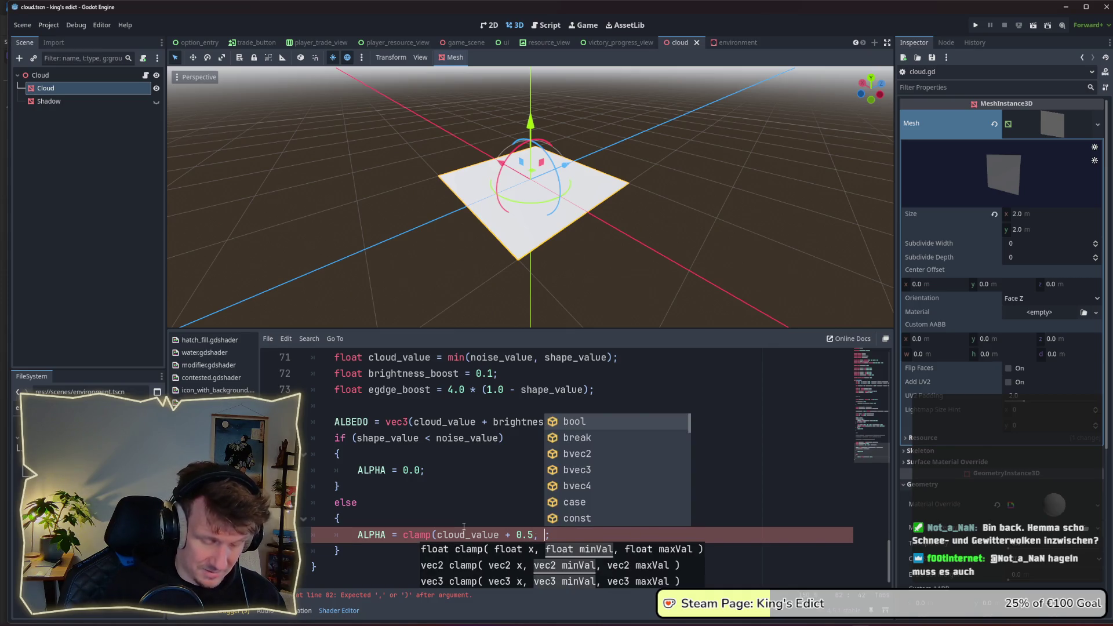
{"action": "type", "text": "clo"}
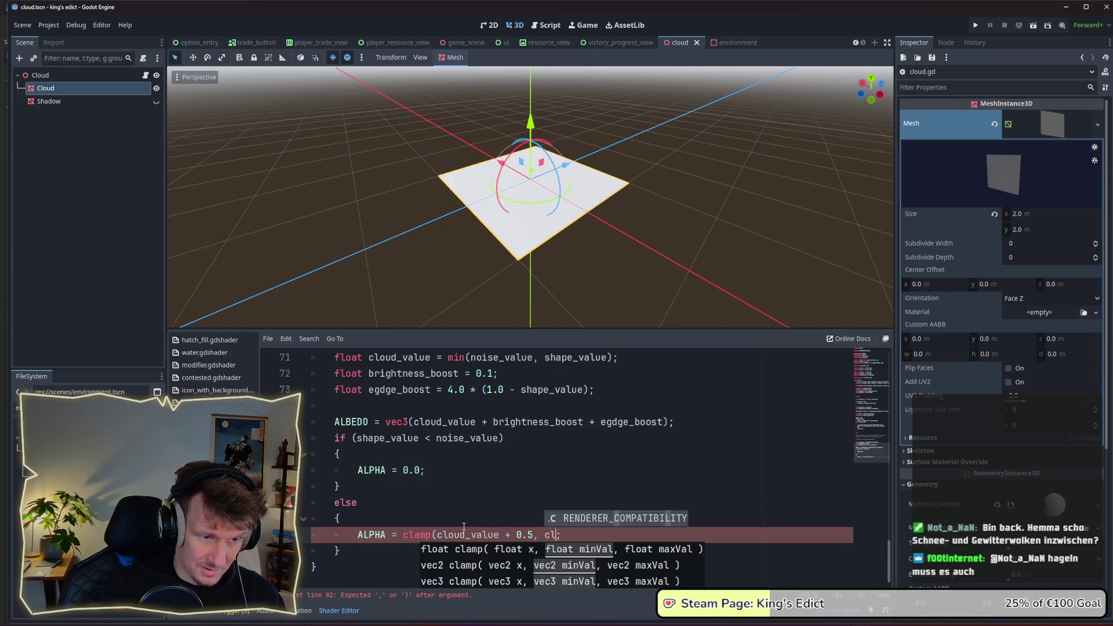
{"action": "key", "text": "Down"}
{"action": "key", "text": "Return"}
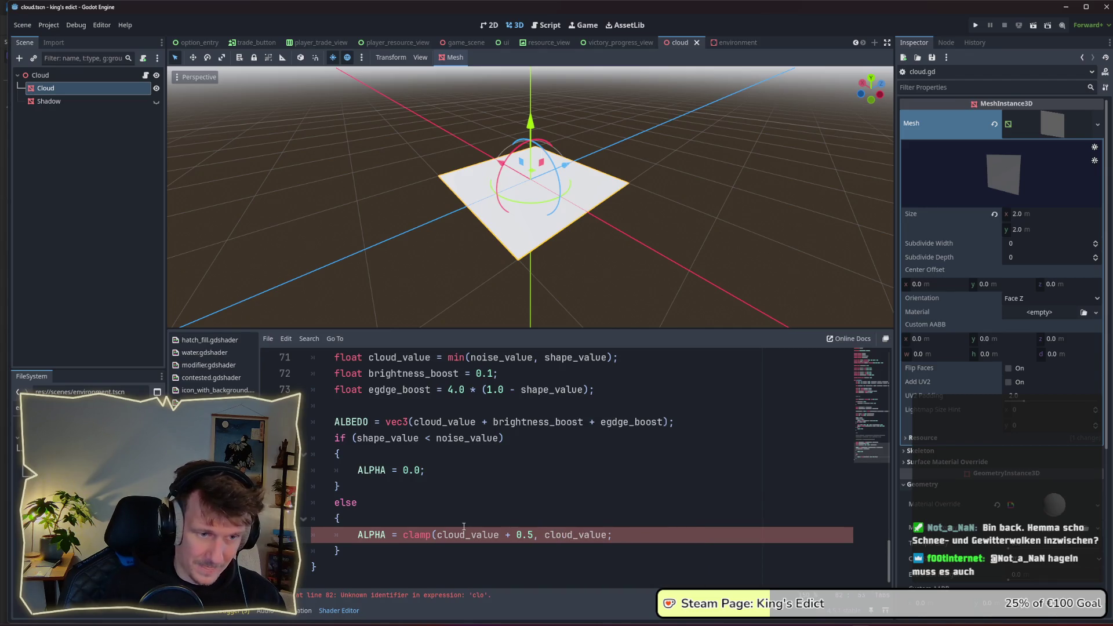
{"action": "type", "text": "1.0"}
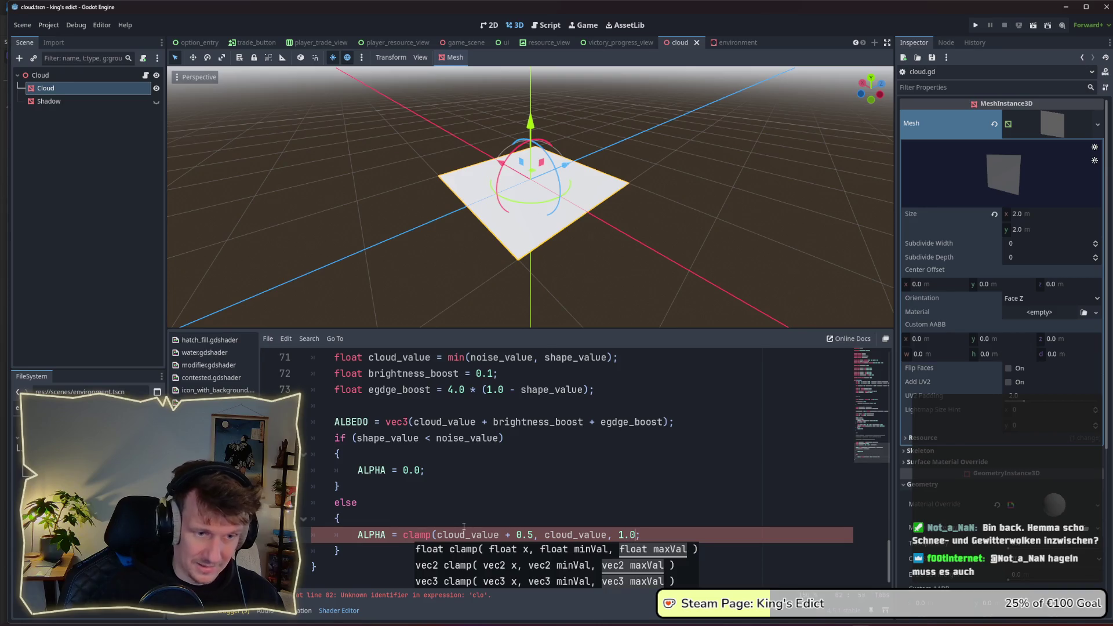
{"action": "key", "text": "Escape"}
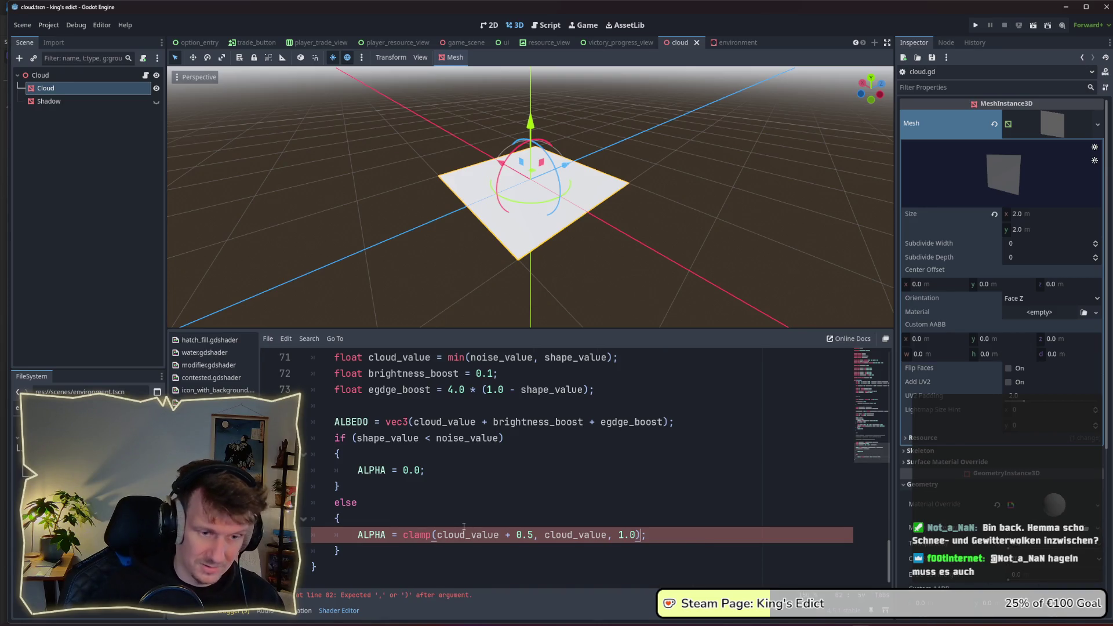
- Save the shader with the offset at 0.6, orbit the view, and launch the game
{"action": "mouse_move", "coordinate": [502, 321]}
{"action": "left_mouse_down"}
{"action": "mouse_move", "coordinate": [664, 241]}
{"action": "mouse_move", "coordinate": [638, 289]}
{"action": "mouse_move", "coordinate": [552, 214]}
{"action": "mouse_move", "coordinate": [571, 412]}
{"action": "left_mouse_up"}
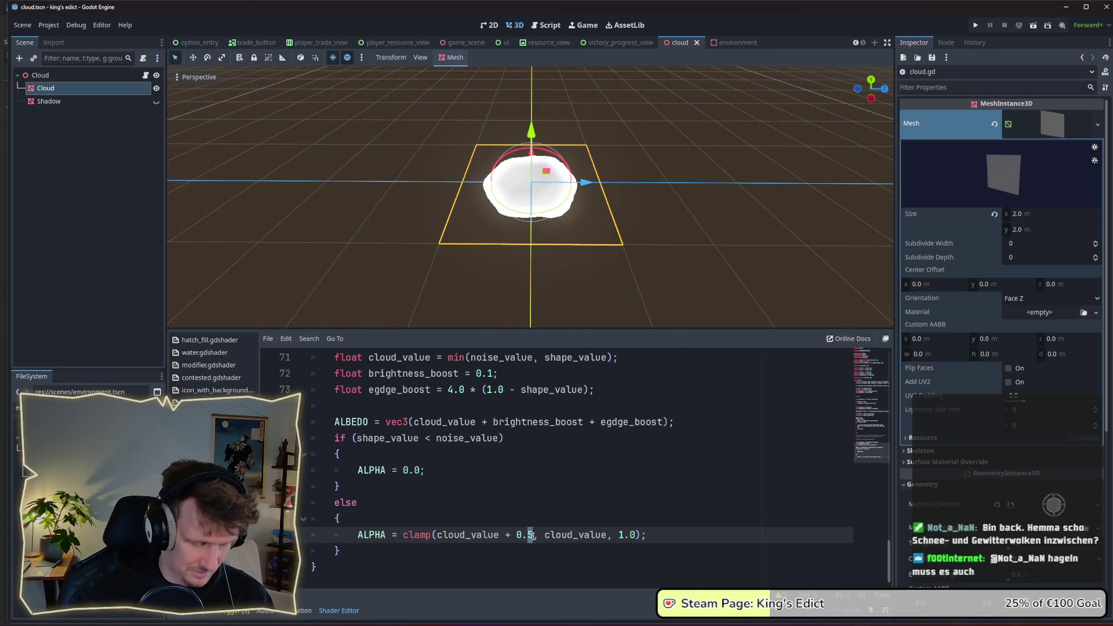
{"action": "key", "text": "ctrl+s"}
{"action": "left_click", "coordinate": [643, 269]}
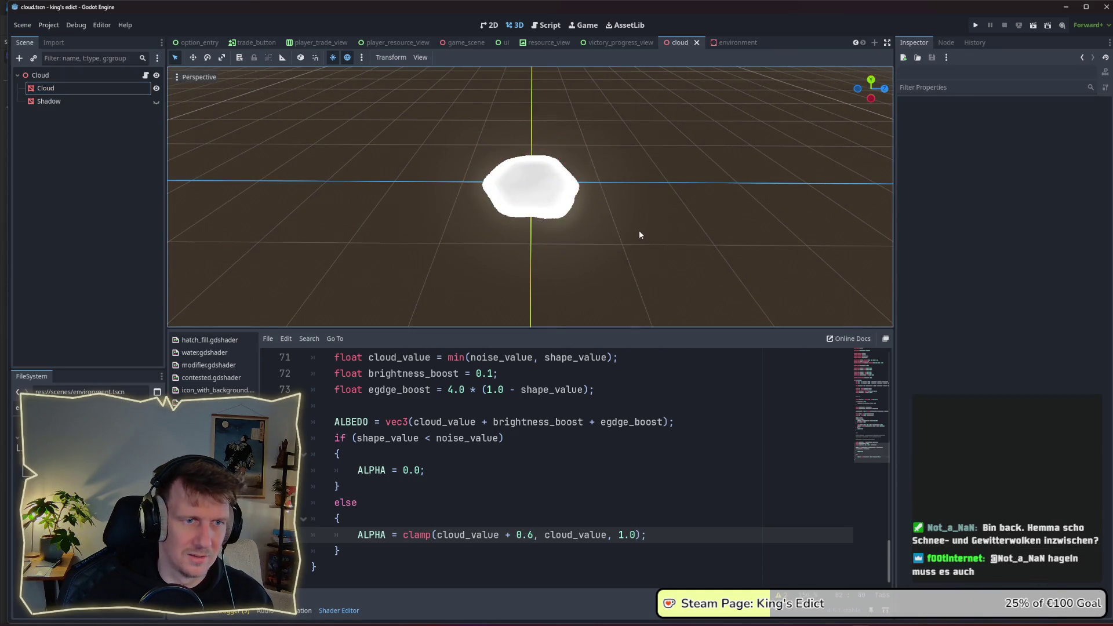
{"action": "left_click_drag", "start_coordinate": [638, 231], "coordinate": [647, 211]}
{"action": "left_click", "coordinate": [976, 23]}
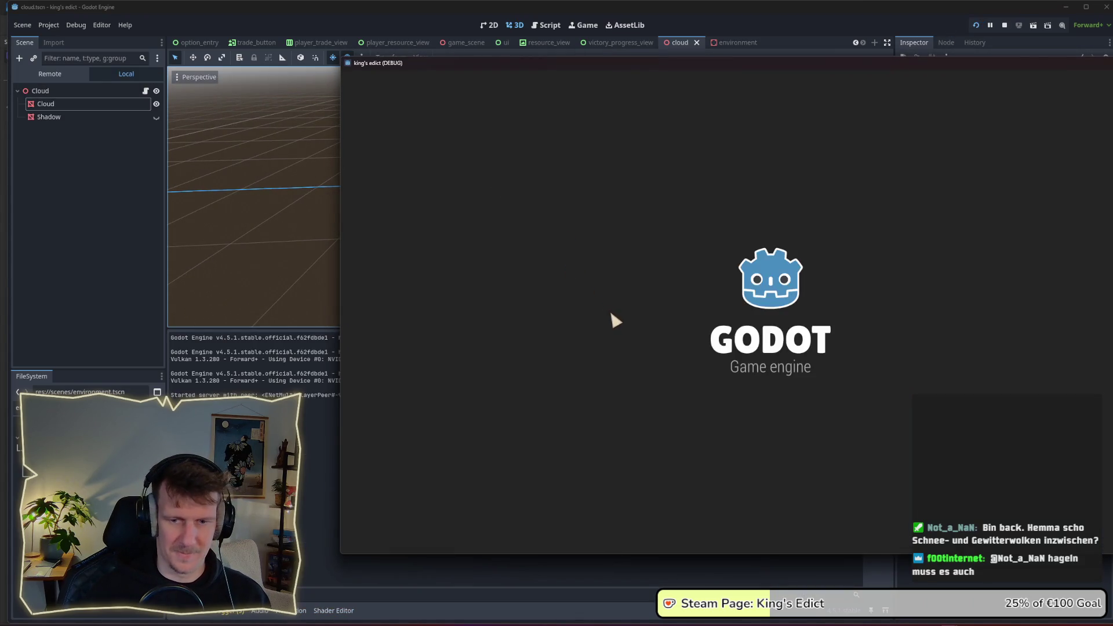
- Play a multiplayer match on i_know_this_place.map, zoom out over the clouds, then stop with F8
{"action": "left_click_drag", "start_coordinate": [686, 63], "coordinate": [526, 74]}
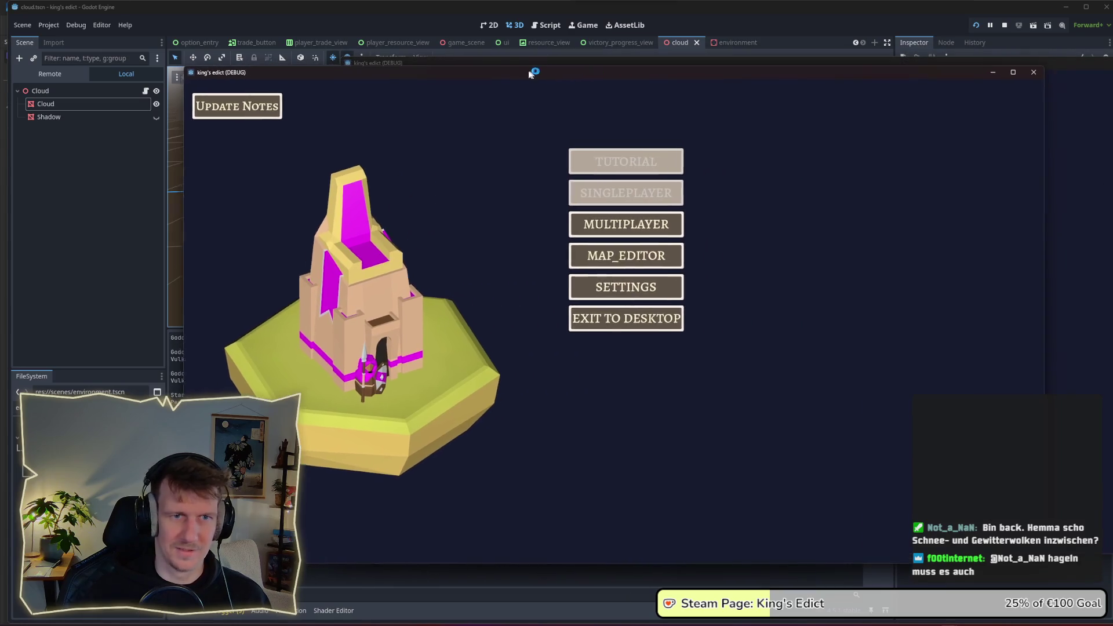
{"action": "left_click", "coordinate": [671, 223]}
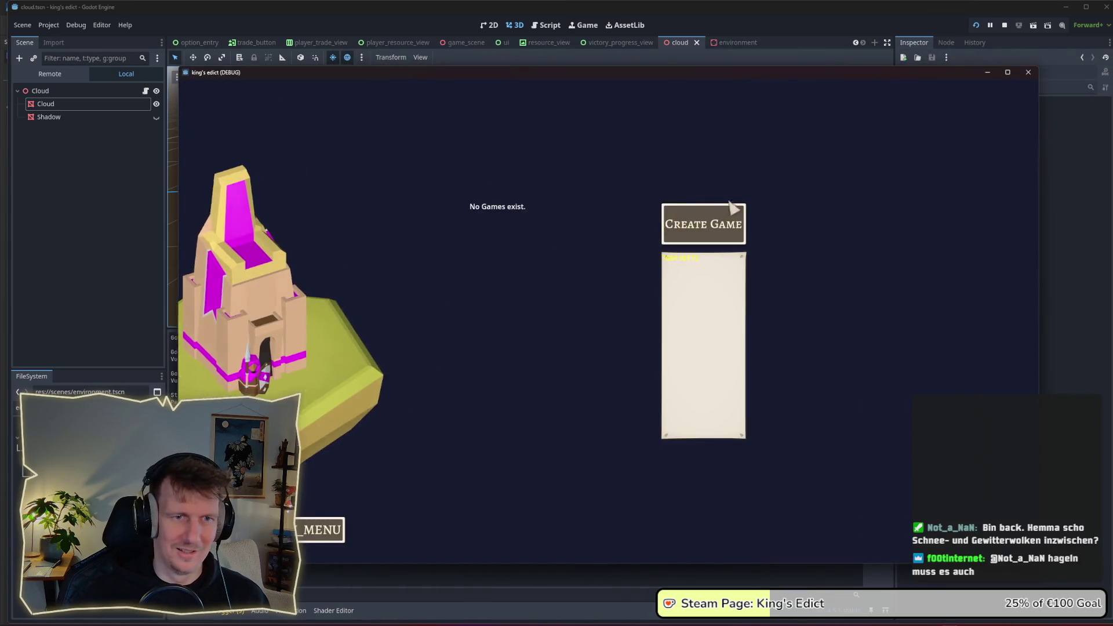
{"action": "left_click", "coordinate": [724, 221]}
{"action": "left_click", "coordinate": [712, 129]}
{"action": "left_click", "coordinate": [707, 203]}
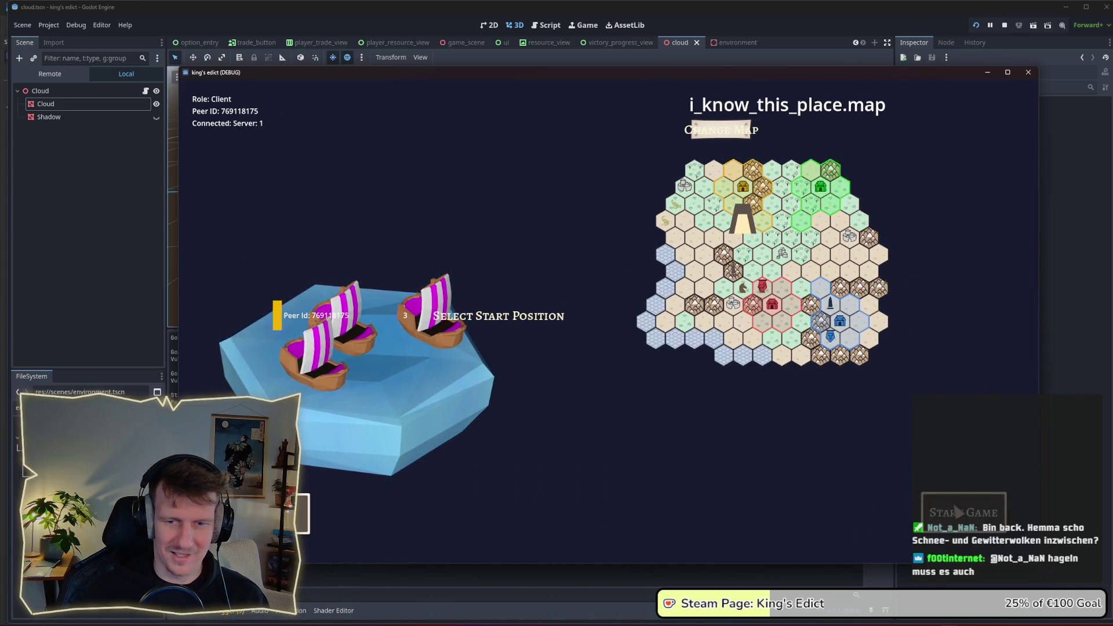
{"action": "left_click", "coordinate": [1011, 517]}
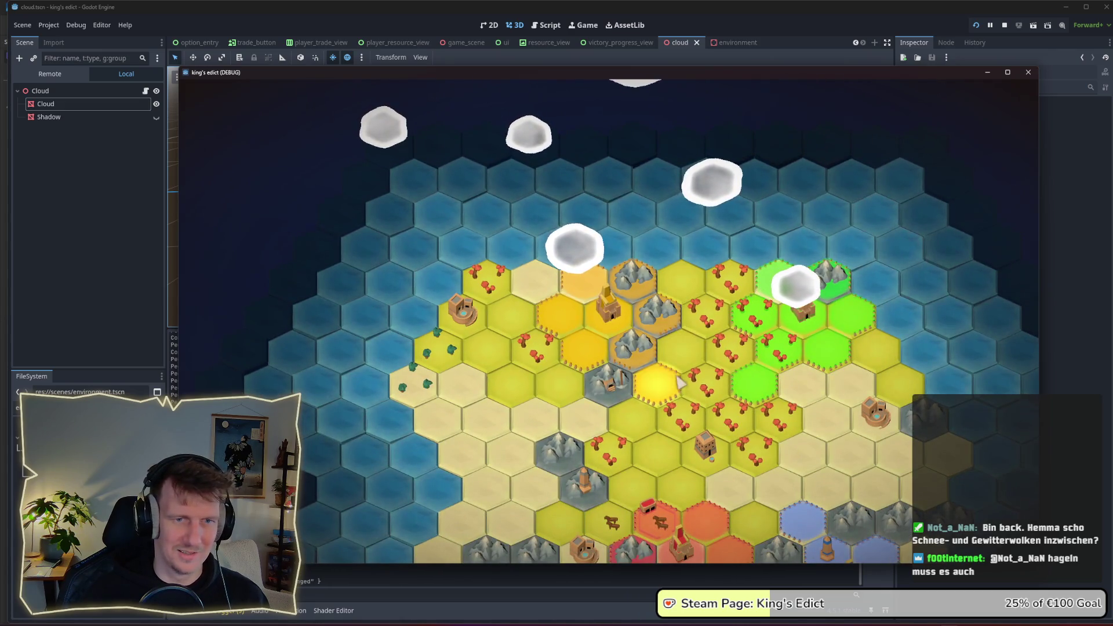
{"action": "scroll", "coordinate": [705, 318], "scroll_direction": "down", "scroll_amount": 2}
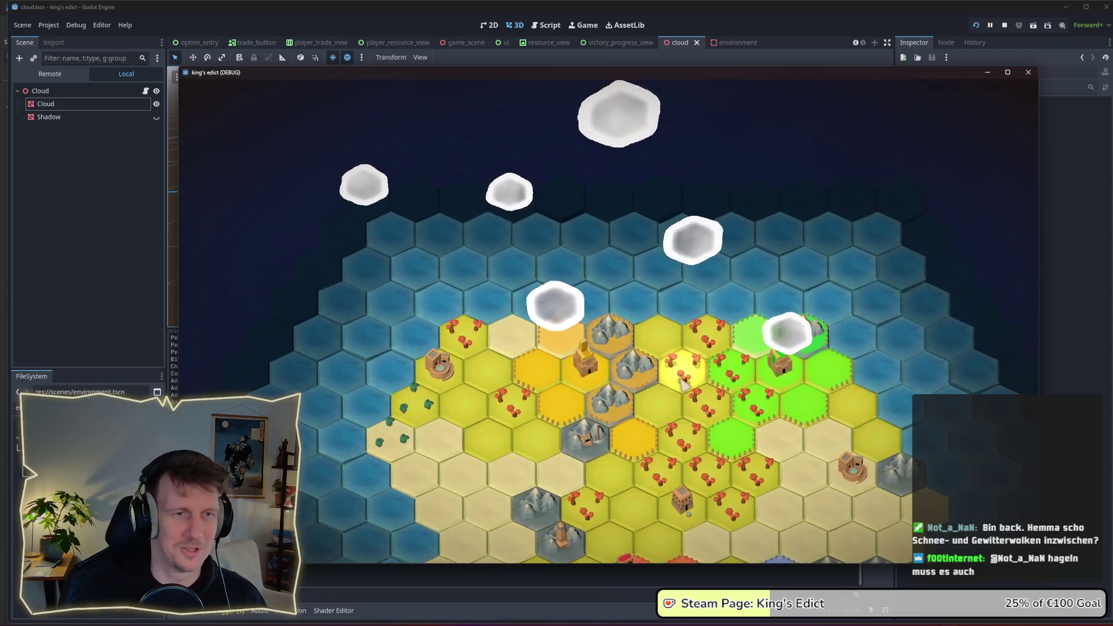
{"action": "scroll", "coordinate": [609, 273], "scroll_direction": "down", "scroll_amount": 2}
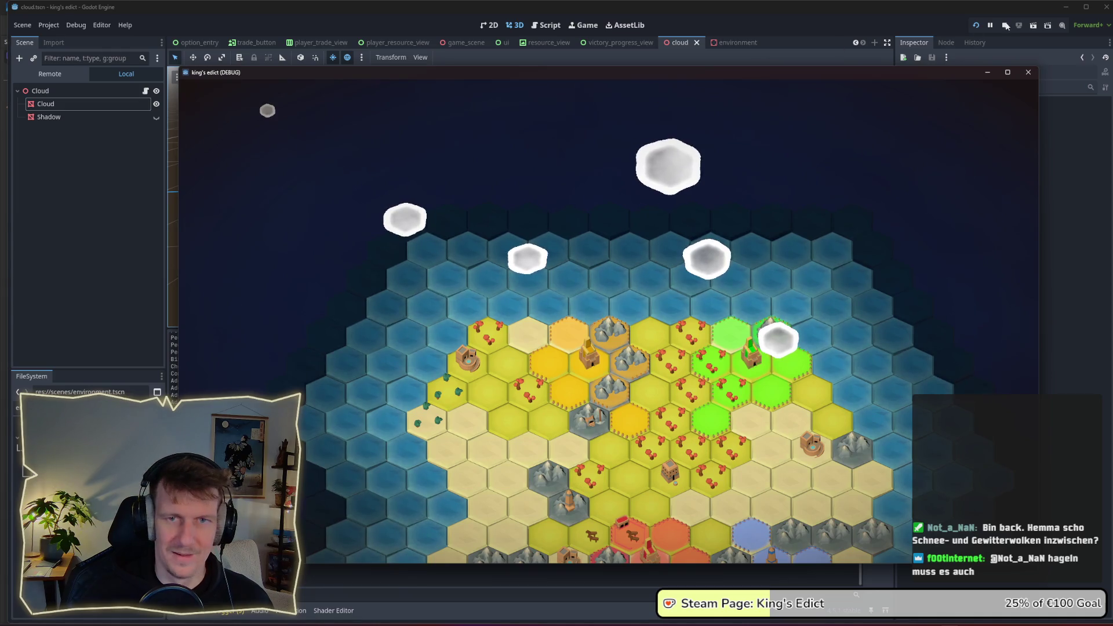
{"action": "key", "text": "F8"}
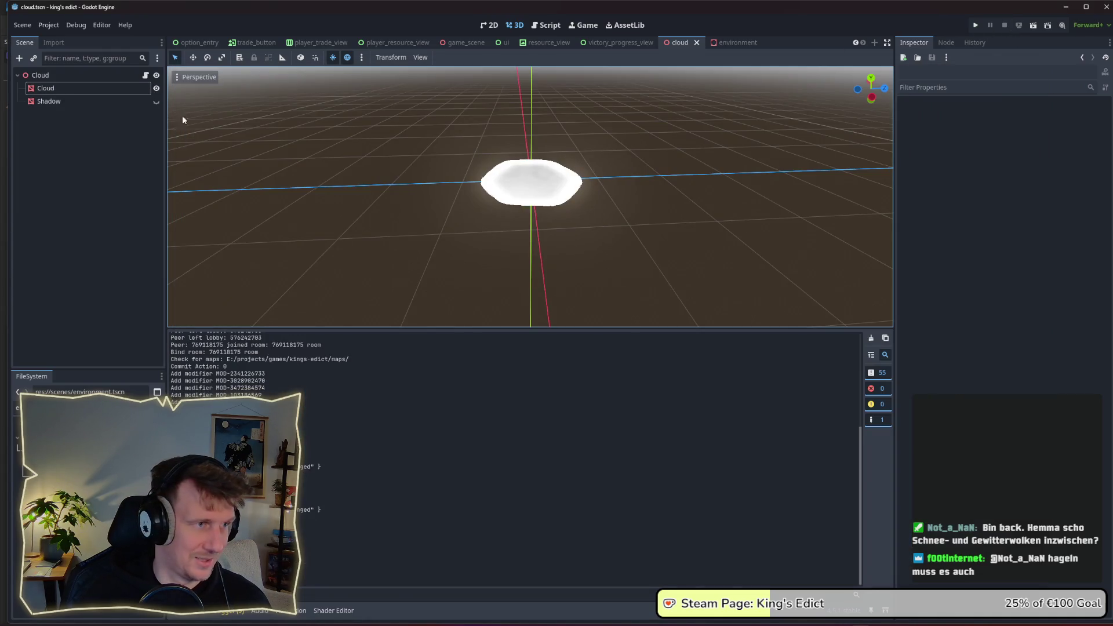
- Change the alpha clamp offset to 0.8 and move it to the second clamp argument
{"action": "left_click", "coordinate": [334, 610]}
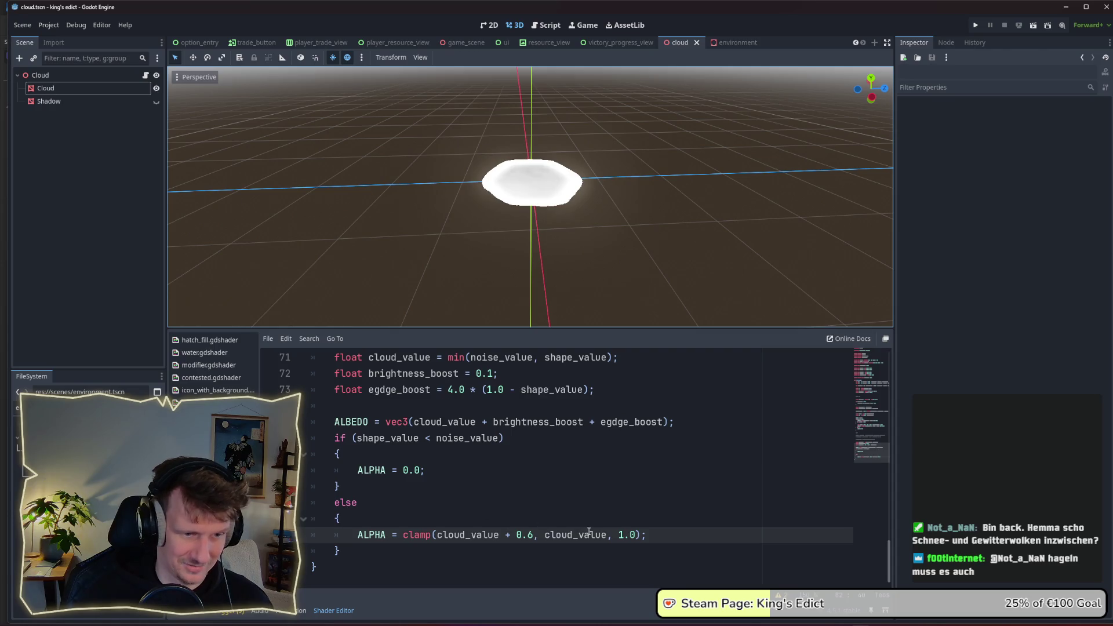
{"action": "double_click", "coordinate": [530, 535]}
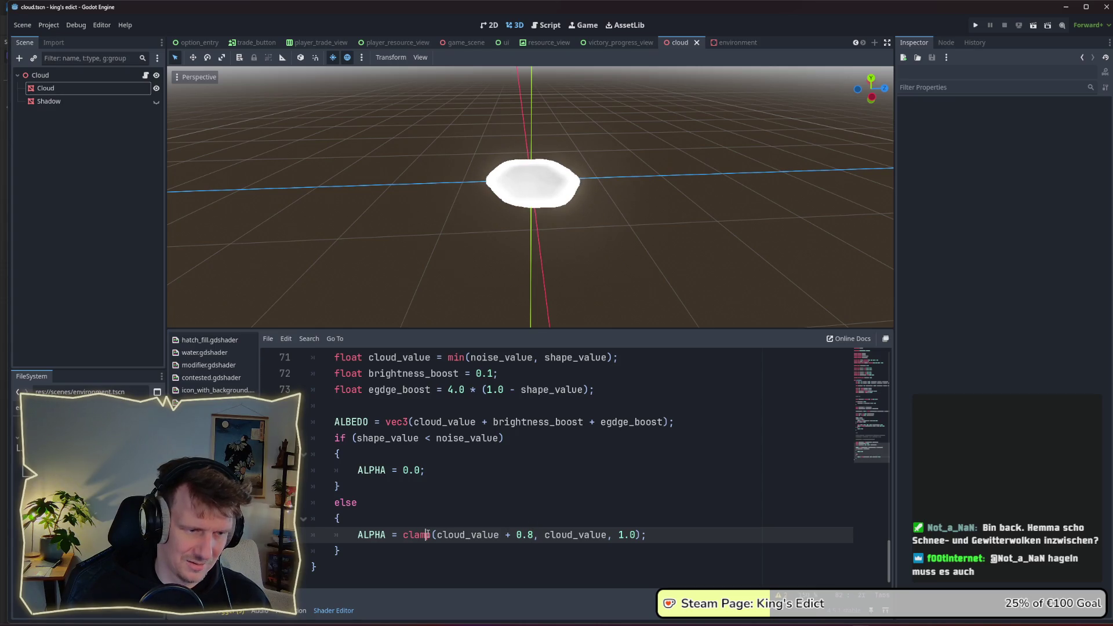
{"action": "left_click_drag", "start_coordinate": [437, 536], "coordinate": [533, 536]}
{"action": "key", "text": "ctrl+c"}
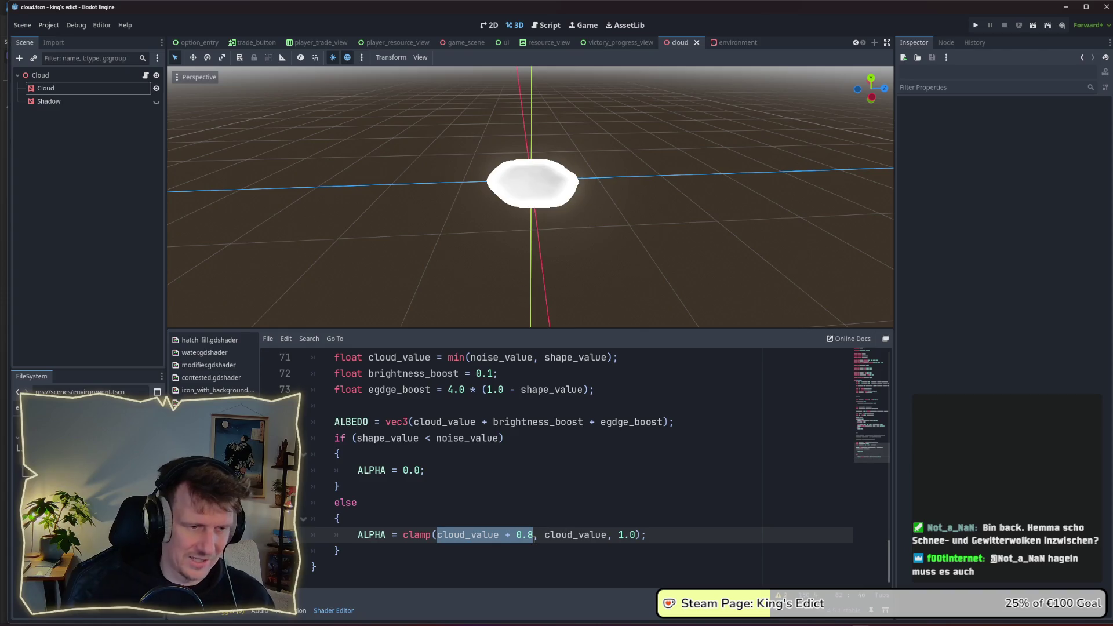
{"action": "key", "text": "BackSpace"}
{"action": "key", "text": "Delete"}
{"action": "key", "text": "Delete"}
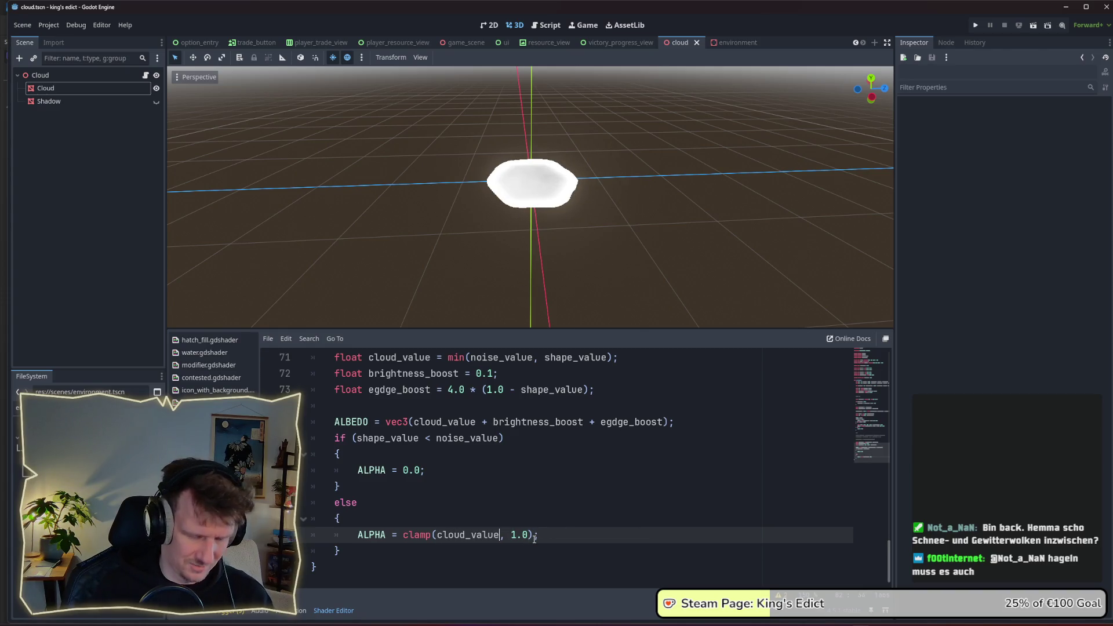
{"action": "type", "text": ","}
{"action": "key", "text": "ctrl+v"}
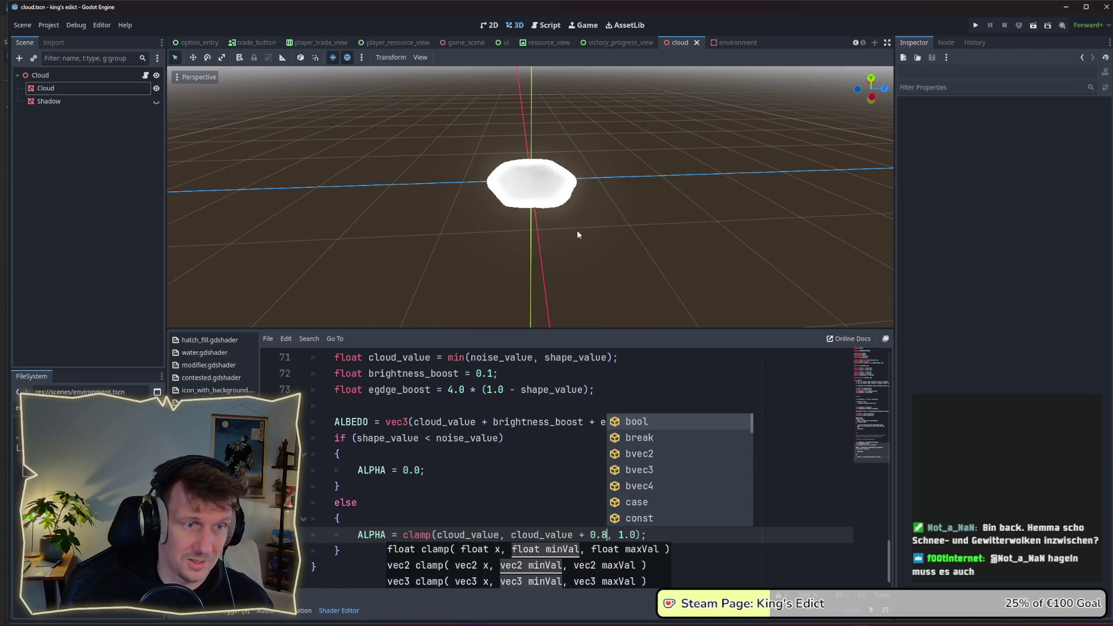
- Undo the clamp argument swap, keeping cloud_value + 0.8 first
{"action": "left_click_drag", "start_coordinate": [577, 234], "coordinate": [576, 251]}
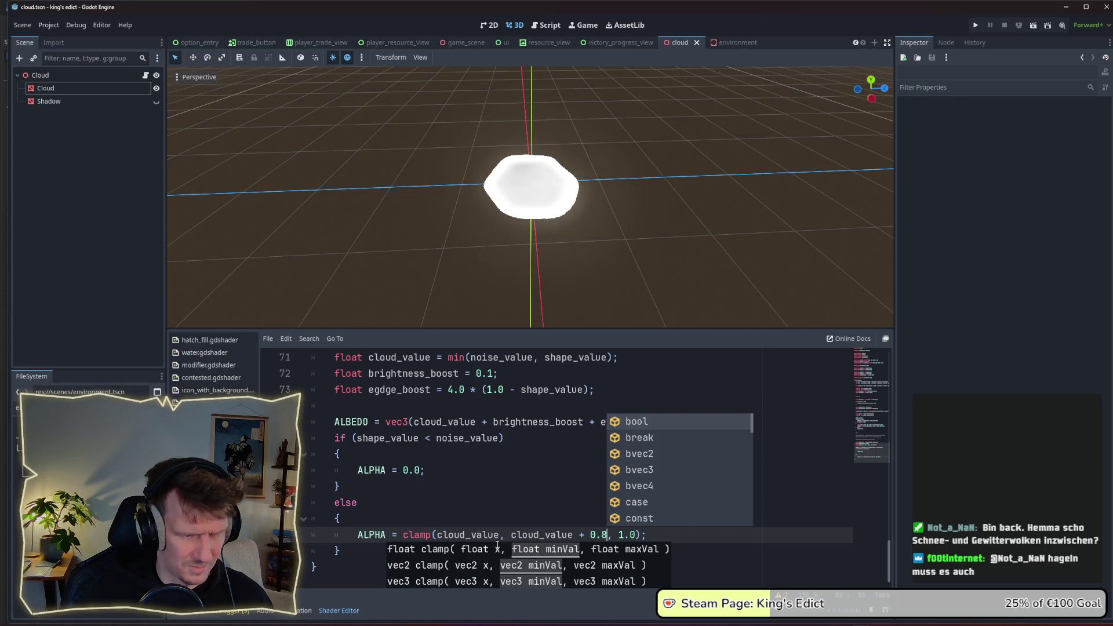
{"action": "double_click", "coordinate": [475, 533]}
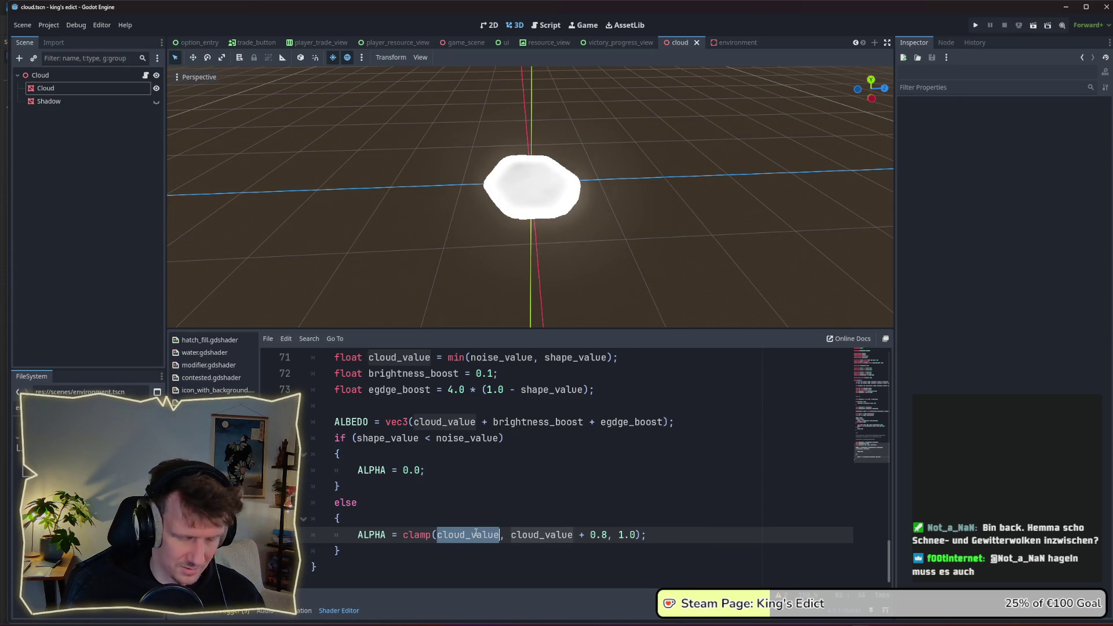
{"action": "key", "text": "ctrl+z"}
{"action": "key", "text": "ctrl+z"}
{"action": "key", "text": "ctrl+z"}
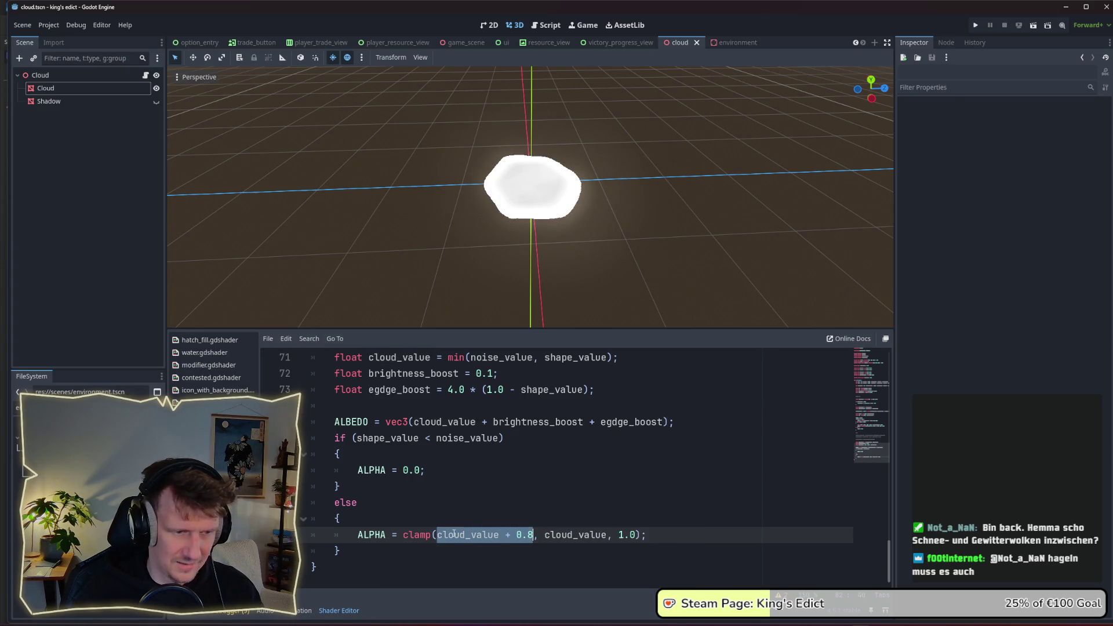
{"action": "left_click", "coordinate": [587, 457]}
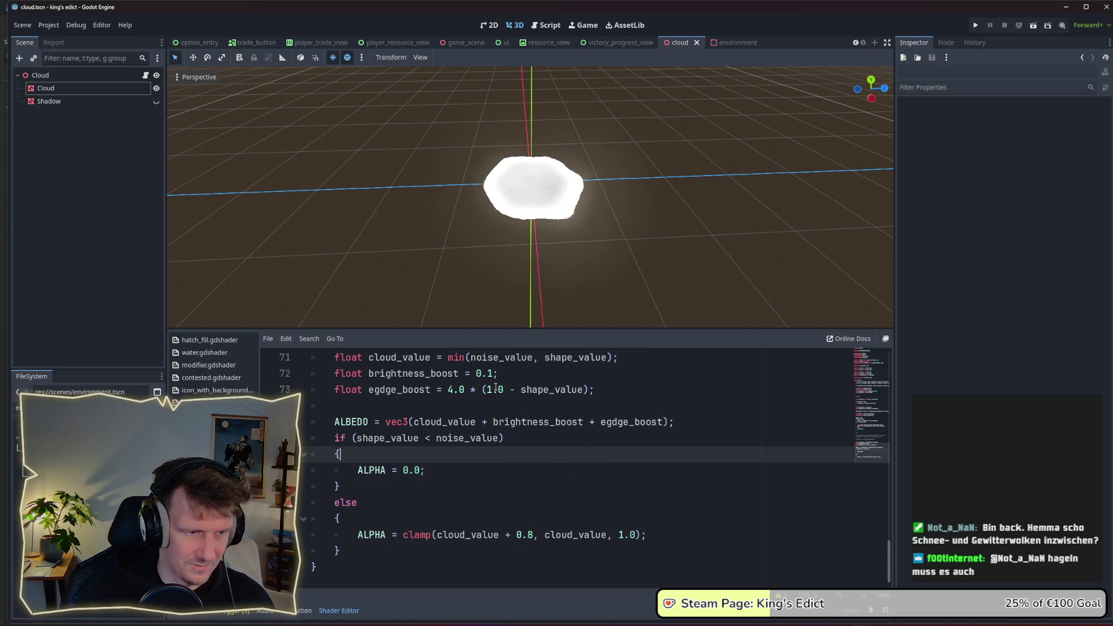
- Cut the egdge_boost factor on line 73 from 4.0 to 0.5 and inspect the cloud
{"action": "left_click", "coordinate": [454, 391]}
{"action": "key", "text": "BackSpace"}
{"action": "type", "text": "1"}
{"action": "key", "text": "shift+Left"}
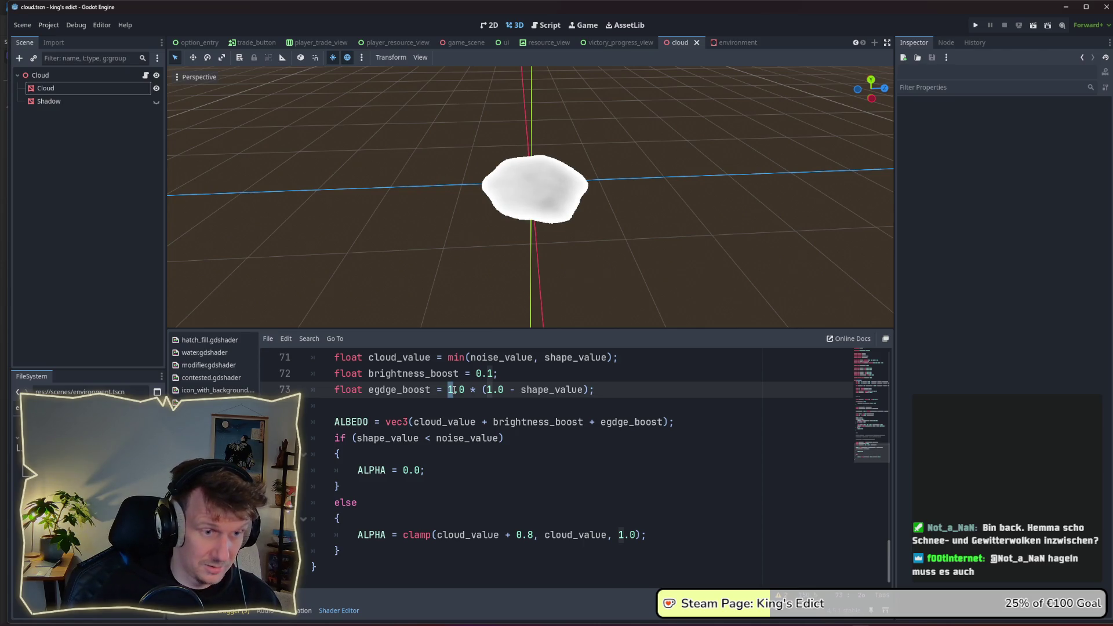
{"action": "type", "text": "0"}
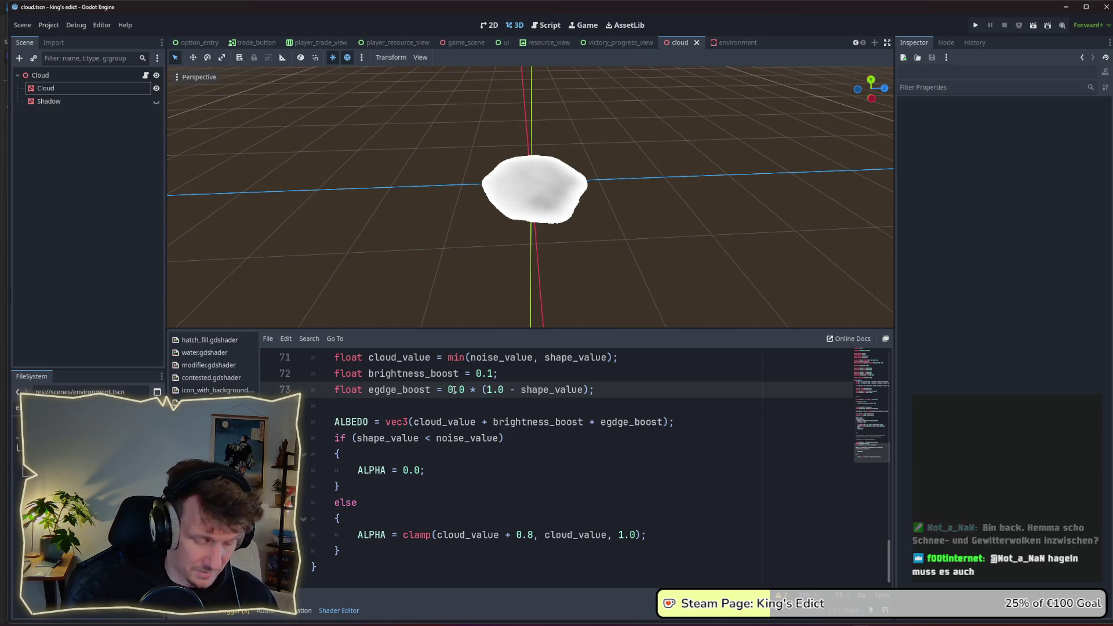
{"action": "key", "text": "BackSpace"}
{"action": "type", "text": "5"}
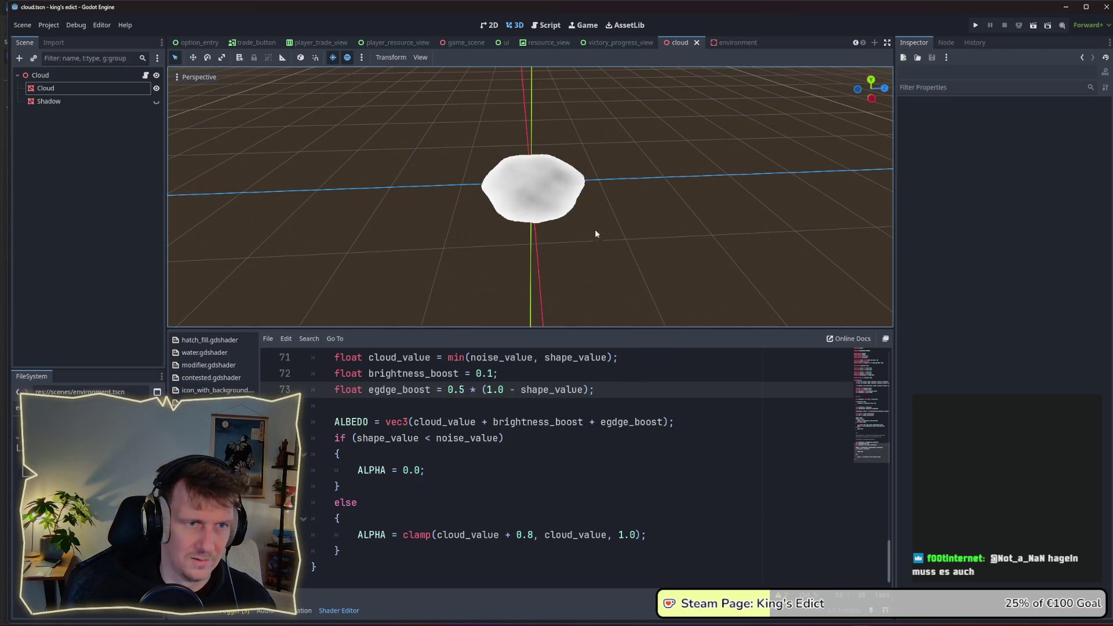
{"action": "left_click_drag", "start_coordinate": [595, 228], "coordinate": [589, 256]}
{"action": "scroll", "coordinate": [589, 256], "scroll_direction": "up", "scroll_amount": 2}
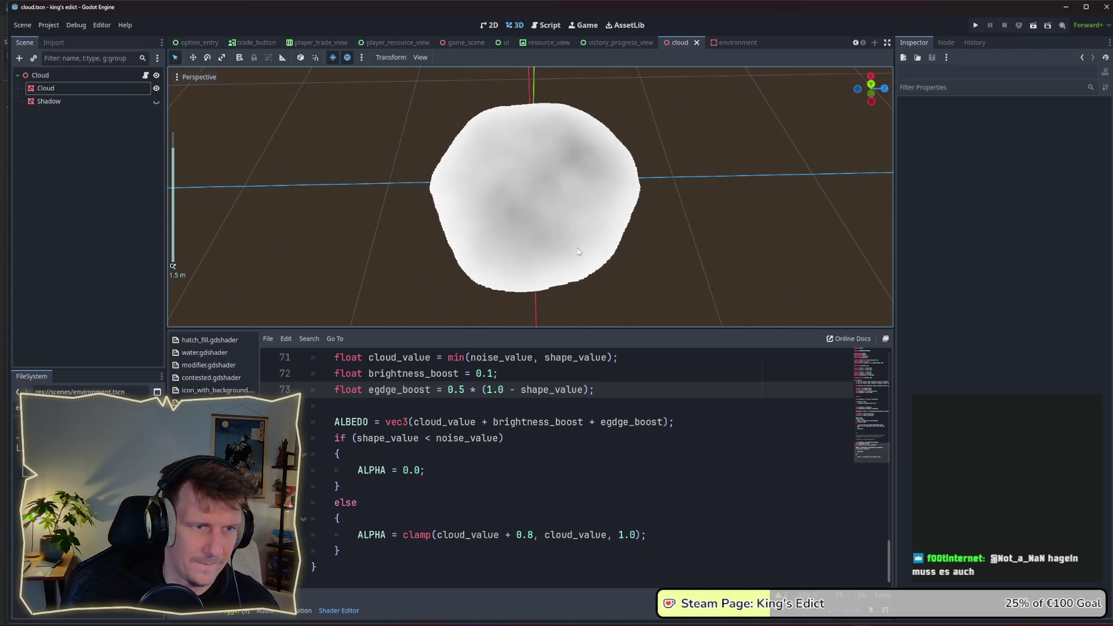
{"action": "scroll", "coordinate": [576, 248], "scroll_direction": "down", "scroll_amount": 2}
{"action": "mouse_move", "coordinate": [577, 249]}
{"action": "left_mouse_down"}
{"action": "mouse_move", "coordinate": [591, 80]}
{"action": "mouse_move", "coordinate": [585, 214]}
{"action": "left_mouse_up"}
- Relaunch the game with F5 and create a new multiplayer game
{"action": "key", "text": "F5"}
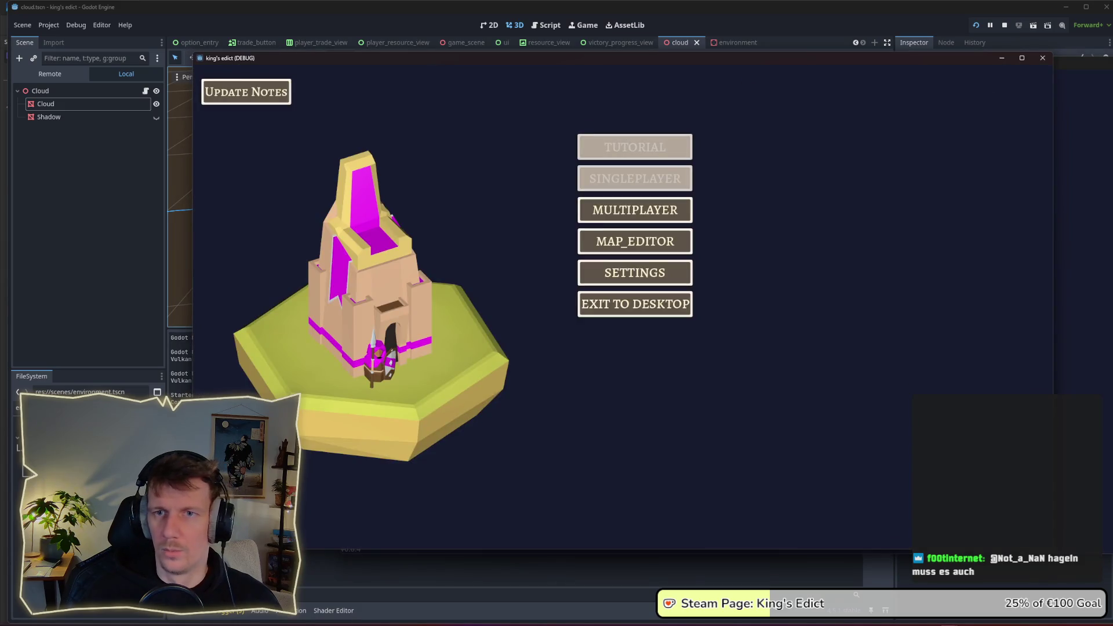
{"action": "left_click", "coordinate": [645, 209]}
{"action": "left_click", "coordinate": [717, 209]}
- Start a match on stone_island.map from a chosen start position, then zoom and pan over the clouds
{"action": "left_click", "coordinate": [735, 116]}
{"action": "left_click", "coordinate": [723, 199]}
{"action": "left_click", "coordinate": [469, 342]}
{"action": "left_click", "coordinate": [441, 360]}
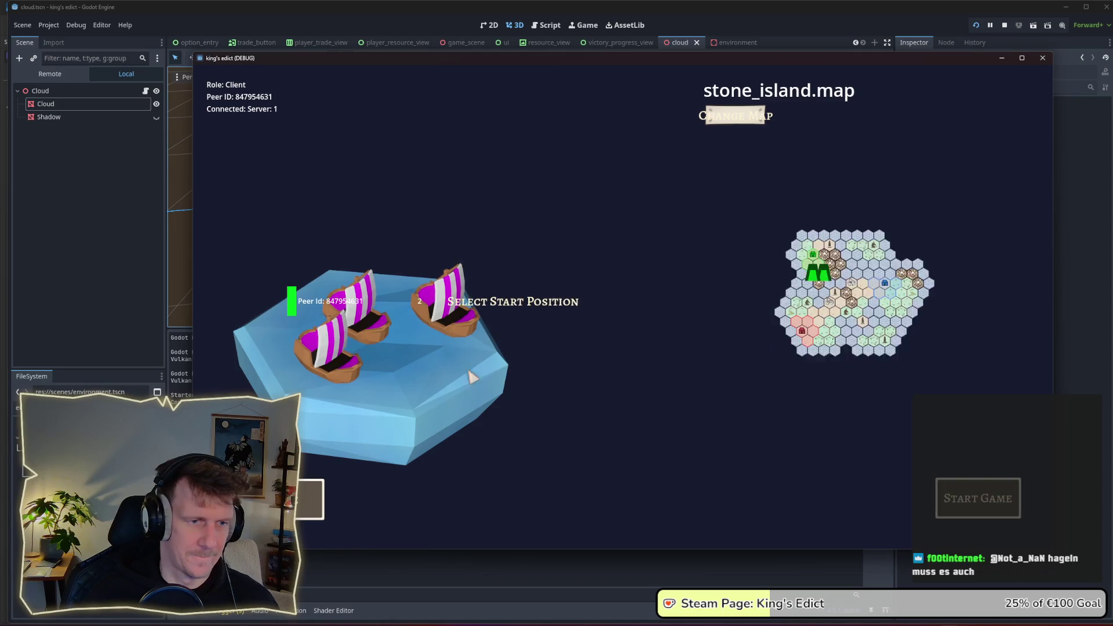
{"action": "left_click", "coordinate": [979, 498]}
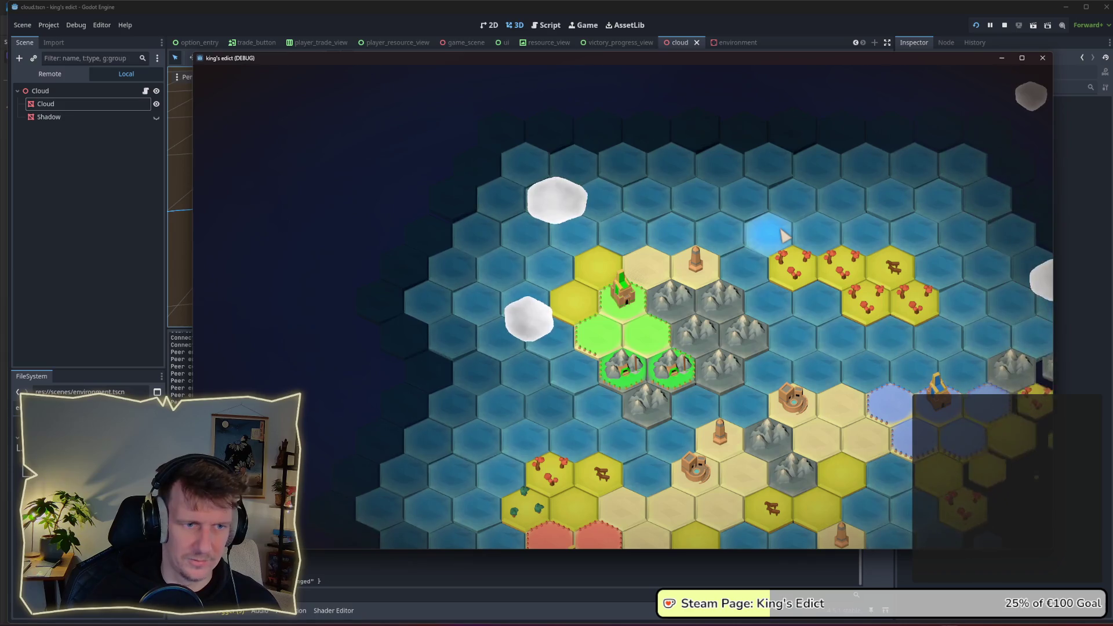
{"action": "scroll", "coordinate": [783, 236], "scroll_direction": "down", "scroll_amount": 3}
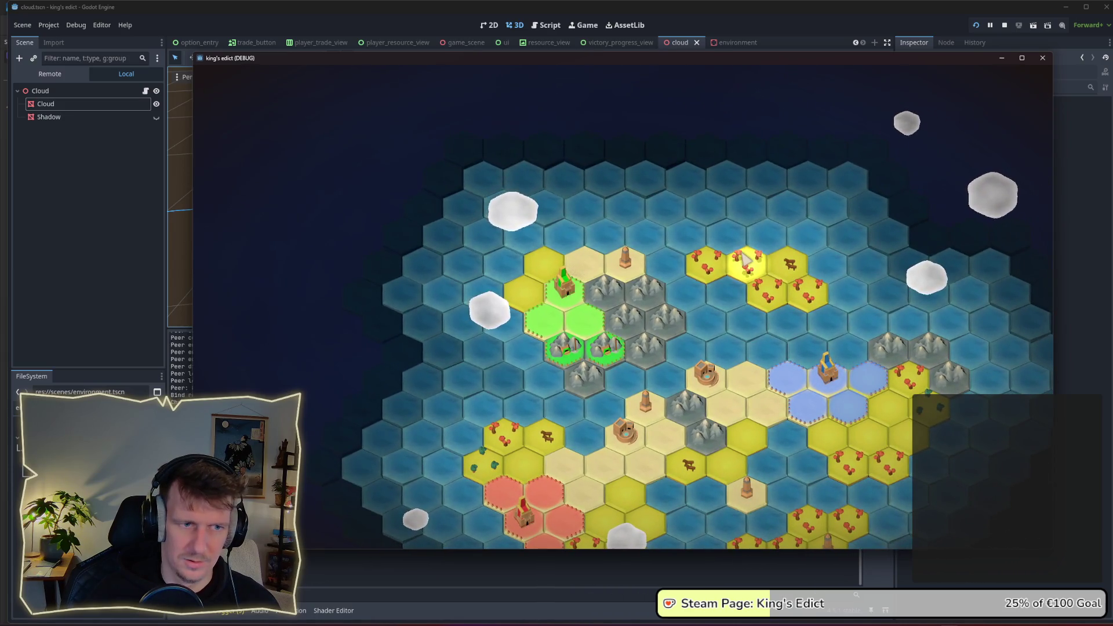
{"action": "left_click_drag", "start_coordinate": [733, 318], "coordinate": [693, 271]}
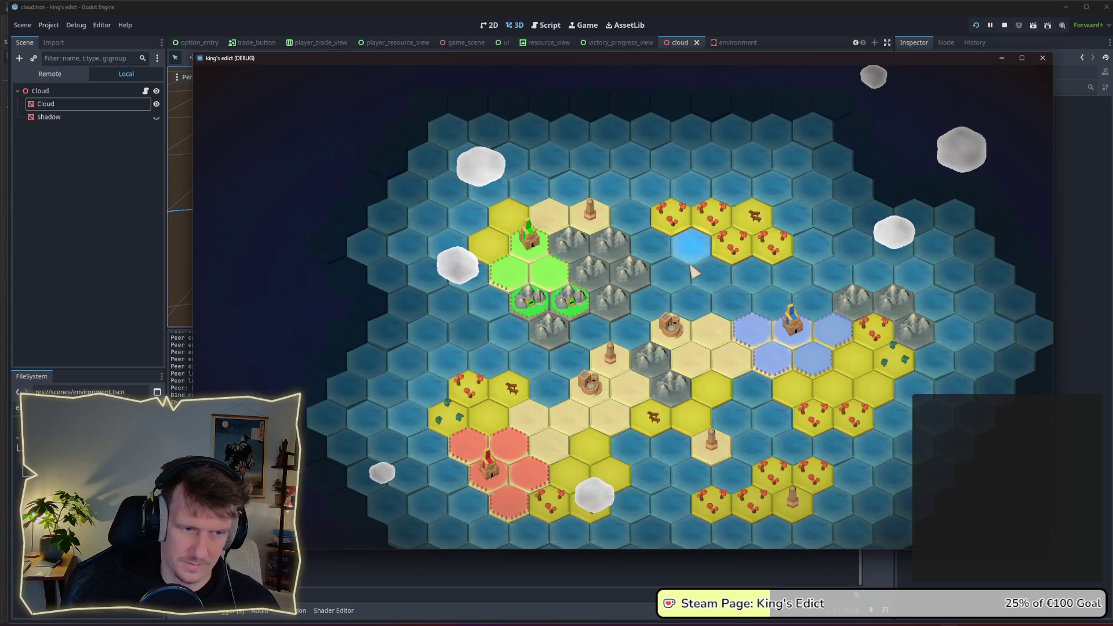
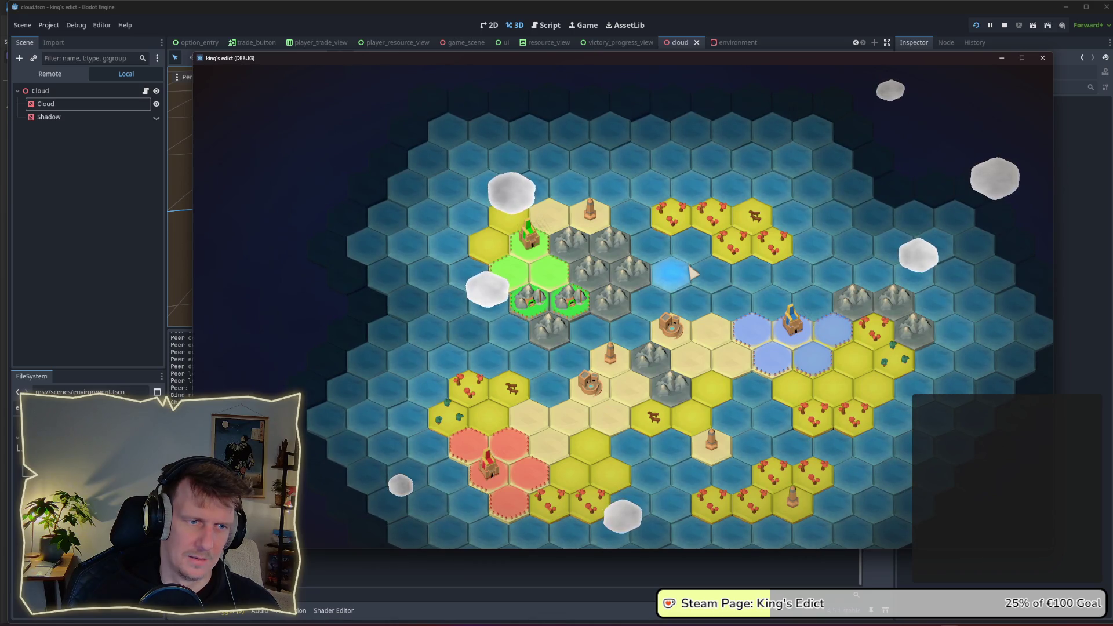
- Pan the running hex map to view other clouds, then stop the game
{"action": "scroll", "coordinate": [642, 293], "scroll_direction": "up", "scroll_amount": 2}
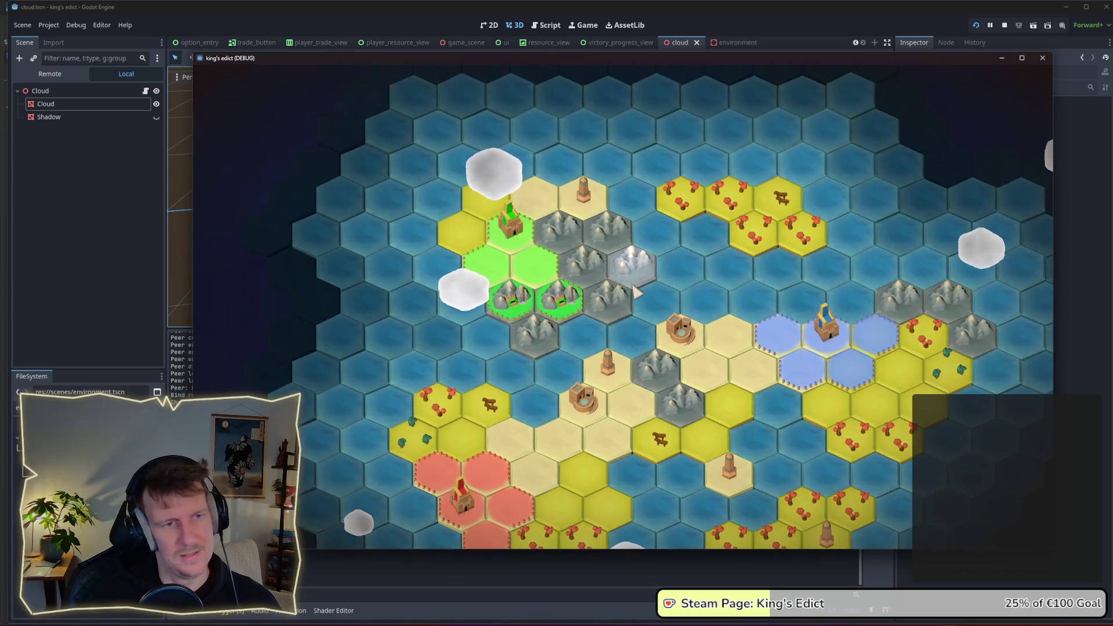
{"action": "left_click_drag", "start_coordinate": [642, 293], "coordinate": [609, 261]}
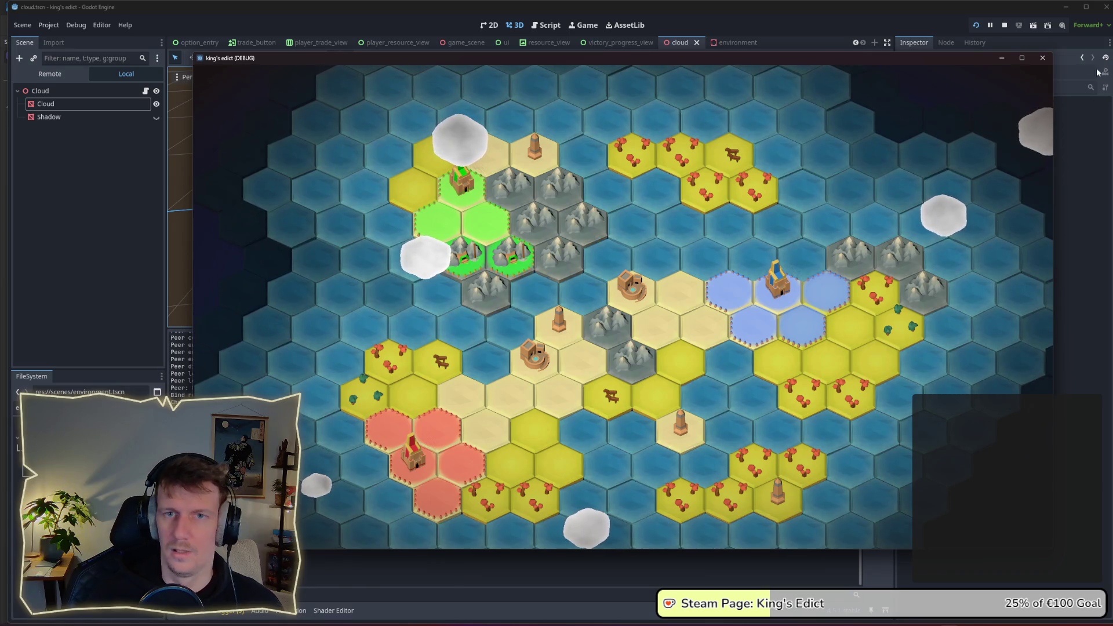
{"action": "left_click", "coordinate": [1006, 26]}
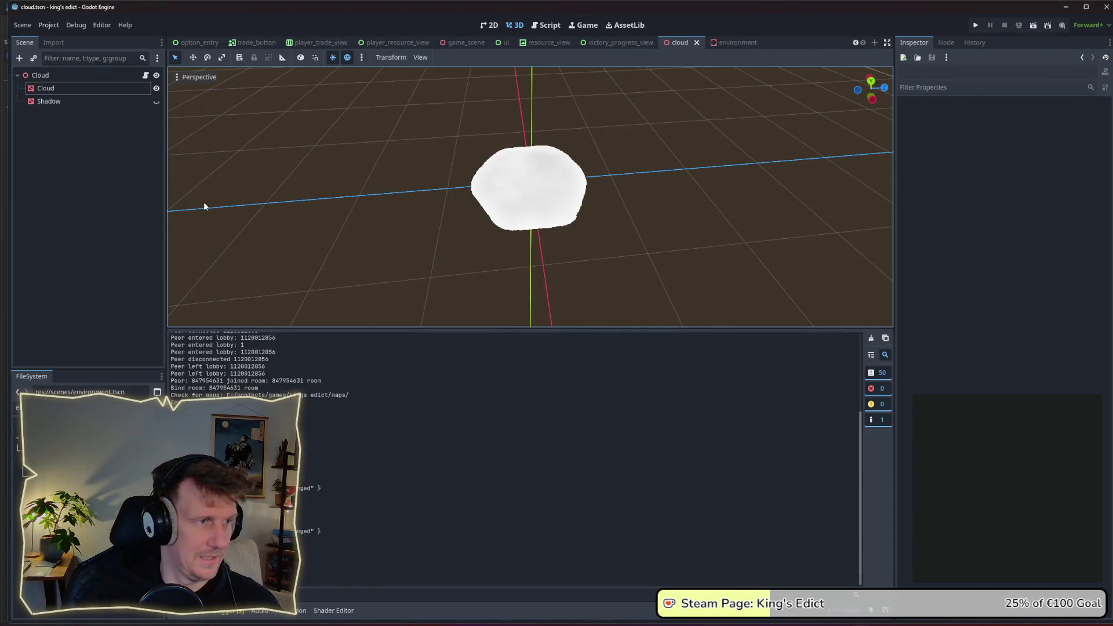
- Change the ALPHA clamp offset from 0.8 to 0.9, then run the game and enter a room
{"action": "left_click", "coordinate": [332, 611]}
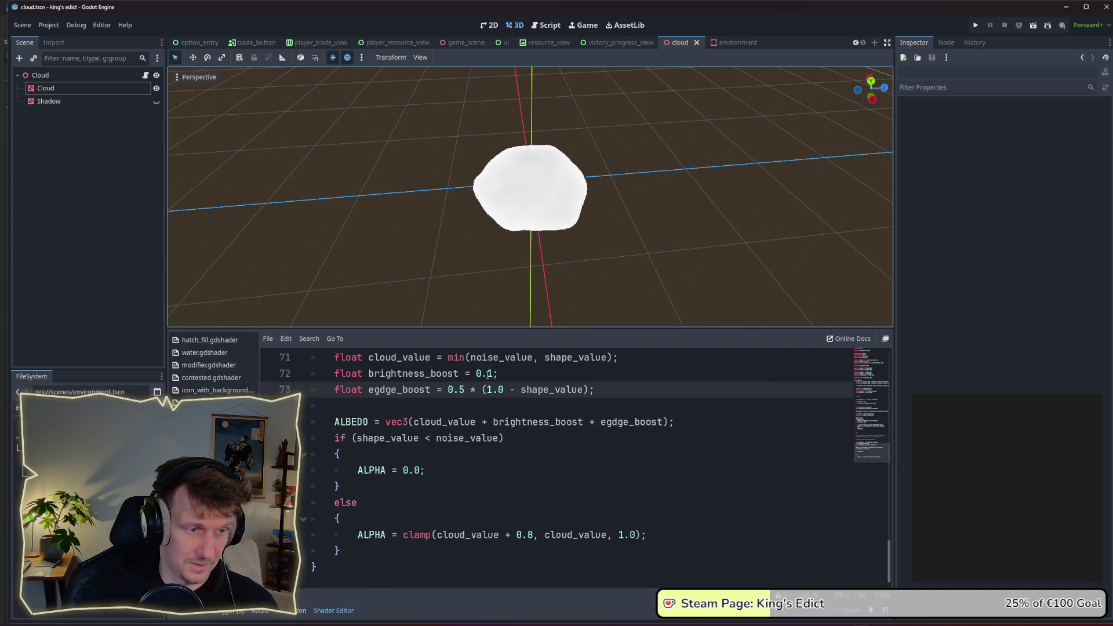
{"action": "left_click", "coordinate": [531, 536]}
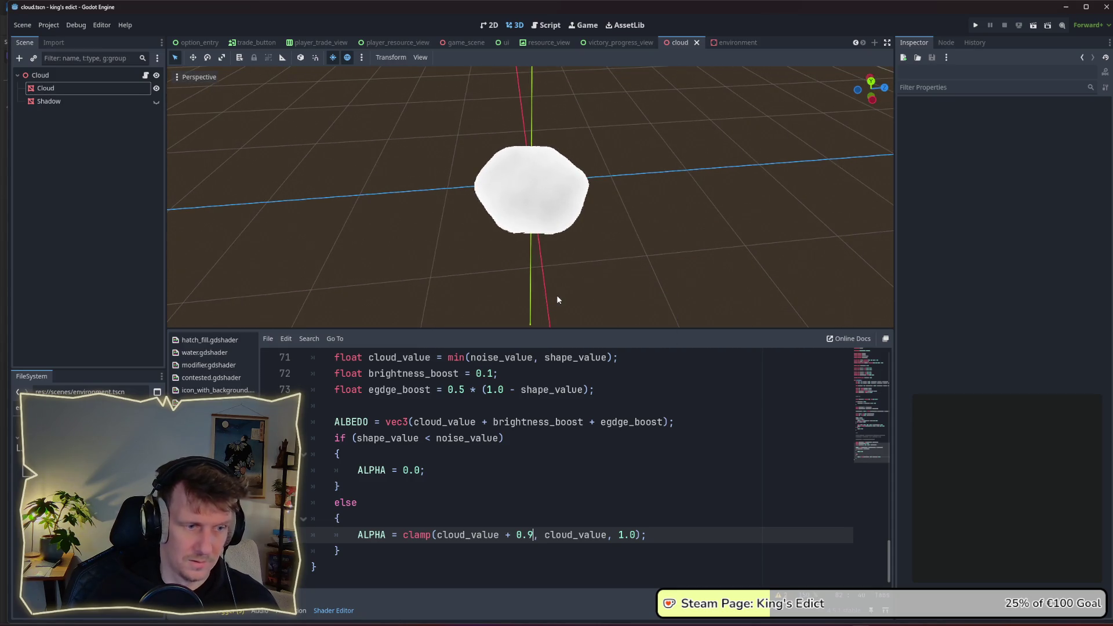
{"action": "left_click", "coordinate": [975, 25]}
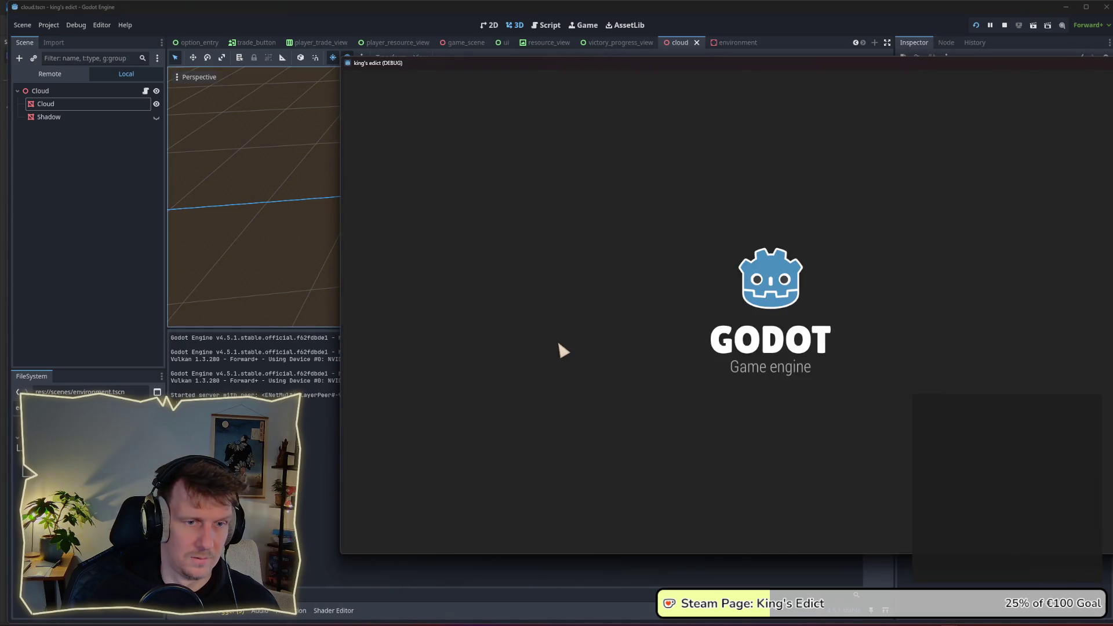
{"action": "left_click", "coordinate": [820, 215]}
- Start a match on i_know_this_place.map, inspect the clouds, then stop and reopen the cloud shader
{"action": "left_click", "coordinate": [866, 221]}
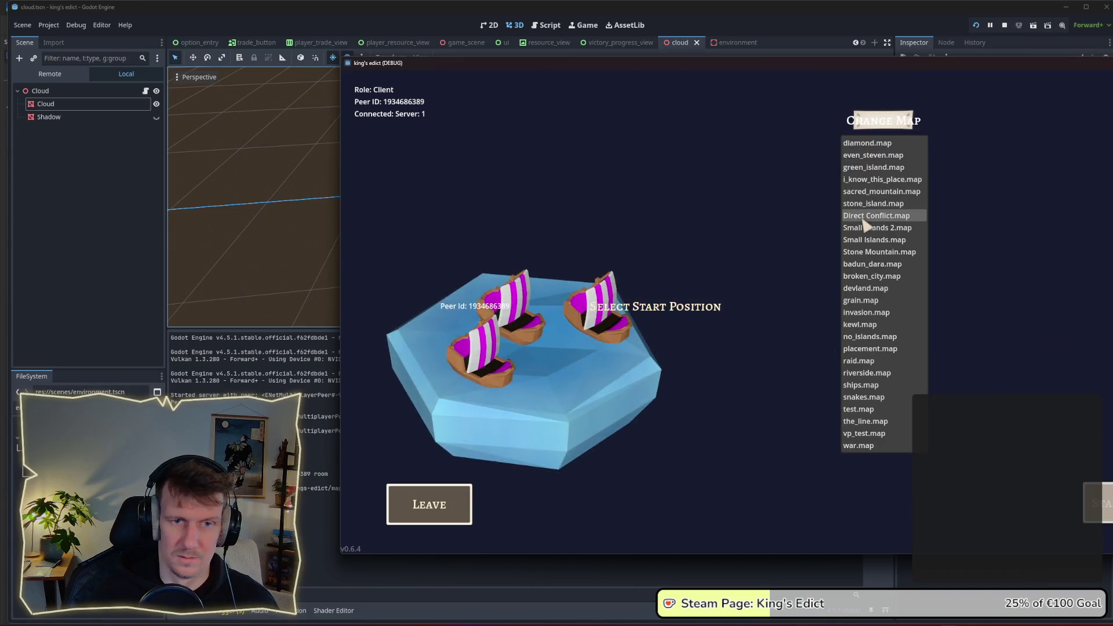
{"action": "left_click", "coordinate": [875, 182]}
{"action": "left_click", "coordinate": [1104, 504]}
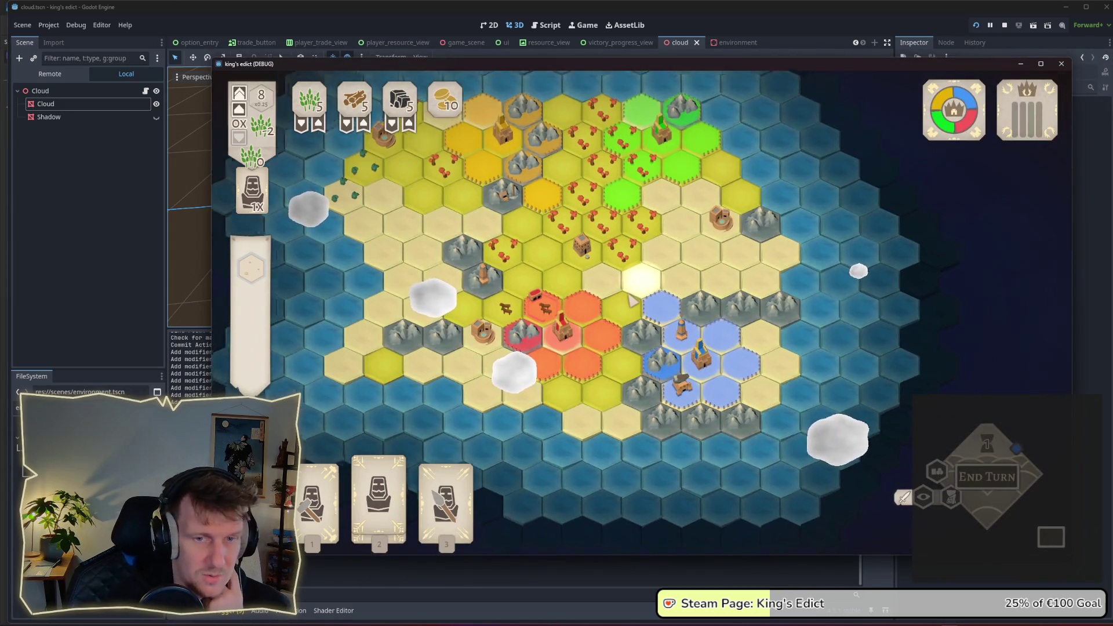
{"action": "scroll", "coordinate": [632, 300], "scroll_direction": "down", "scroll_amount": 1}
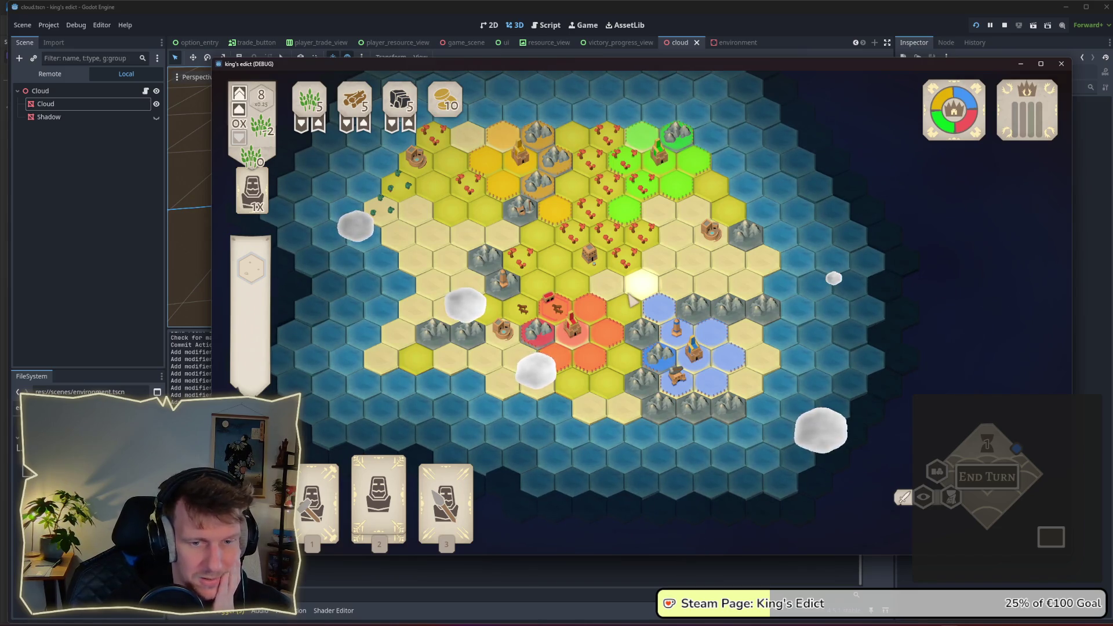
{"action": "left_click_drag", "start_coordinate": [596, 304], "coordinate": [610, 314]}
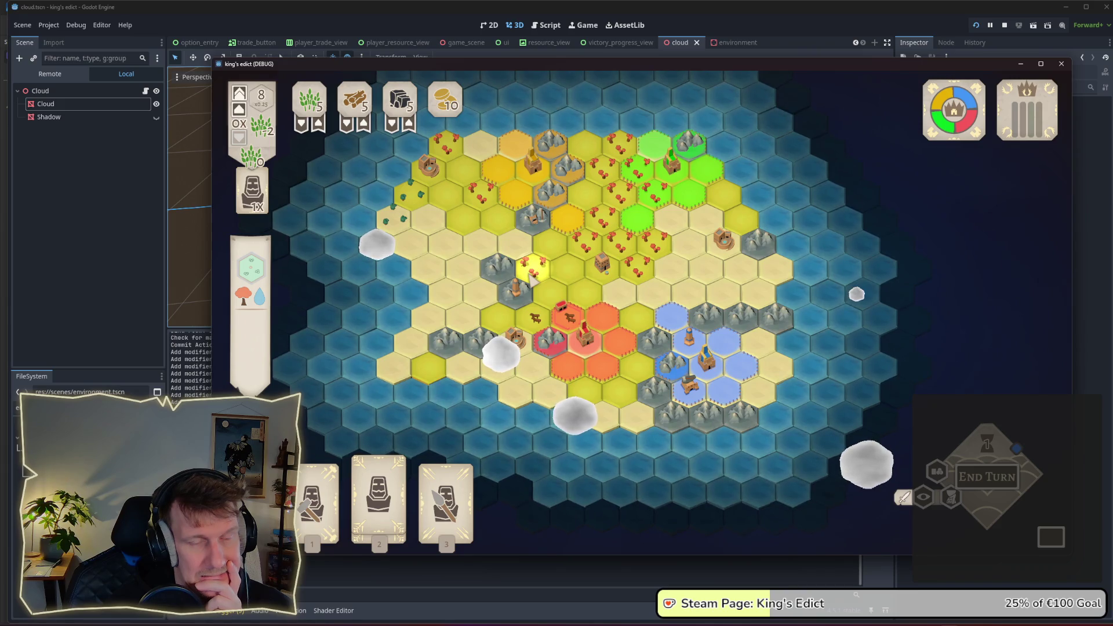
{"action": "left_click", "coordinate": [1004, 26]}
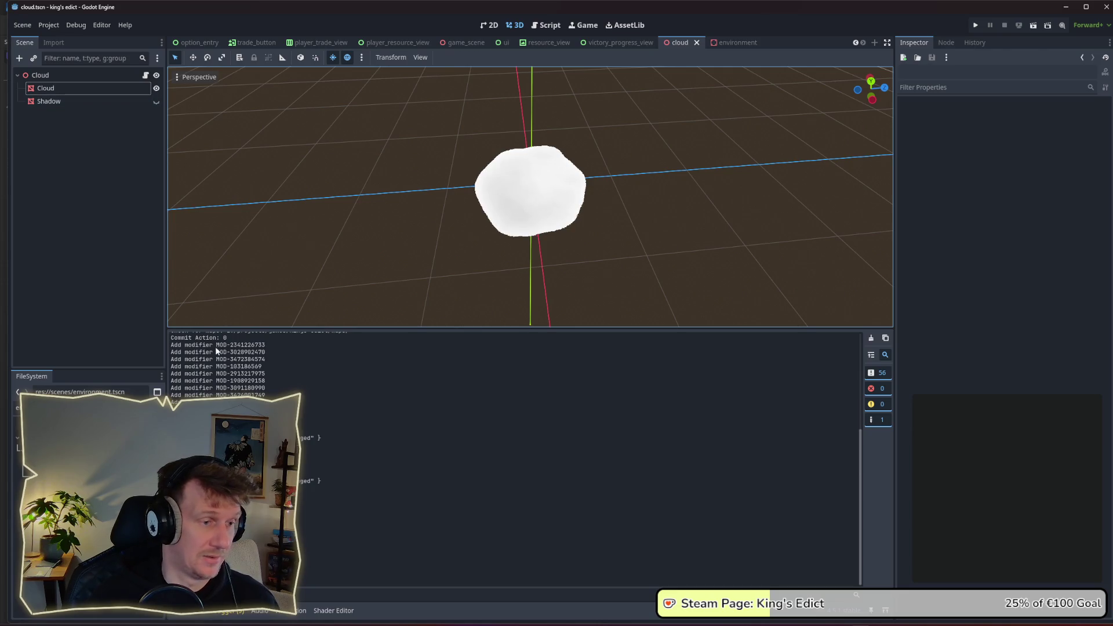
{"action": "left_click", "coordinate": [334, 609]}
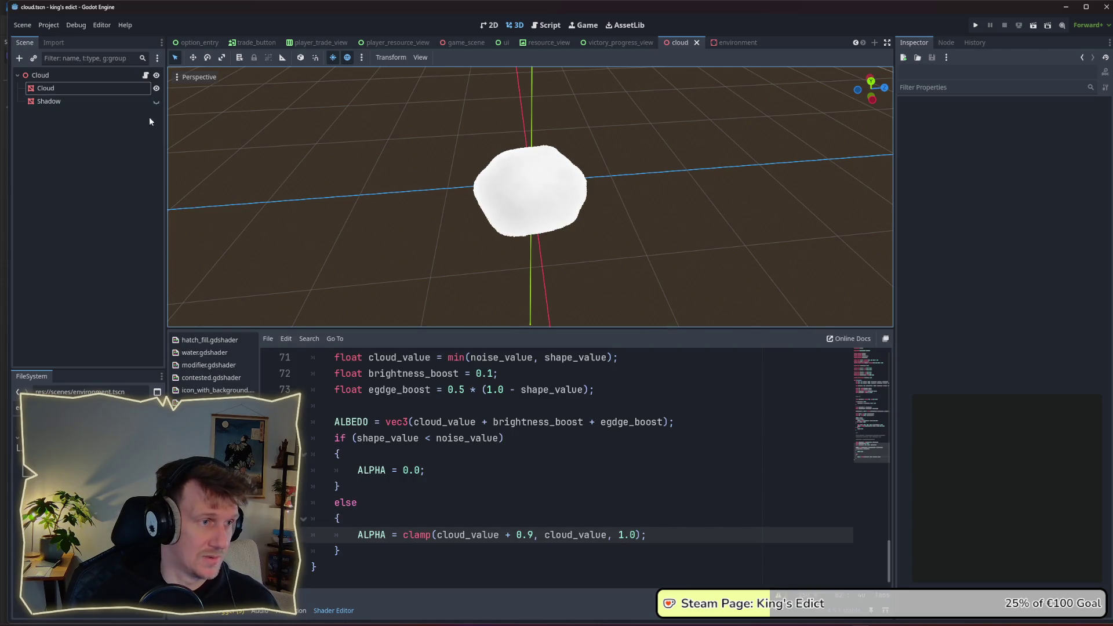
- Make the Shadow node visible and find where the color uniform is used in the shader
{"action": "left_click", "coordinate": [156, 101]}
{"action": "scroll", "coordinate": [433, 449], "scroll_direction": "up", "scroll_amount": 1}
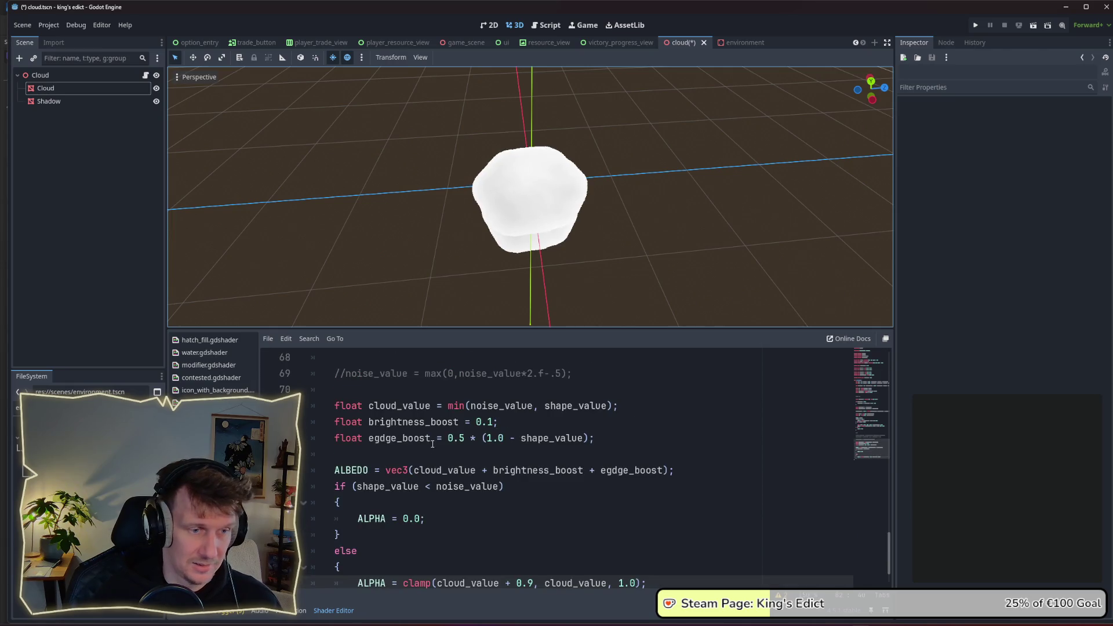
{"action": "scroll", "coordinate": [437, 453], "scroll_direction": "up", "scroll_amount": 6}
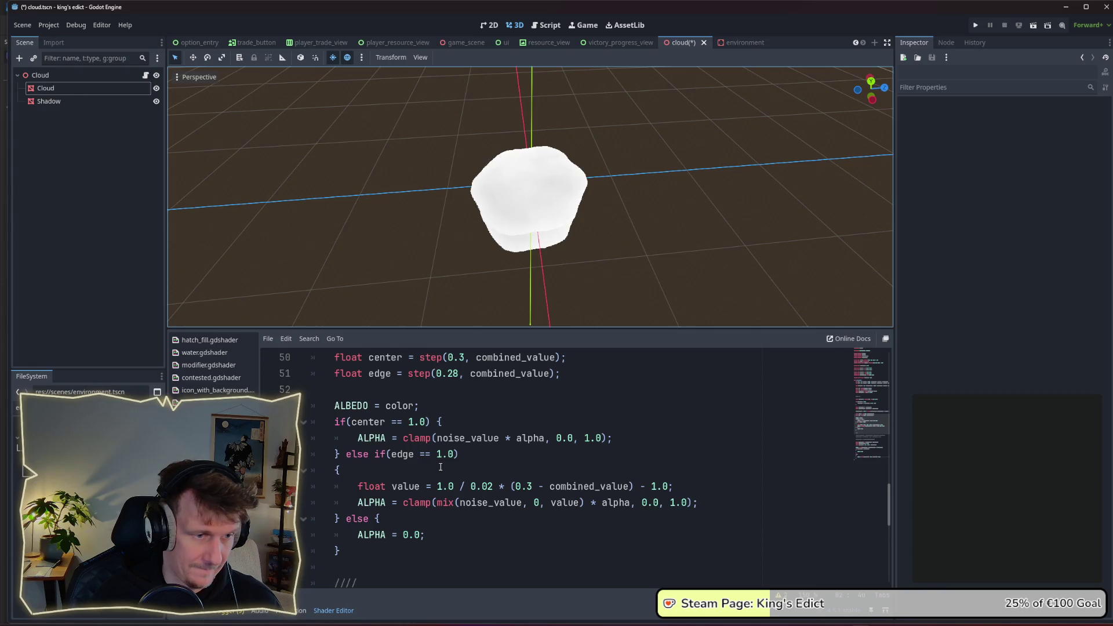
{"action": "scroll", "coordinate": [440, 467], "scroll_direction": "up", "scroll_amount": 11}
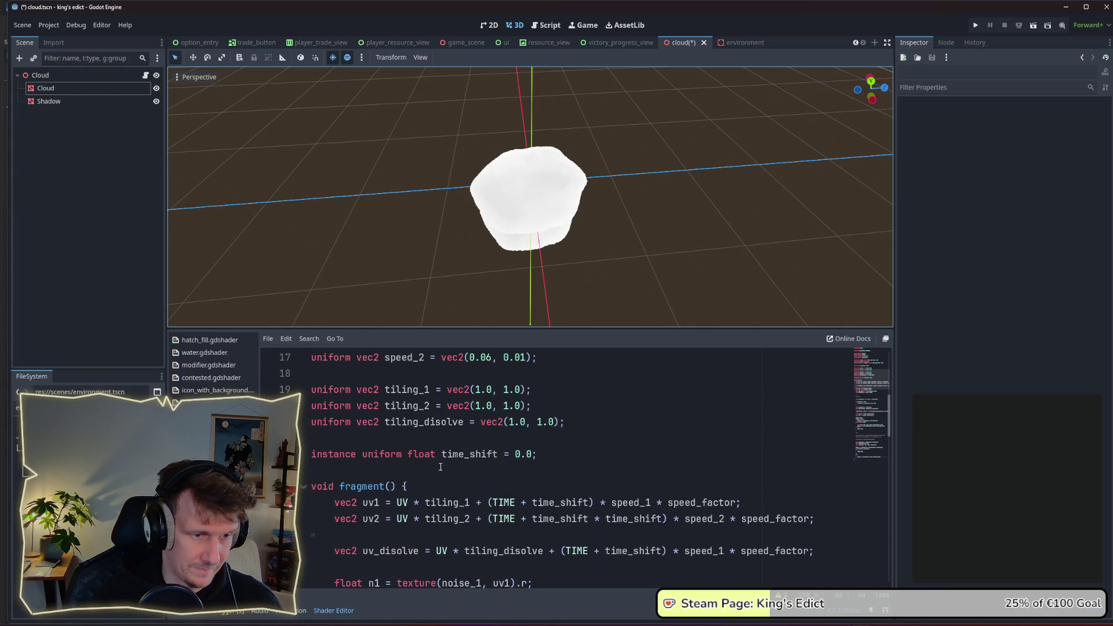
{"action": "scroll", "coordinate": [423, 426], "scroll_direction": "up", "scroll_amount": 3}
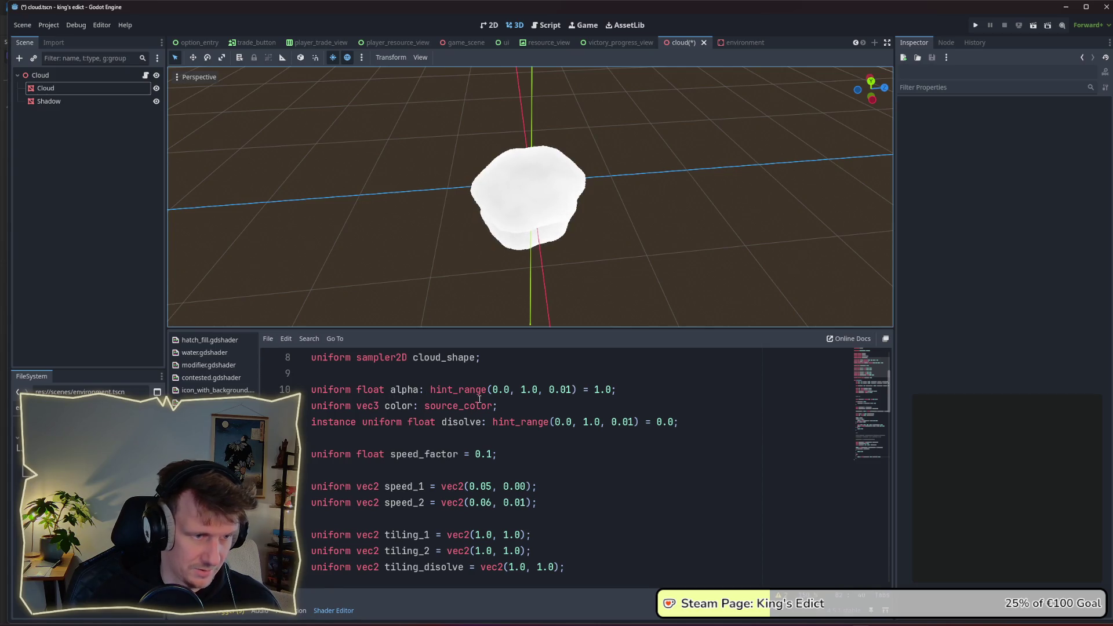
{"action": "double_click", "coordinate": [405, 407]}
{"action": "scroll", "coordinate": [423, 418], "scroll_direction": "down", "scroll_amount": 13}
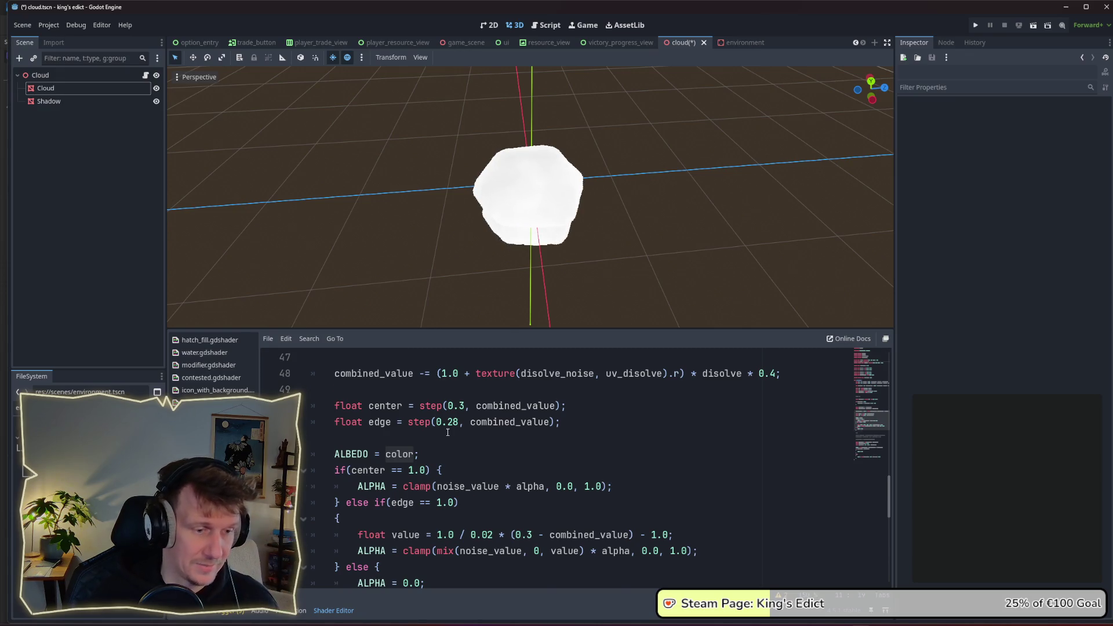
{"action": "scroll", "coordinate": [448, 432], "scroll_direction": "down", "scroll_amount": 2}
{"action": "scroll", "coordinate": [448, 432], "scroll_direction": "up", "scroll_amount": 1}
{"action": "double_click", "coordinate": [403, 408]}
{"action": "scroll", "coordinate": [442, 439], "scroll_direction": "down", "scroll_amount": 2}
{"action": "scroll", "coordinate": [441, 438], "scroll_direction": "up", "scroll_amount": 2}
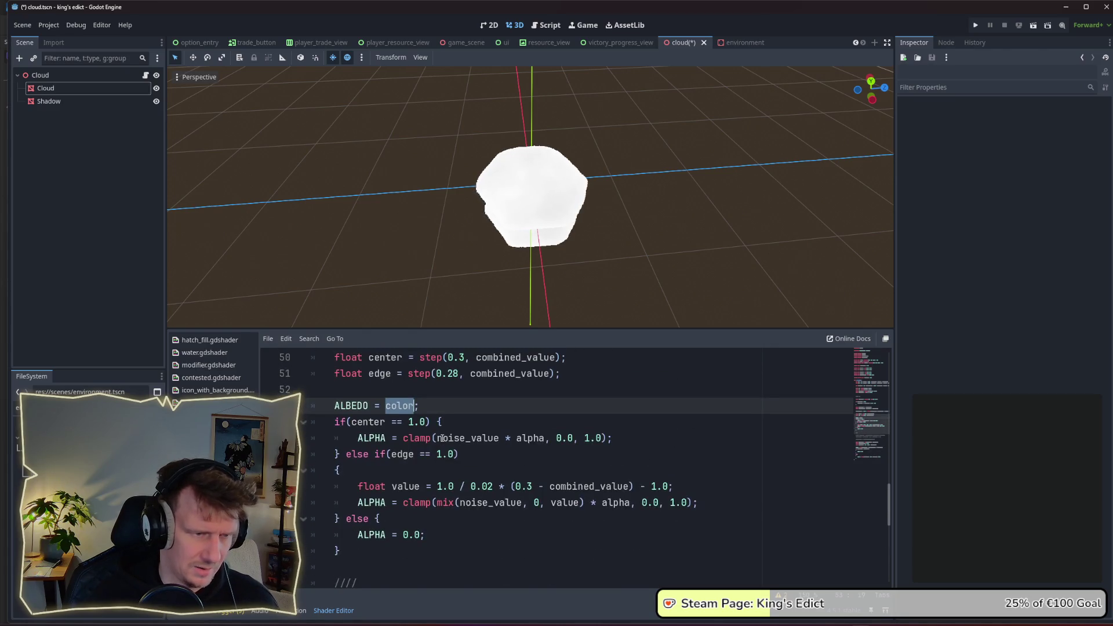
{"action": "scroll", "coordinate": [407, 418], "scroll_direction": "down", "scroll_amount": 7}
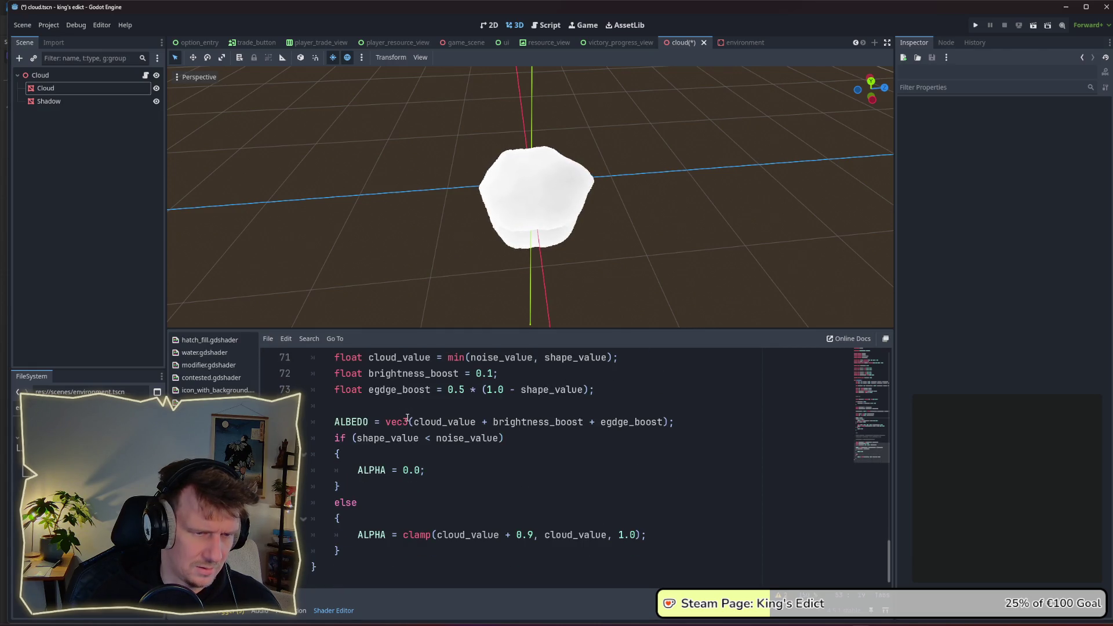
{"action": "scroll", "coordinate": [414, 421], "scroll_direction": "up", "scroll_amount": 5}
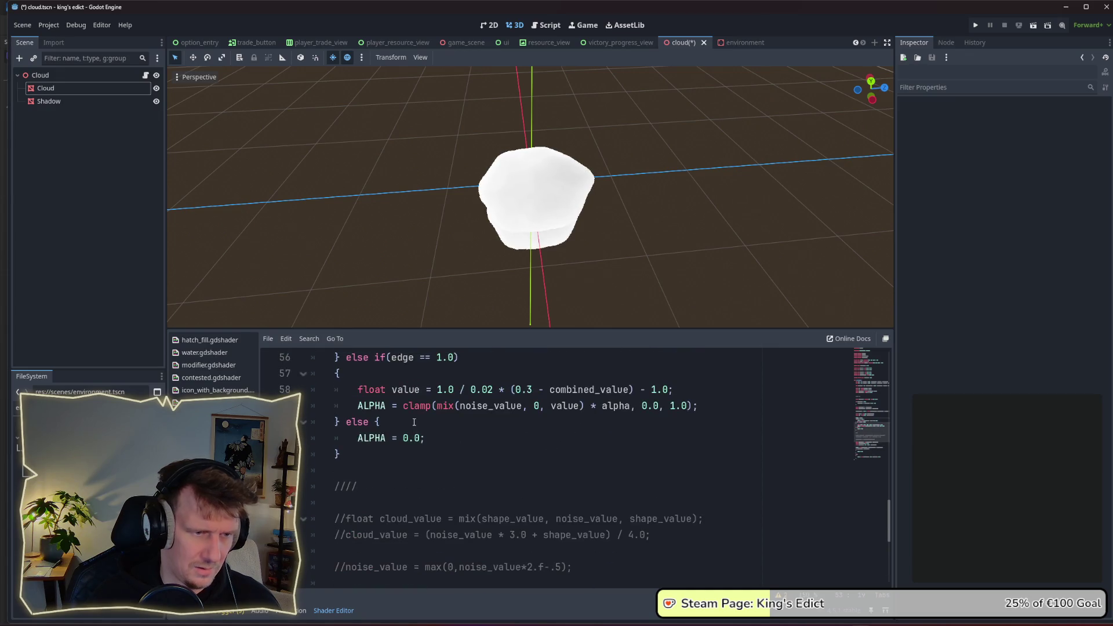
{"action": "scroll", "coordinate": [414, 422], "scroll_direction": "up", "scroll_amount": 2}
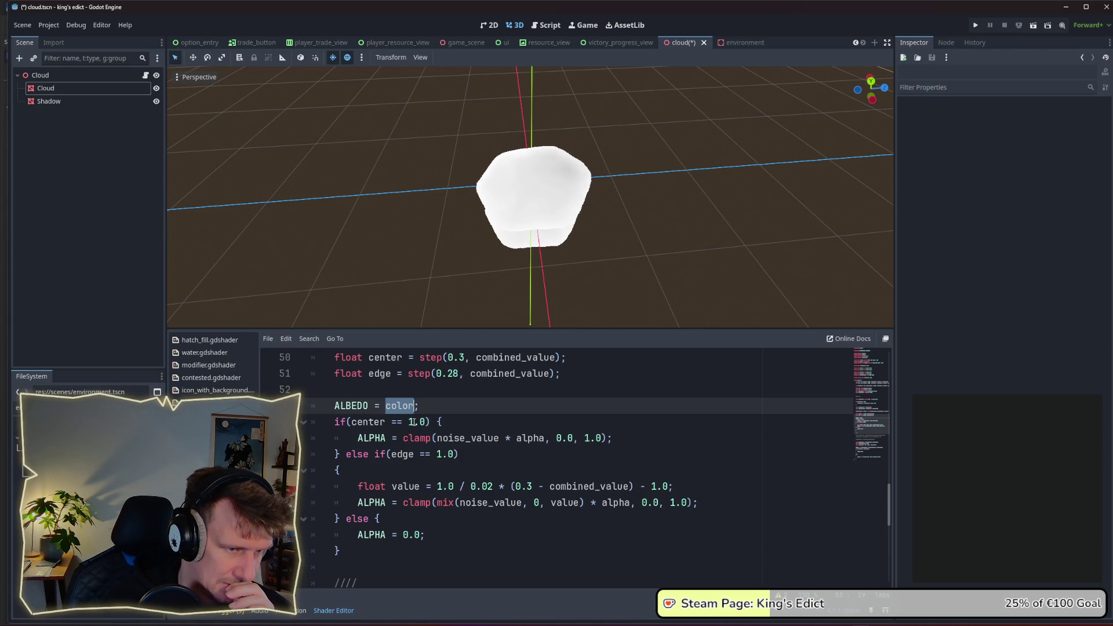
{"action": "scroll", "coordinate": [414, 422], "scroll_direction": "down", "scroll_amount": 6}
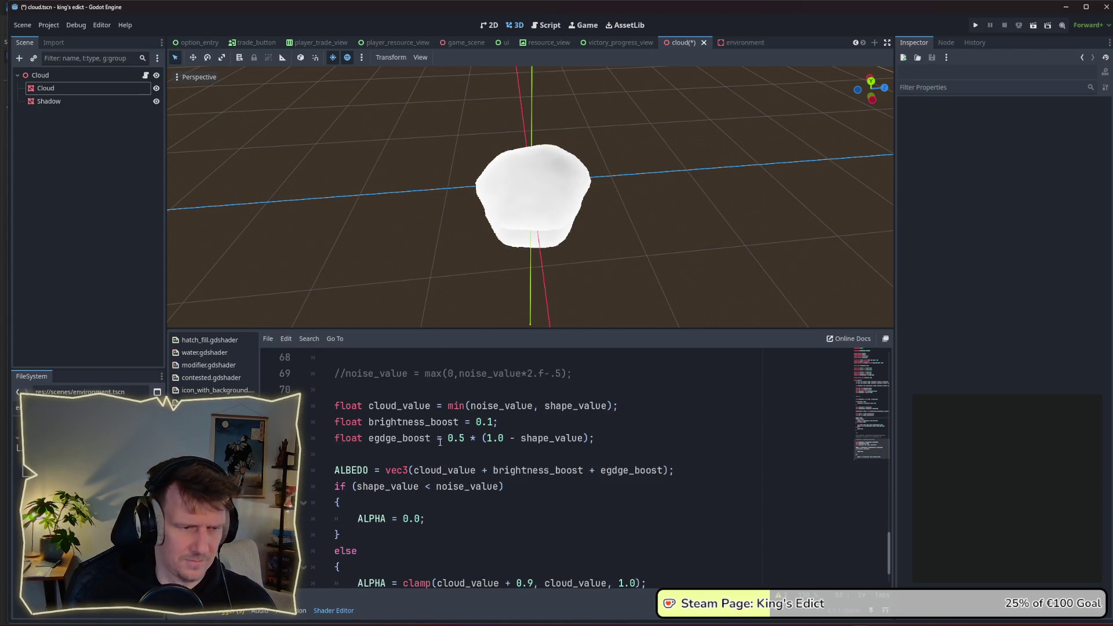
- Replace the ALBEDO vec3 expression with color and save the shader
{"action": "left_click_drag", "start_coordinate": [395, 470], "coordinate": [666, 470]}
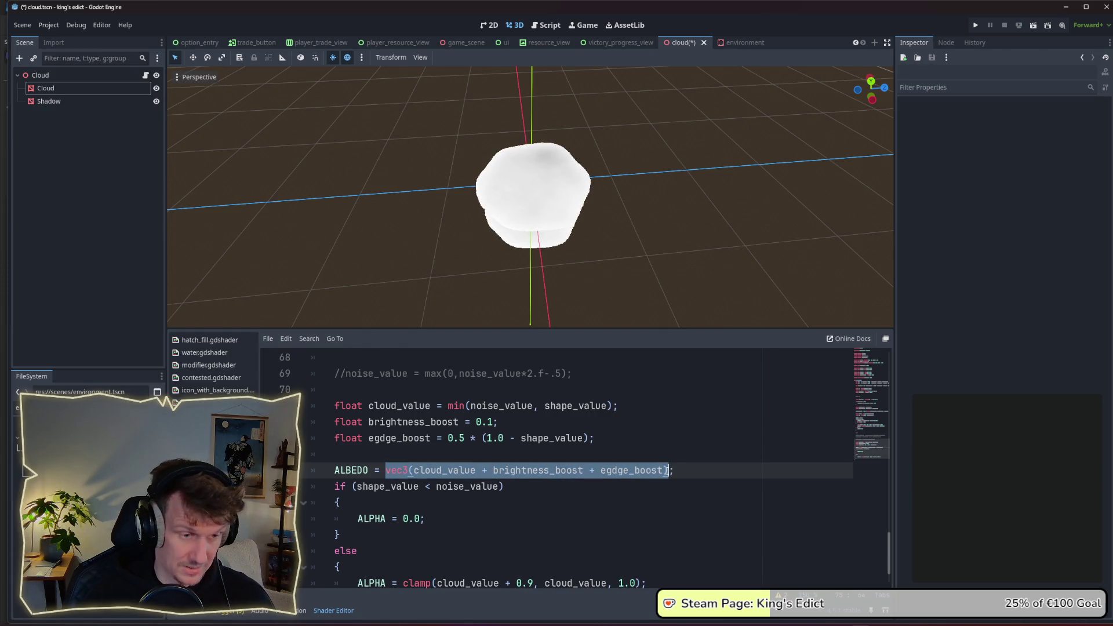
{"action": "left_click", "coordinate": [476, 470]}
{"action": "left_click_drag", "start_coordinate": [413, 470], "coordinate": [666, 470]}
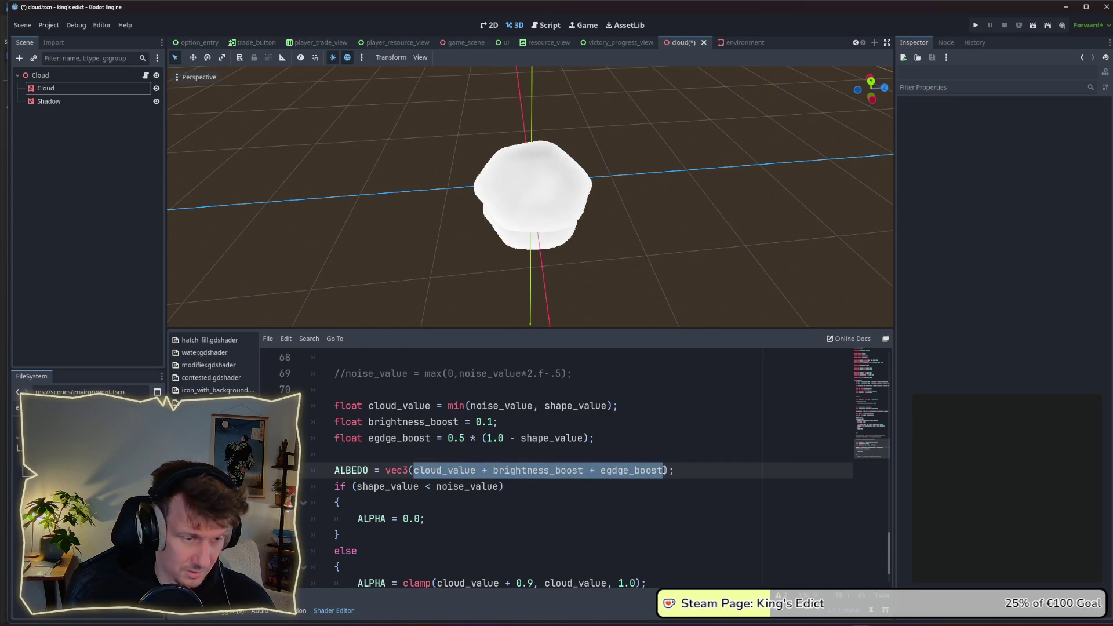
{"action": "left_click_drag", "start_coordinate": [386, 470], "coordinate": [669, 470]}
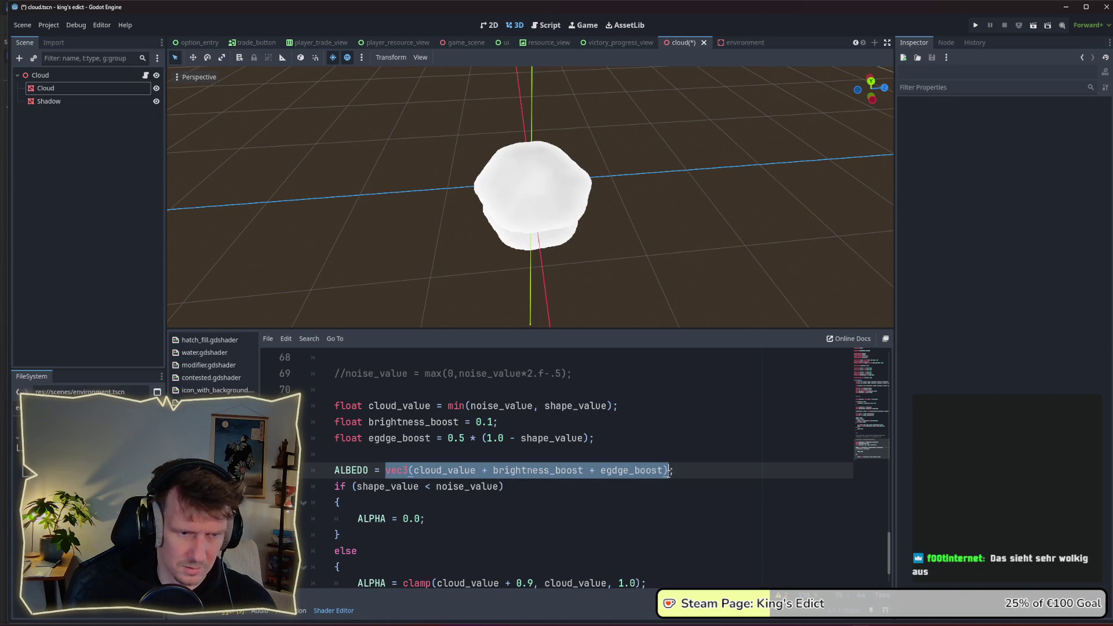
{"action": "type", "text": "co"}
{"action": "key", "text": "ctrl+s"}
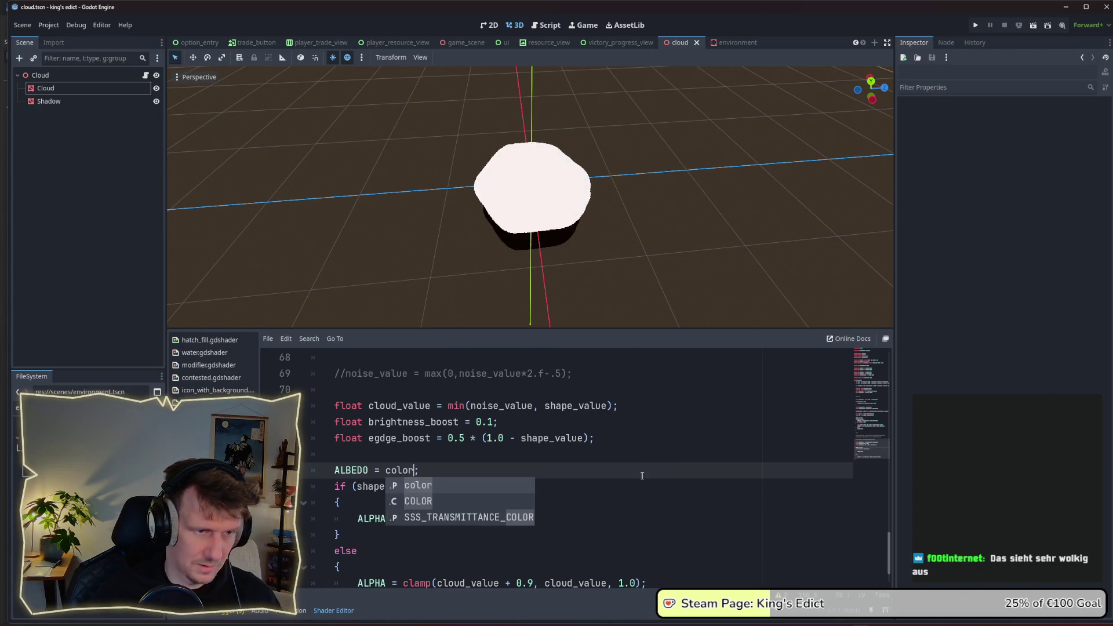
- Replace the ALPHA clamp with cloud_value + brightness_boost + egdge_boost and relaunch the game
{"action": "scroll", "coordinate": [638, 481], "scroll_direction": "down", "scroll_amount": 1}
{"action": "left_click_drag", "start_coordinate": [404, 534], "coordinate": [556, 533]}
{"action": "left_click_drag", "start_coordinate": [620, 534], "coordinate": [639, 534]}
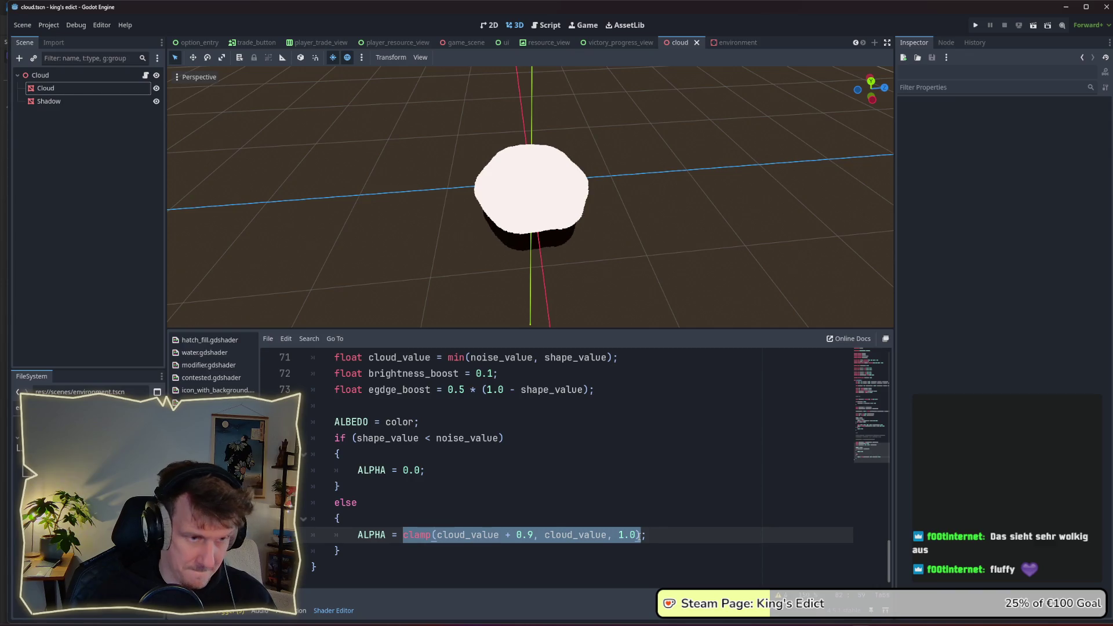
{"action": "type", "text": "cloud_value + brightness_boost + egdge_boost;"}
{"action": "mouse_move", "coordinate": [646, 327]}
{"action": "left_mouse_down"}
{"action": "mouse_move", "coordinate": [670, 214]}
{"action": "mouse_move", "coordinate": [690, 238]}
{"action": "mouse_move", "coordinate": [625, 256]}
{"action": "mouse_move", "coordinate": [627, 234]}
{"action": "mouse_move", "coordinate": [615, 245]}
{"action": "left_mouse_up"}
{"action": "scroll", "coordinate": [657, 237], "scroll_direction": "down", "scroll_amount": 2}
{"action": "scroll", "coordinate": [657, 237], "scroll_direction": "down", "scroll_amount": 1}
{"action": "scroll", "coordinate": [611, 259], "scroll_direction": "up", "scroll_amount": 2}
{"action": "left_click", "coordinate": [976, 25]}
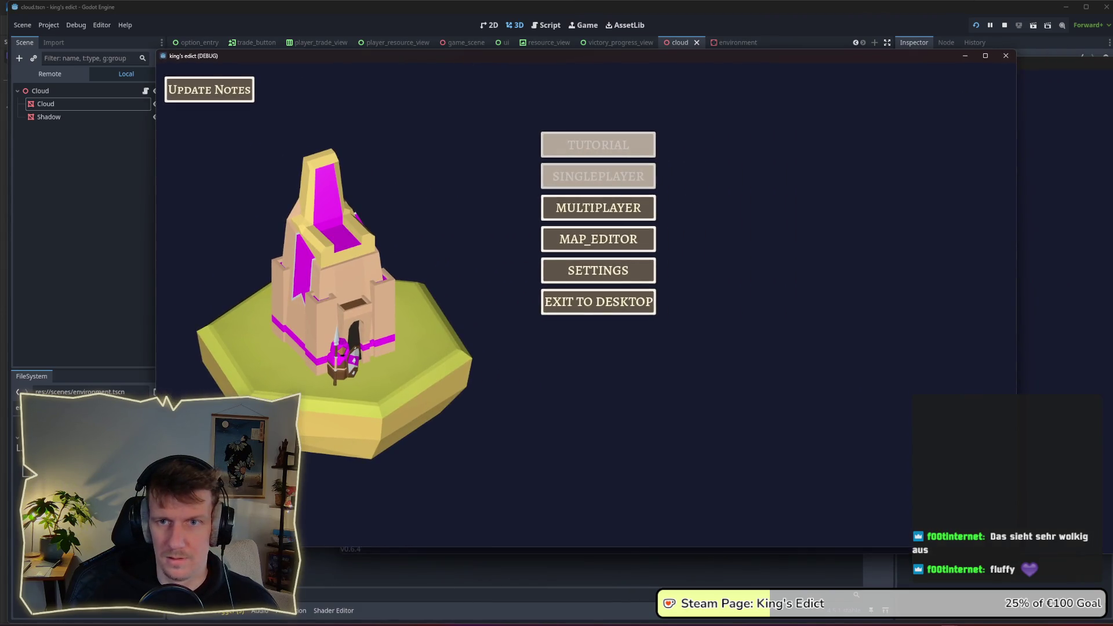
- Start a multiplayer match on Small Islands 2.map, zoom and pan over the clouds, then stop with F8
{"action": "left_click", "coordinate": [648, 217]}
{"action": "left_click", "coordinate": [641, 208]}
{"action": "left_click", "coordinate": [692, 113]}
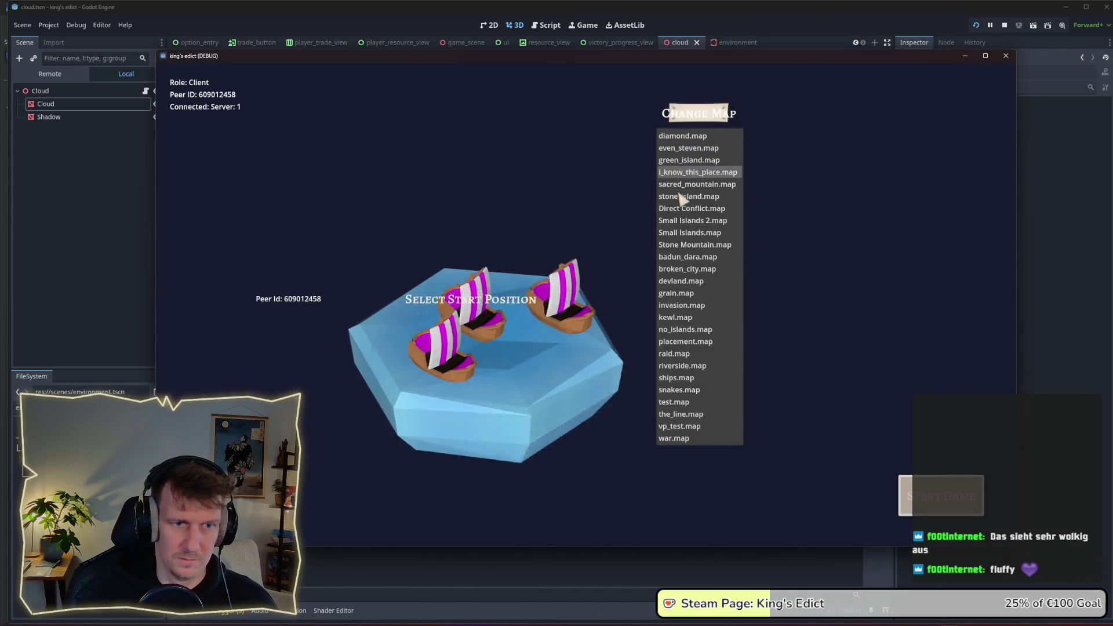
{"action": "left_click", "coordinate": [685, 231]}
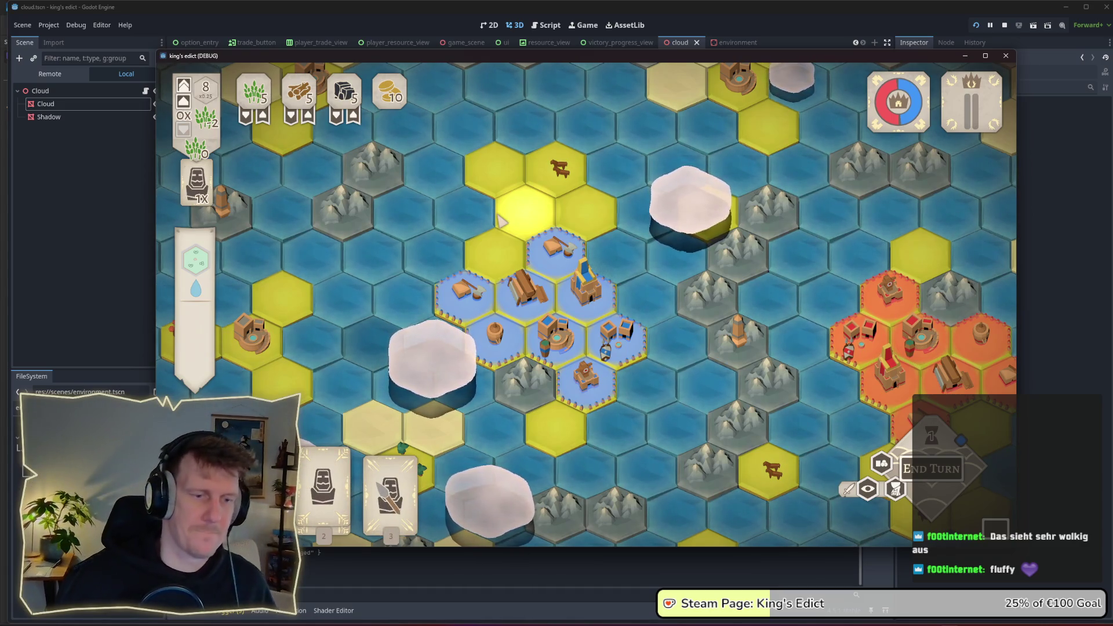
{"action": "scroll", "coordinate": [499, 220], "scroll_direction": "down", "scroll_amount": 3}
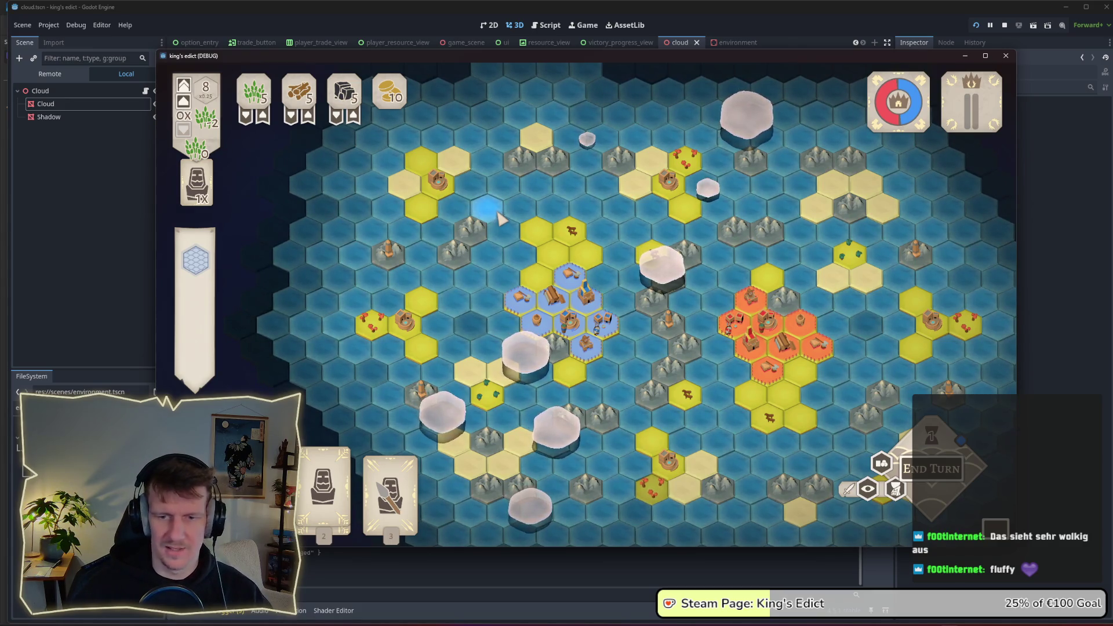
{"action": "key", "text": "d"}
{"action": "key", "text": "s"}
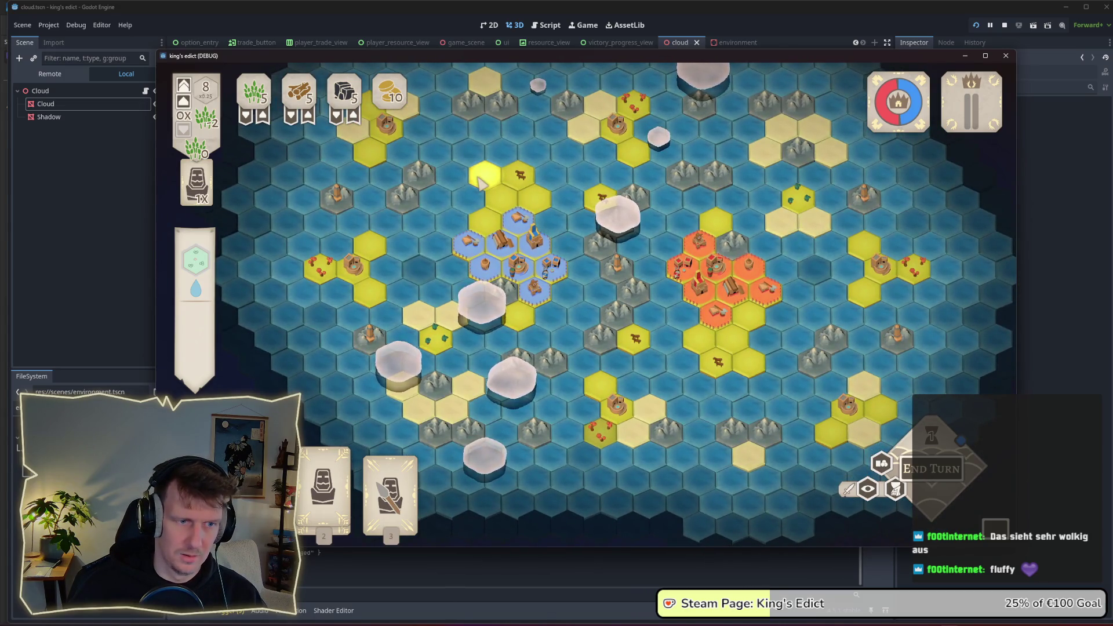
{"action": "scroll", "coordinate": [480, 182], "scroll_direction": "up", "scroll_amount": 1}
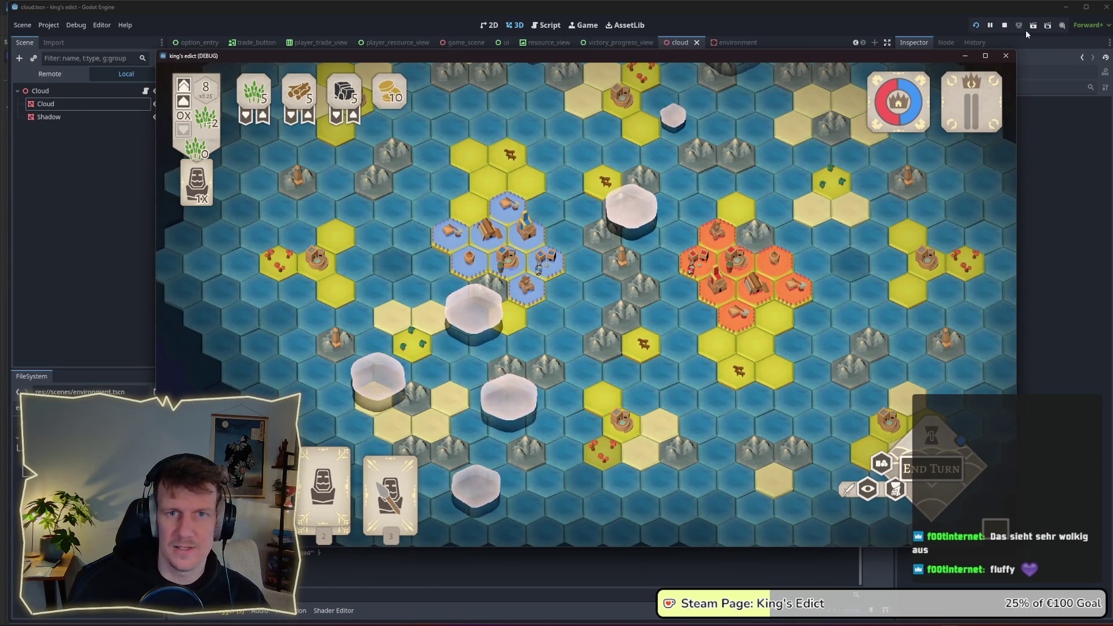
{"action": "key", "text": "F8"}
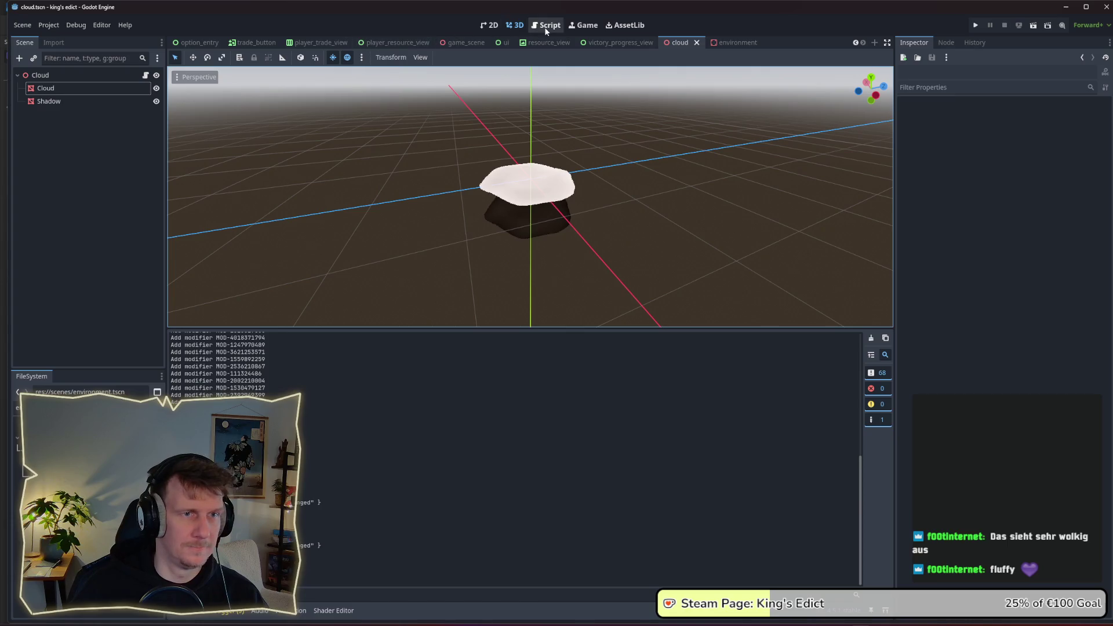
- Switch to the environment.tscn scene to review GameEnvironment's cloud settings
{"action": "left_click", "coordinate": [726, 42]}
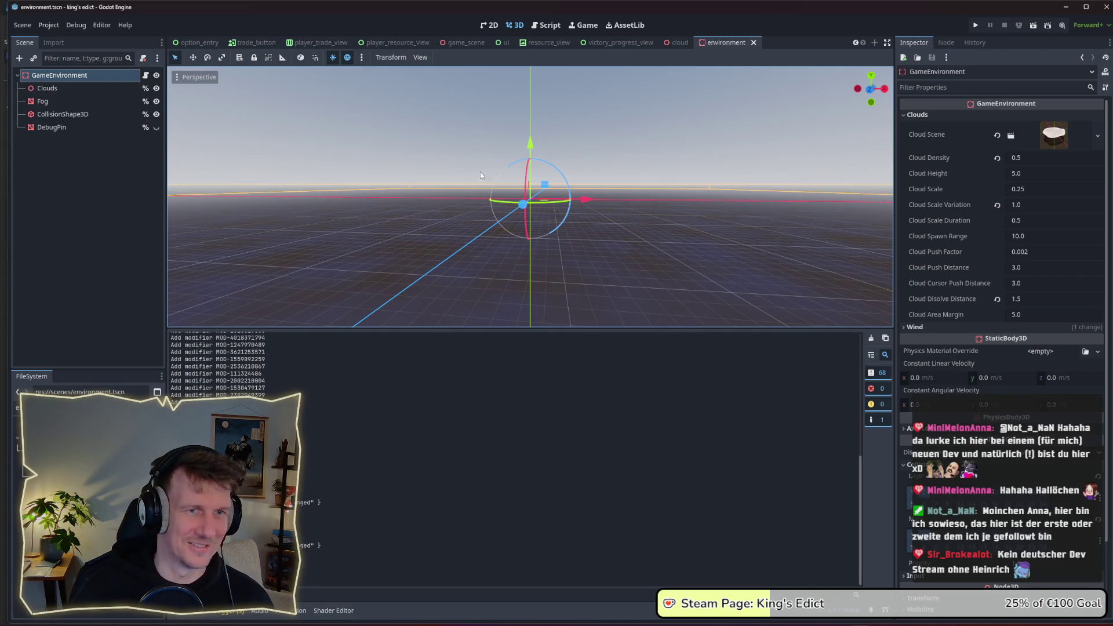
- Launch the game, start a multiplayer match on Small Islands 2.map, and zoom out over the map
{"action": "key", "text": "alt+Tab"}
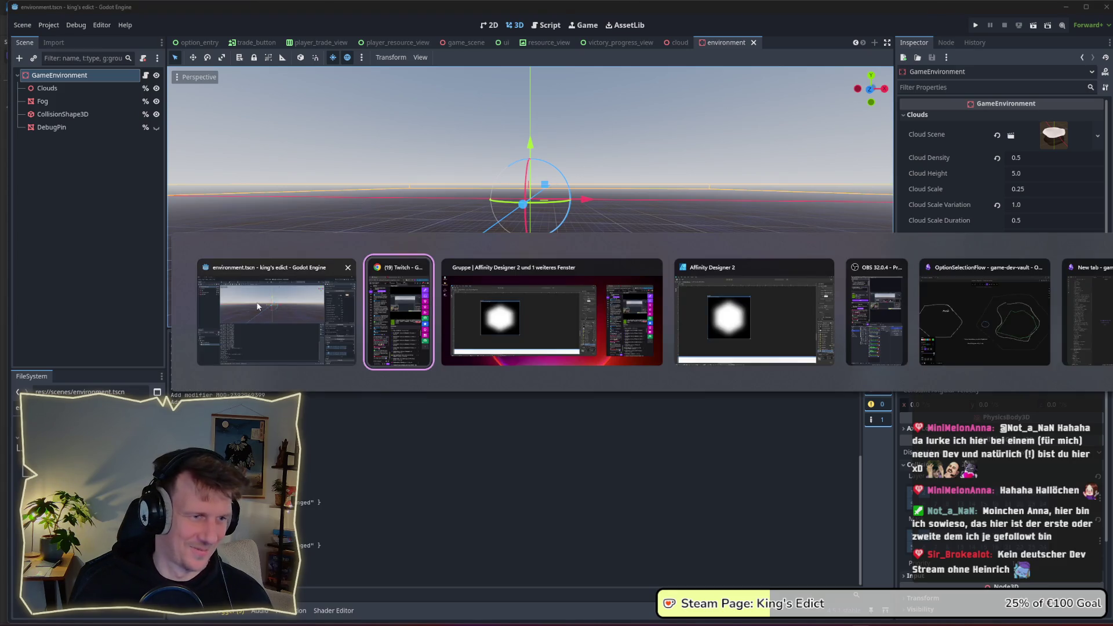
{"action": "left_click", "coordinate": [976, 27]}
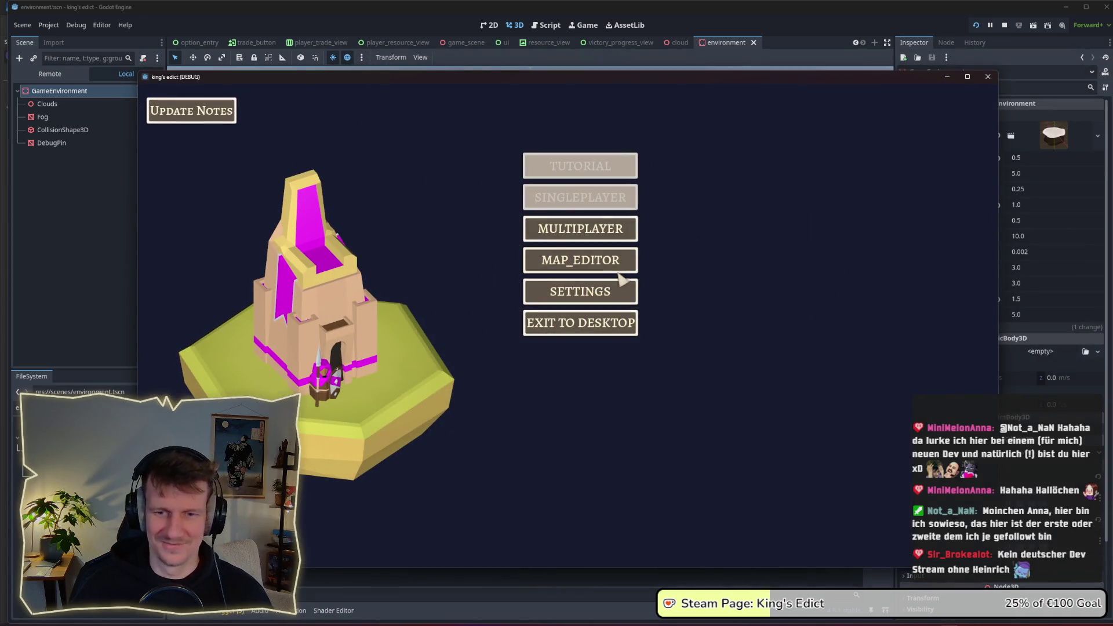
{"action": "left_click", "coordinate": [580, 229]}
{"action": "left_click", "coordinate": [676, 153]}
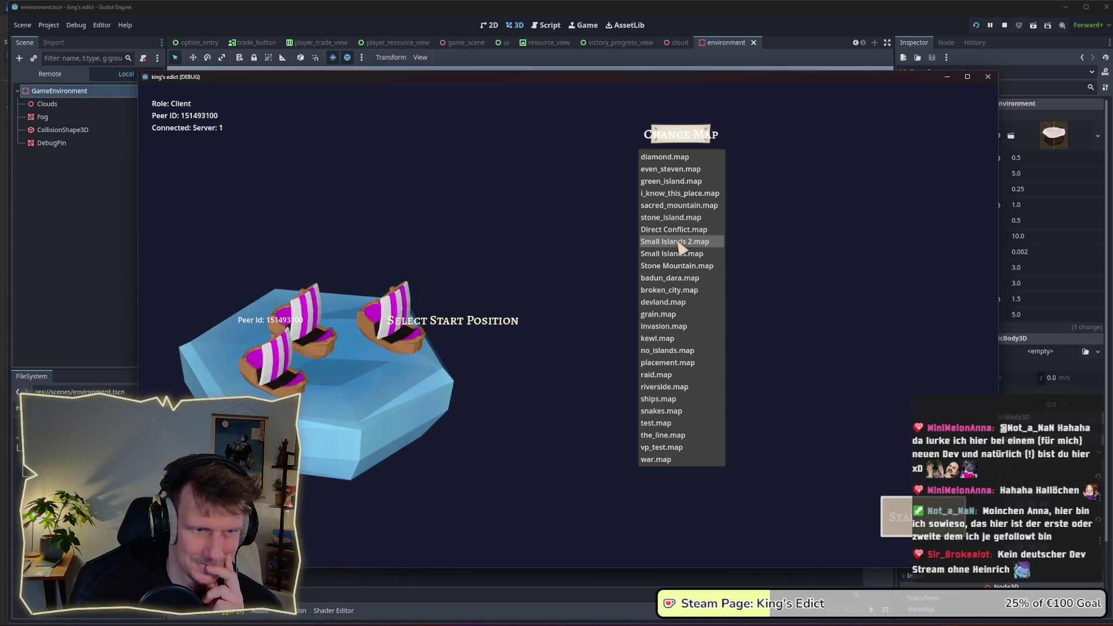
{"action": "left_click", "coordinate": [680, 243]}
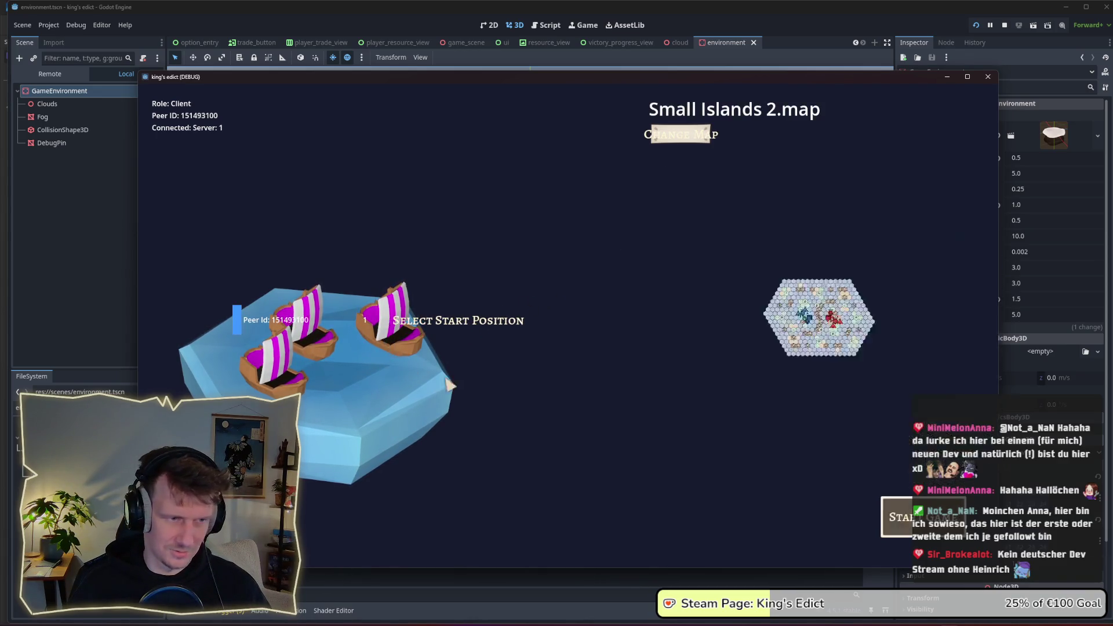
{"action": "left_click", "coordinate": [896, 515]}
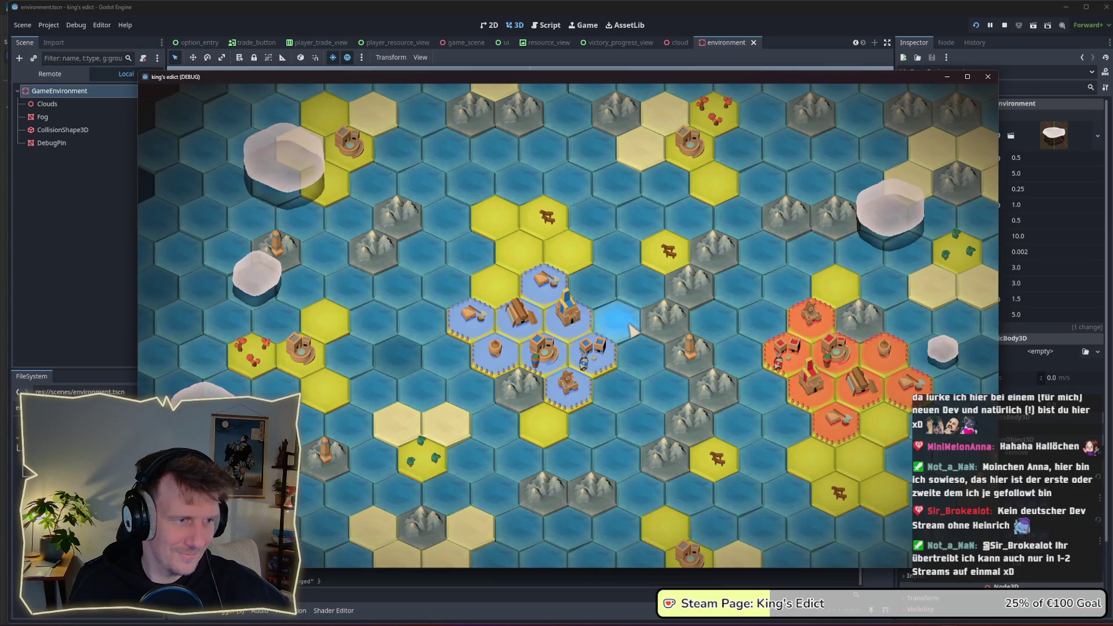
{"action": "scroll", "coordinate": [434, 259], "scroll_direction": "down", "scroll_amount": 2}
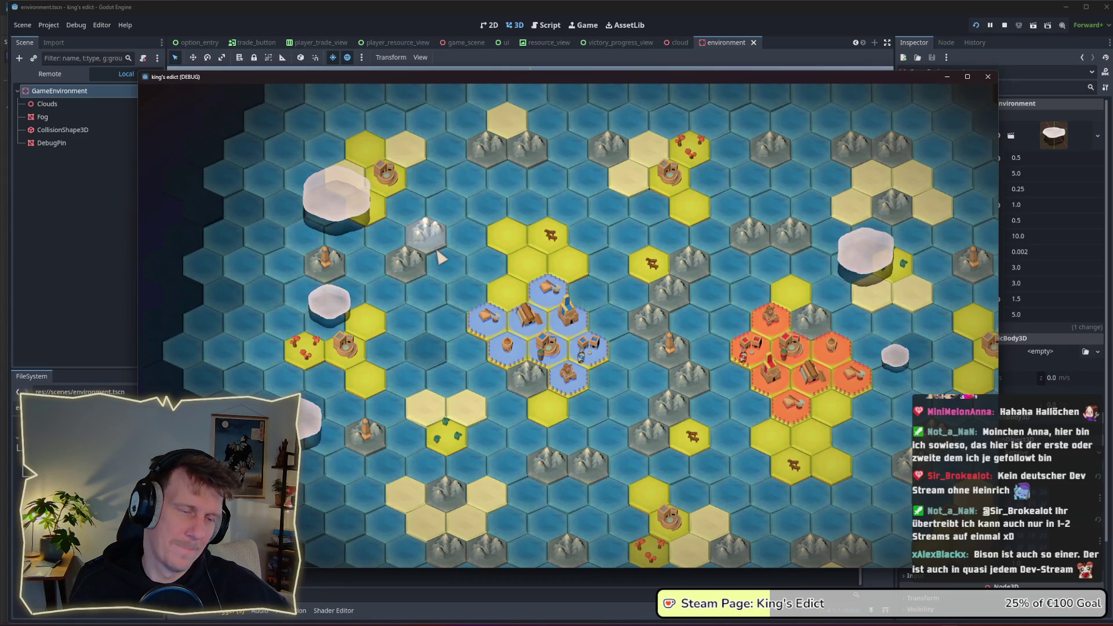
{"action": "scroll", "coordinate": [487, 266], "scroll_direction": "down", "scroll_amount": 3}
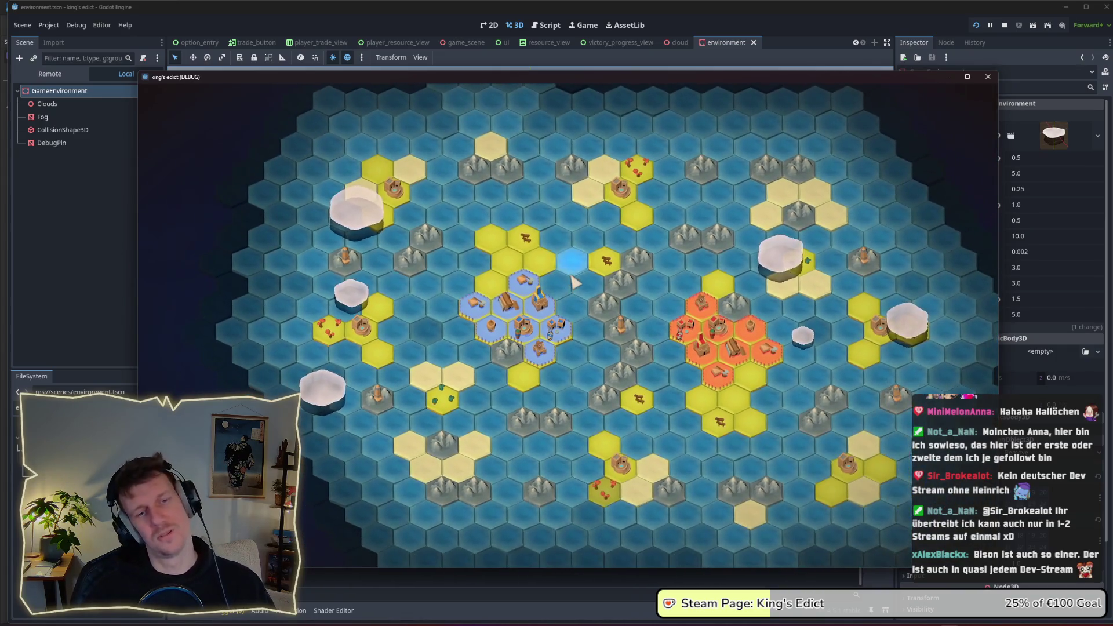
- Stop the game and review the disolve and alpha uniforms in the cloud shader
{"action": "left_click", "coordinate": [1004, 26]}
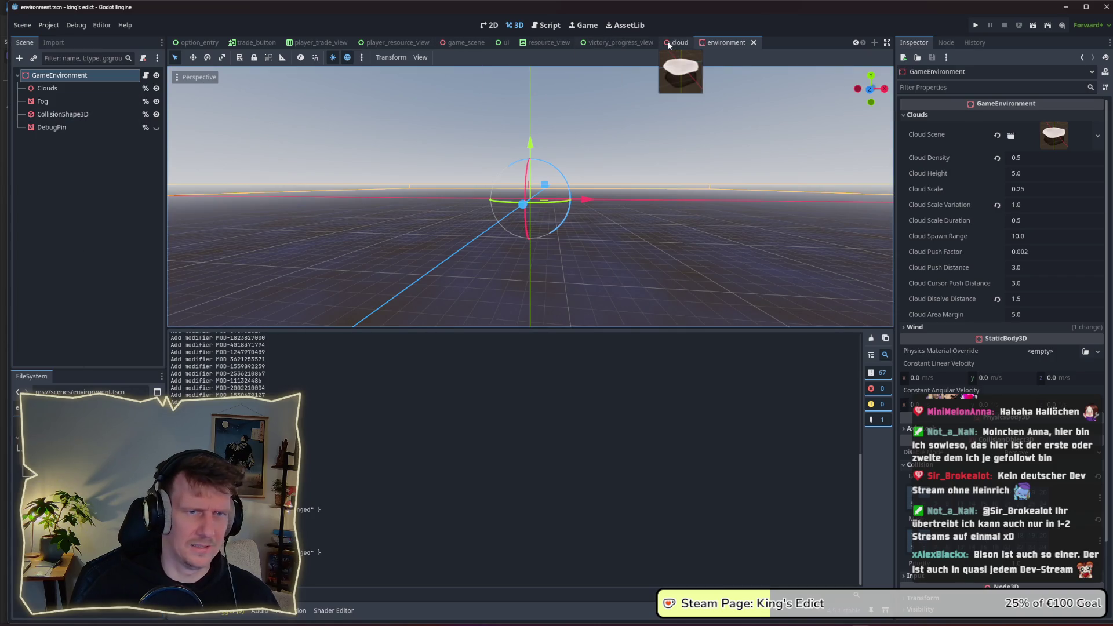
{"action": "left_click", "coordinate": [333, 610]}
{"action": "scroll", "coordinate": [599, 434], "scroll_direction": "up", "scroll_amount": 15}
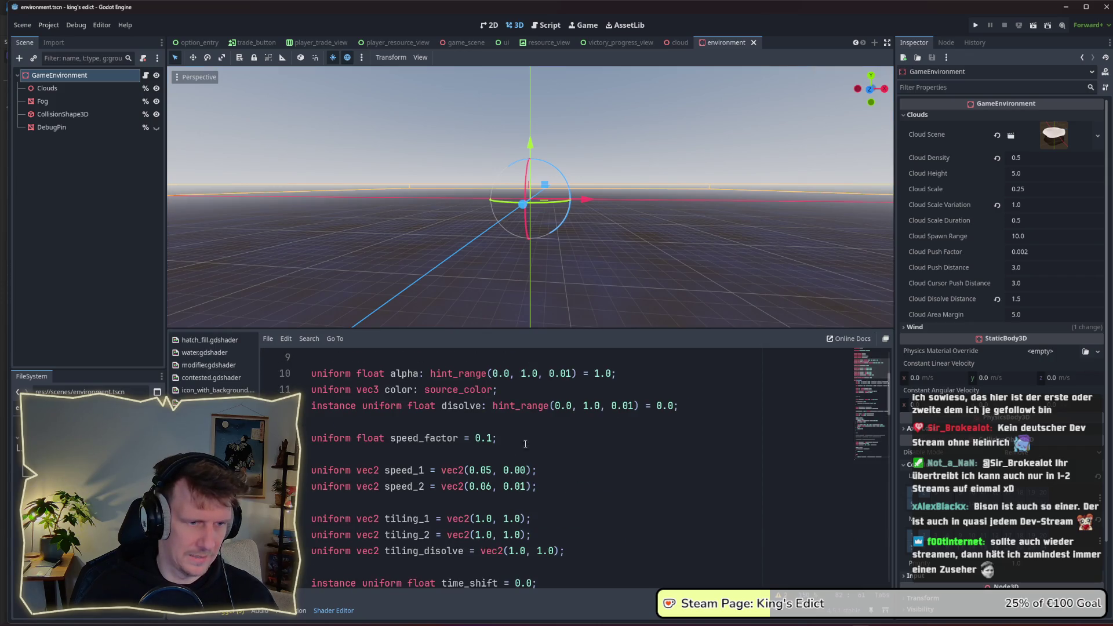
{"action": "left_click", "coordinate": [691, 411]}
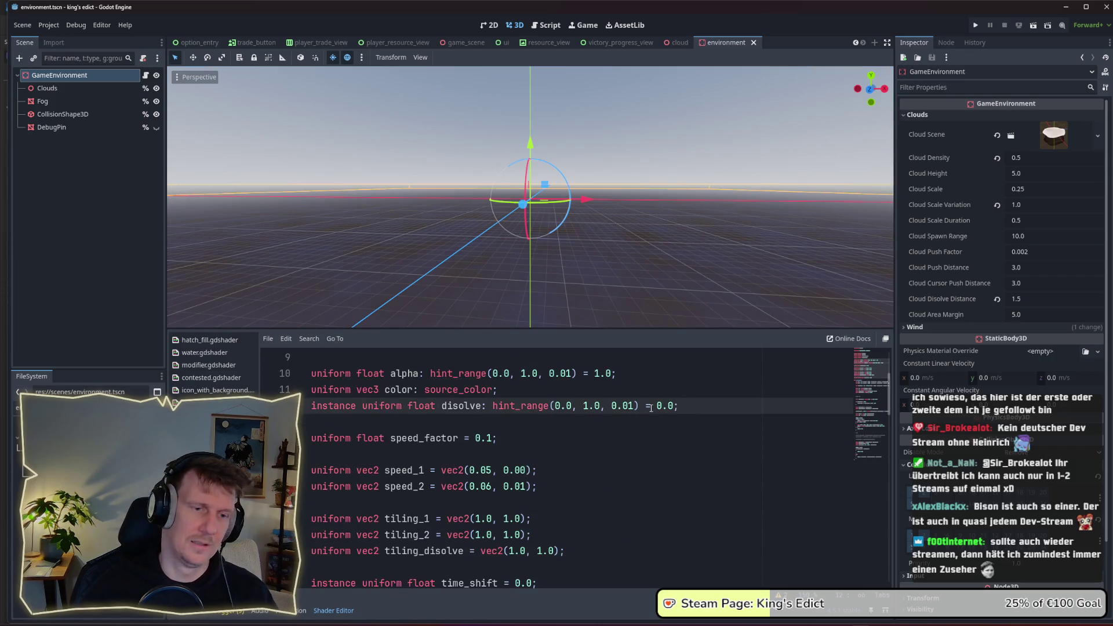
{"action": "left_click", "coordinate": [626, 376]}
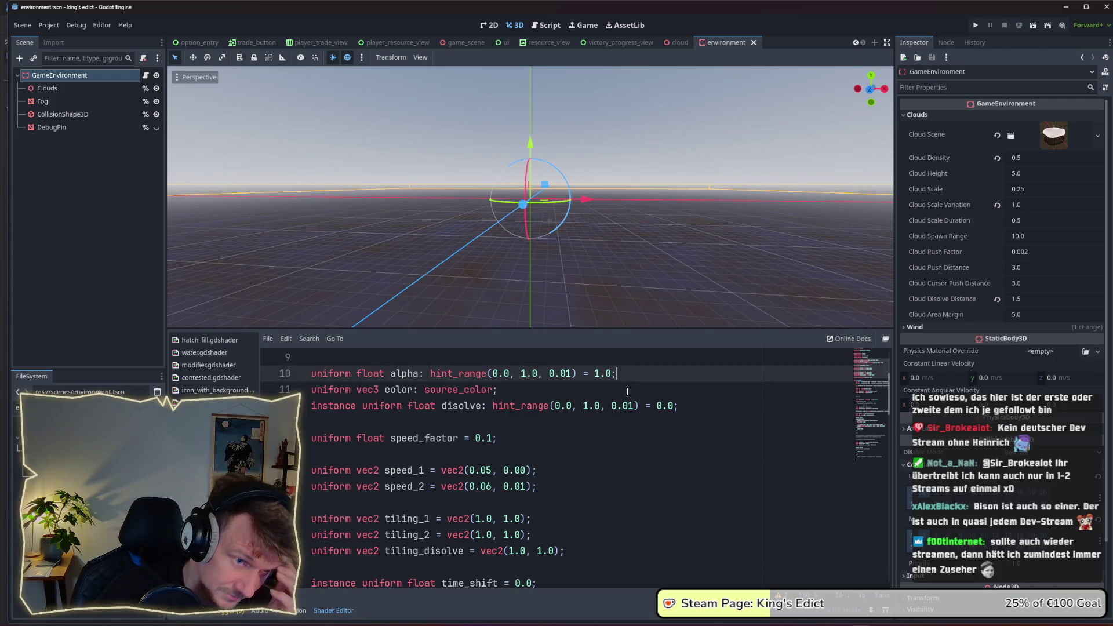
- Inspect the edge-branch alpha multiplication and the final ALPHA cloud_value line, then return to the cloud scene
{"action": "scroll", "coordinate": [627, 391], "scroll_direction": "down", "scroll_amount": 12}
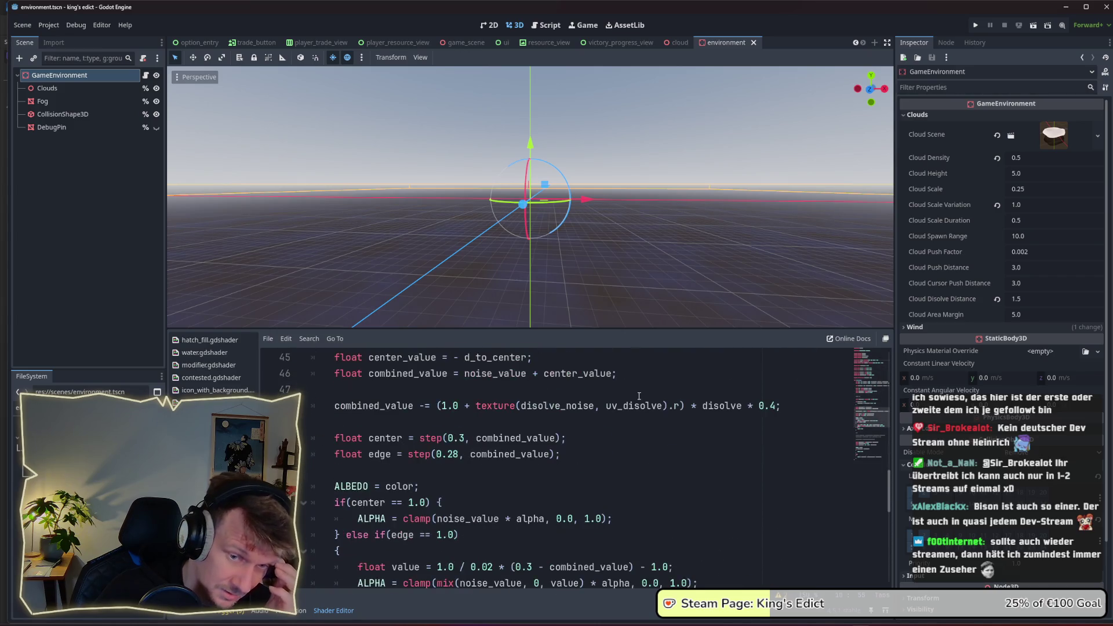
{"action": "scroll", "coordinate": [638, 396], "scroll_direction": "down", "scroll_amount": 2}
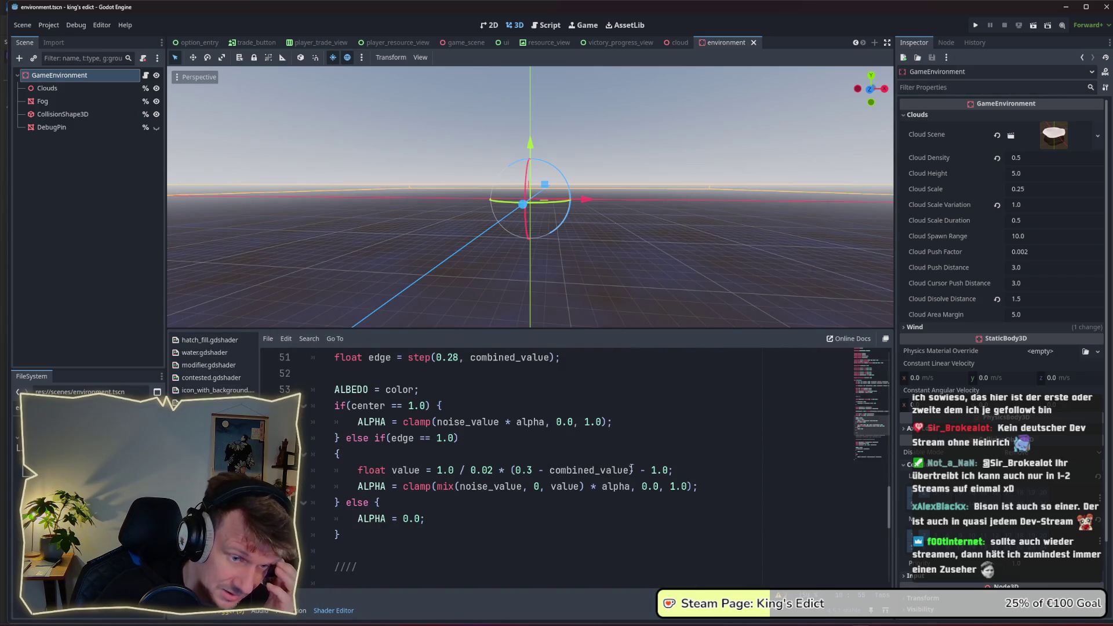
{"action": "left_click_drag", "start_coordinate": [590, 487], "coordinate": [630, 491]}
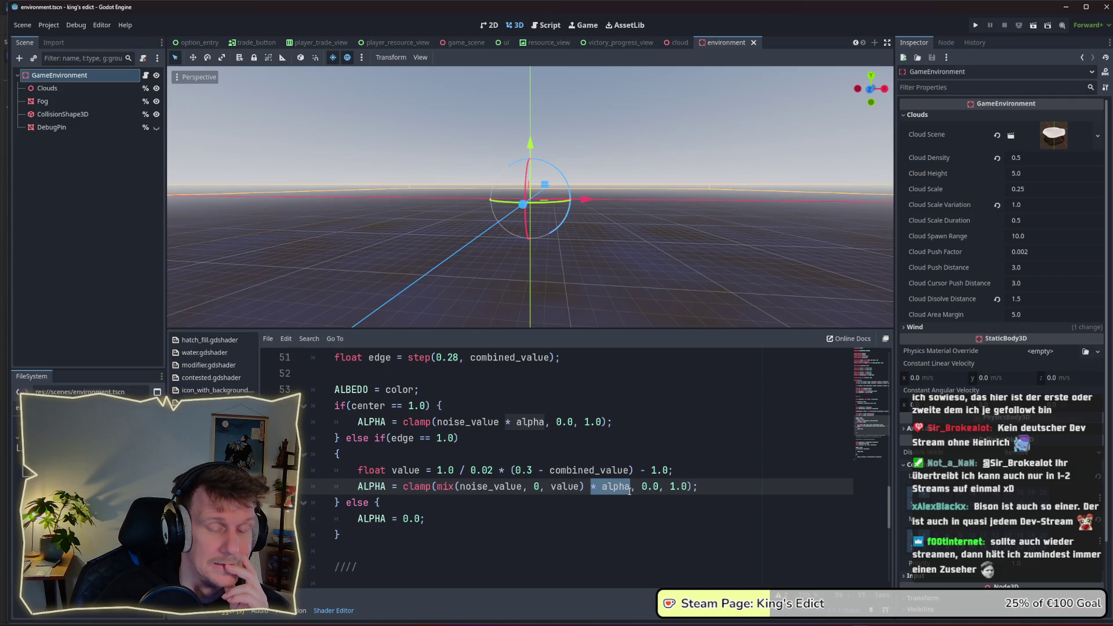
{"action": "scroll", "coordinate": [630, 491], "scroll_direction": "down", "scroll_amount": 7}
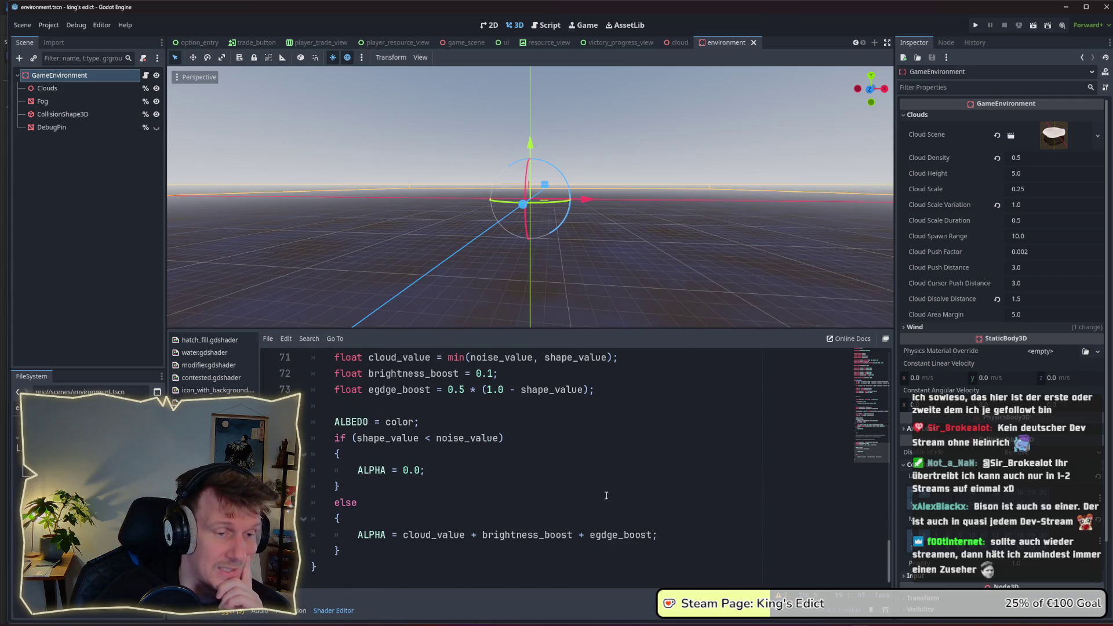
{"action": "left_click_drag", "start_coordinate": [405, 535], "coordinate": [474, 535]}
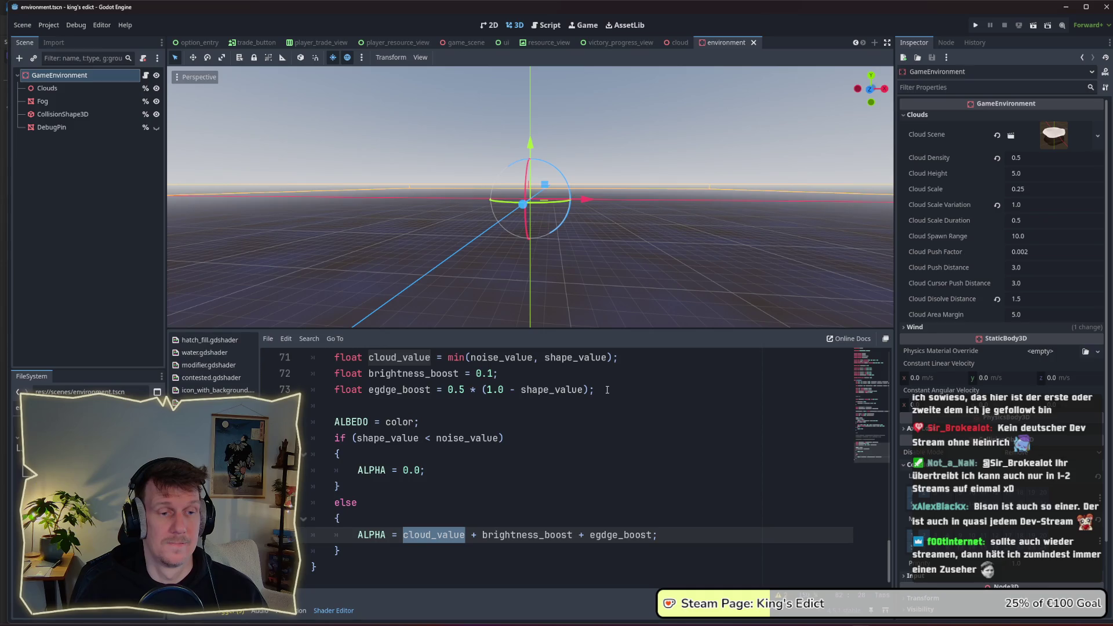
{"action": "left_click_drag", "start_coordinate": [598, 219], "coordinate": [598, 267]}
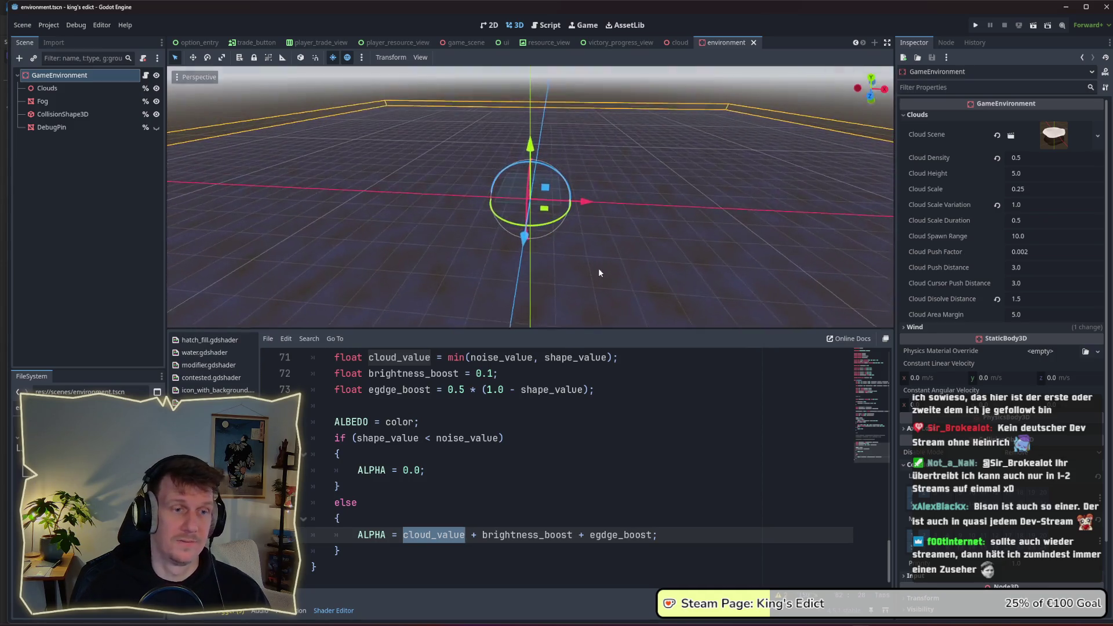
{"action": "left_click", "coordinate": [675, 44]}
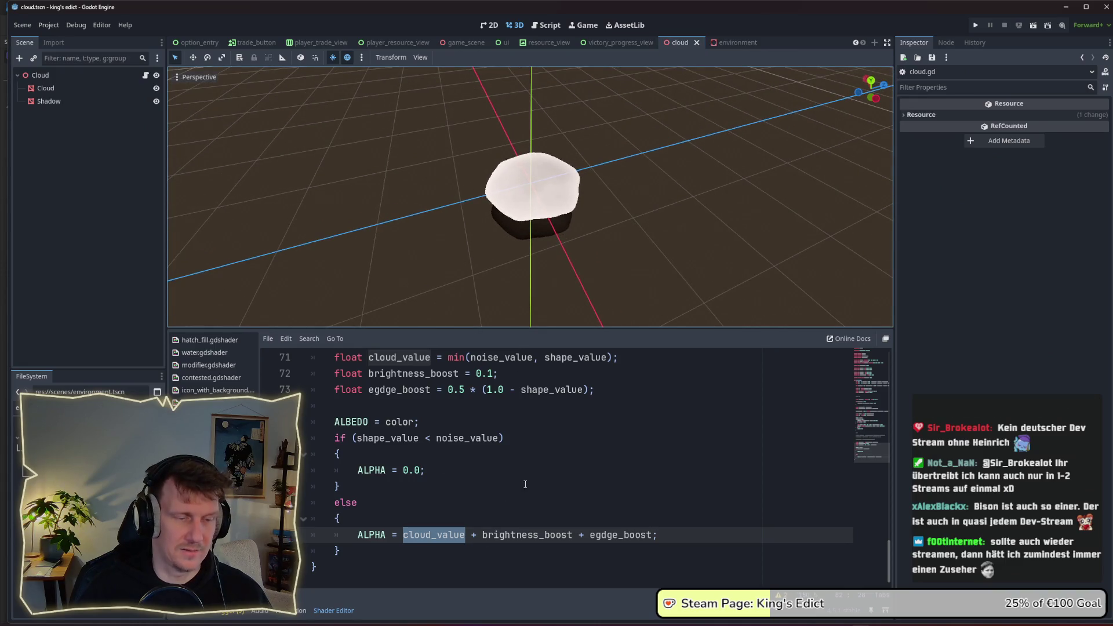
- Wrap the ALPHA expression in parentheses, append * 2.0 * alpha, and save the shader
{"action": "left_click", "coordinate": [653, 534]}
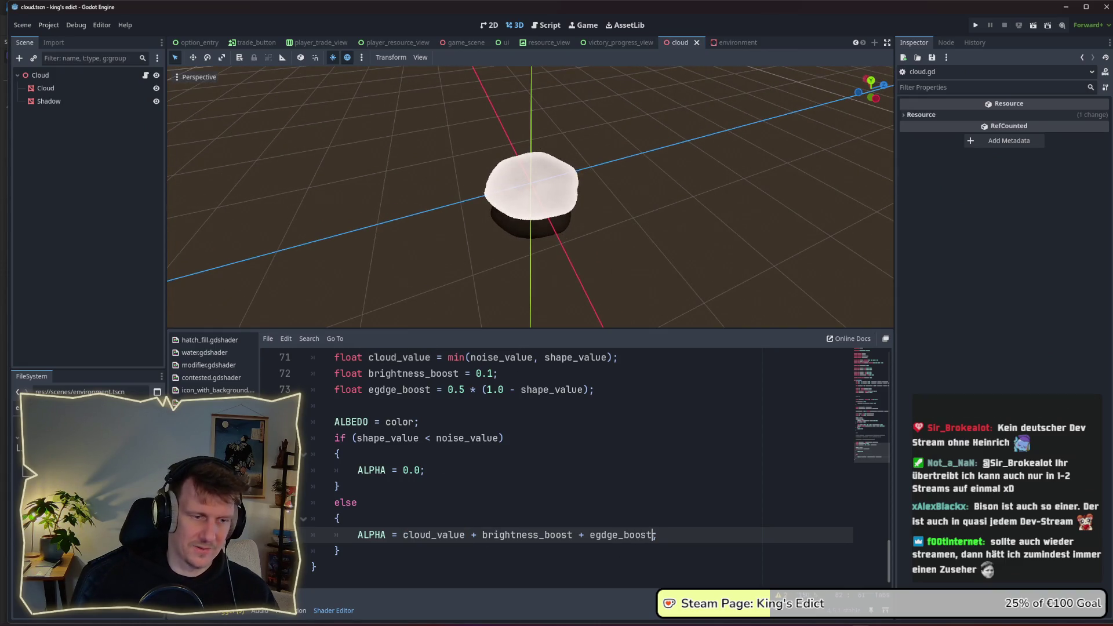
{"action": "type", "text": ")"}
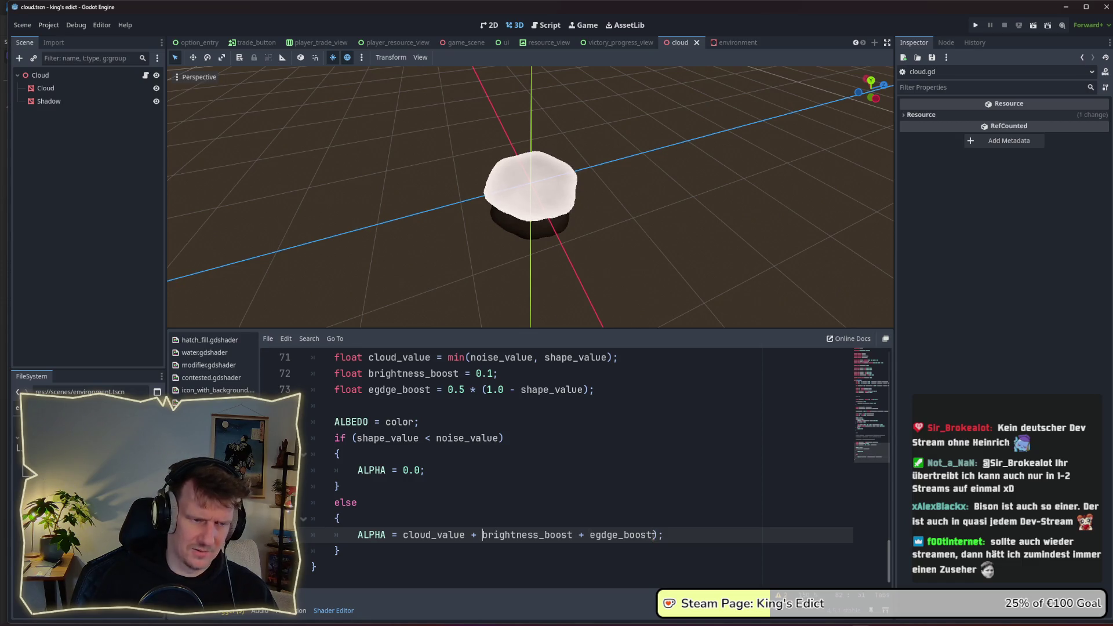
{"action": "key", "text": "ctrl+Right"}
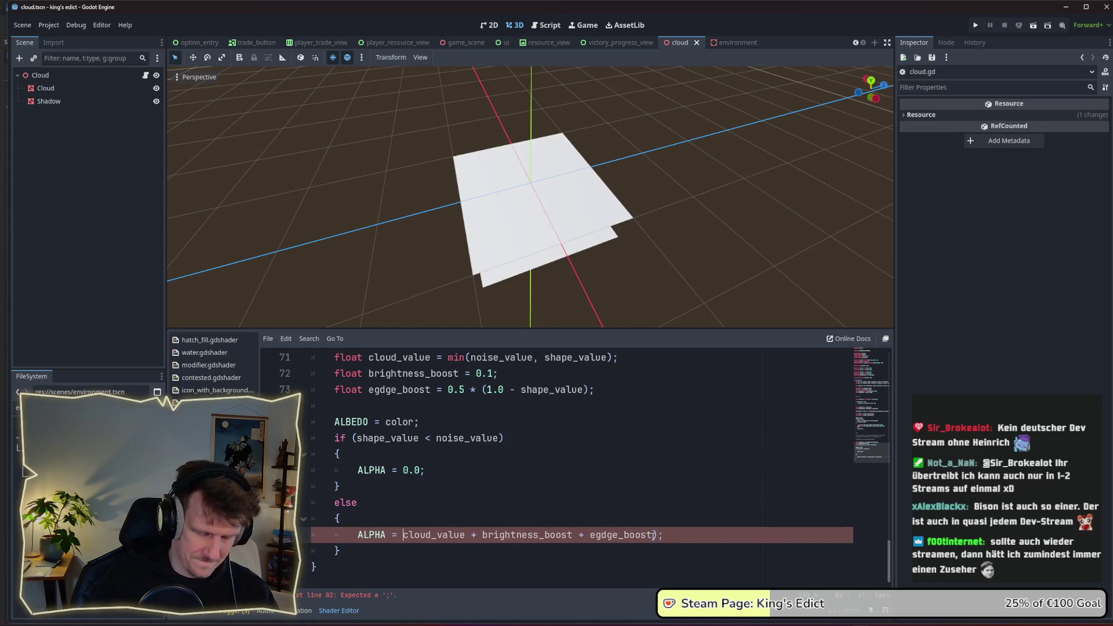
{"action": "type", "text": "("}
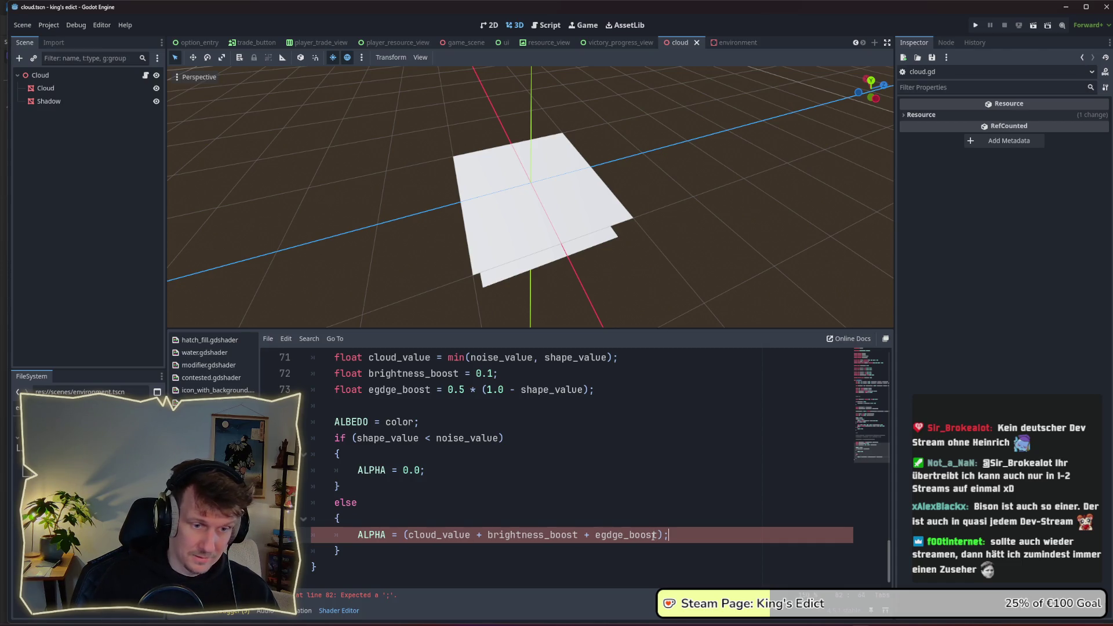
{"action": "key", "text": "Left"}
{"action": "type", "text": "* 2."}
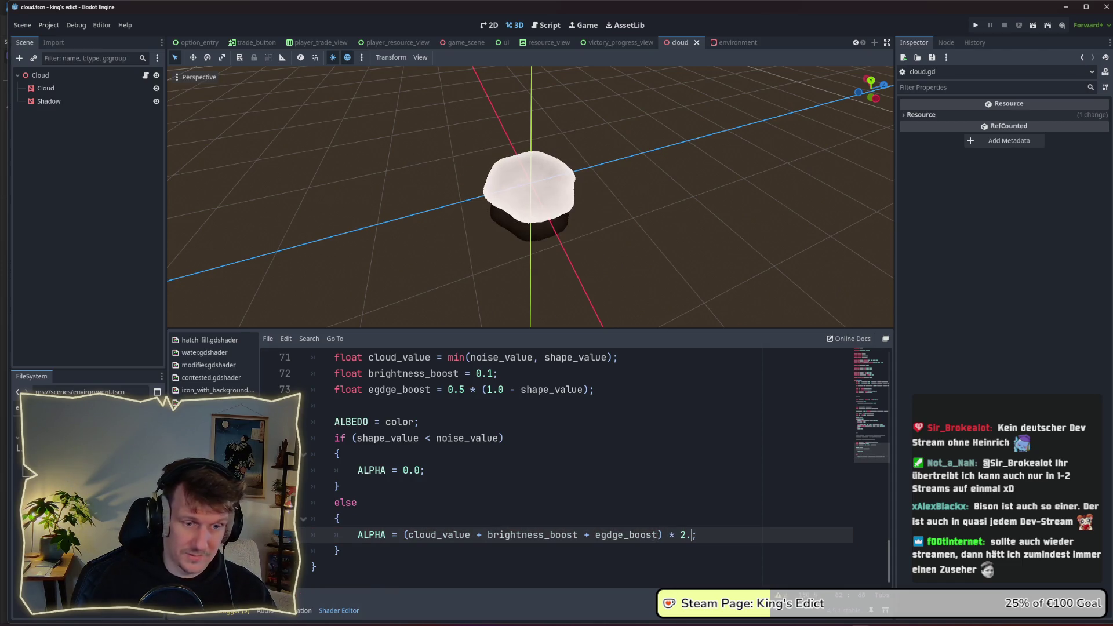
{"action": "type", "text": "0"}
{"action": "type", "text": " * alpha"}
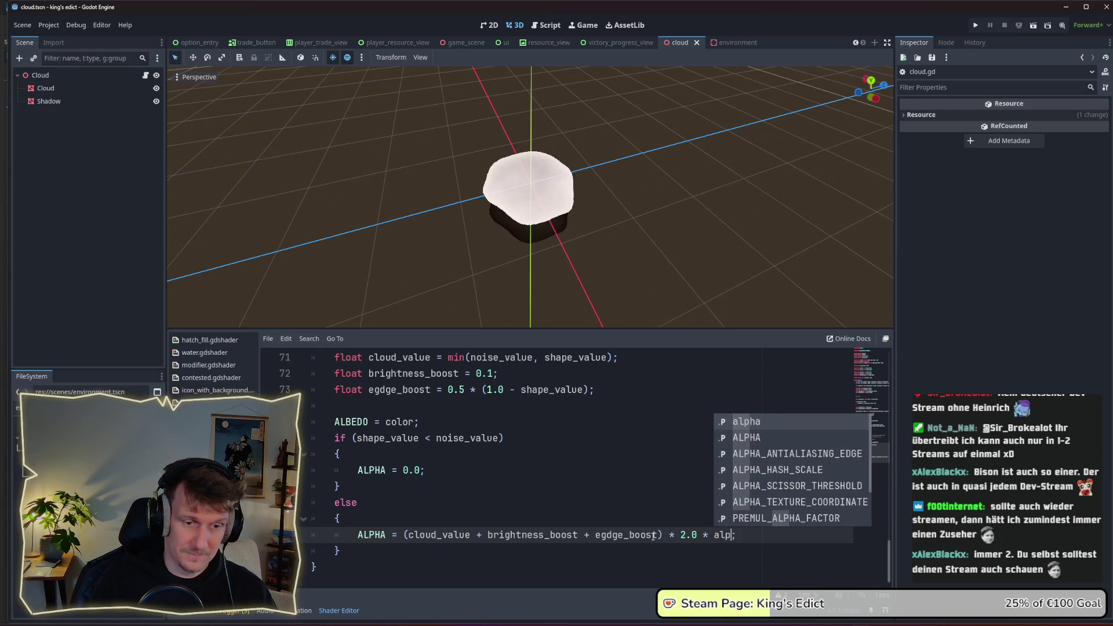
{"action": "key", "text": "ctrl+s"}
- Lower the Shadow plane's Alpha from 0.55 to 0.4, save the cloud scene, and relaunch the game
{"action": "left_click_drag", "start_coordinate": [585, 271], "coordinate": [592, 234]}
{"action": "left_click", "coordinate": [80, 102]}
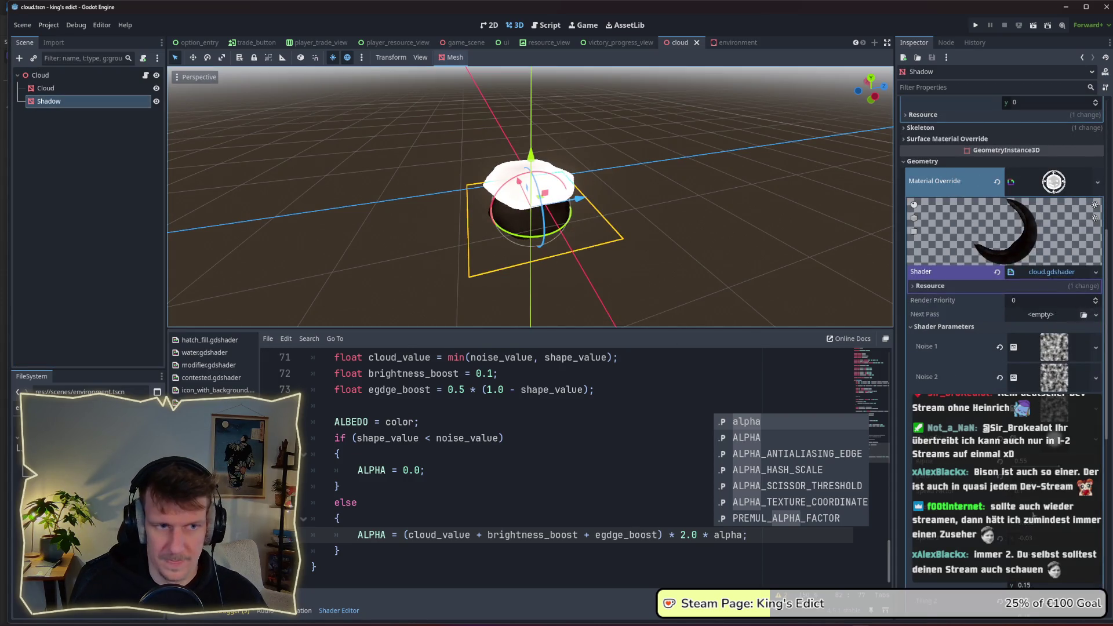
{"action": "mouse_move", "coordinate": [698, 309]}
{"action": "left_mouse_down"}
{"action": "mouse_move", "coordinate": [693, 218]}
{"action": "mouse_move", "coordinate": [665, 255]}
{"action": "mouse_move", "coordinate": [653, 225]}
{"action": "left_mouse_up"}
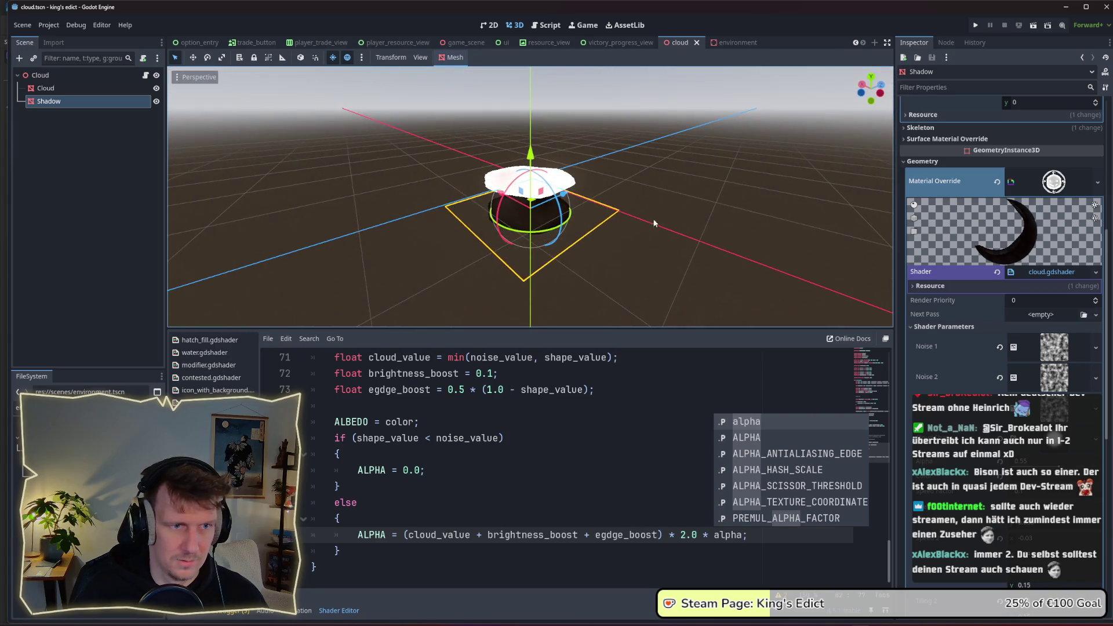
{"action": "left_click_drag", "start_coordinate": [1060, 464], "coordinate": [1045, 464]}
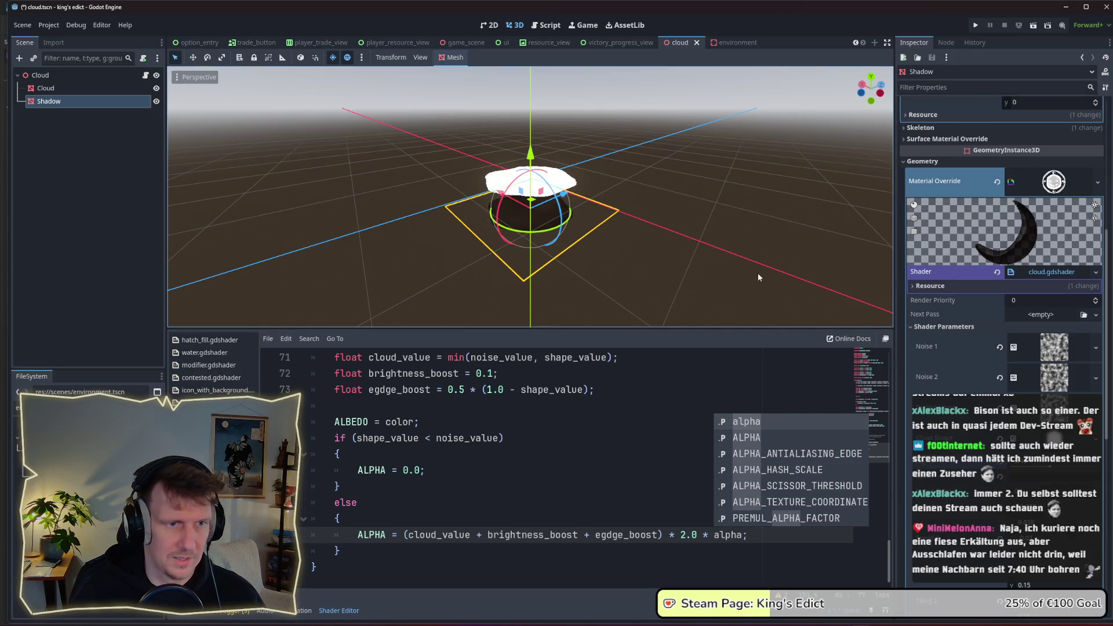
{"action": "left_click", "coordinate": [665, 266]}
{"action": "key", "text": "ctrl+s"}
{"action": "left_click", "coordinate": [976, 25]}
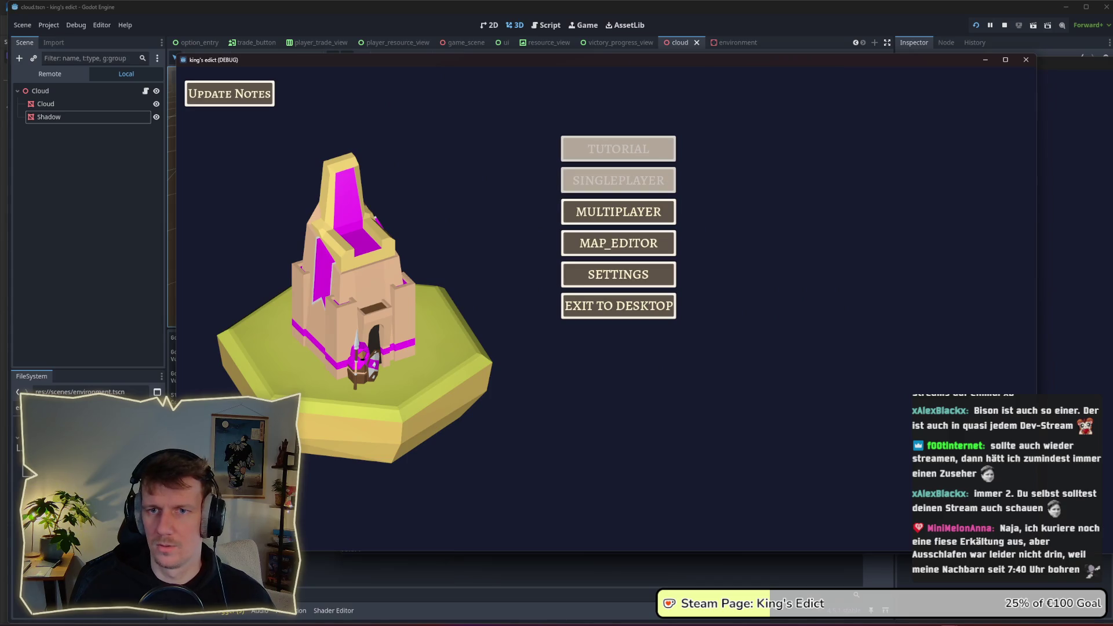
- Start a multiplayer match on i_know_this_place.map from the game's lobby
{"action": "left_click", "coordinate": [655, 211]}
{"action": "left_click", "coordinate": [718, 117]}
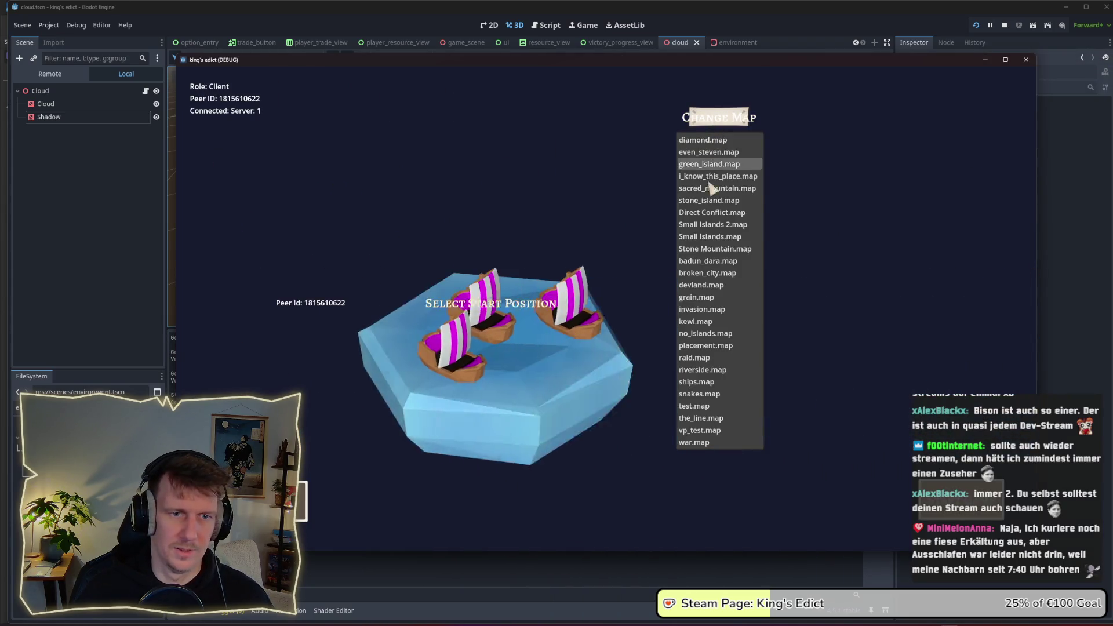
{"action": "left_click", "coordinate": [719, 176]}
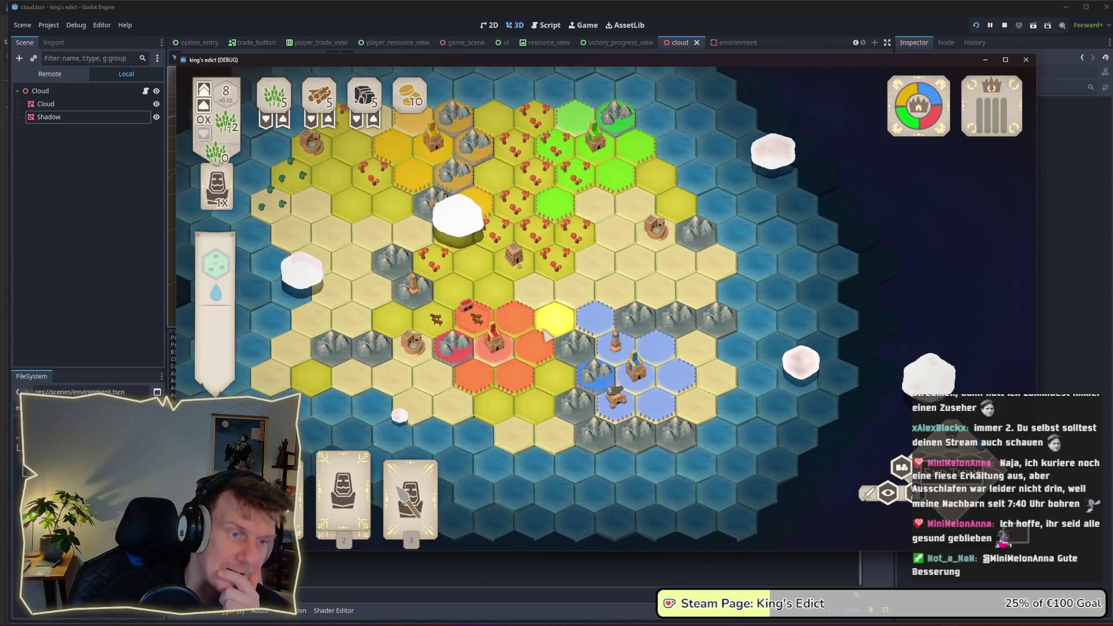
- Zoom and pan across the running hex map to watch the drifting clouds, then return to the editor
{"action": "scroll", "coordinate": [539, 336], "scroll_direction": "down", "scroll_amount": 2}
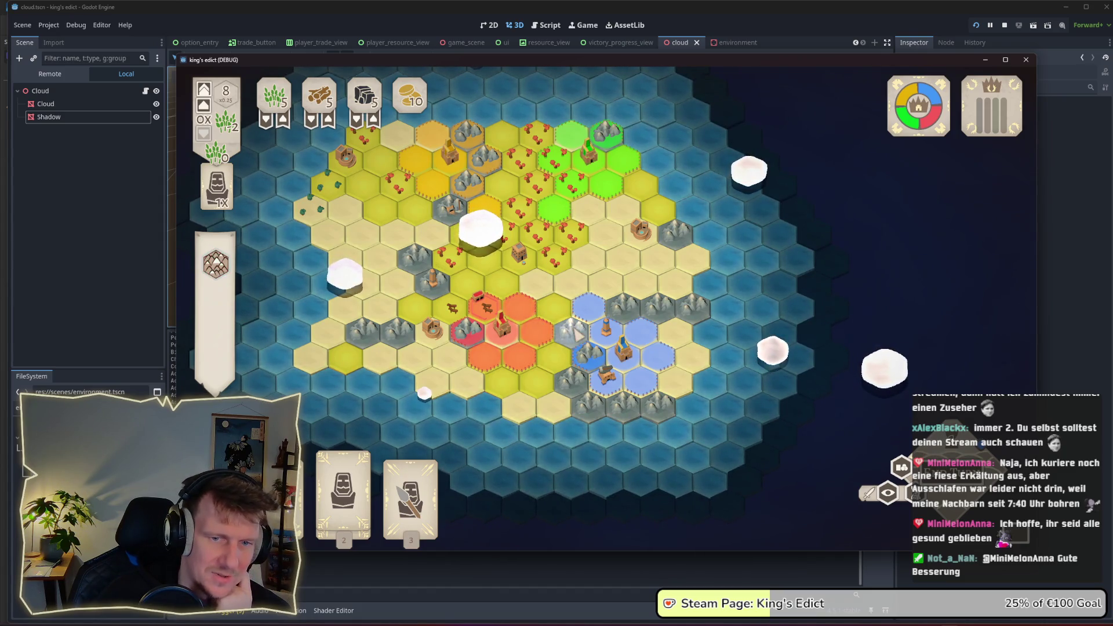
{"action": "key", "text": "s"}
{"action": "key", "text": "d"}
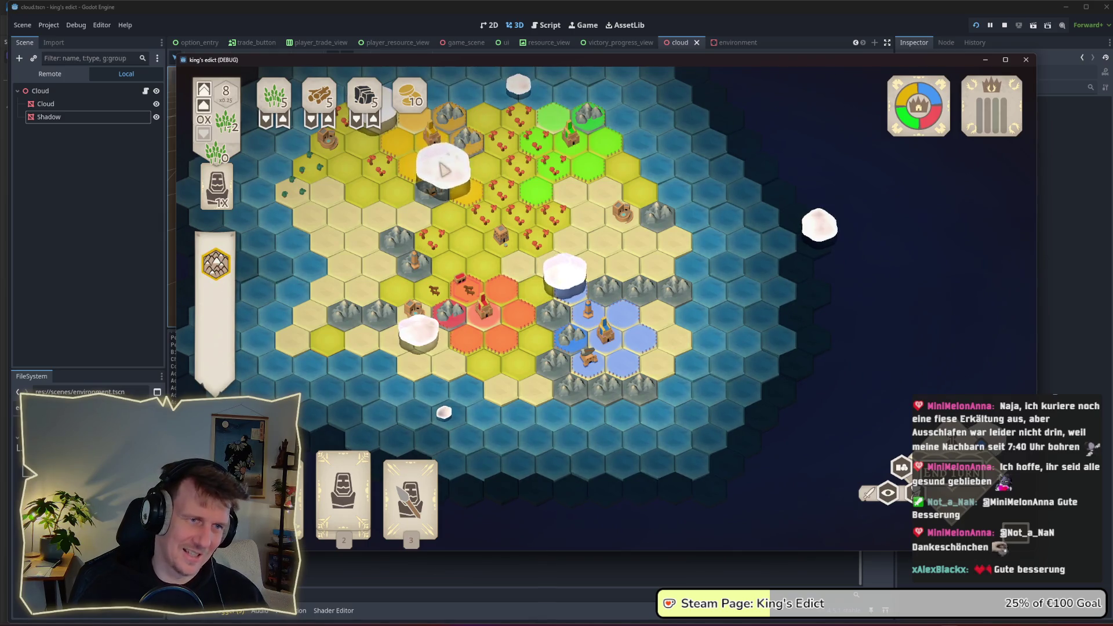
{"action": "scroll", "coordinate": [383, 242], "scroll_direction": "up", "scroll_amount": 2}
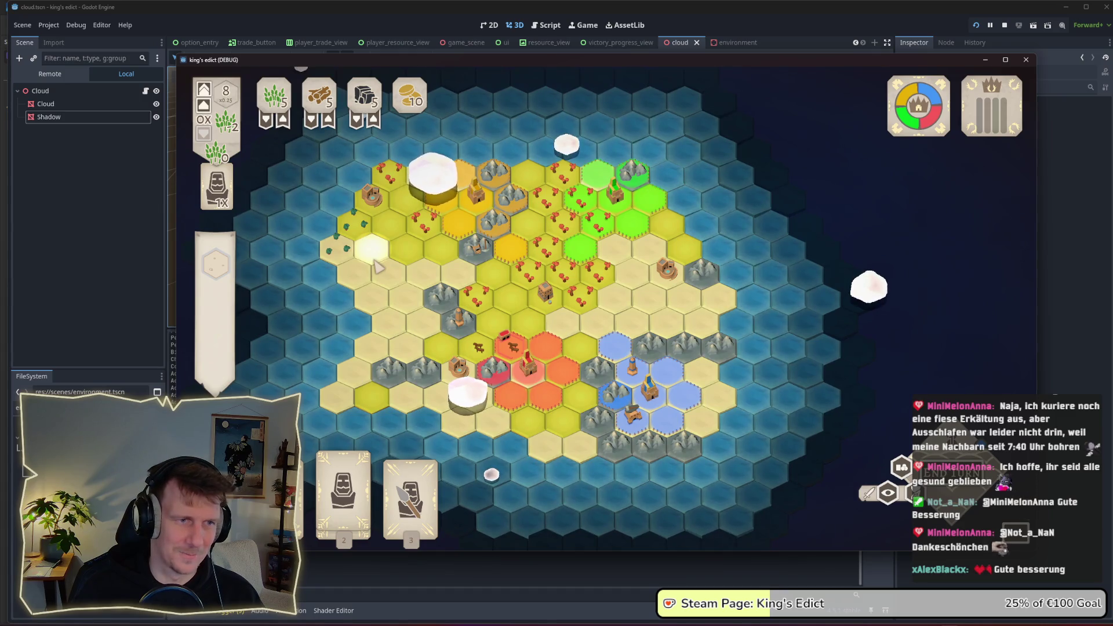
{"action": "left_click", "coordinate": [75, 242]}
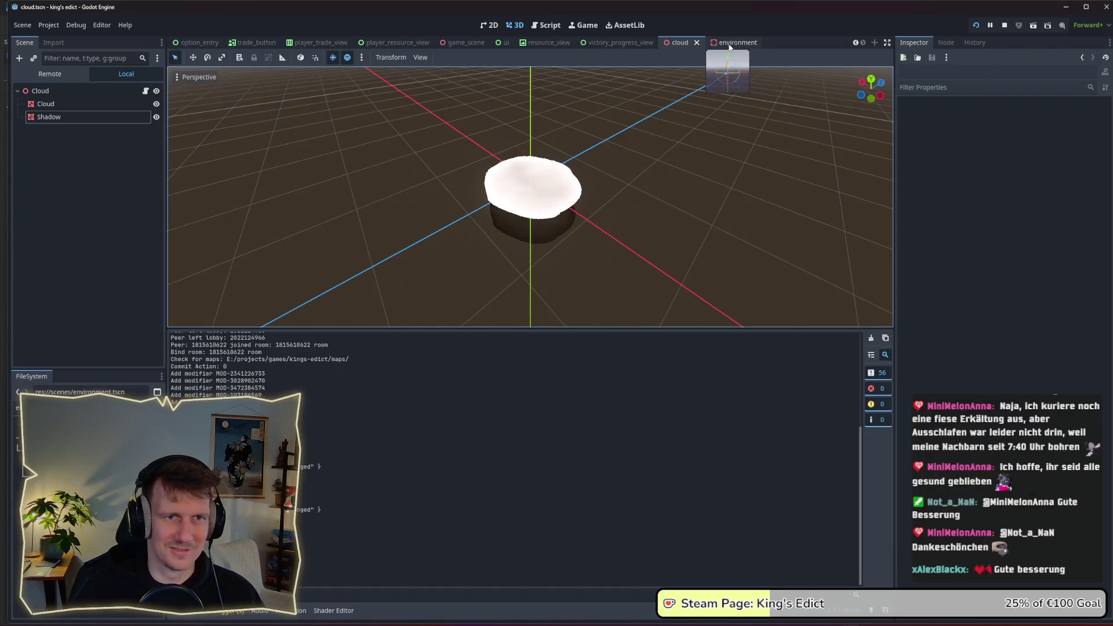
- Set GameEnvironment's Cloud Scale to 0.125, save, and check it in the running game
{"action": "left_click", "coordinate": [726, 43]}
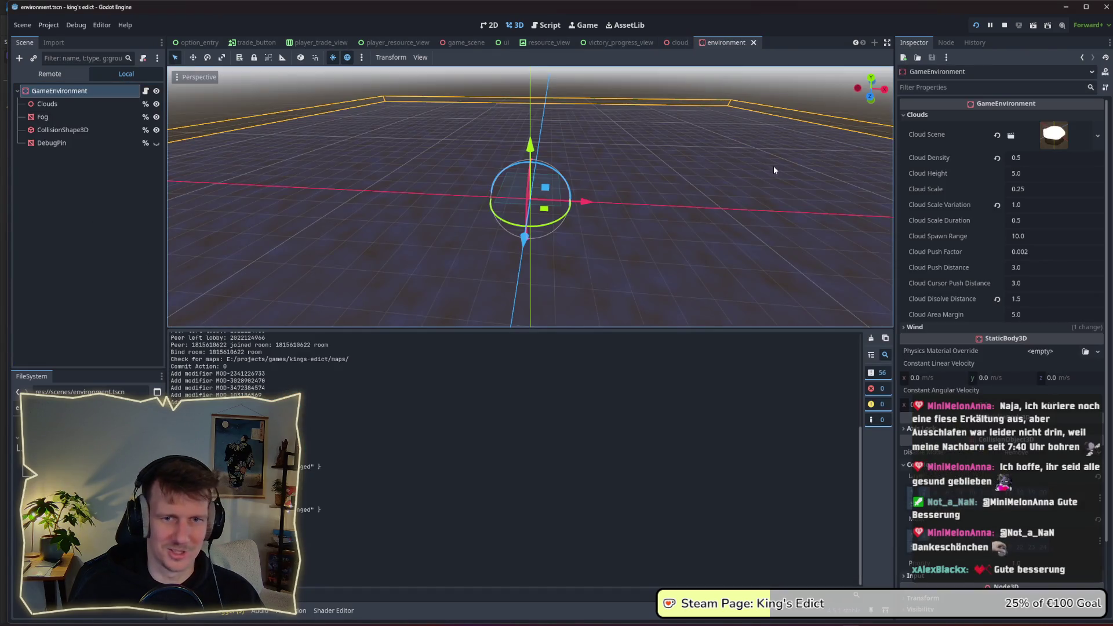
{"action": "left_click", "coordinate": [1038, 190]}
{"action": "type", "text": "0"}
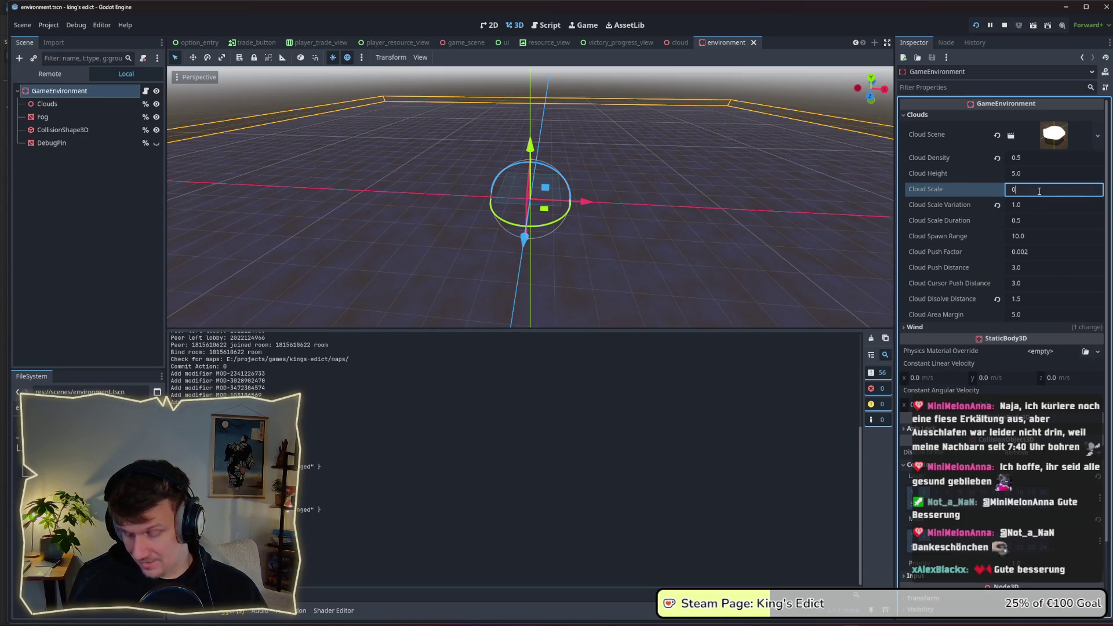
{"action": "key", "text": "Return"}
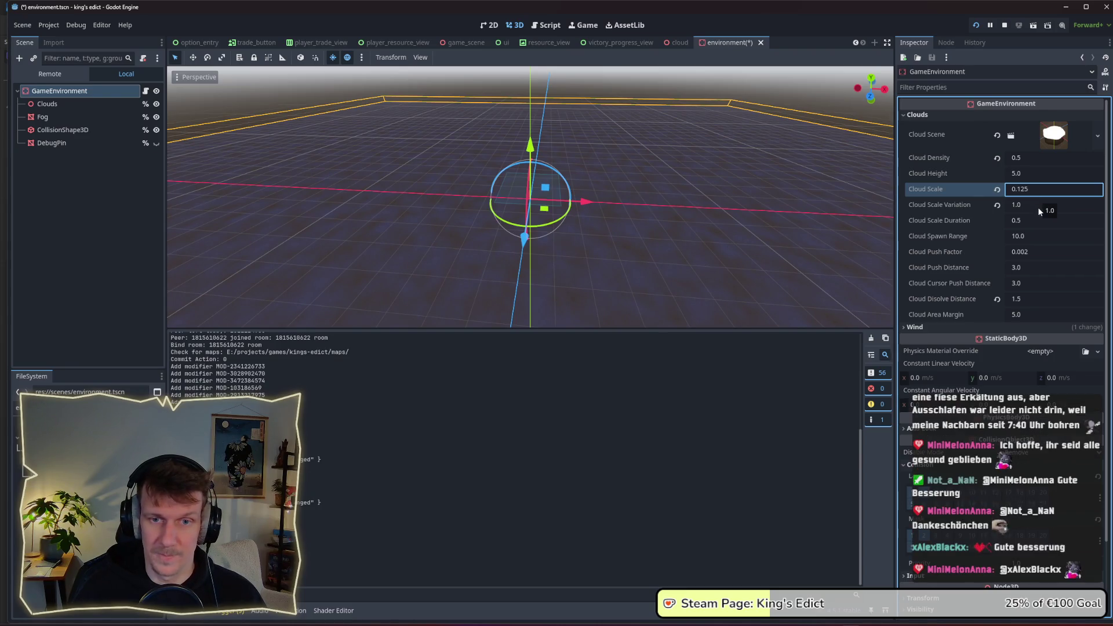
{"action": "key", "text": "ctrl+s"}
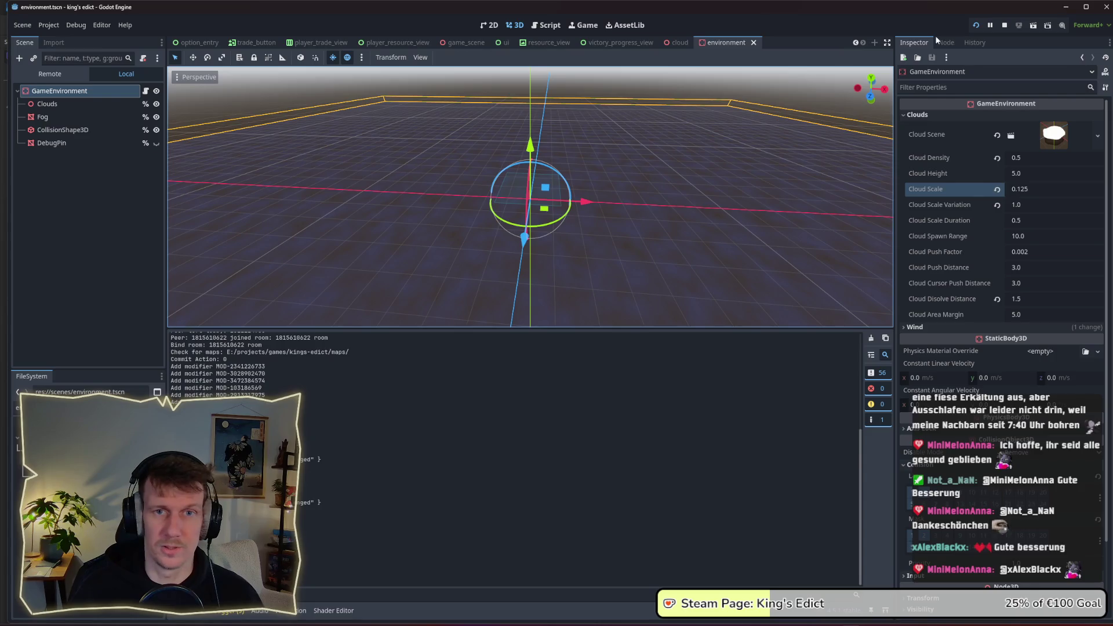
{"action": "key", "text": "alt+Tab"}
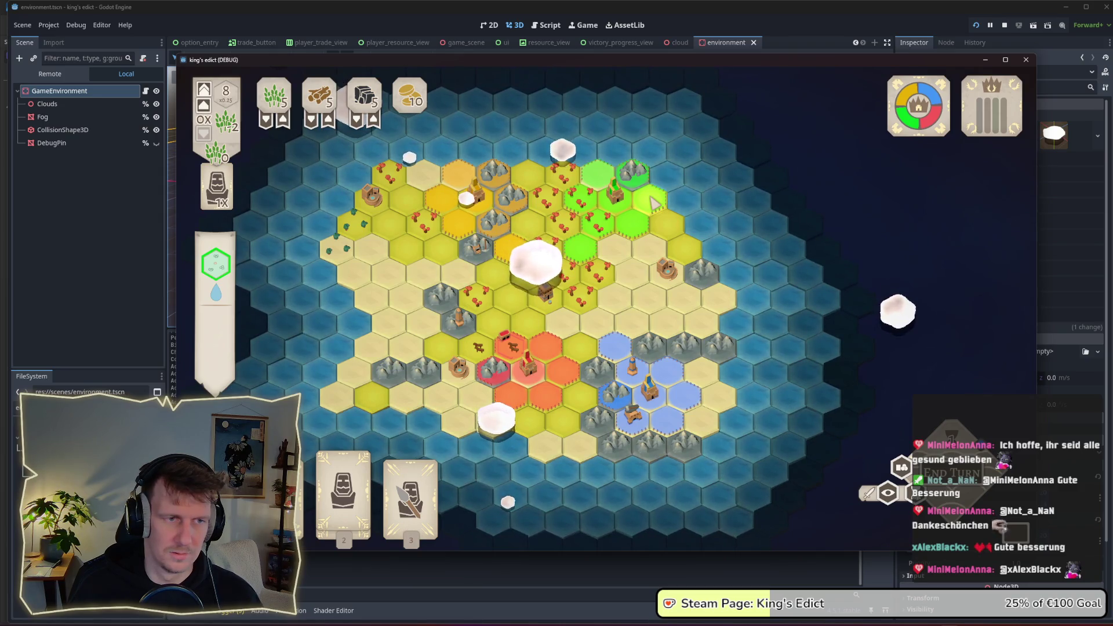
- Set Cloud Scale 0.2 and Cloud Scale Variation 0.5, save, then stop and relaunch the game
{"action": "left_click", "coordinate": [892, 16]}
{"action": "left_click", "coordinate": [1038, 185]}
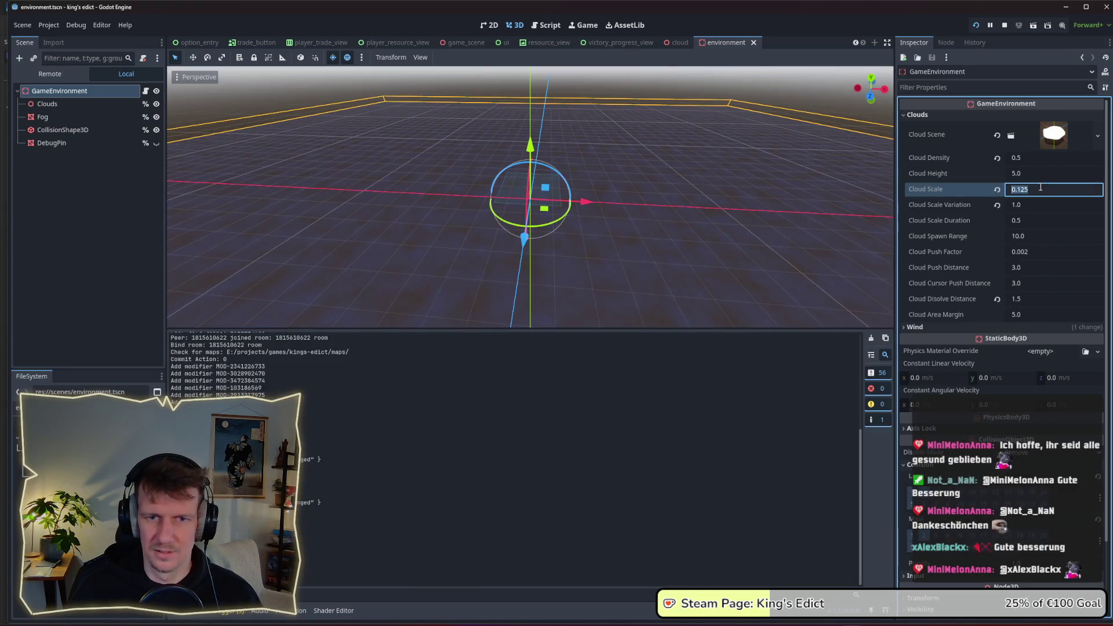
{"action": "type", "text": "0."}
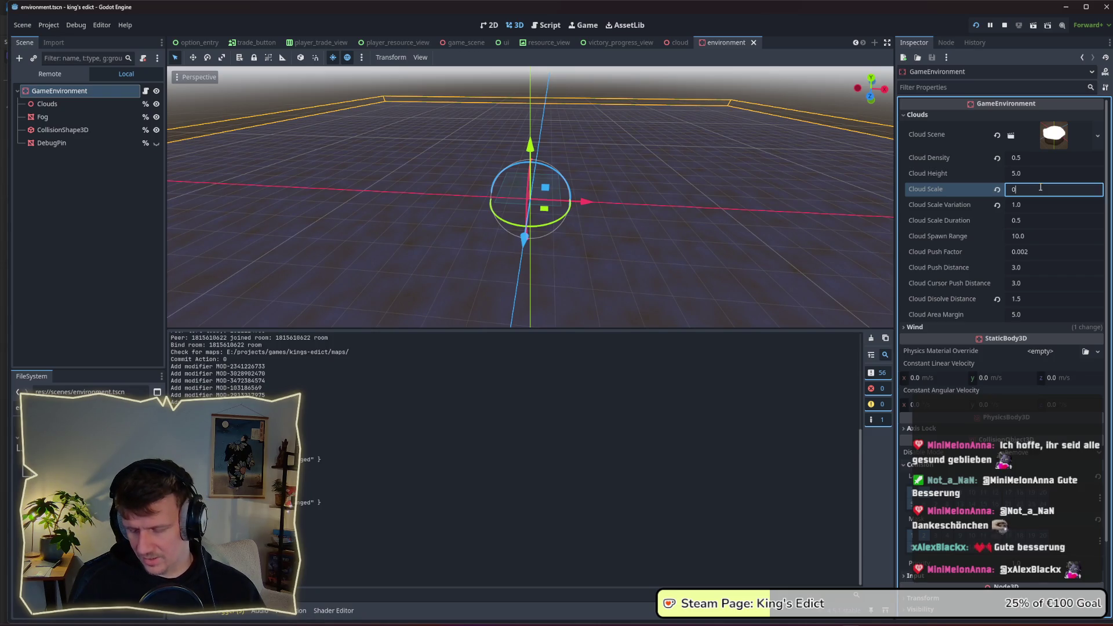
{"action": "type", "text": "2"}
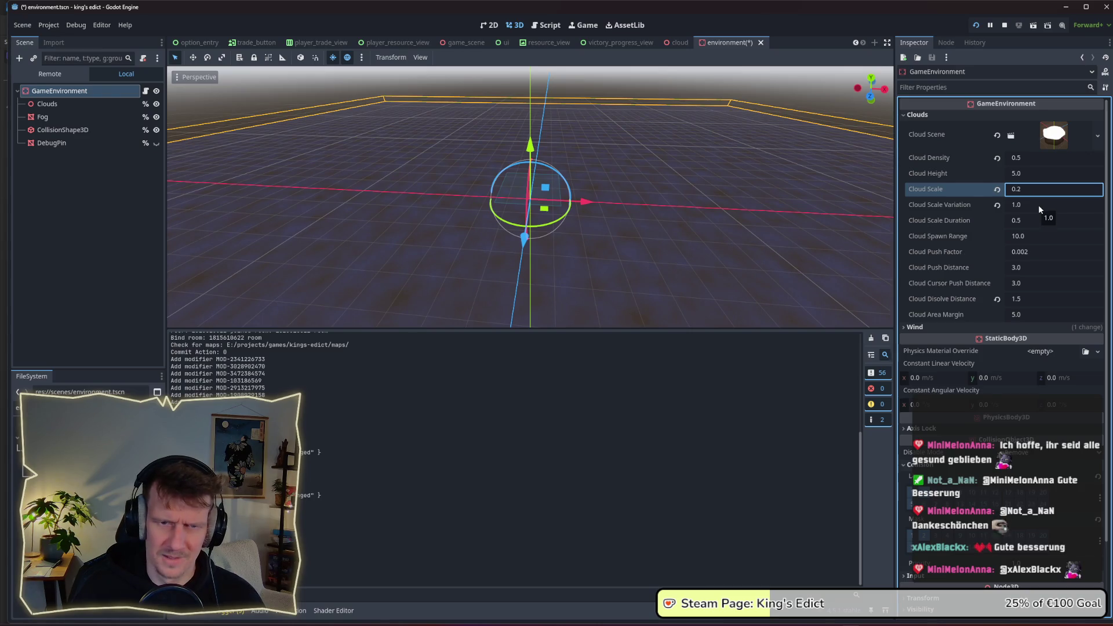
{"action": "left_click", "coordinate": [1038, 204]}
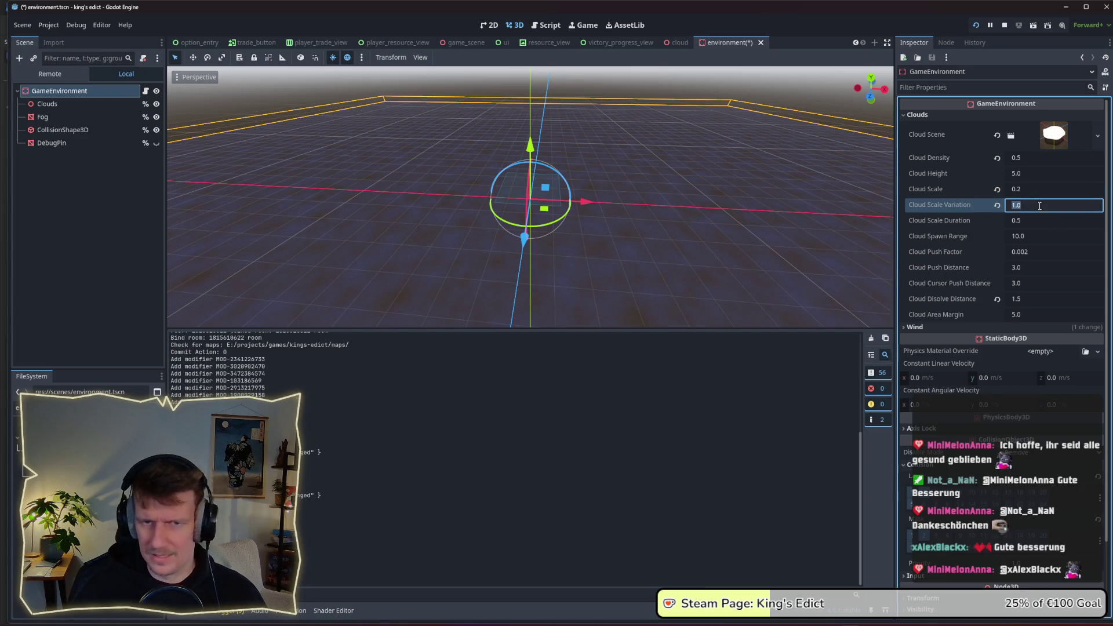
{"action": "type", "text": "0.5"}
{"action": "key", "text": "ctrl+s"}
{"action": "left_click", "coordinate": [975, 25]}
{"action": "key", "text": "F5"}
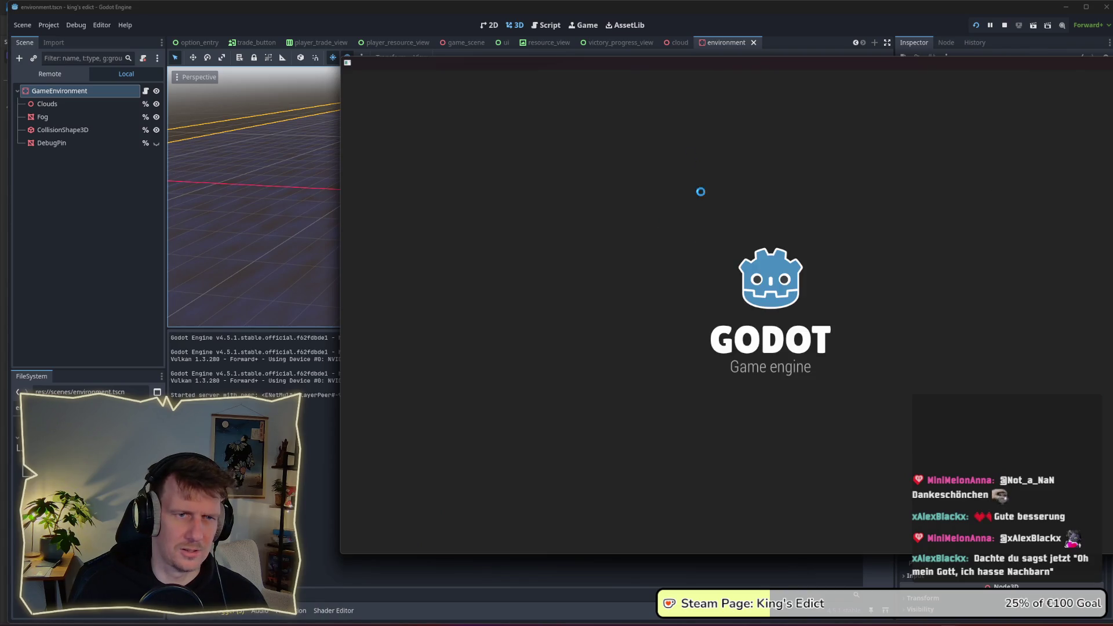
- Create a multiplayer game on the sacred_mountain map and start the match
{"action": "left_click", "coordinate": [620, 203]}
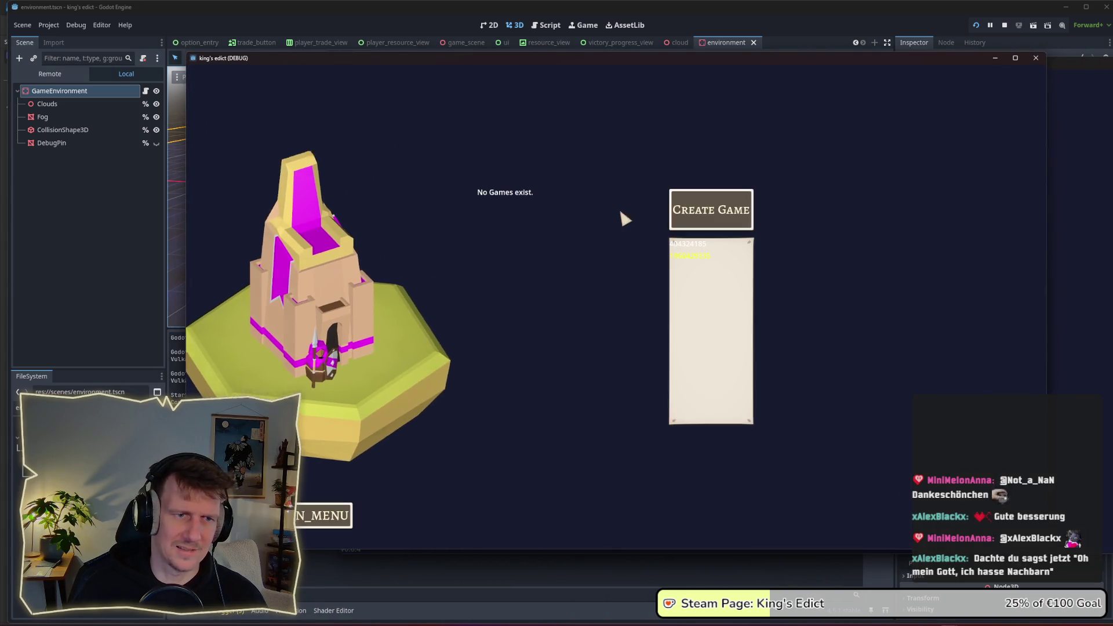
{"action": "left_click", "coordinate": [710, 209]}
{"action": "left_click", "coordinate": [729, 115]}
{"action": "left_click", "coordinate": [720, 192]}
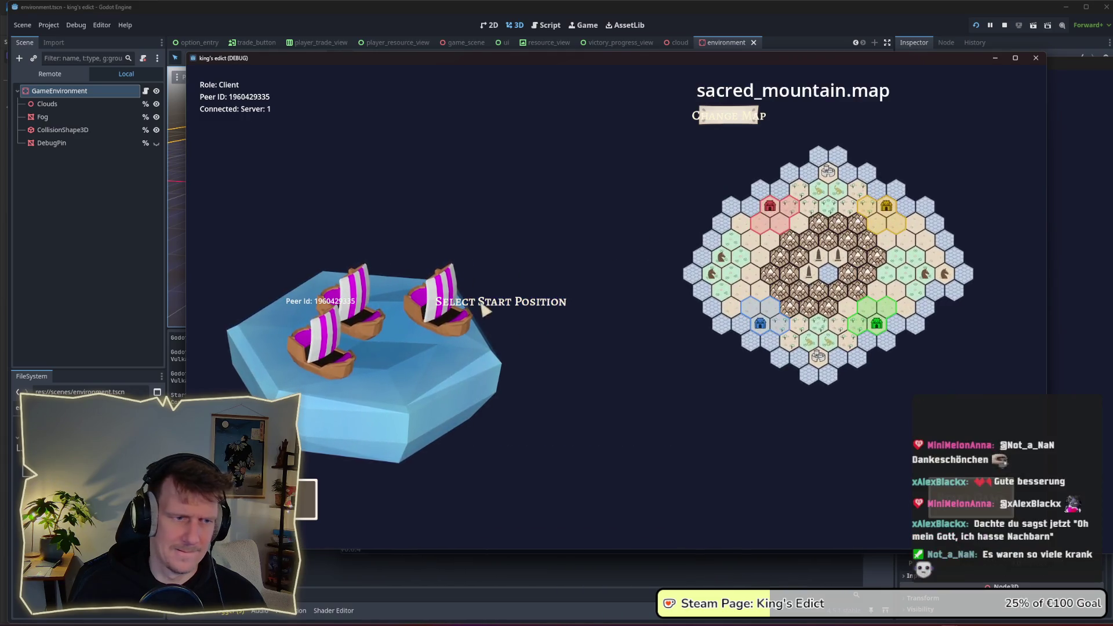
{"action": "left_click", "coordinate": [435, 348]}
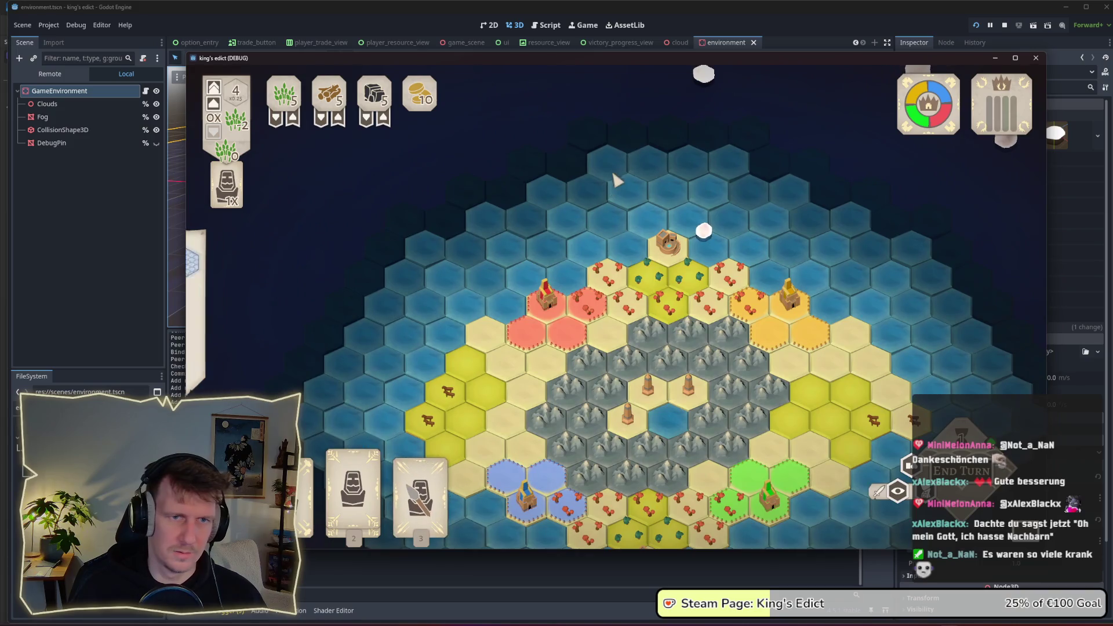
- Pan and zoom over the hex island to inspect the rescaled clouds, then close the game with F8
{"action": "left_click_drag", "start_coordinate": [616, 180], "coordinate": [539, 320]}
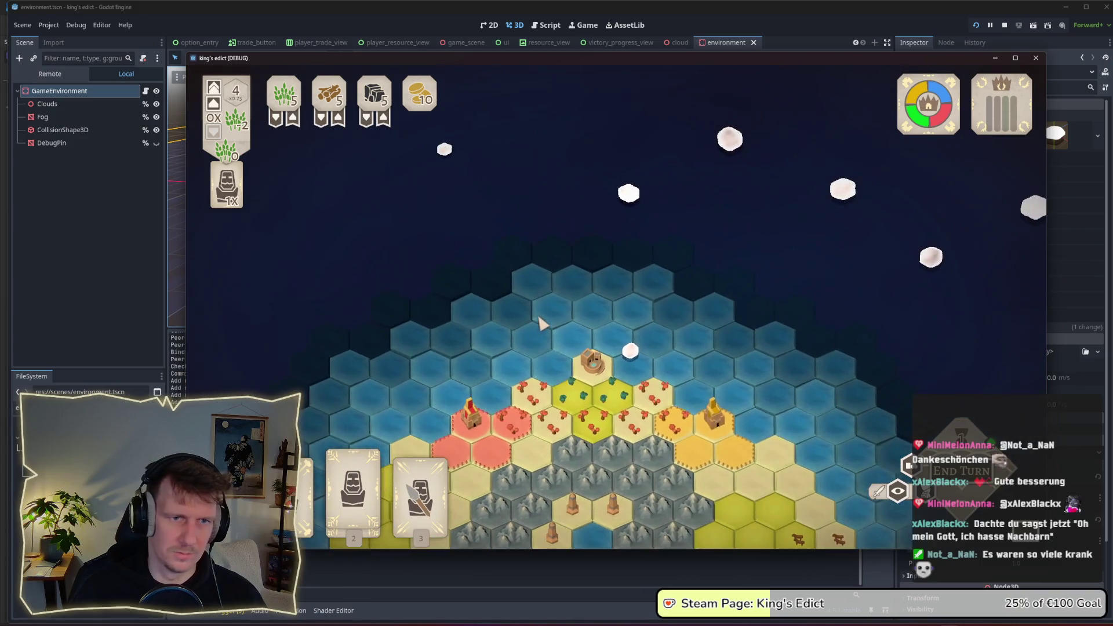
{"action": "mouse_move", "coordinate": [742, 273]}
{"action": "left_mouse_down"}
{"action": "mouse_move", "coordinate": [566, 196]}
{"action": "mouse_move", "coordinate": [514, 385]}
{"action": "mouse_move", "coordinate": [696, 173]}
{"action": "mouse_move", "coordinate": [658, 194]}
{"action": "mouse_move", "coordinate": [712, 301]}
{"action": "left_mouse_up"}
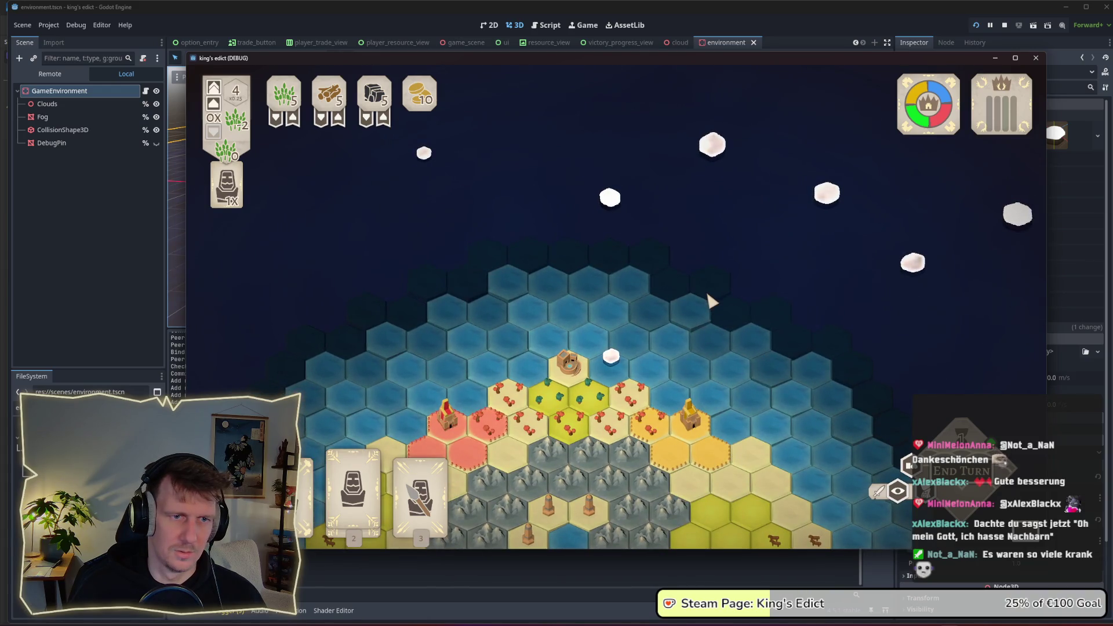
{"action": "left_click_drag", "start_coordinate": [698, 367], "coordinate": [700, 189]}
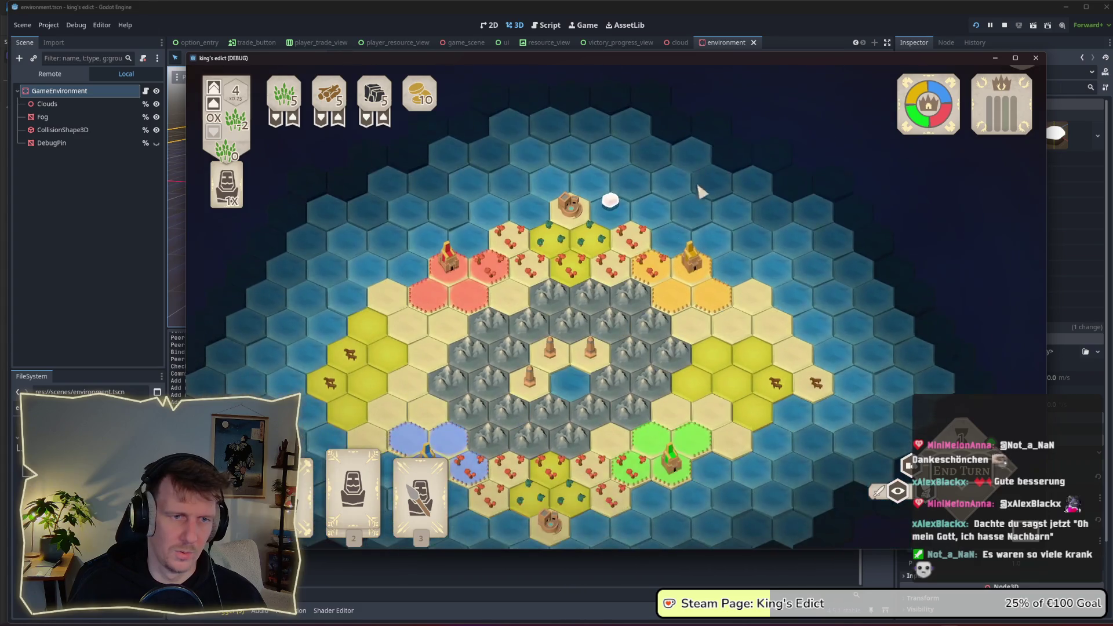
{"action": "scroll", "coordinate": [701, 187], "scroll_direction": "up", "scroll_amount": 2}
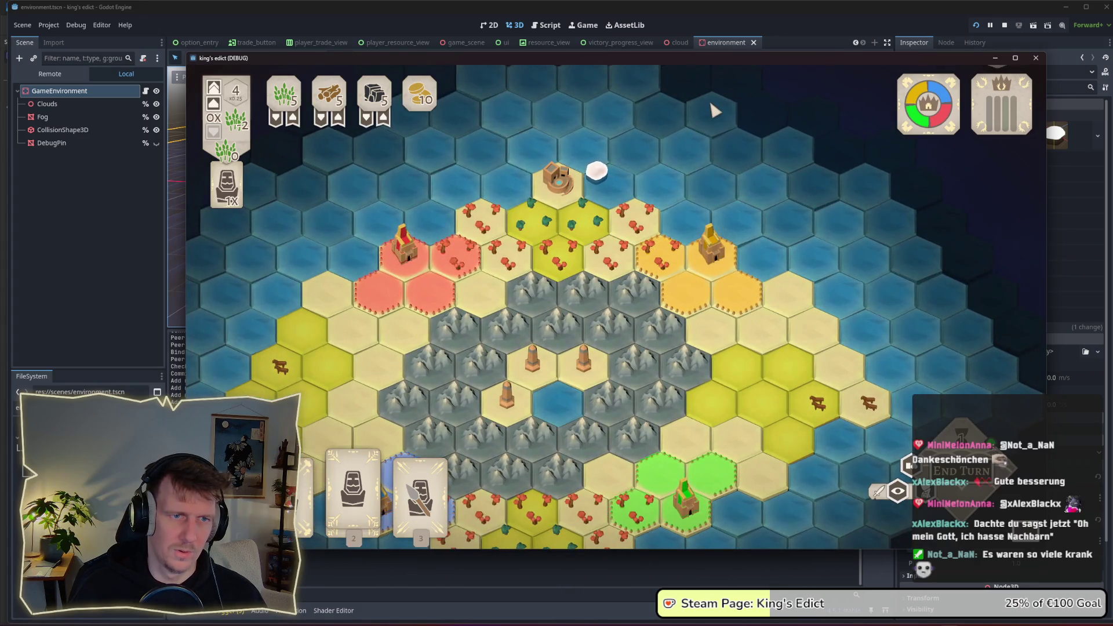
{"action": "mouse_move", "coordinate": [714, 111]}
{"action": "left_mouse_down"}
{"action": "mouse_move", "coordinate": [700, 315]}
{"action": "mouse_move", "coordinate": [652, 341]}
{"action": "left_mouse_up"}
{"action": "scroll", "coordinate": [589, 368], "scroll_direction": "down", "scroll_amount": 1}
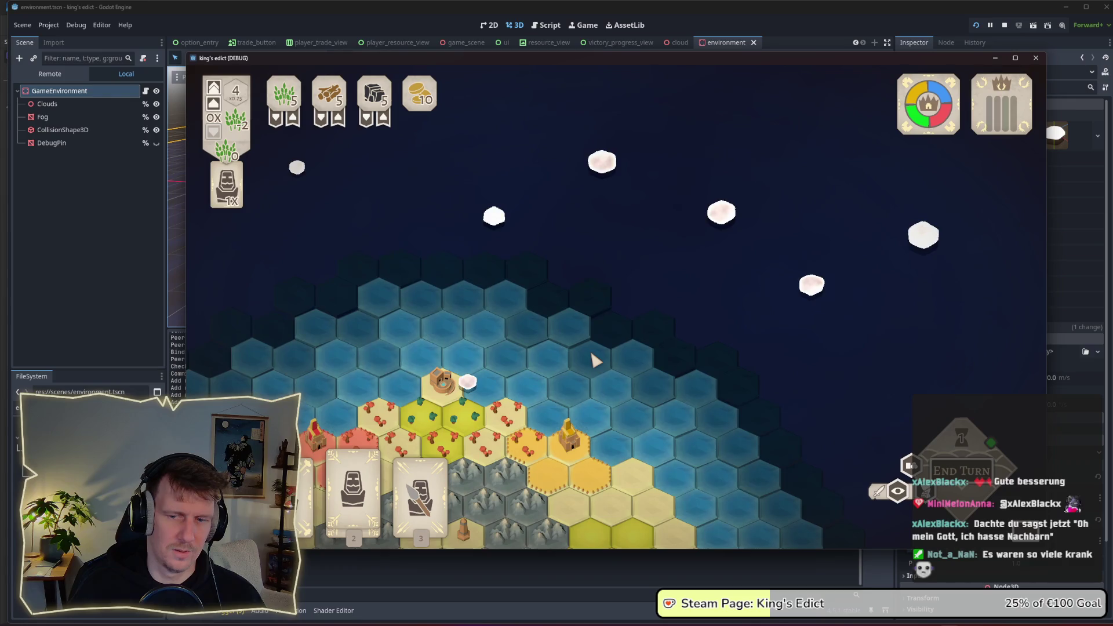
{"action": "key", "text": "F8"}
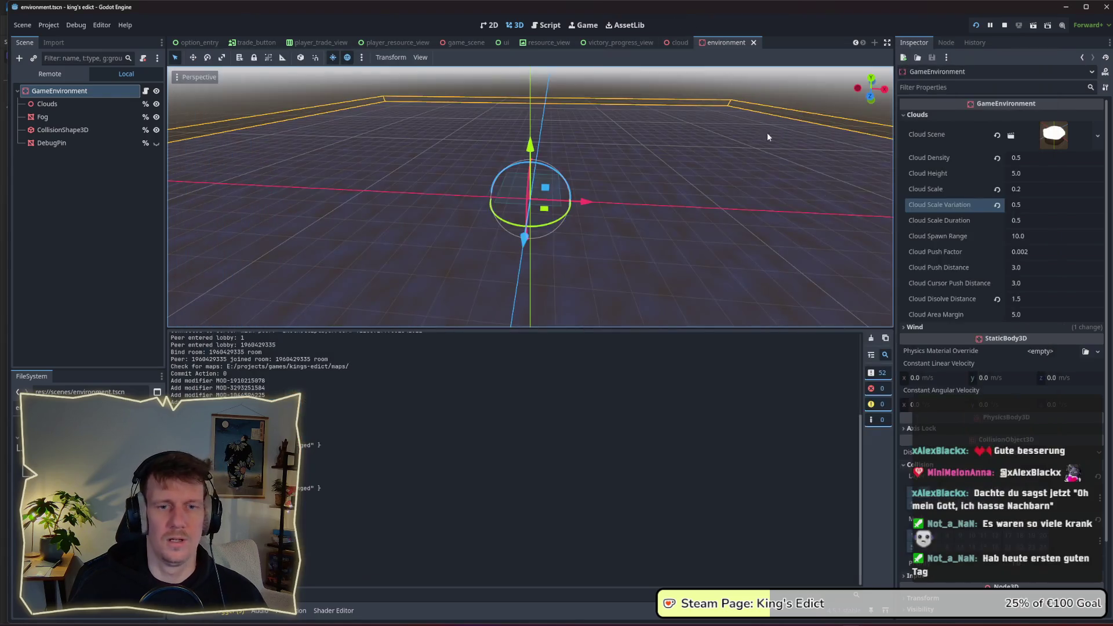
- Raise Cloud Scale to 0.25, save, and start a new game on i_know_this_place
{"action": "left_click", "coordinate": [1026, 193]}
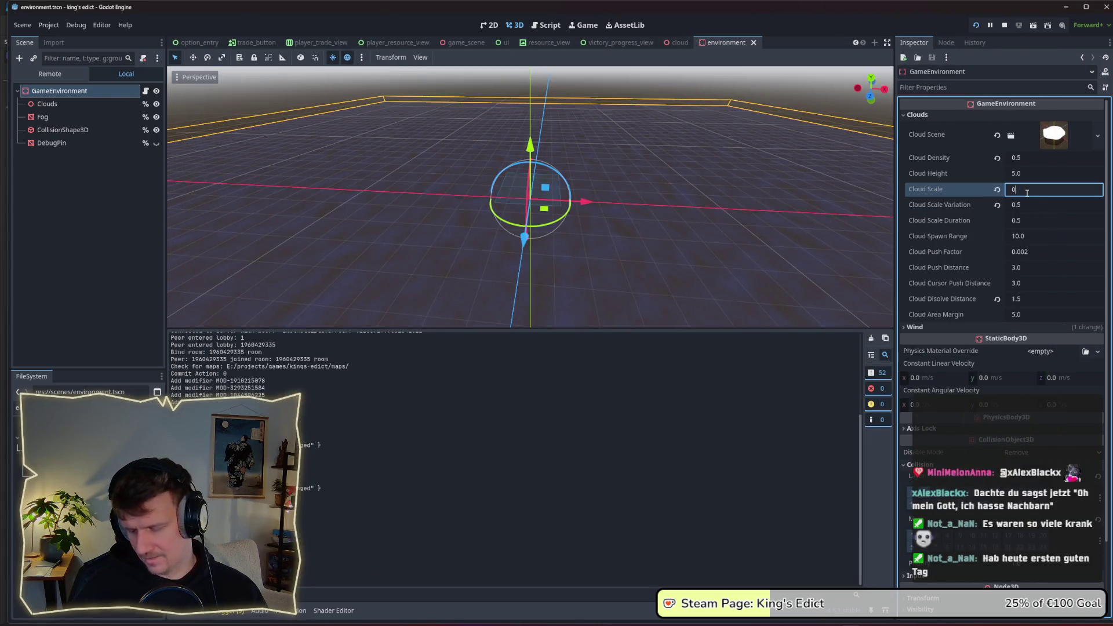
{"action": "type", "text": "5"}
{"action": "key", "text": "ctrl+s"}
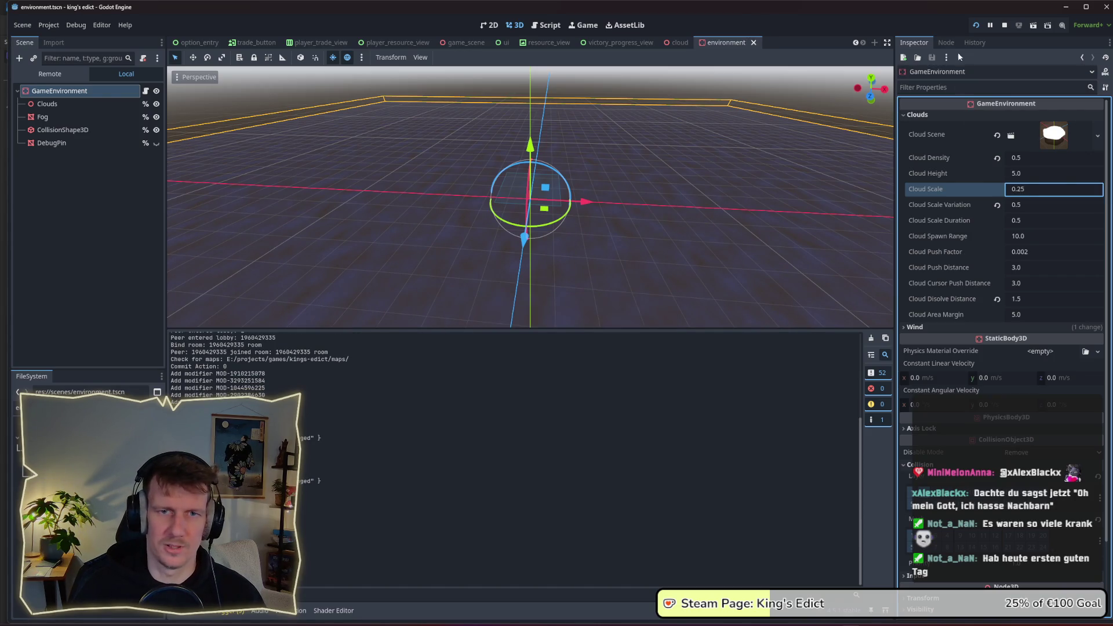
{"action": "key", "text": "F5"}
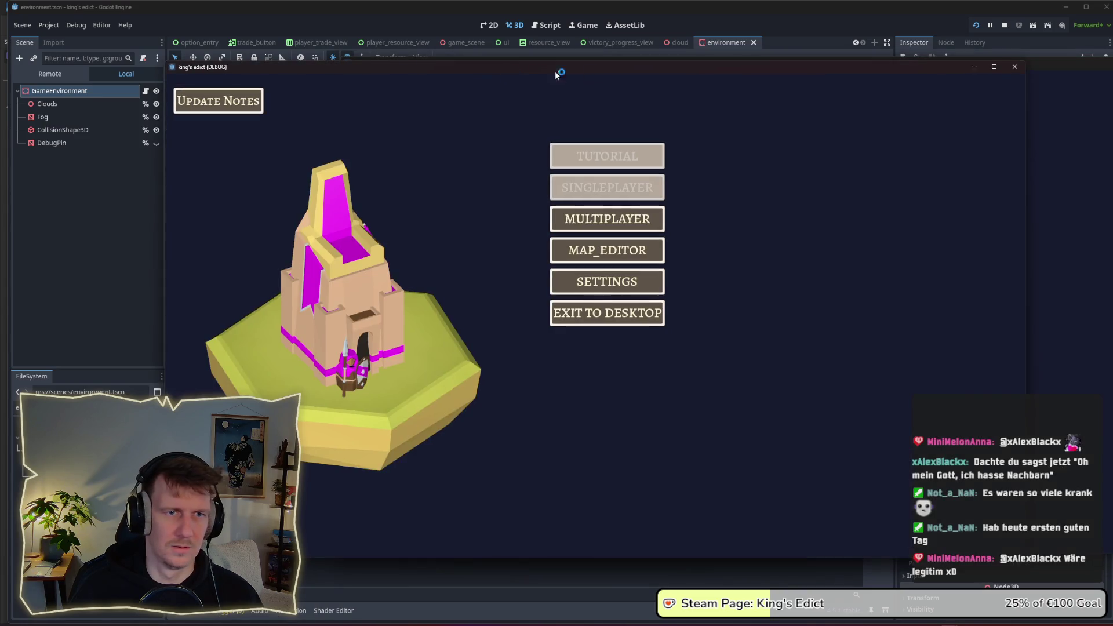
{"action": "left_click", "coordinate": [641, 226]}
{"action": "left_click", "coordinate": [704, 219]}
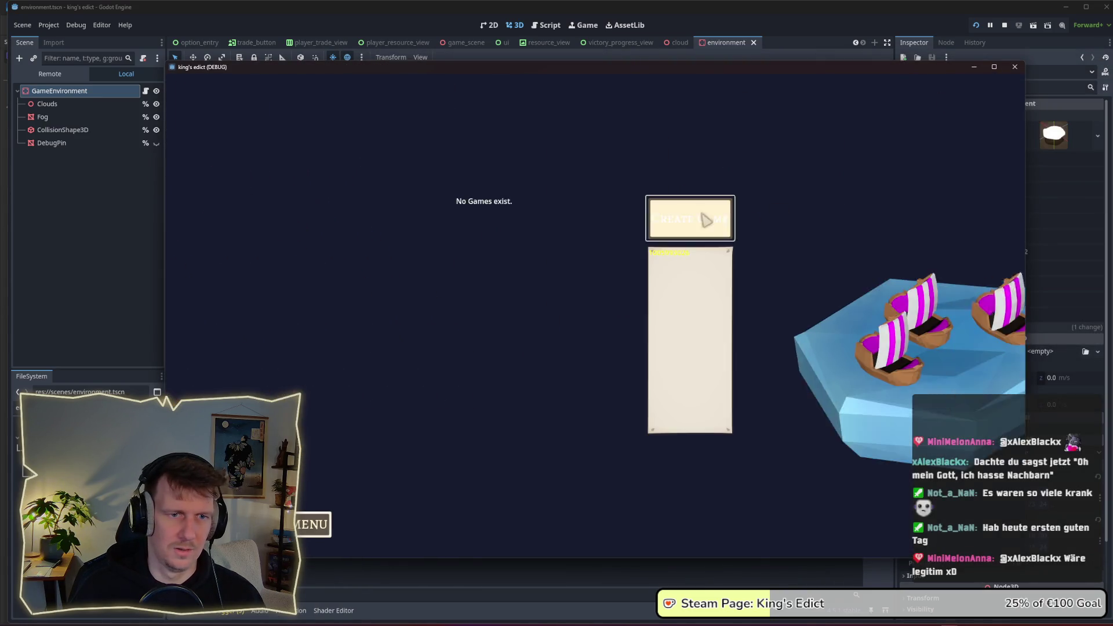
{"action": "left_click", "coordinate": [697, 184]}
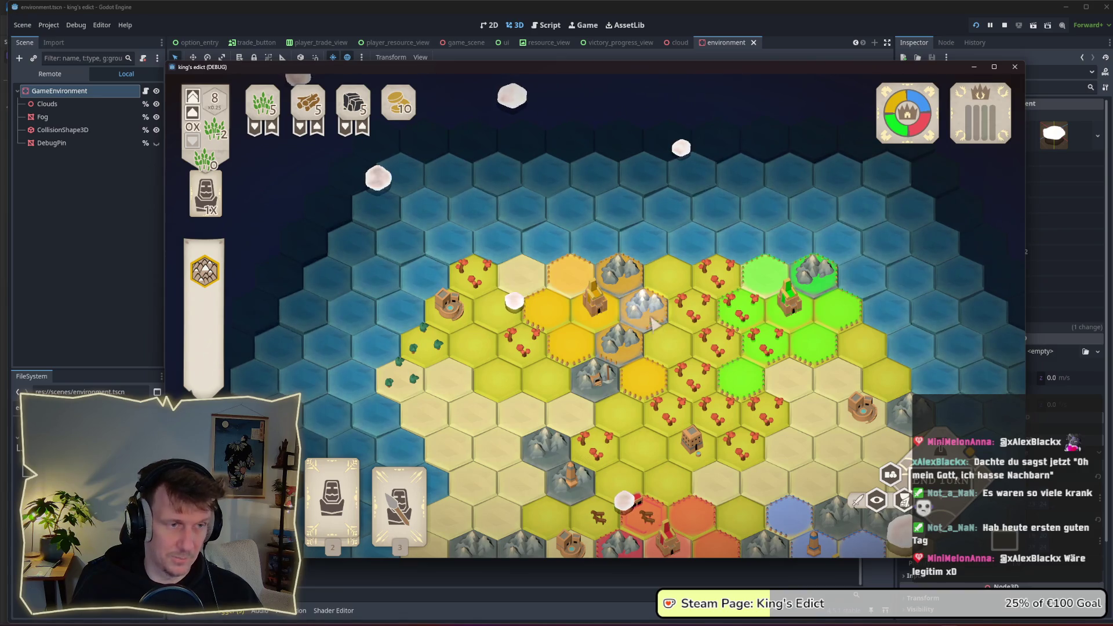
- Zoom and pan over the i_know_this_place map to inspect the clouds, then close the game
{"action": "scroll", "coordinate": [635, 290], "scroll_direction": "down", "scroll_amount": 3}
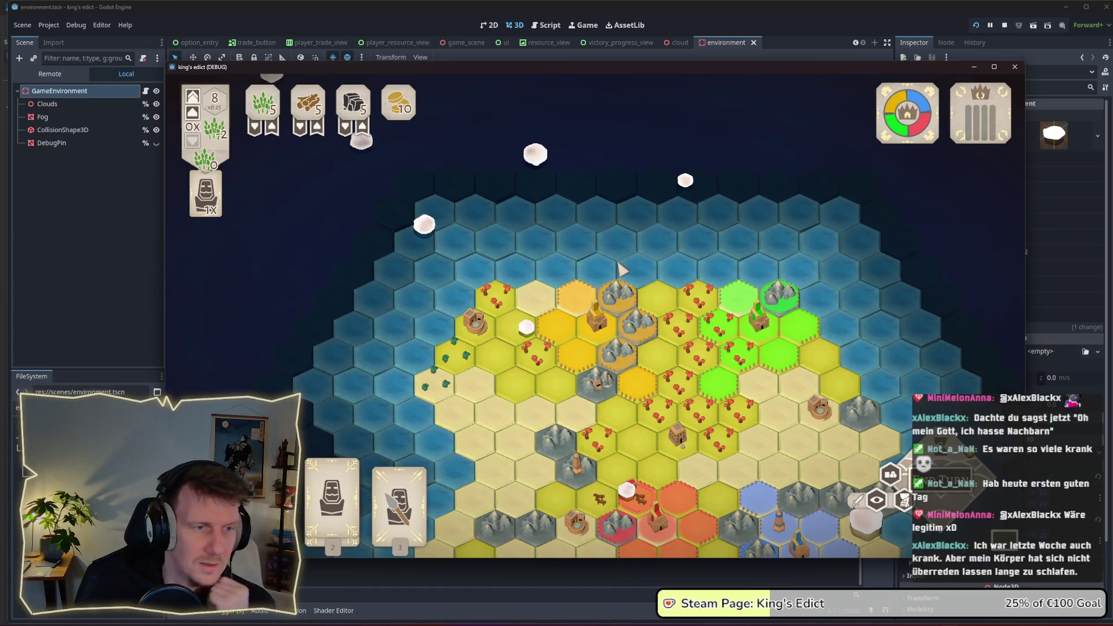
{"action": "scroll", "coordinate": [620, 272], "scroll_direction": "down", "scroll_amount": 2}
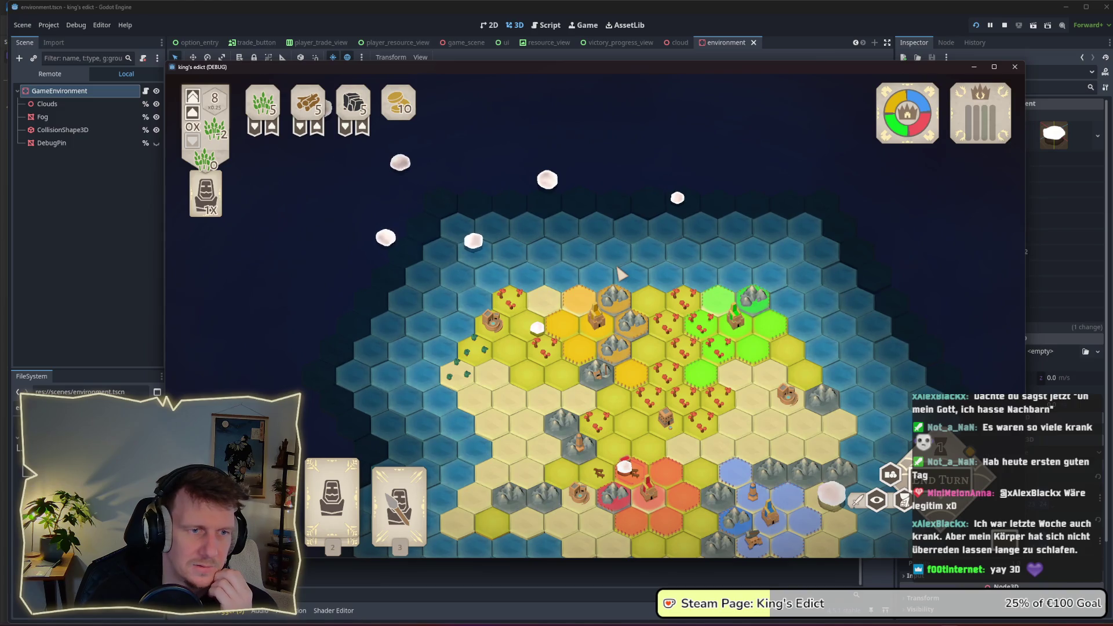
{"action": "scroll", "coordinate": [412, 318], "scroll_direction": "up", "scroll_amount": 3}
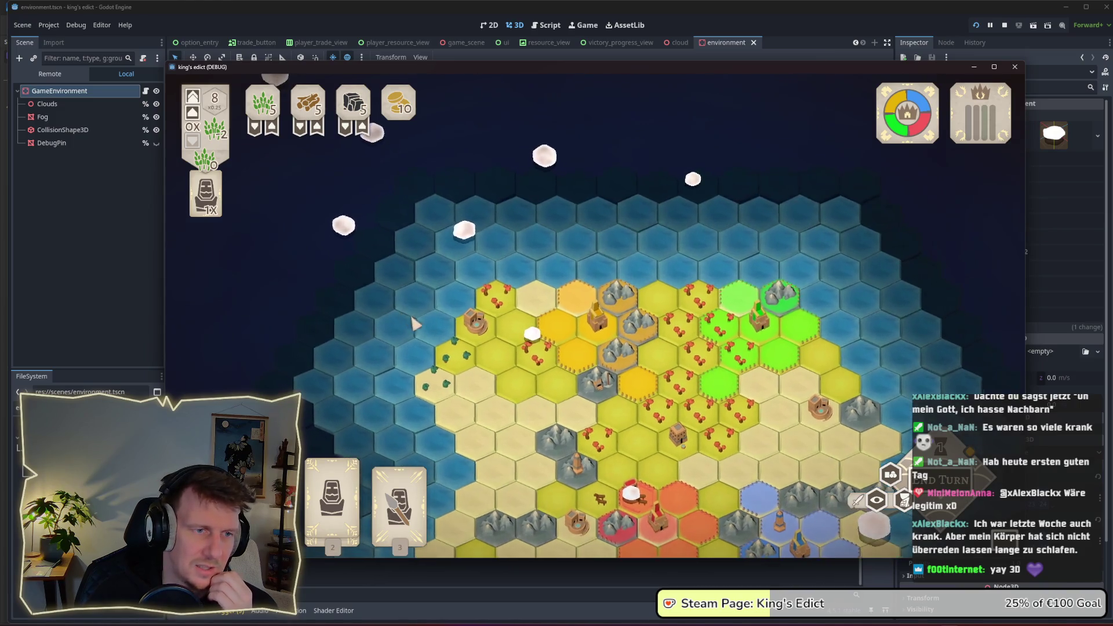
{"action": "scroll", "coordinate": [497, 328], "scroll_direction": "up", "scroll_amount": 2}
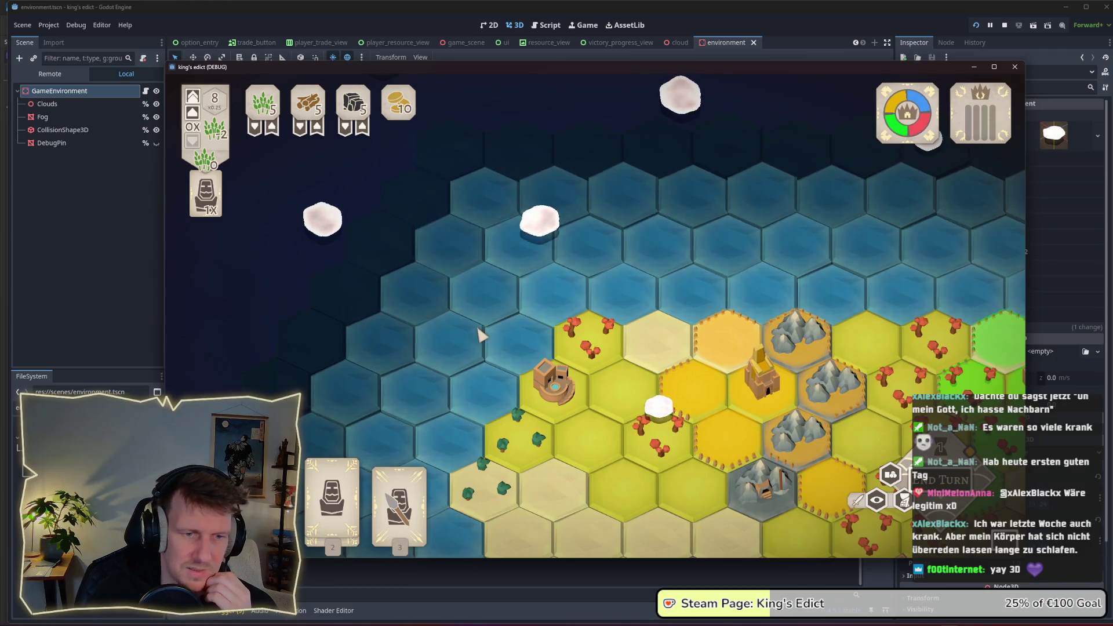
{"action": "scroll", "coordinate": [481, 335], "scroll_direction": "down", "scroll_amount": 1}
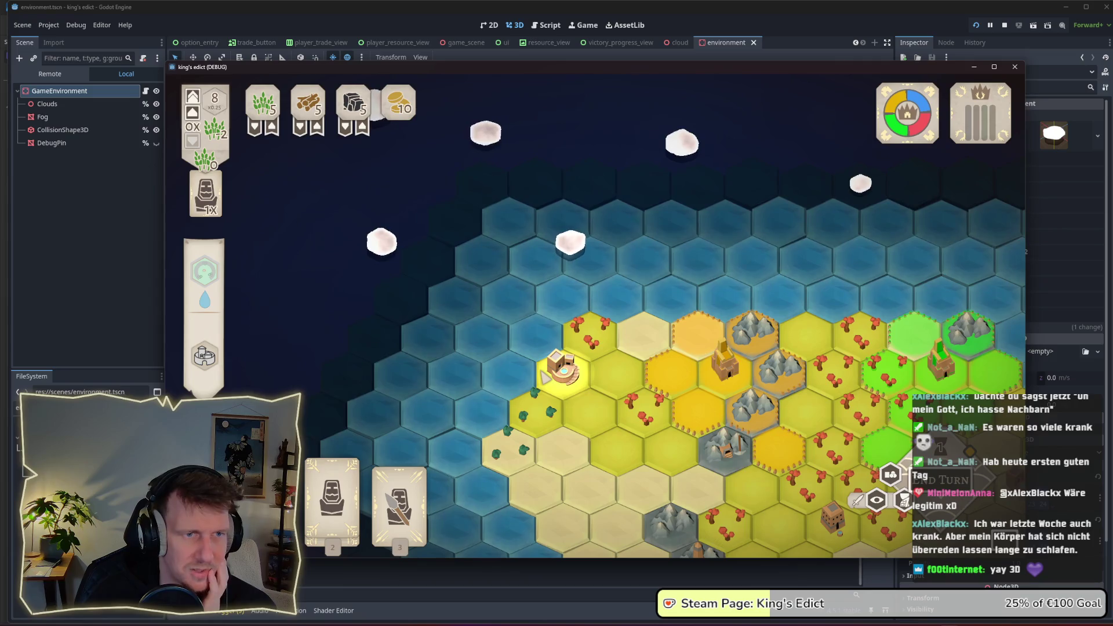
{"action": "scroll", "coordinate": [544, 377], "scroll_direction": "down", "scroll_amount": 1}
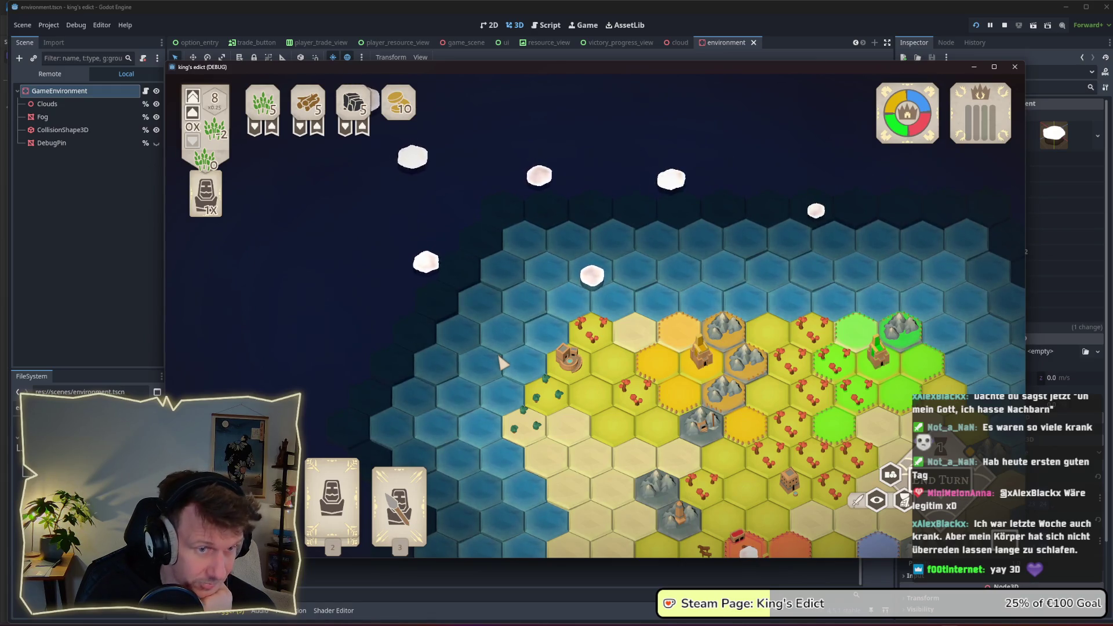
{"action": "scroll", "coordinate": [504, 364], "scroll_direction": "down", "scroll_amount": 1}
{"action": "left_click_drag", "start_coordinate": [536, 378], "coordinate": [524, 374]}
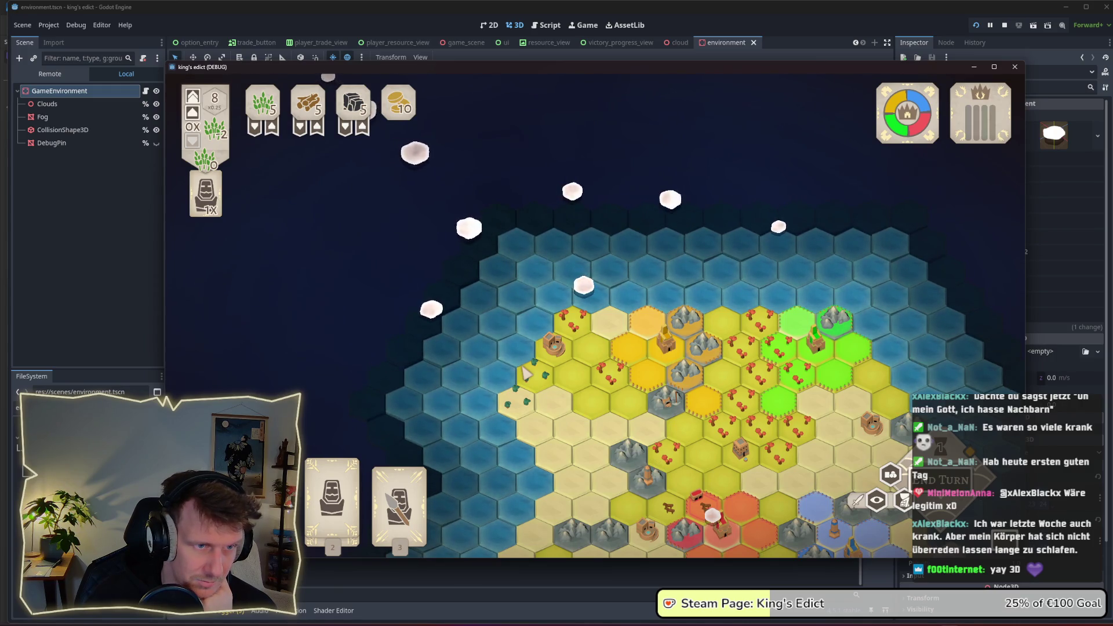
{"action": "scroll", "coordinate": [533, 374], "scroll_direction": "down", "scroll_amount": 2}
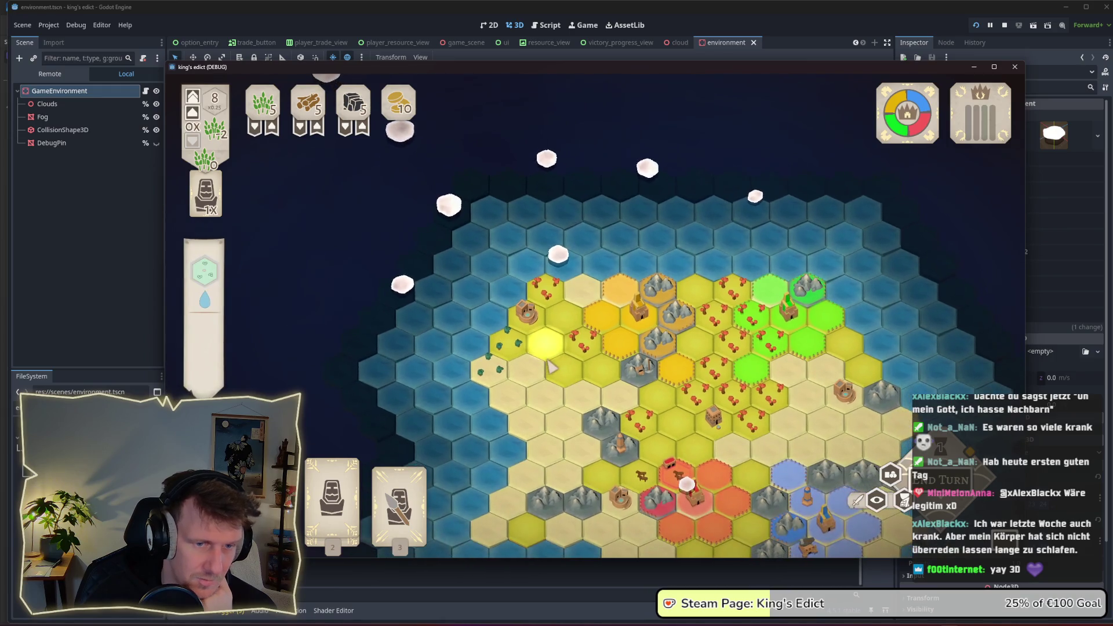
{"action": "key", "text": "w"}
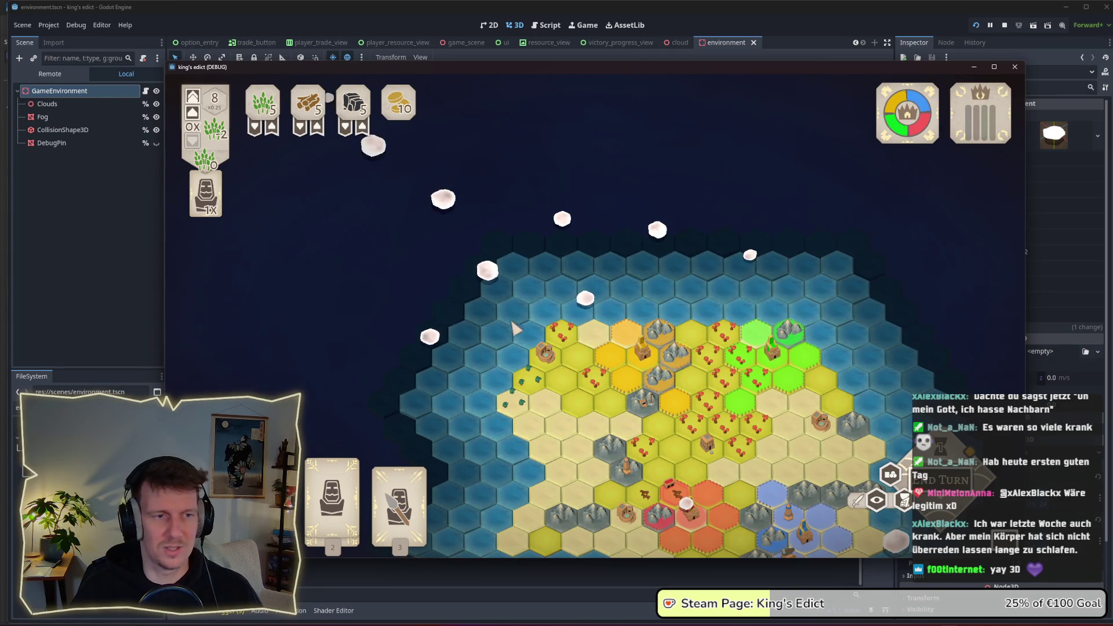
{"action": "key", "text": "F8"}
{"action": "left_click", "coordinate": [1036, 204]}
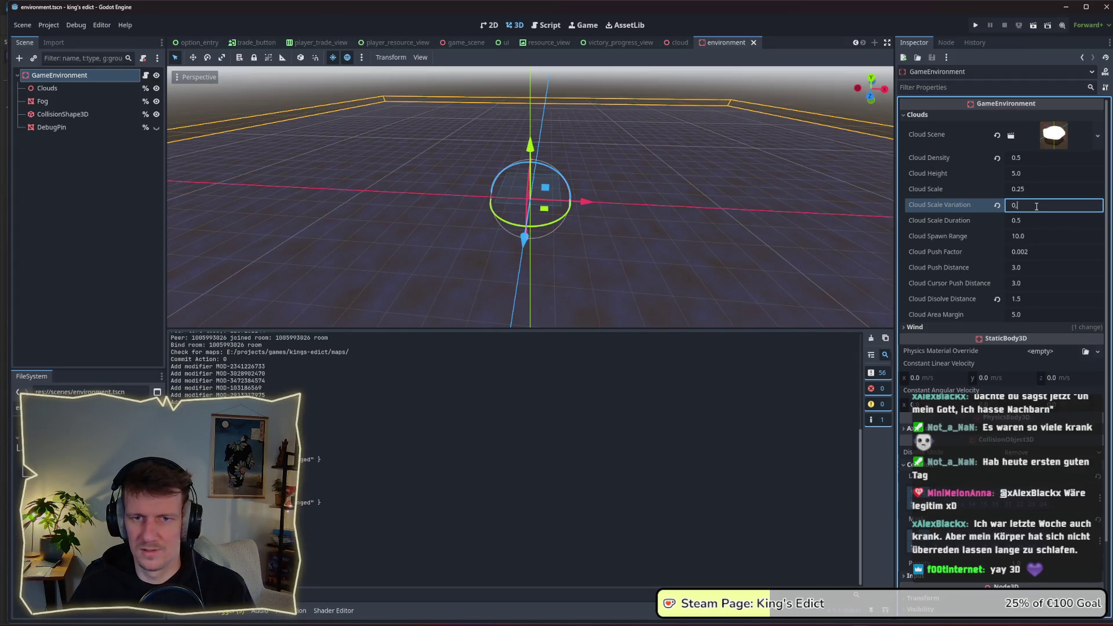
- Set Cloud Scale Variation to 0.75, save the environment scene, and launch the game
{"action": "key", "text": "Return"}
{"action": "key", "text": "ctrl+s"}
{"action": "left_click", "coordinate": [974, 27]}
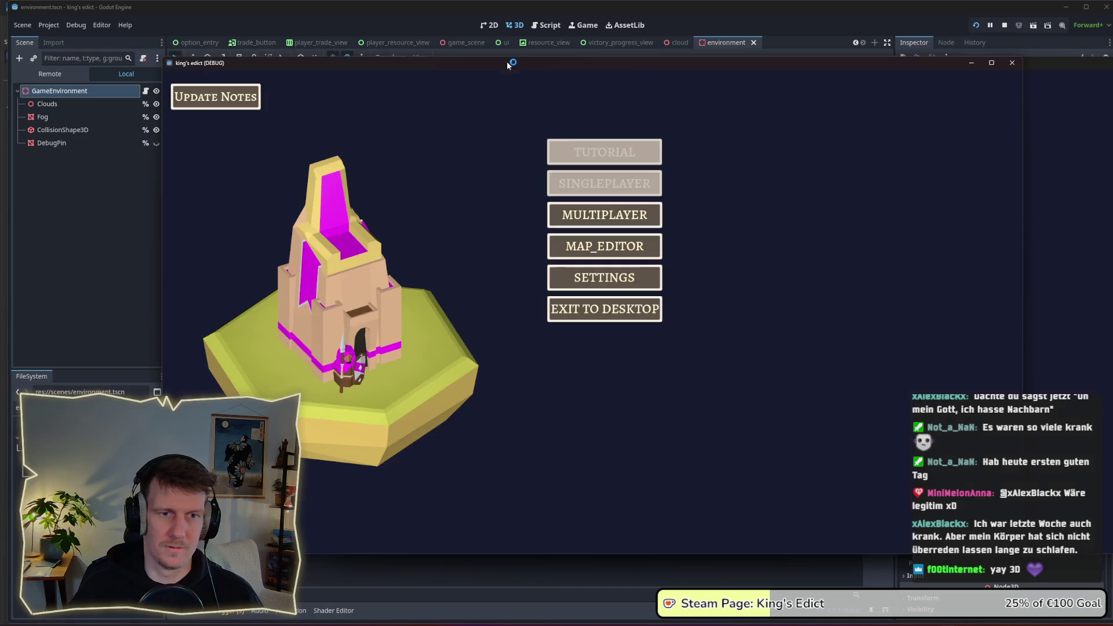
- Start a multiplayer match on i_know_this_place, pan over the clouds, then close the game
{"action": "left_click", "coordinate": [636, 218]}
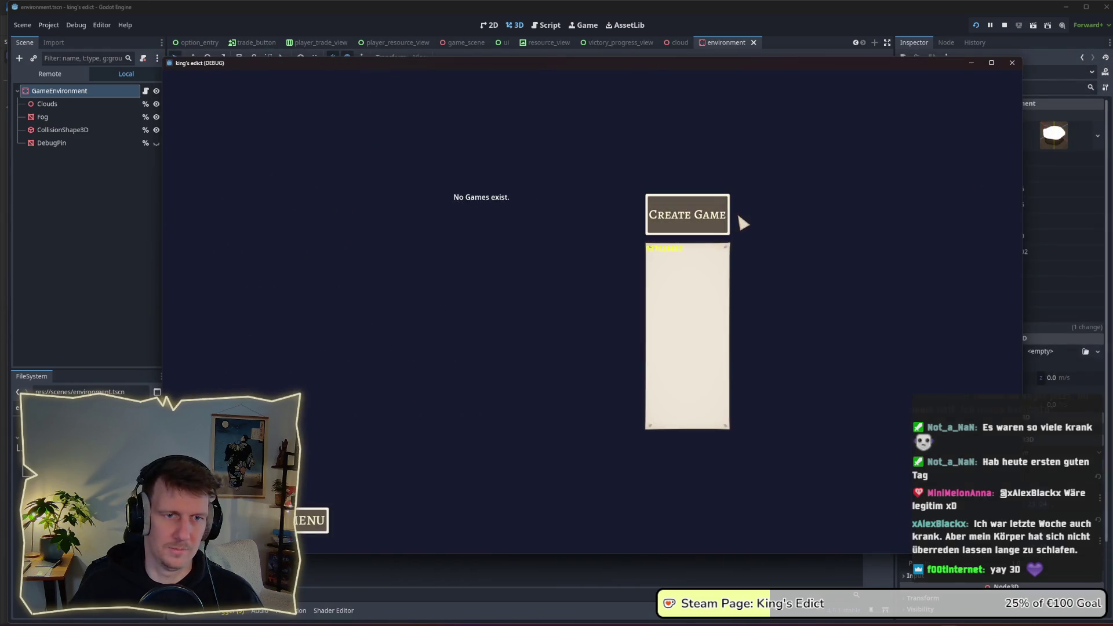
{"action": "left_click", "coordinate": [695, 209]}
{"action": "left_click", "coordinate": [705, 120]}
{"action": "left_click", "coordinate": [704, 179]}
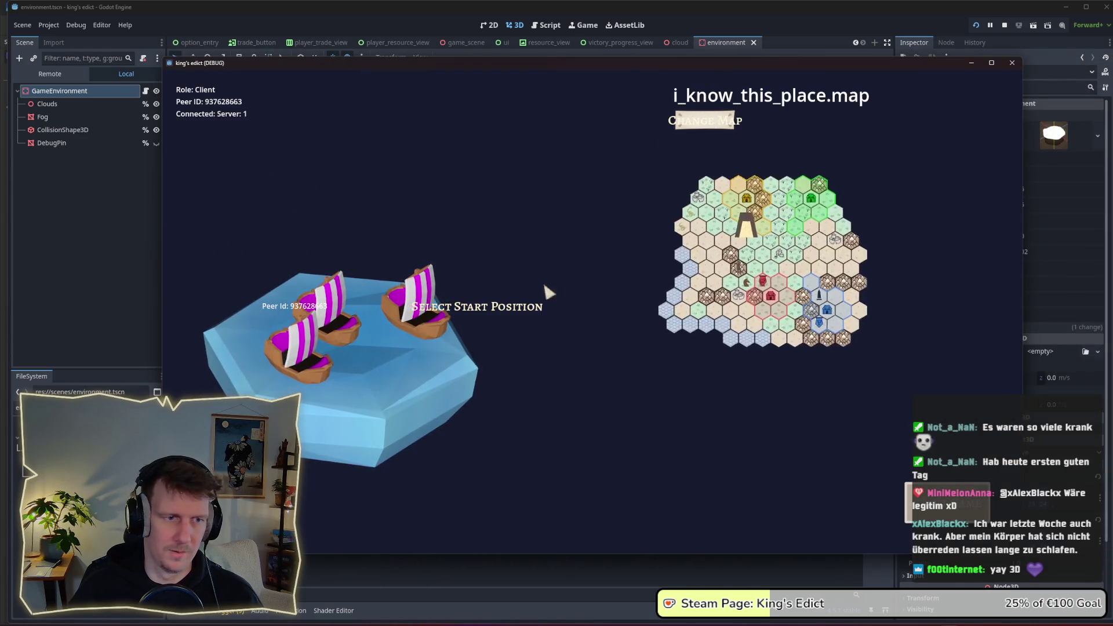
{"action": "left_click", "coordinate": [410, 365]}
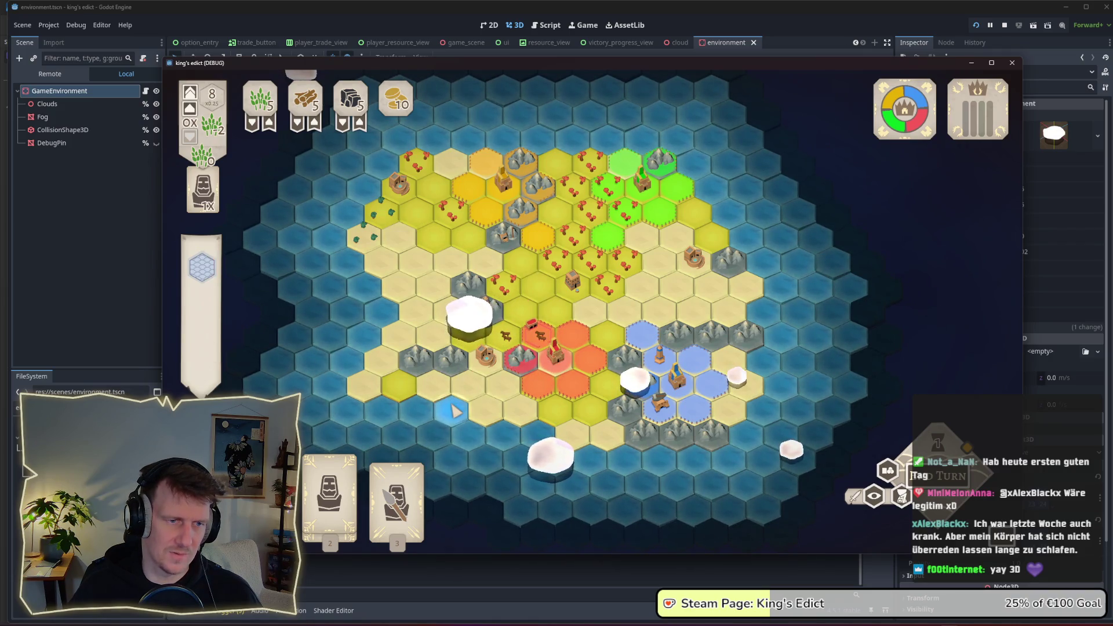
{"action": "key", "text": "s"}
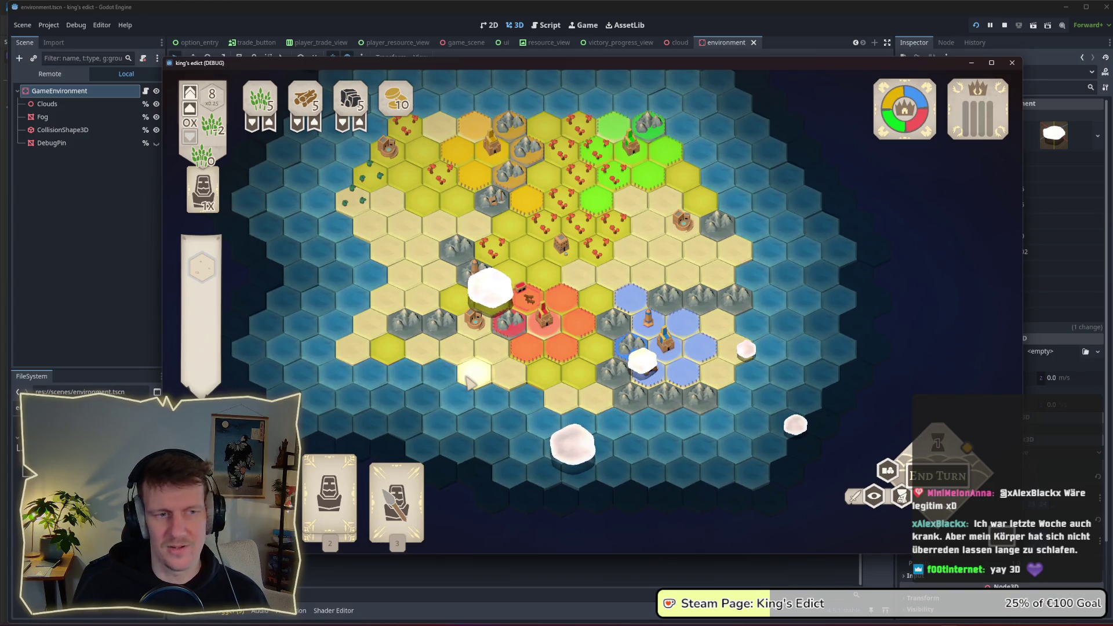
{"action": "key", "text": "F8"}
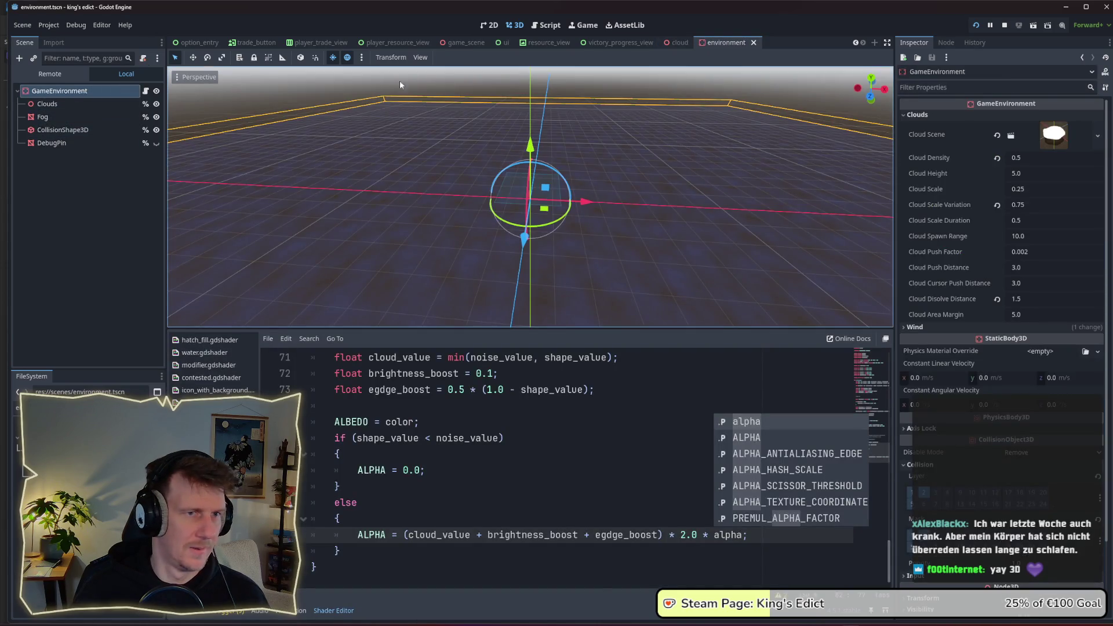
- Select the Cloud mesh node in the cloud scene and expand its Material Override parameters
{"action": "left_click", "coordinate": [672, 44]}
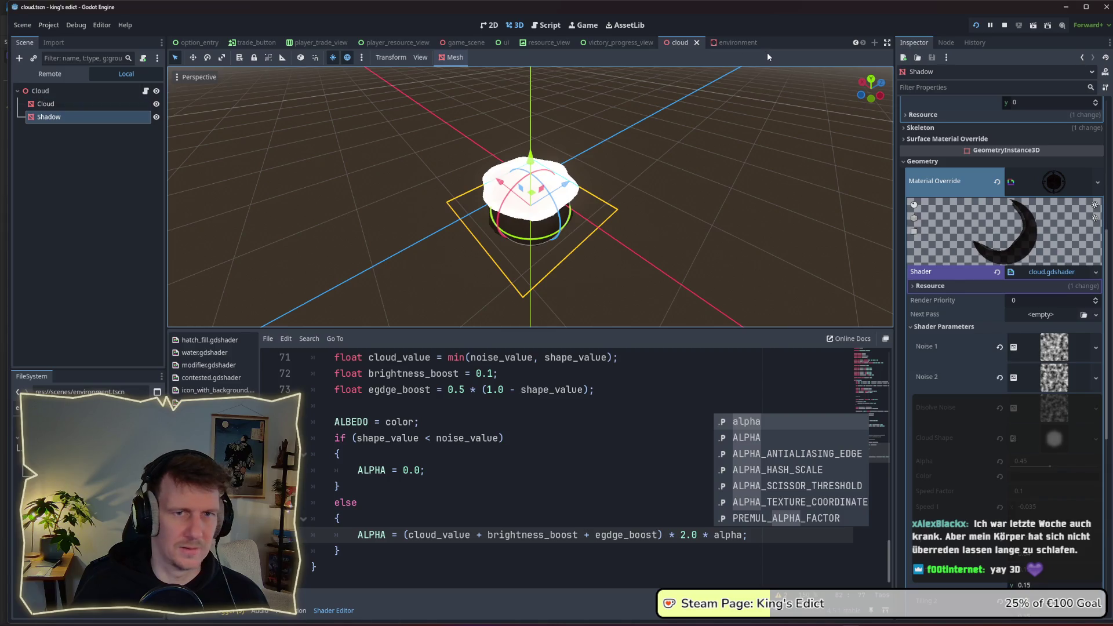
{"action": "left_click", "coordinate": [734, 43]}
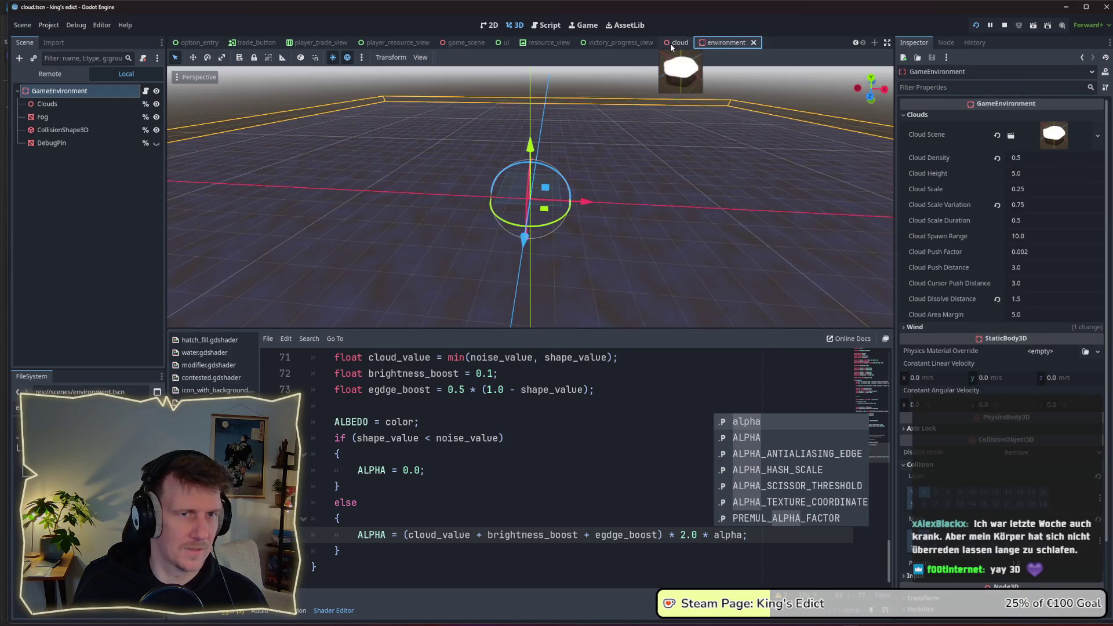
{"action": "left_click", "coordinate": [672, 43]}
{"action": "left_click", "coordinate": [116, 104]}
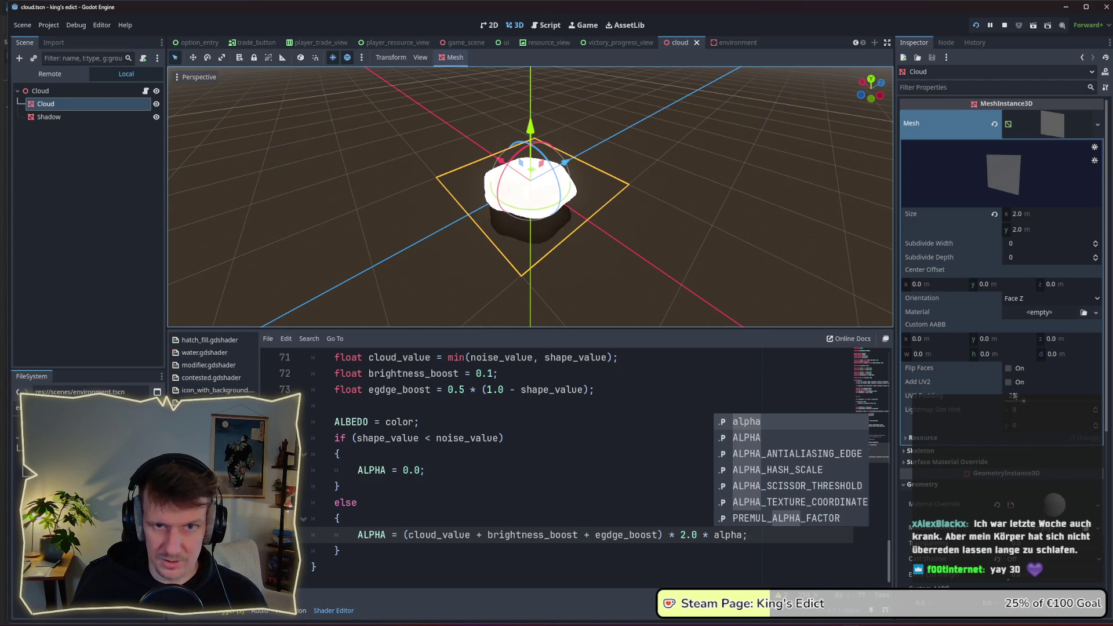
{"action": "scroll", "coordinate": [1014, 396], "scroll_direction": "down", "scroll_amount": 2}
{"action": "scroll", "coordinate": [1014, 396], "scroll_direction": "down", "scroll_amount": 5}
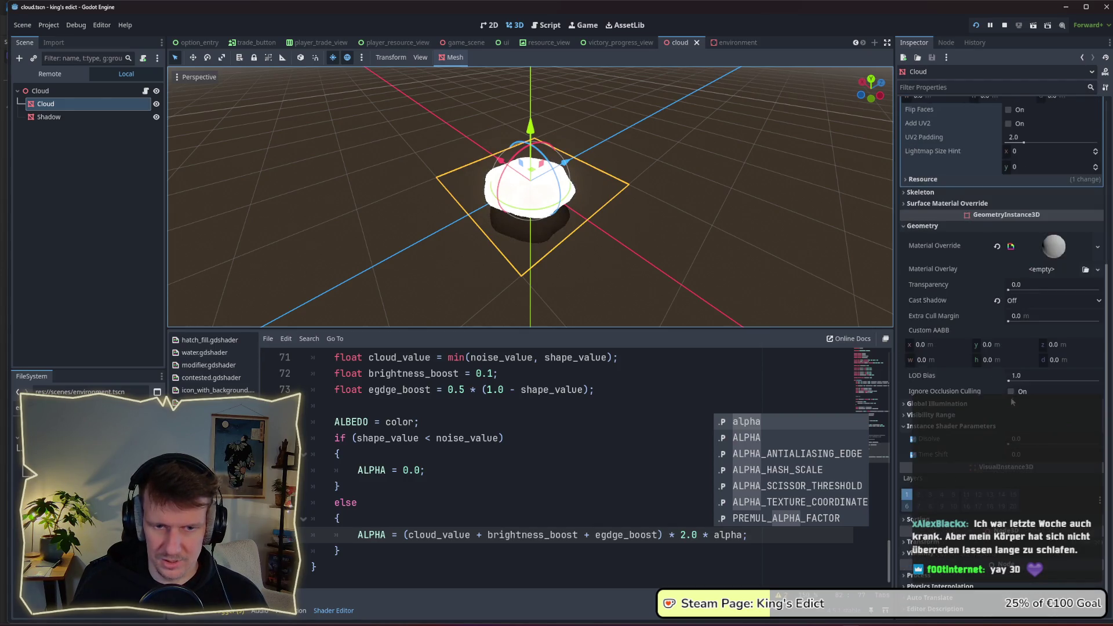
{"action": "left_click", "coordinate": [989, 400]}
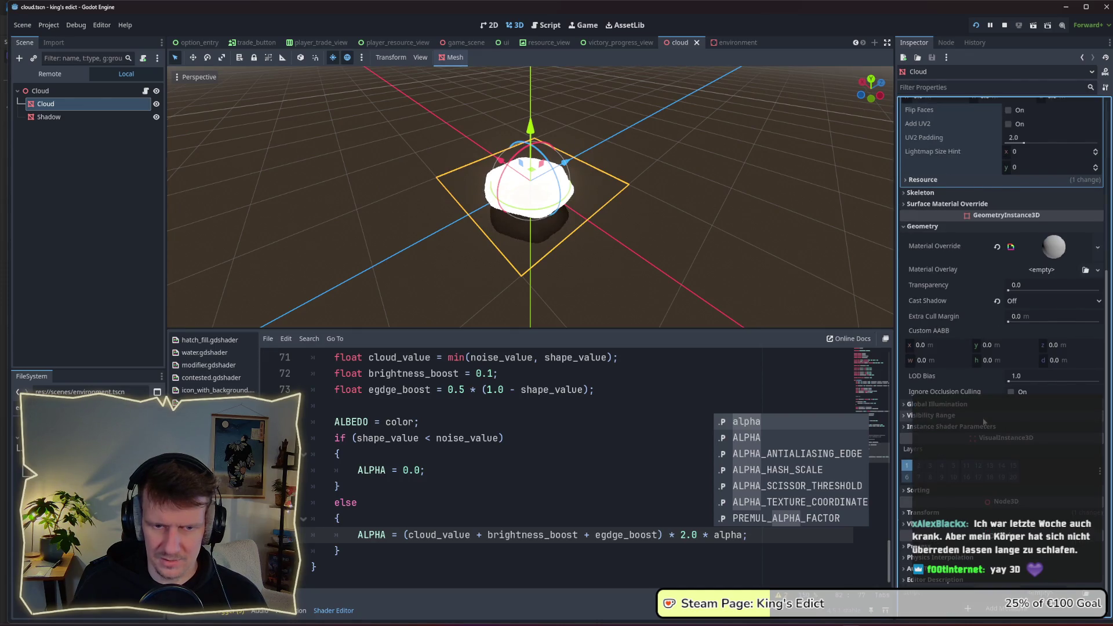
{"action": "scroll", "coordinate": [978, 368], "scroll_direction": "up", "scroll_amount": 6}
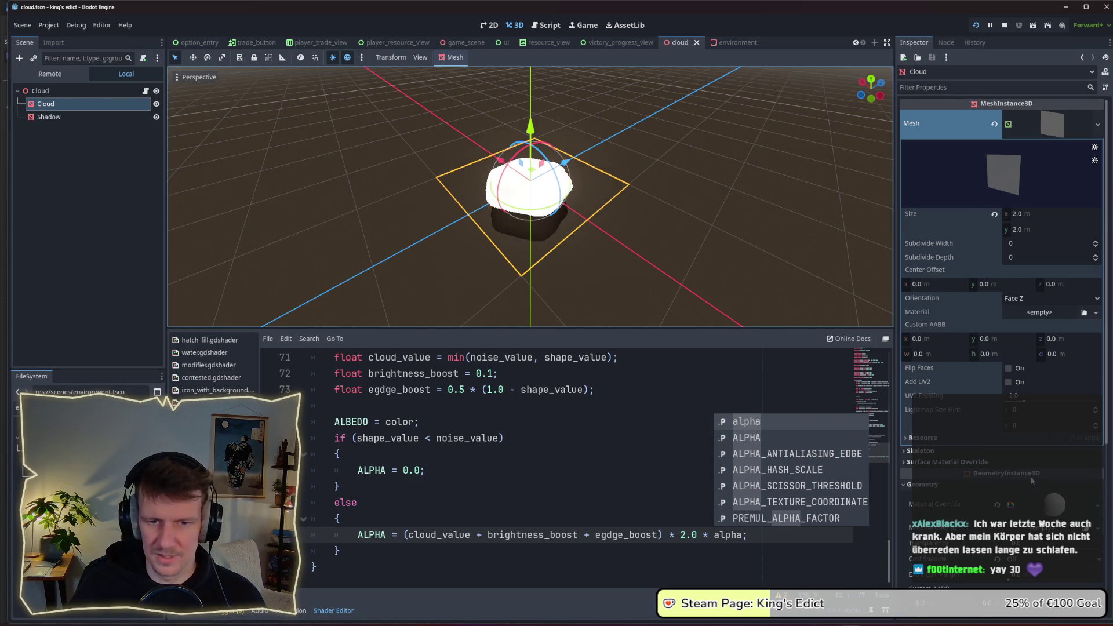
{"action": "left_click", "coordinate": [1051, 507]}
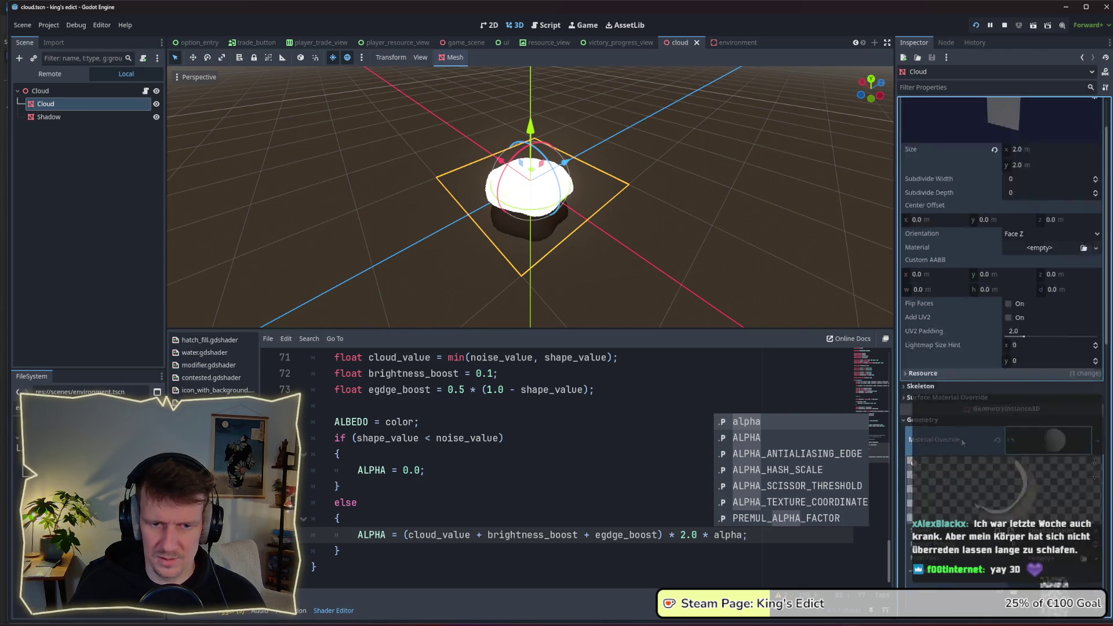
{"action": "scroll", "coordinate": [978, 371], "scroll_direction": "down", "scroll_amount": 8}
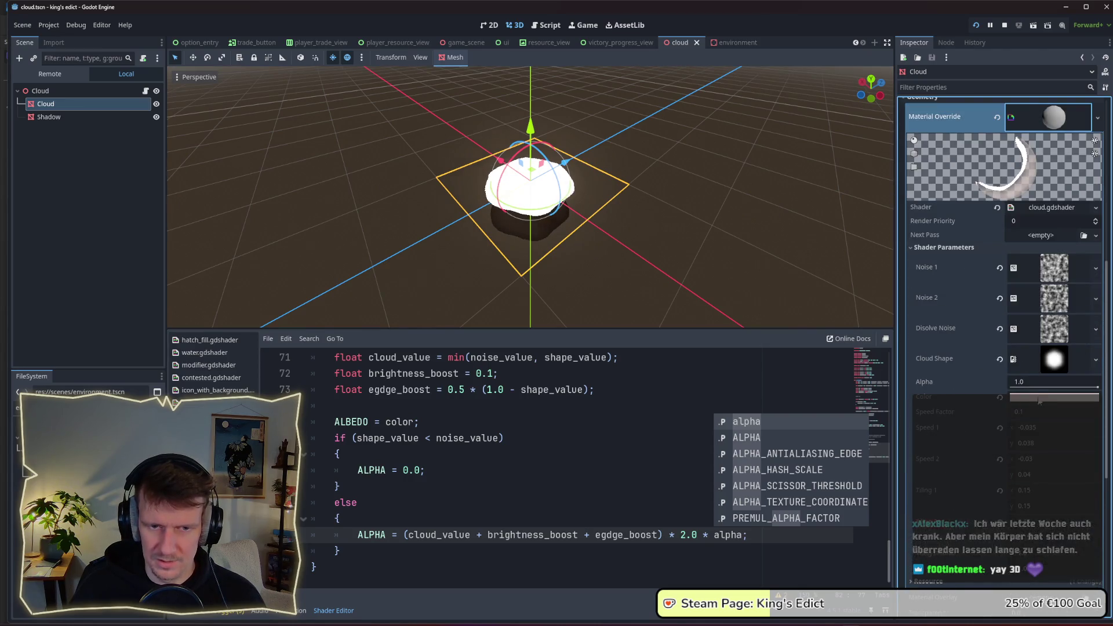
- Tint the cloud colour lavender d2c3d9 (Hue 281, V 85) and save cloud.tscn
{"action": "left_click", "coordinate": [1019, 397]}
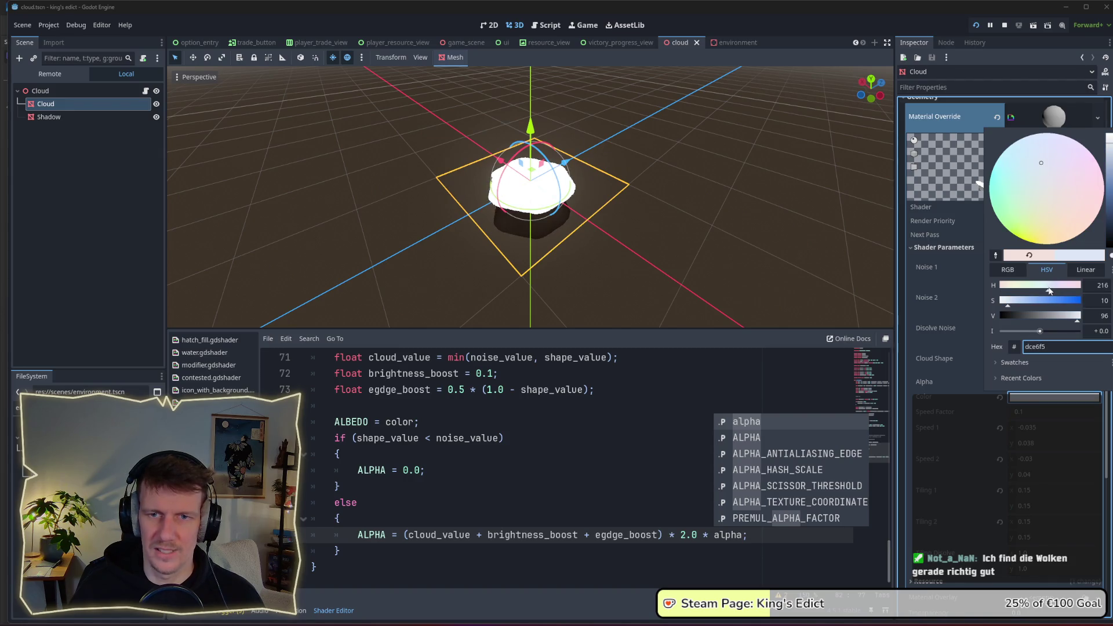
{"action": "left_click_drag", "start_coordinate": [1049, 290], "coordinate": [1059, 291]}
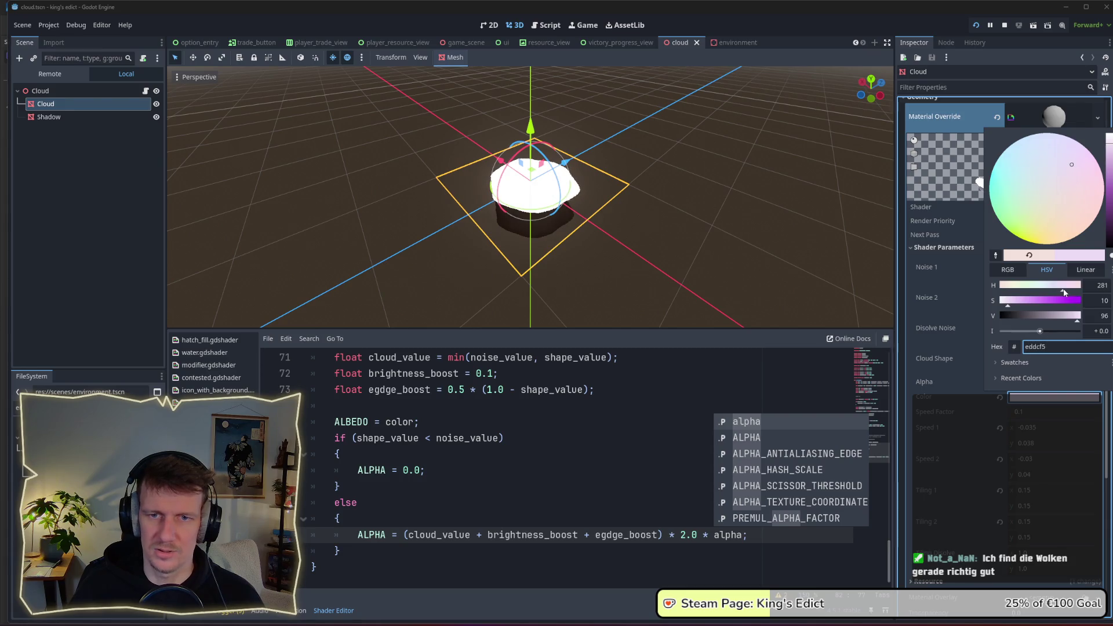
{"action": "left_click_drag", "start_coordinate": [1076, 321], "coordinate": [1069, 321]}
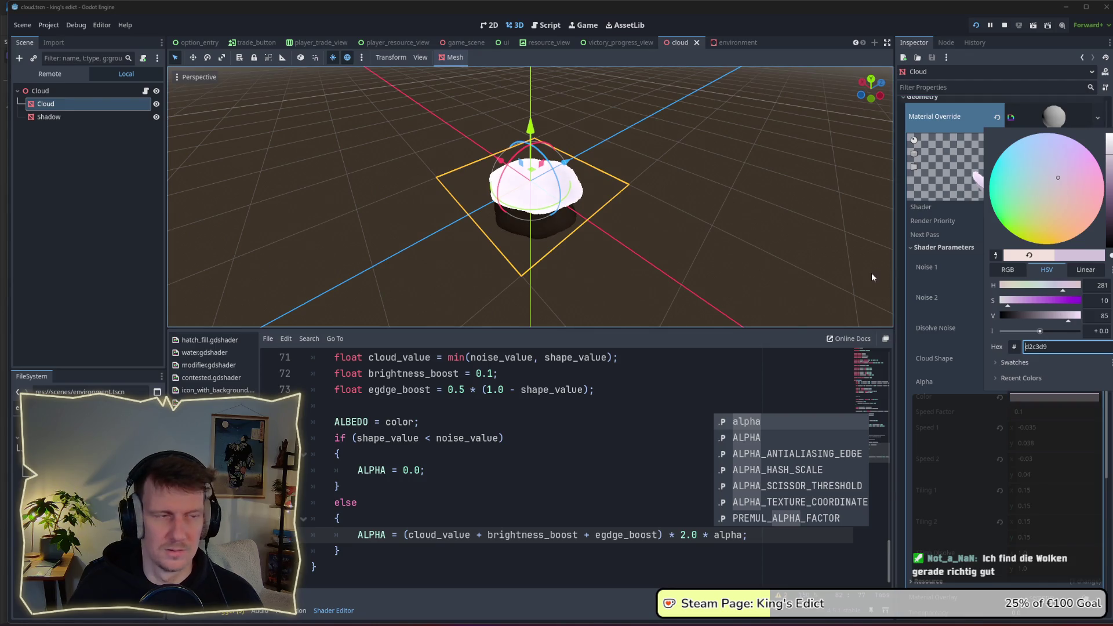
{"action": "left_click", "coordinate": [529, 275]}
{"action": "mouse_move", "coordinate": [588, 250]}
{"action": "left_mouse_down"}
{"action": "mouse_move", "coordinate": [693, 277]}
{"action": "mouse_move", "coordinate": [570, 231]}
{"action": "mouse_move", "coordinate": [638, 191]}
{"action": "mouse_move", "coordinate": [787, 145]}
{"action": "left_mouse_up"}
{"action": "key", "text": "ctrl+s"}
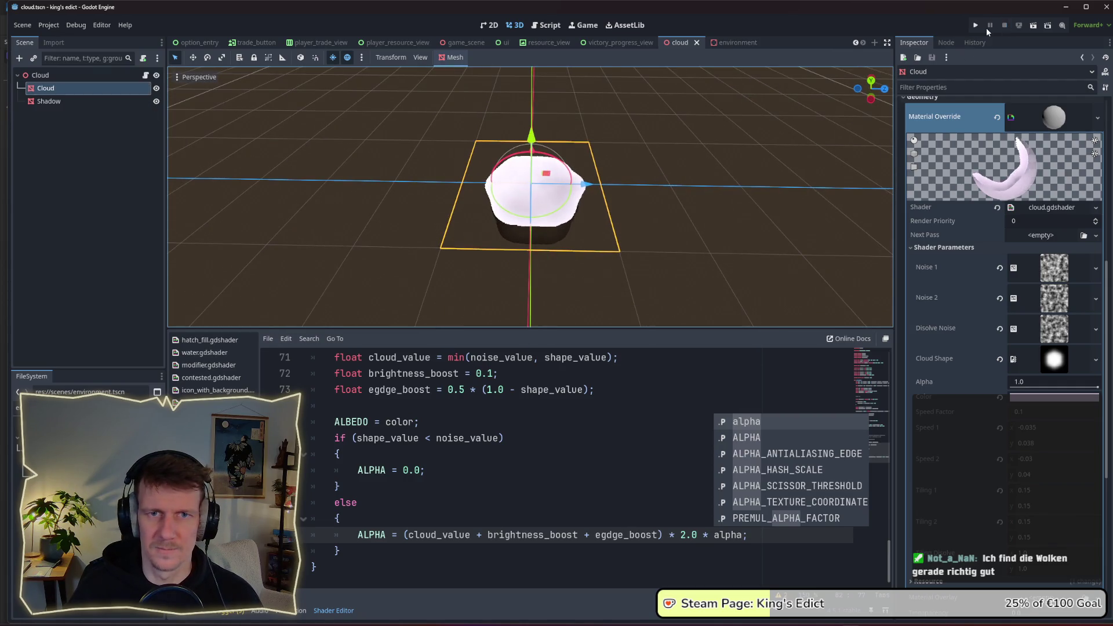
- Run the game and start a multiplayer match on sacred_mountain.map
{"action": "left_click", "coordinate": [979, 26]}
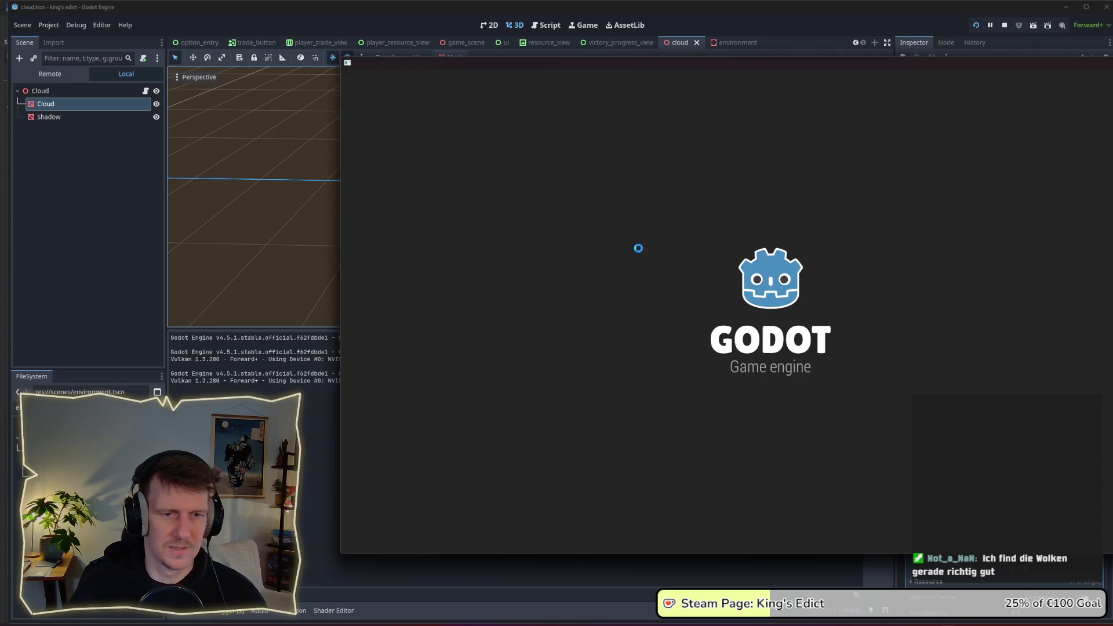
{"action": "left_click", "coordinate": [789, 214]}
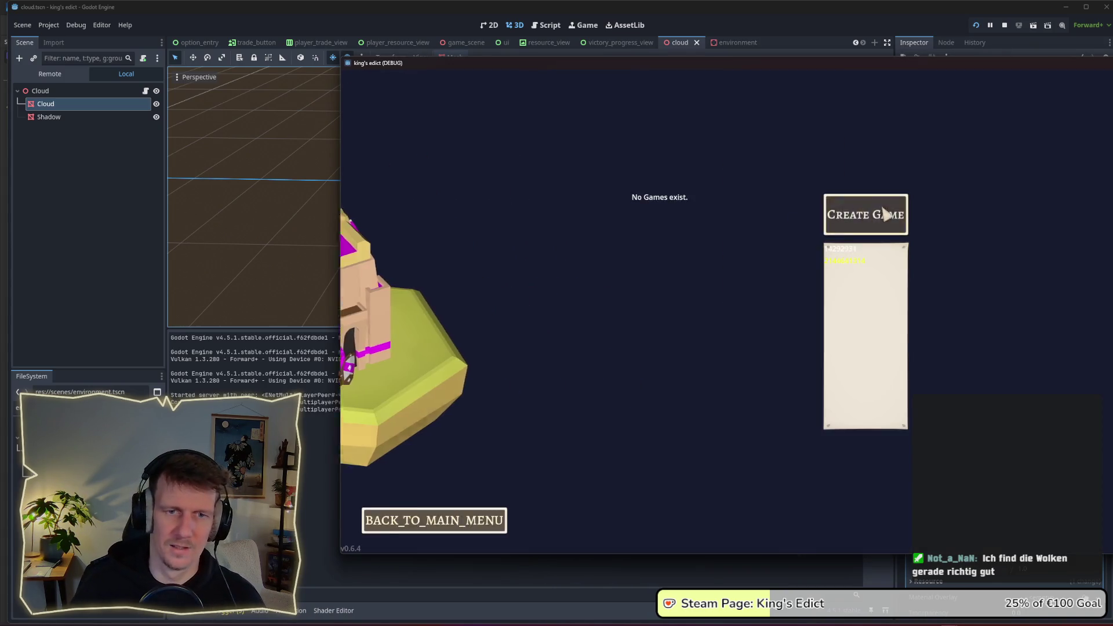
{"action": "left_click", "coordinate": [886, 213]}
{"action": "left_click", "coordinate": [889, 125]}
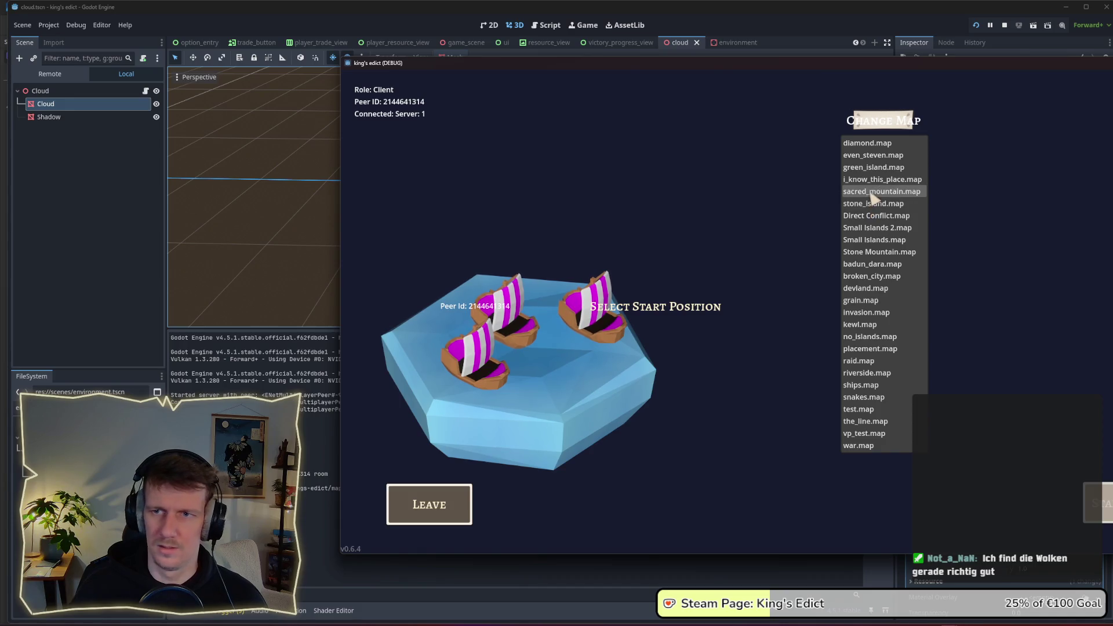
{"action": "left_click", "coordinate": [880, 194]}
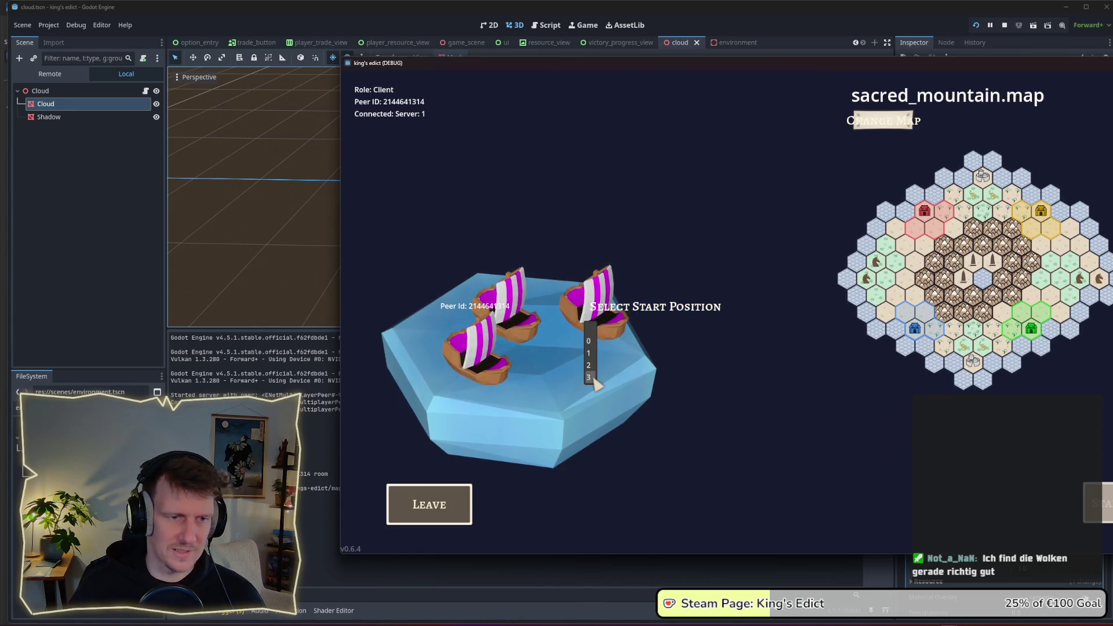
{"action": "left_click", "coordinate": [1104, 503]}
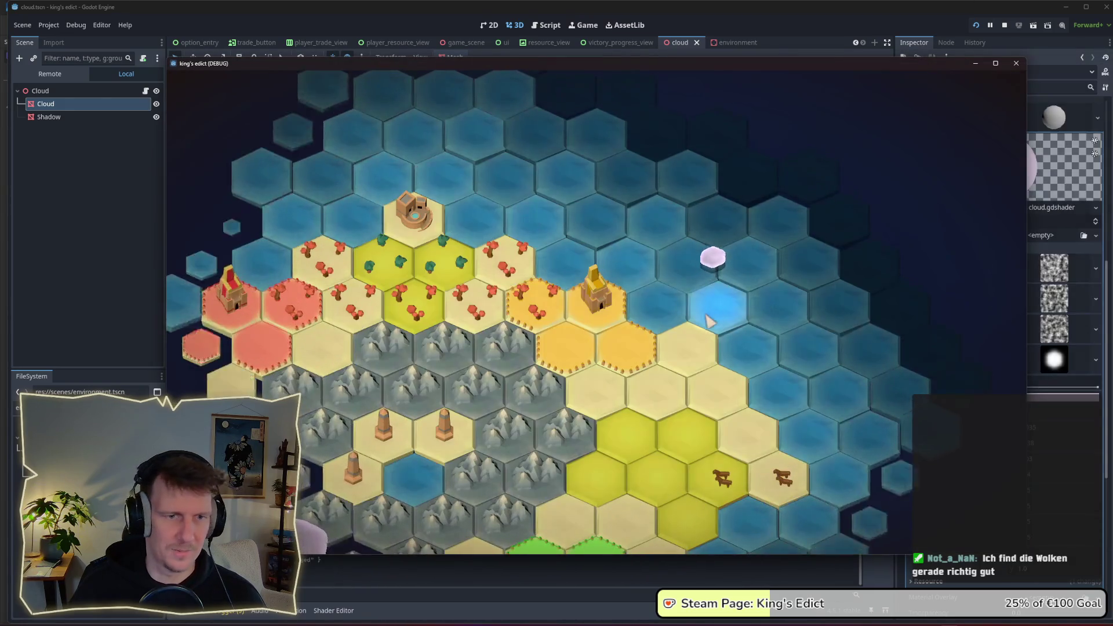
- Pan across the map to inspect the lilac-tinted clouds, then close the game and reopen the cloud colour
{"action": "scroll", "coordinate": [664, 385], "scroll_direction": "down", "scroll_amount": 3}
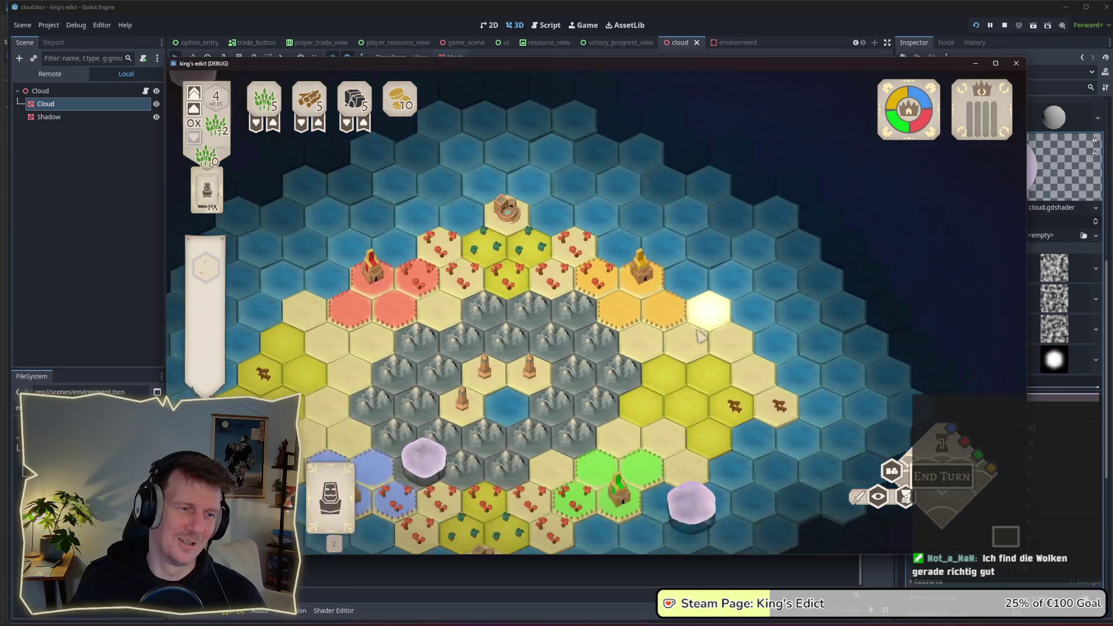
{"action": "left_click_drag", "start_coordinate": [646, 288], "coordinate": [670, 256]}
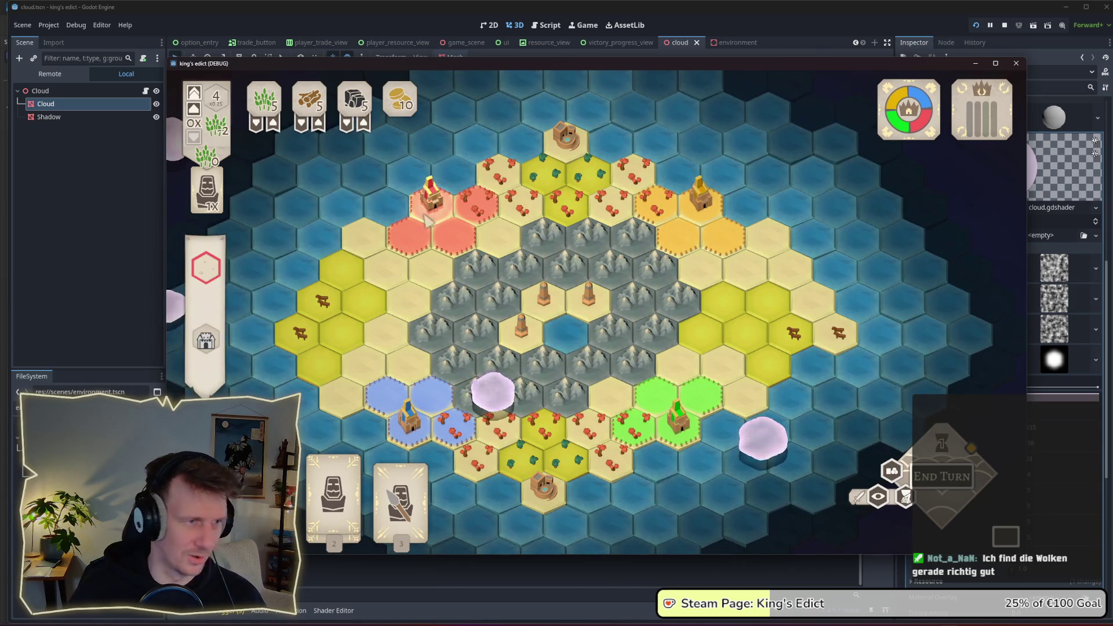
{"action": "left_click_drag", "start_coordinate": [427, 224], "coordinate": [542, 244]}
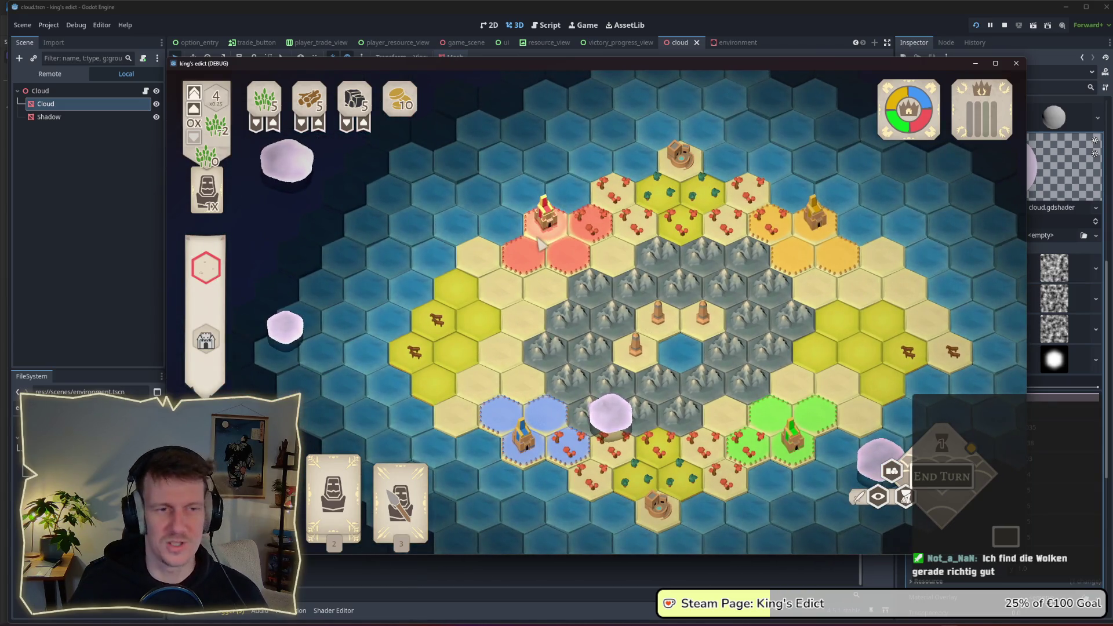
{"action": "key", "text": "a"}
{"action": "key", "text": "w"}
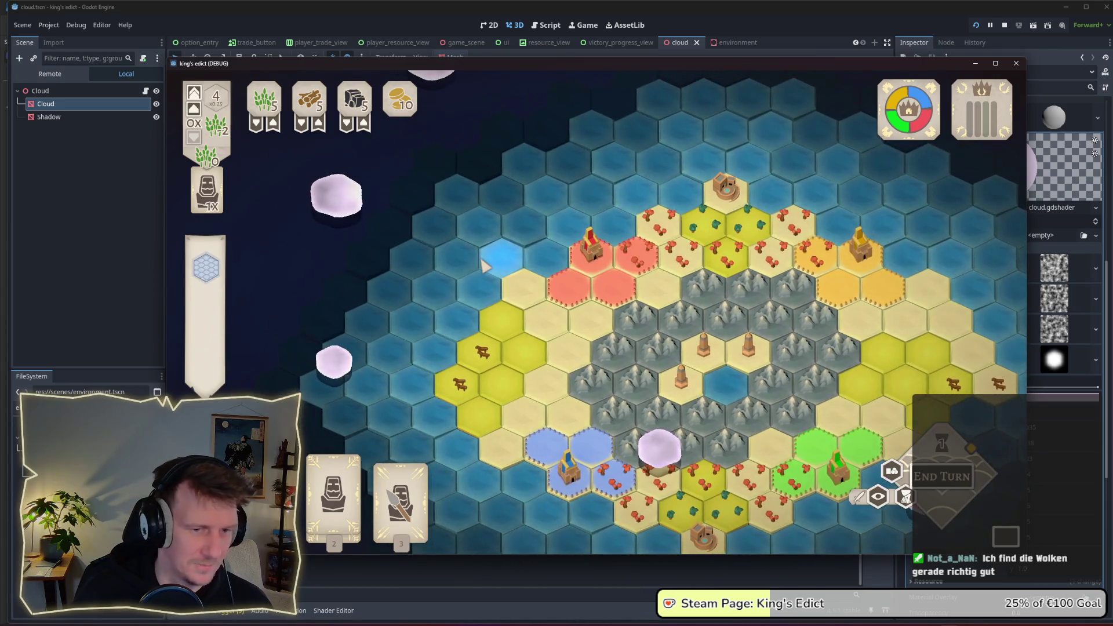
{"action": "key", "text": "s"}
{"action": "key", "text": "d"}
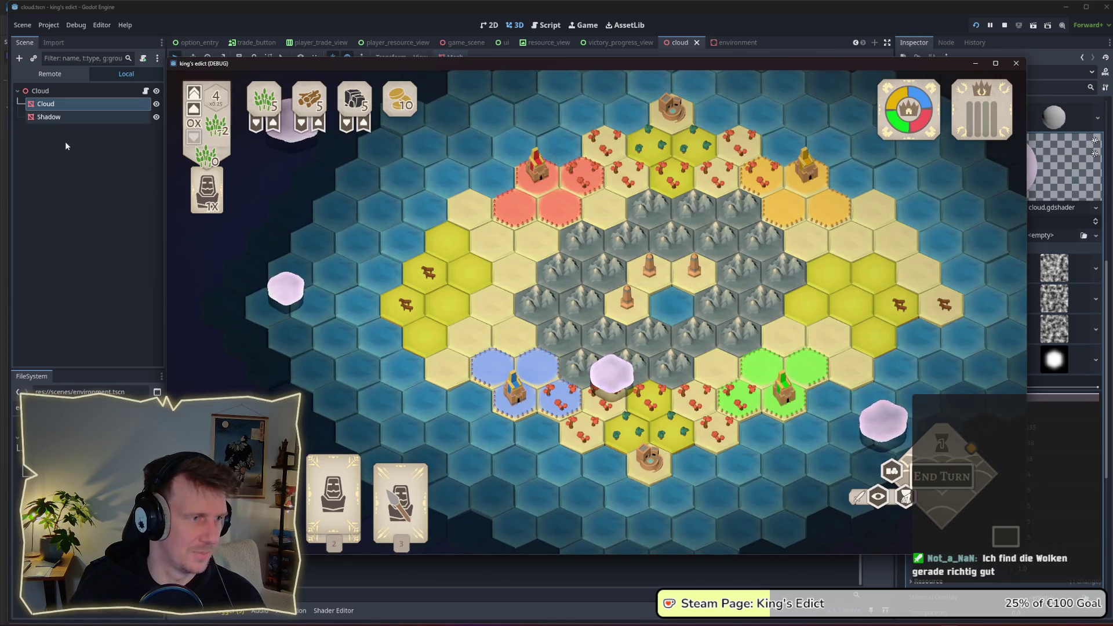
{"action": "key", "text": "F8"}
{"action": "left_click", "coordinate": [1050, 398]}
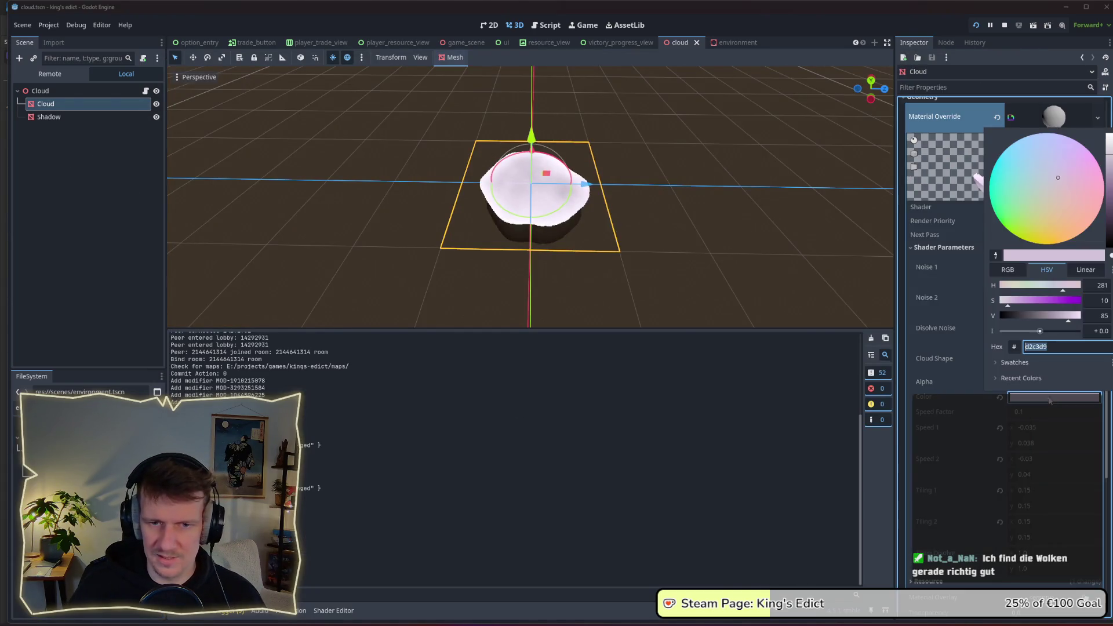
- Set the cloud colour to hex e3dae8 and check it in the running game
{"action": "type", "text": "e3dae8"}
{"action": "key", "text": "Return"}
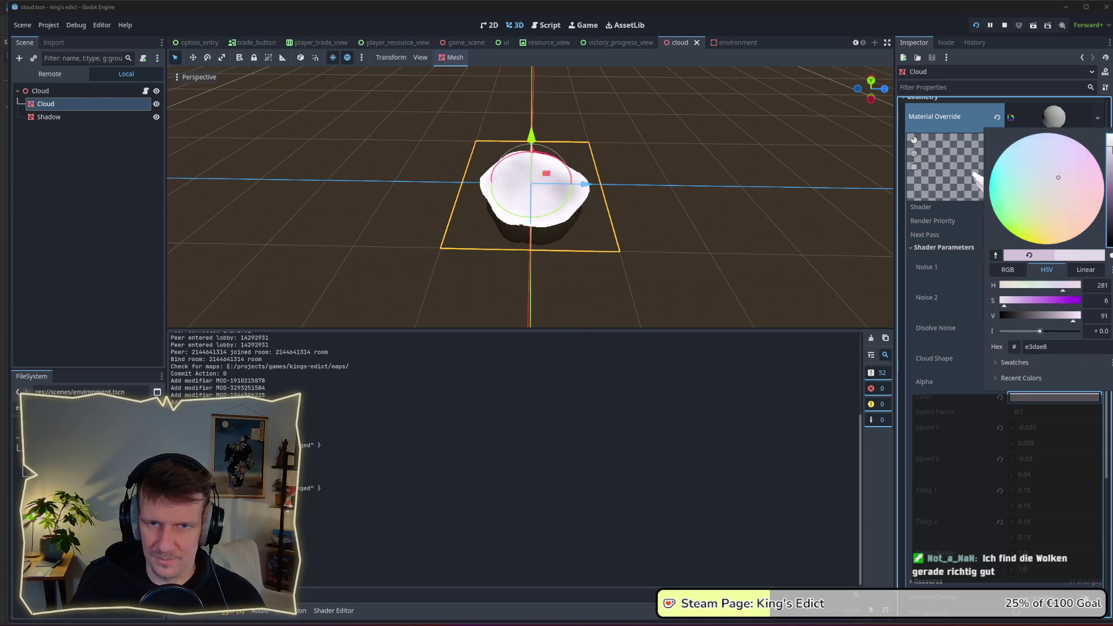
{"action": "key", "text": "alt+Tab"}
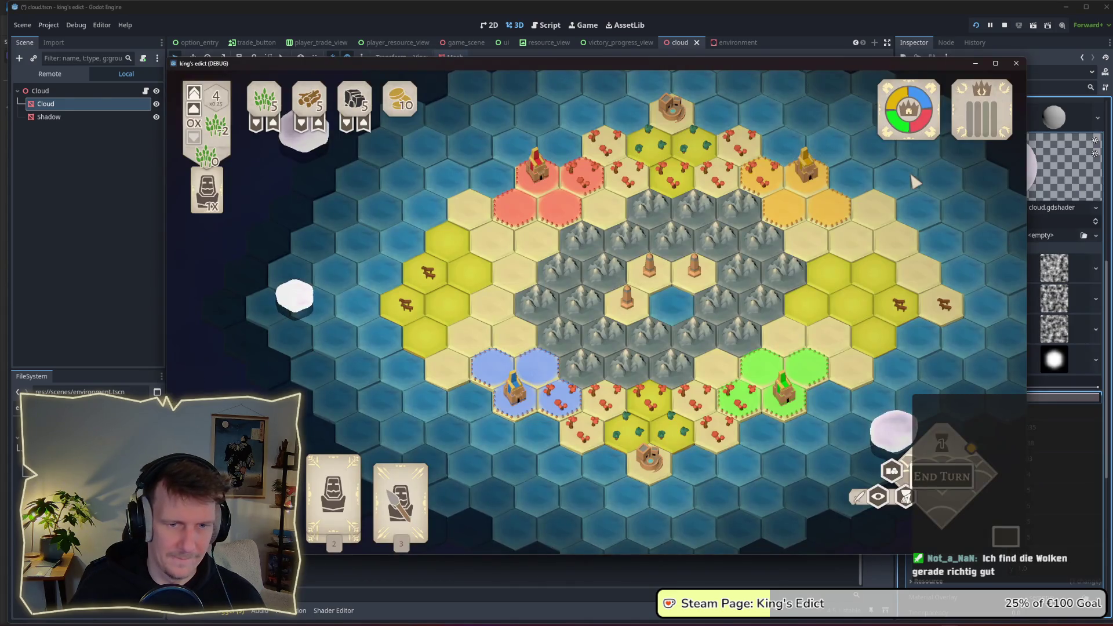
{"action": "scroll", "coordinate": [742, 261], "scroll_direction": "down", "scroll_amount": 5}
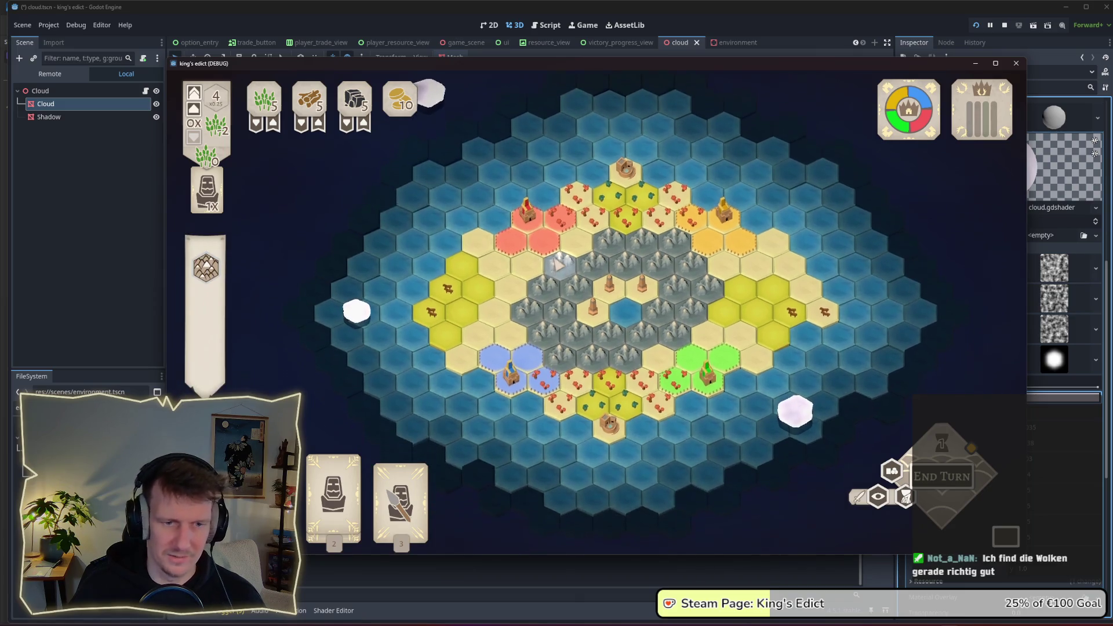
{"action": "scroll", "coordinate": [558, 260], "scroll_direction": "up", "scroll_amount": 3}
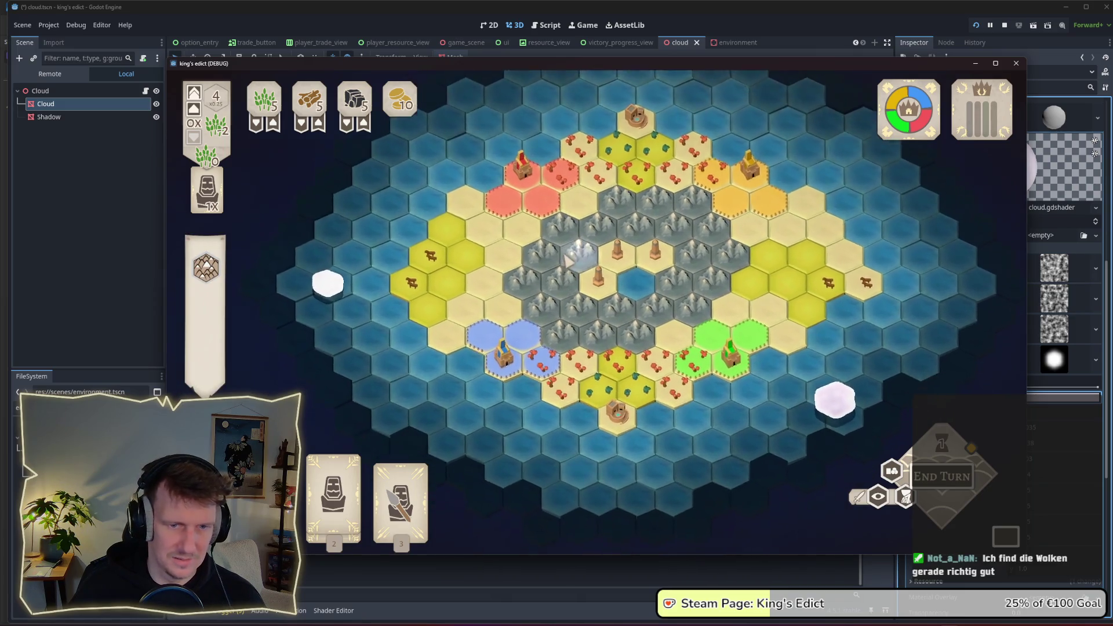
{"action": "key", "text": "F8"}
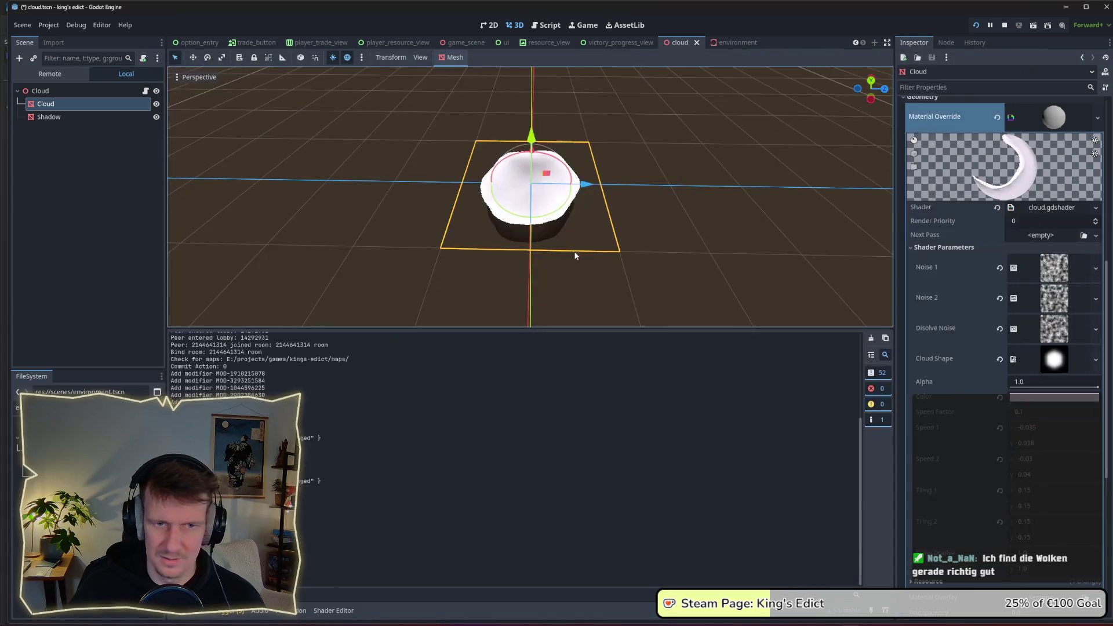
- Darken the cloud colour toward grey and compare the clouds in the game
{"action": "left_click", "coordinate": [1035, 398]}
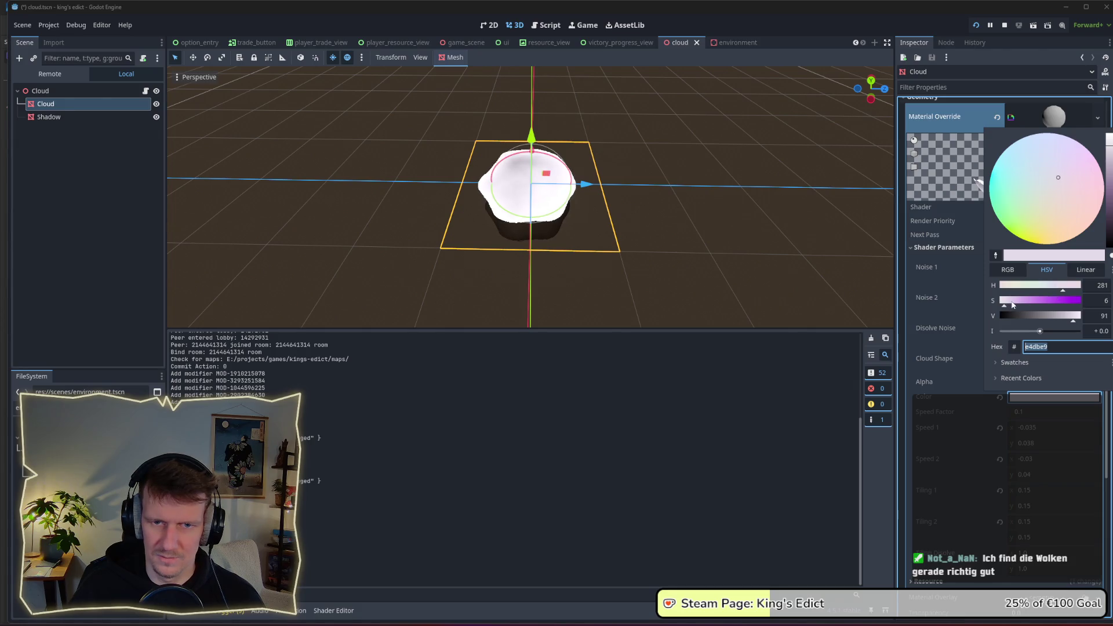
{"action": "left_click_drag", "start_coordinate": [1070, 323], "coordinate": [1049, 318]}
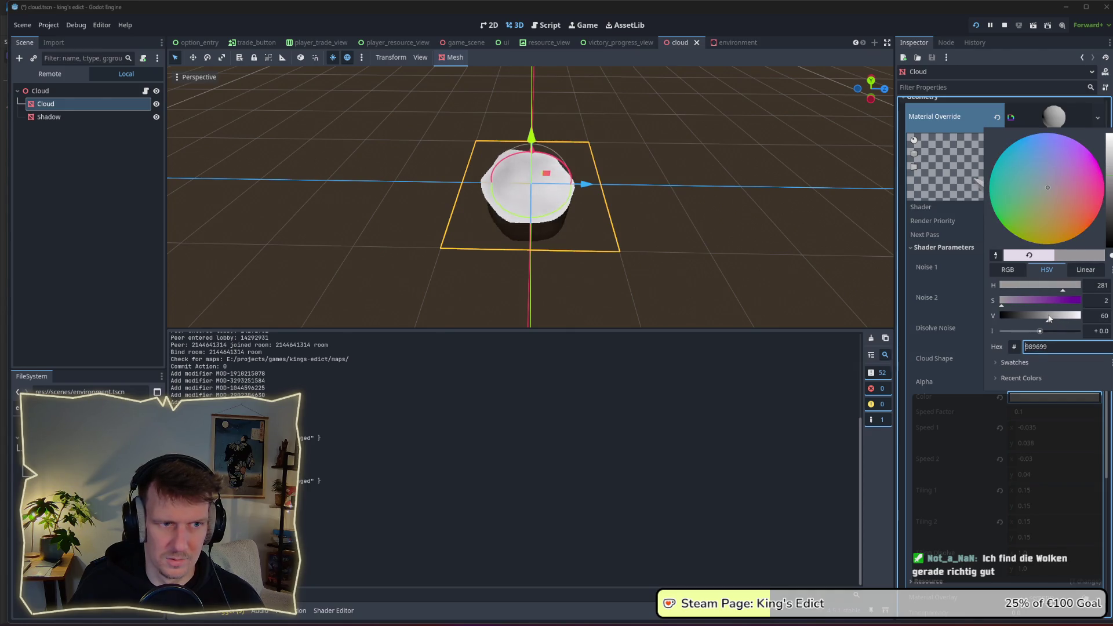
{"action": "left_click", "coordinate": [680, 198]}
{"action": "key", "text": "alt+Tab"}
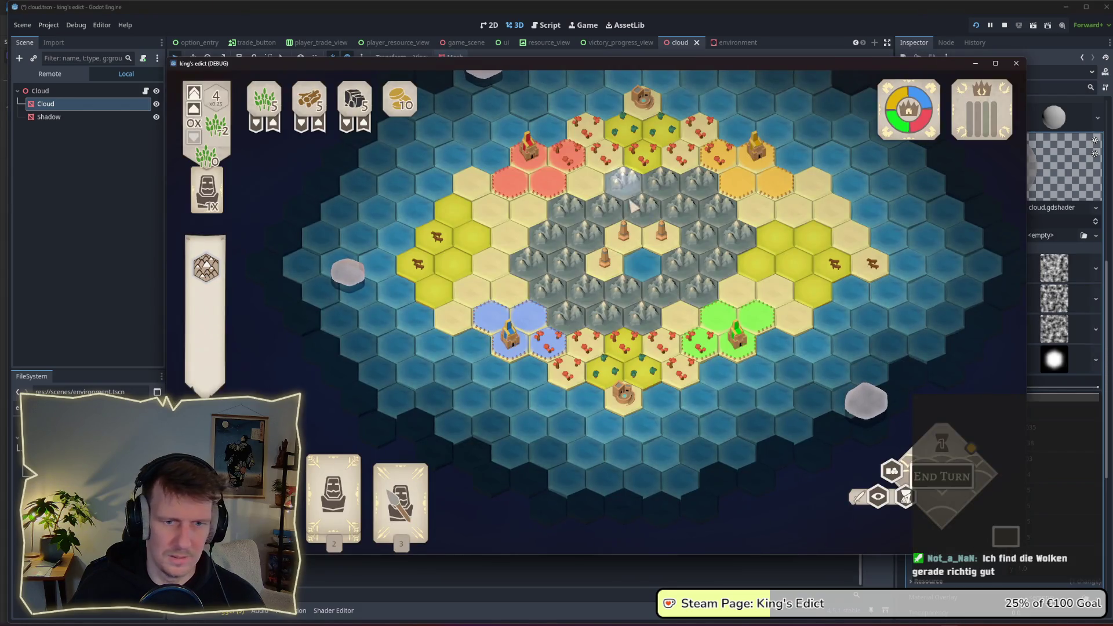
{"action": "scroll", "coordinate": [632, 206], "scroll_direction": "down", "scroll_amount": 2}
{"action": "left_click_drag", "start_coordinate": [632, 206], "coordinate": [631, 279]}
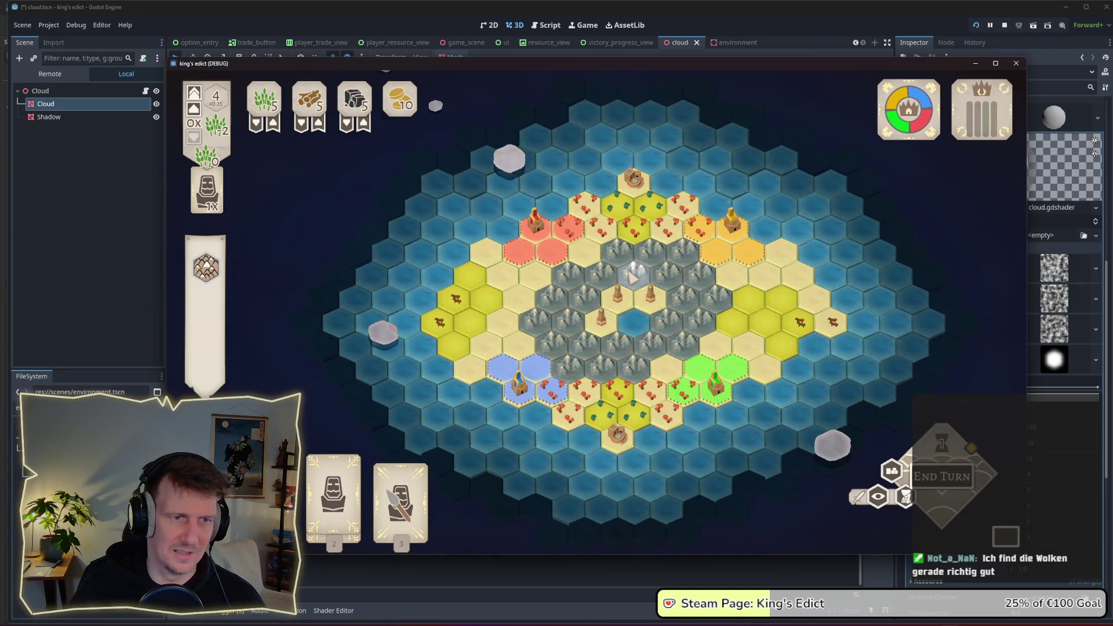
{"action": "key", "text": "alt+Tab"}
- Brighten the grey cloud colour slightly (V 70, hex b1afb3) and switch back to the game
{"action": "left_click", "coordinate": [1042, 396]}
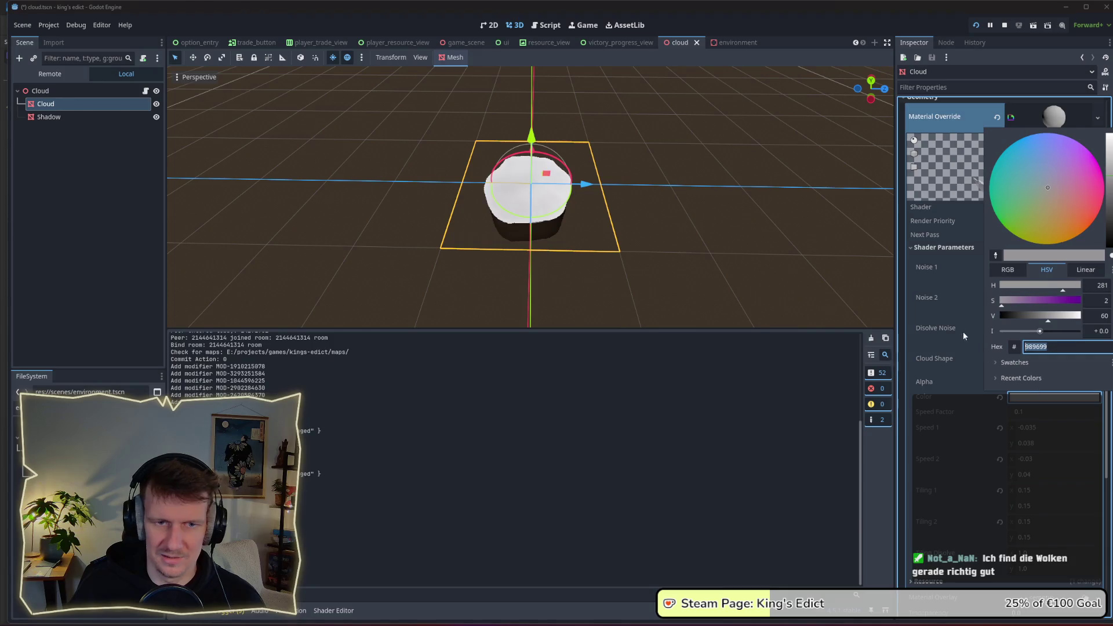
{"action": "left_click_drag", "start_coordinate": [1050, 323], "coordinate": [1078, 323]}
{"action": "key", "text": "alt+Tab"}
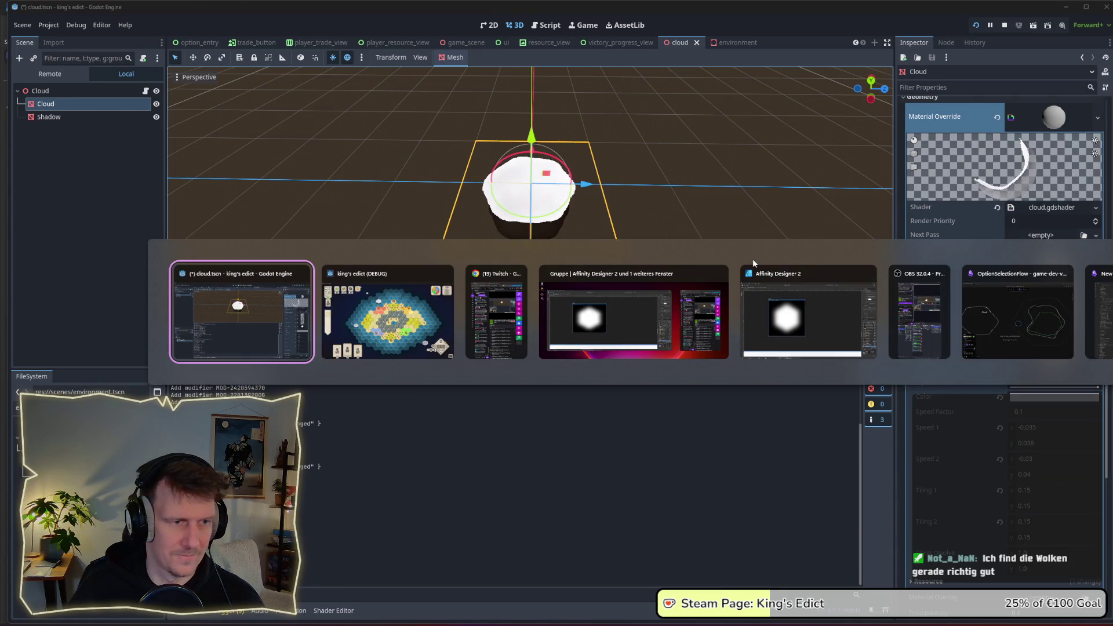
{"action": "key", "text": "alt+Tab"}
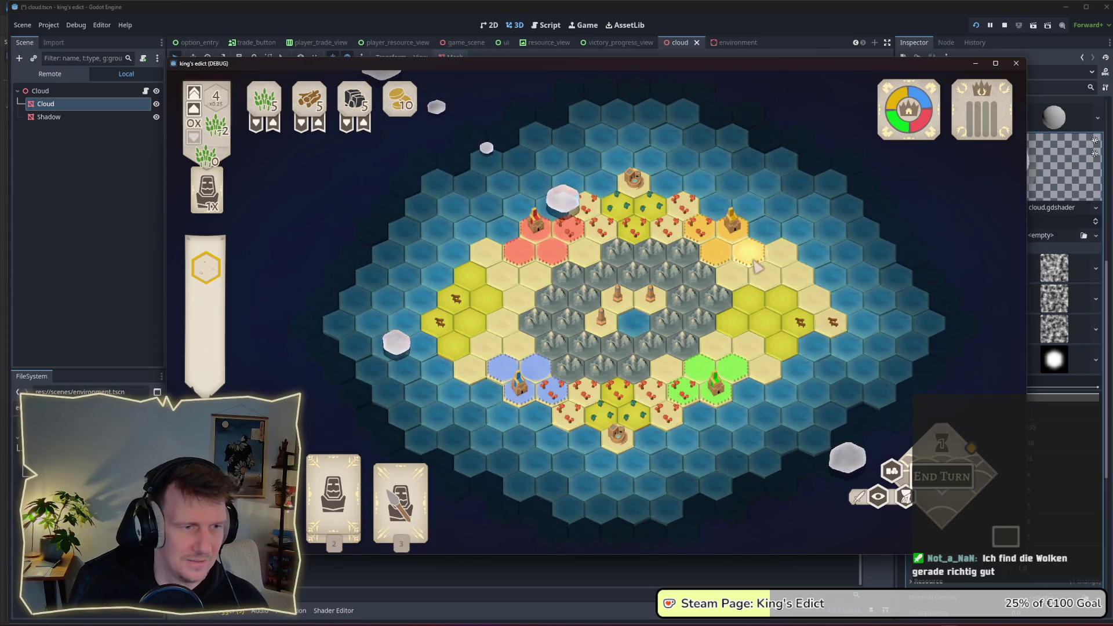
{"action": "left_click_drag", "start_coordinate": [745, 259], "coordinate": [735, 302]}
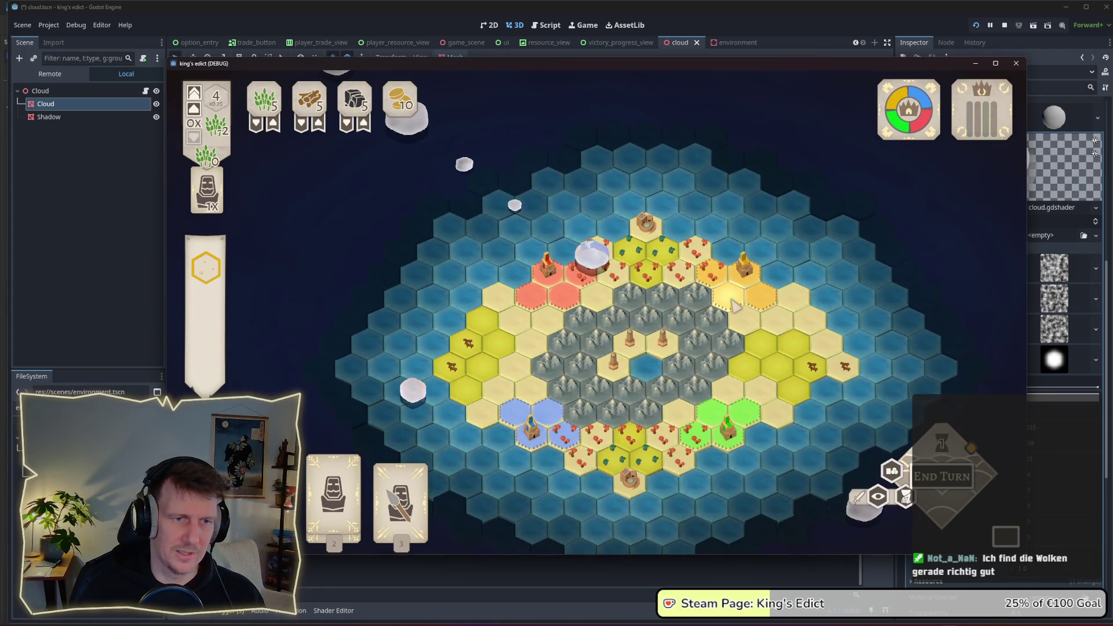
{"action": "scroll", "coordinate": [735, 306], "scroll_direction": "up", "scroll_amount": 5}
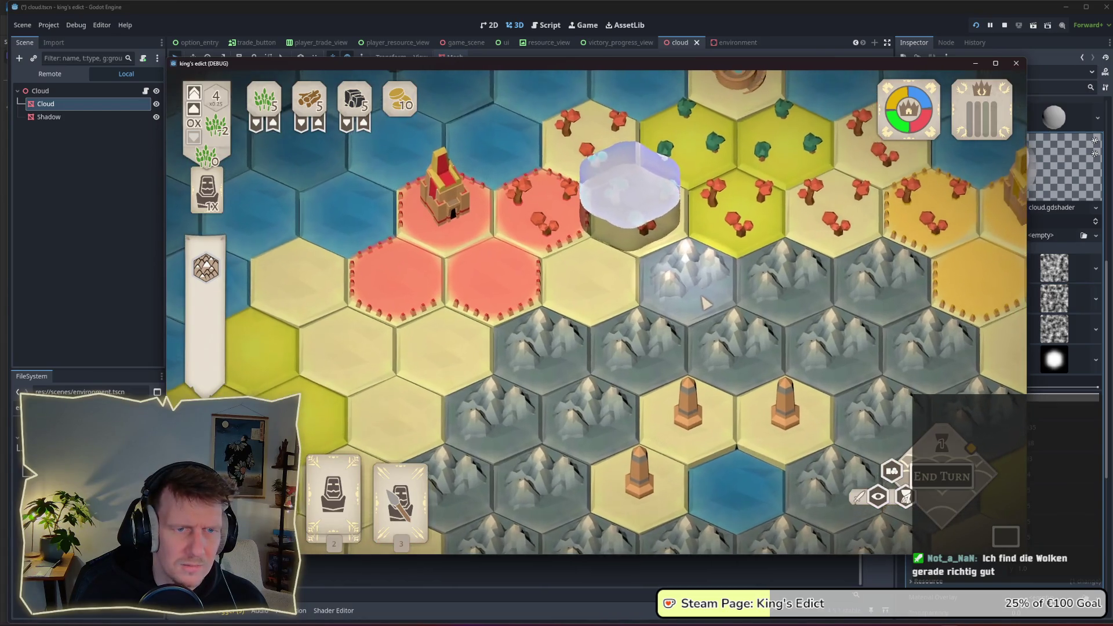
{"action": "left_click_drag", "start_coordinate": [869, 317], "coordinate": [813, 313]}
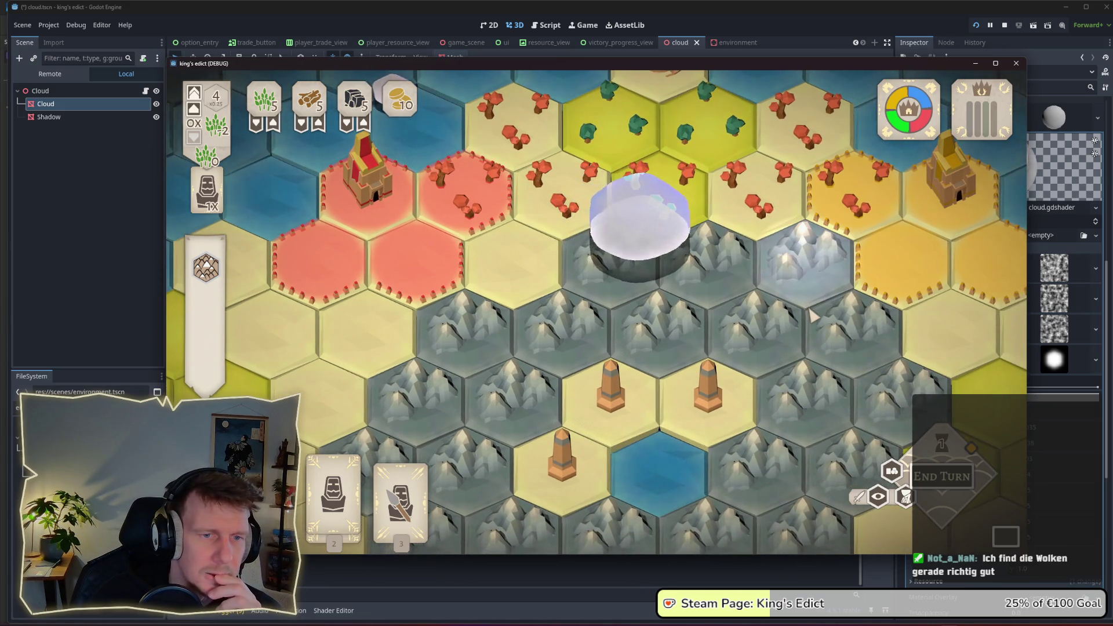
{"action": "scroll", "coordinate": [817, 318], "scroll_direction": "down", "scroll_amount": 4}
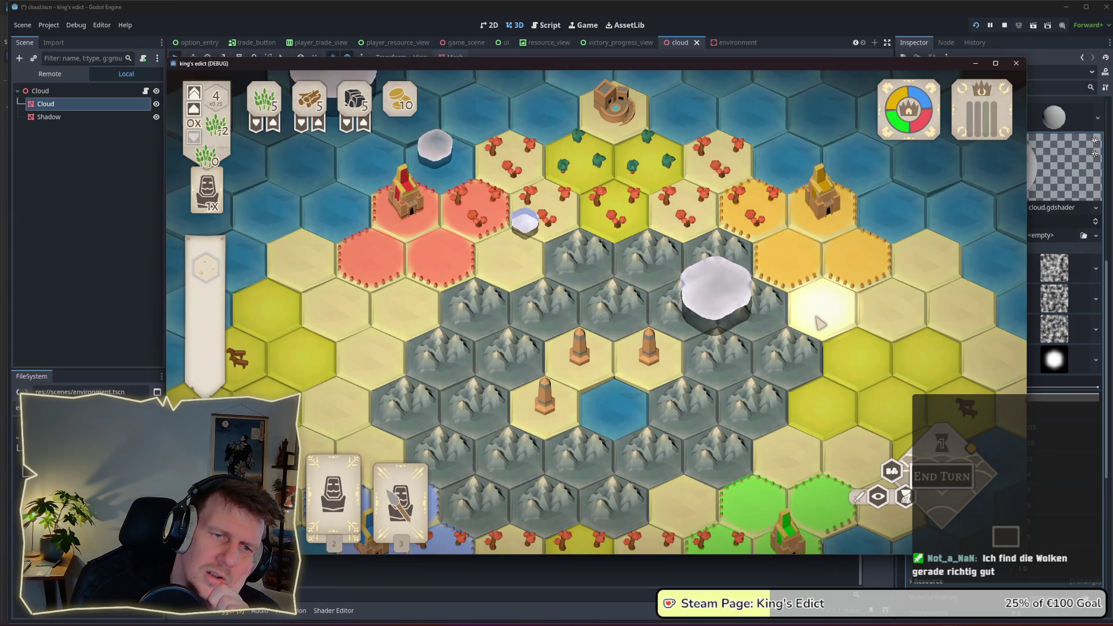
{"action": "scroll", "coordinate": [819, 323], "scroll_direction": "down", "scroll_amount": 2}
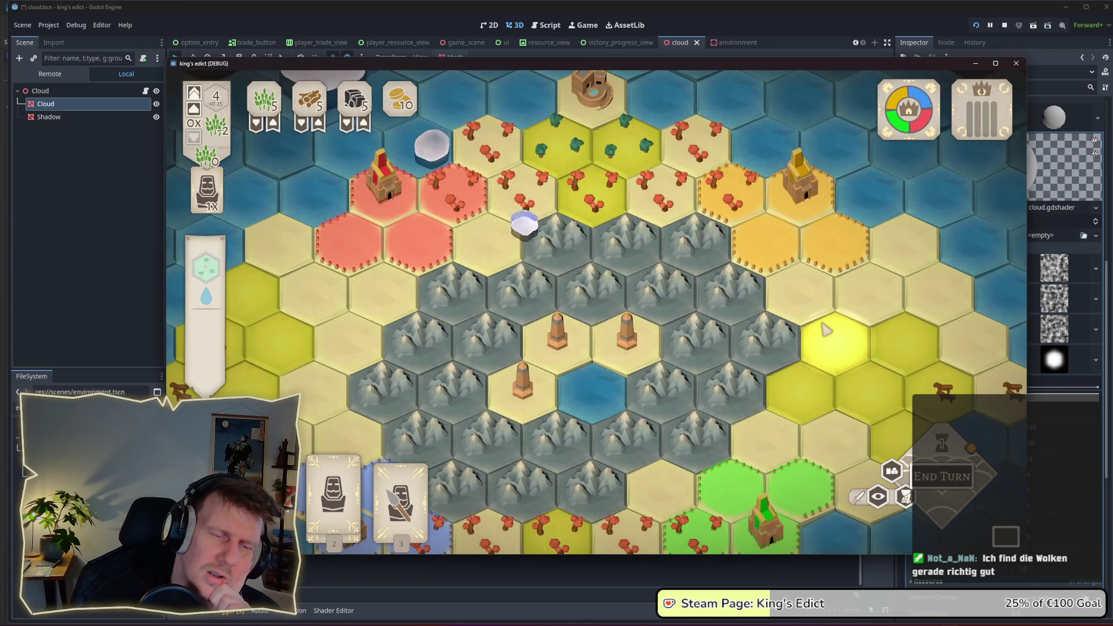
{"action": "scroll", "coordinate": [811, 325], "scroll_direction": "down", "scroll_amount": 2}
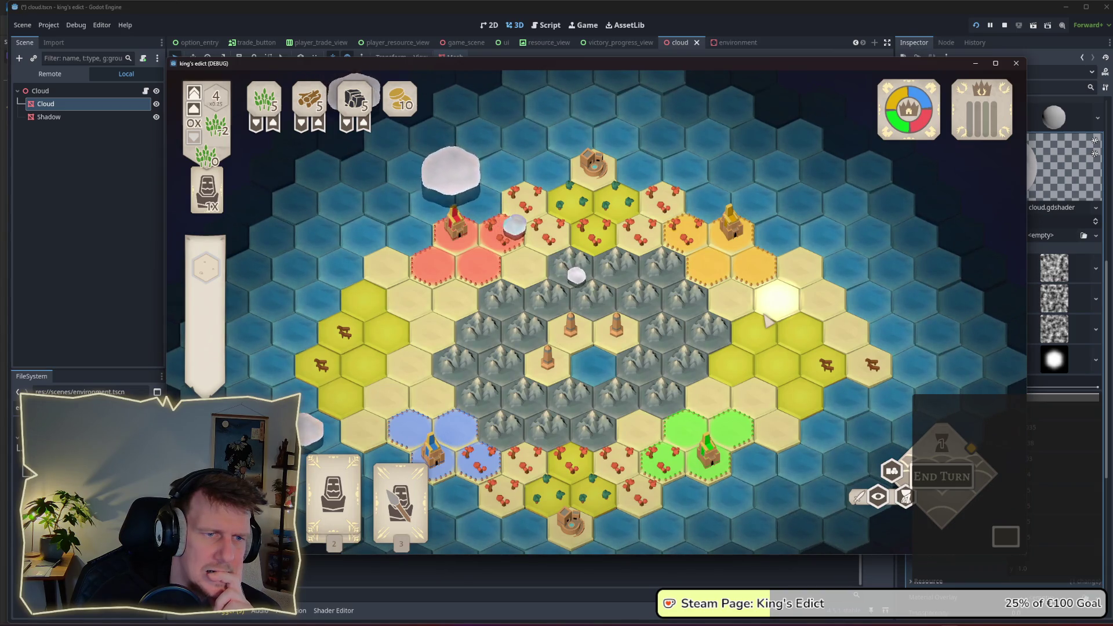
{"action": "scroll", "coordinate": [766, 319], "scroll_direction": "up", "scroll_amount": 2}
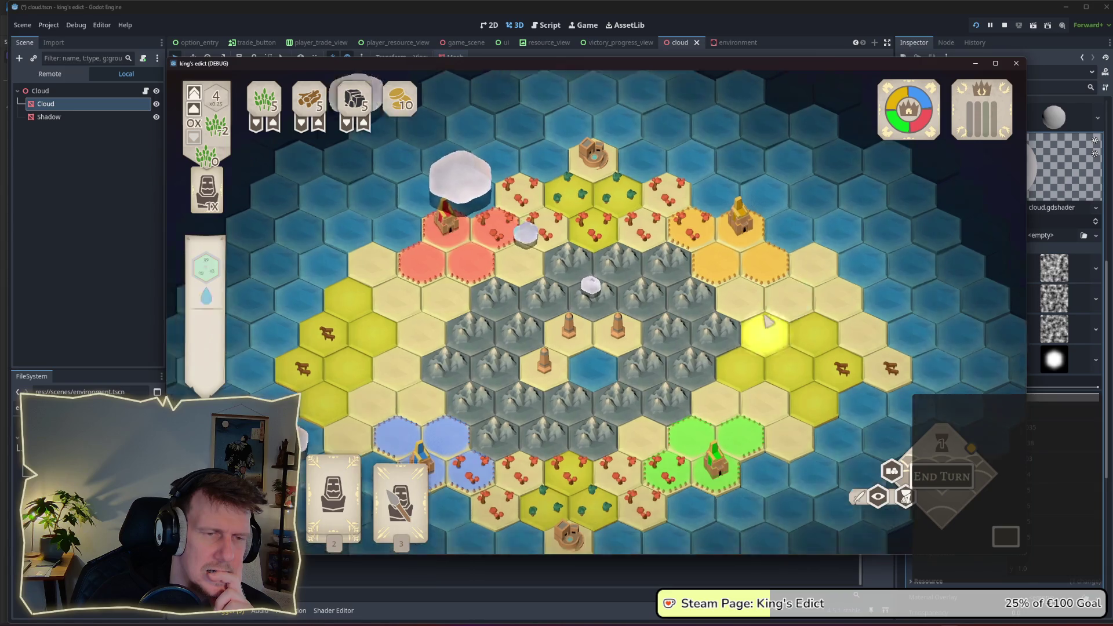
{"action": "scroll", "coordinate": [766, 319], "scroll_direction": "up", "scroll_amount": 2}
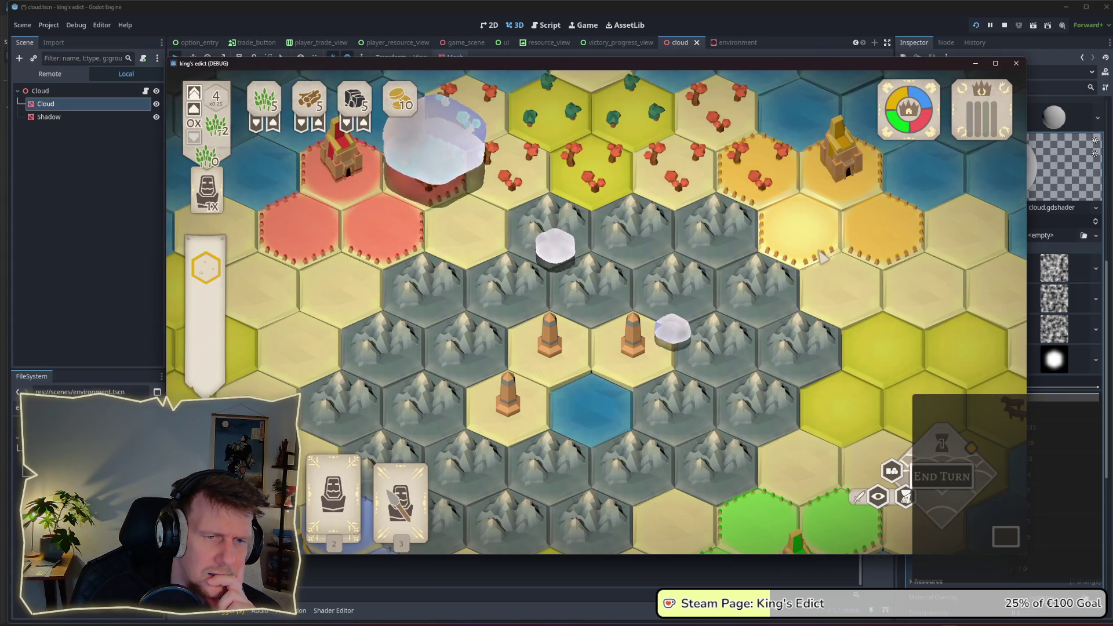
{"action": "key", "text": "s"}
{"action": "key", "text": "d"}
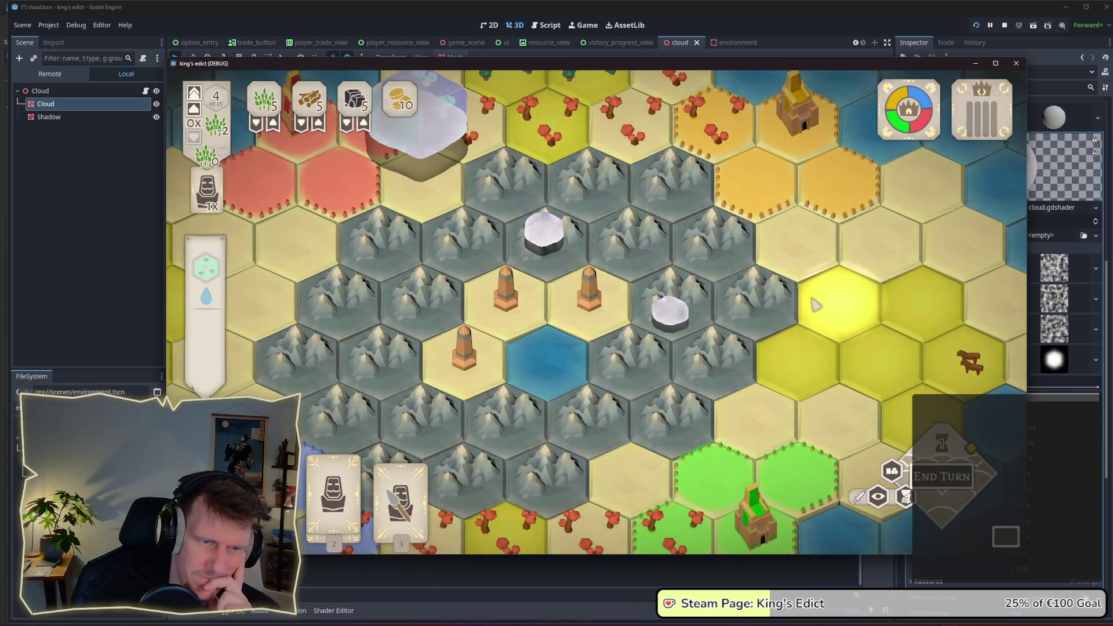
{"action": "key", "text": "s"}
{"action": "key", "text": "d"}
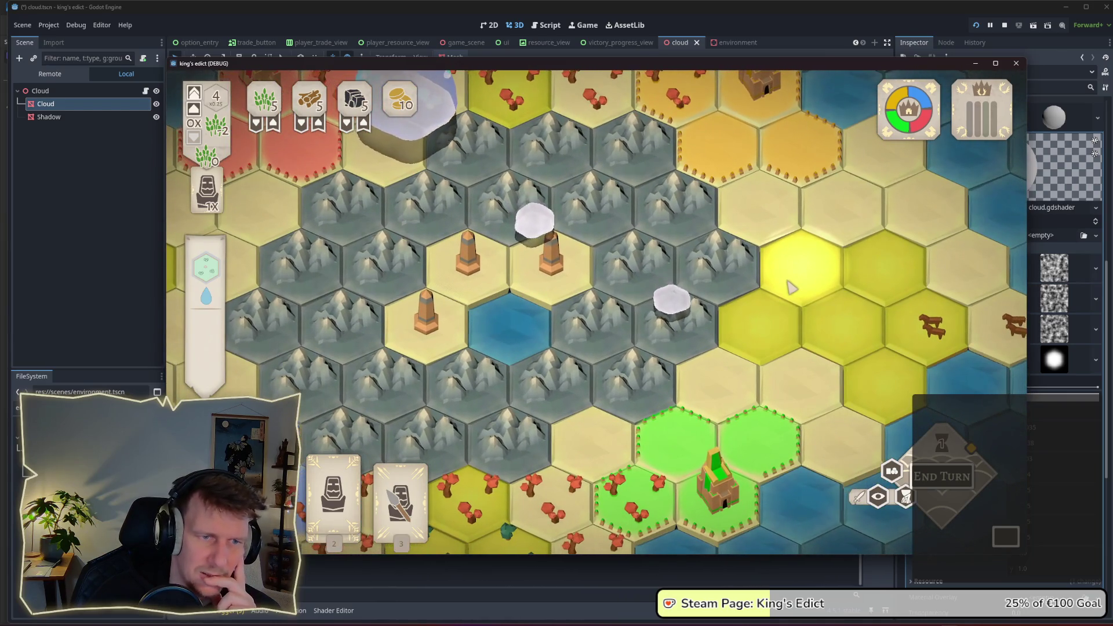
{"action": "scroll", "coordinate": [789, 286], "scroll_direction": "up", "scroll_amount": 2}
{"action": "key", "text": "w"}
{"action": "key", "text": "a"}
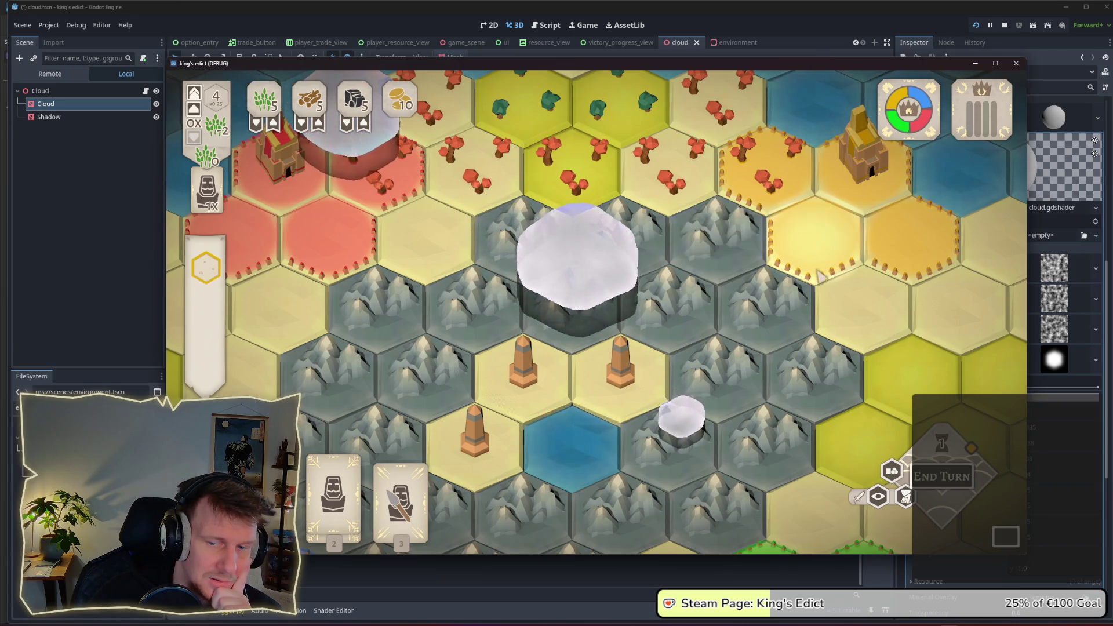
{"action": "key", "text": "d"}
{"action": "key", "text": "s"}
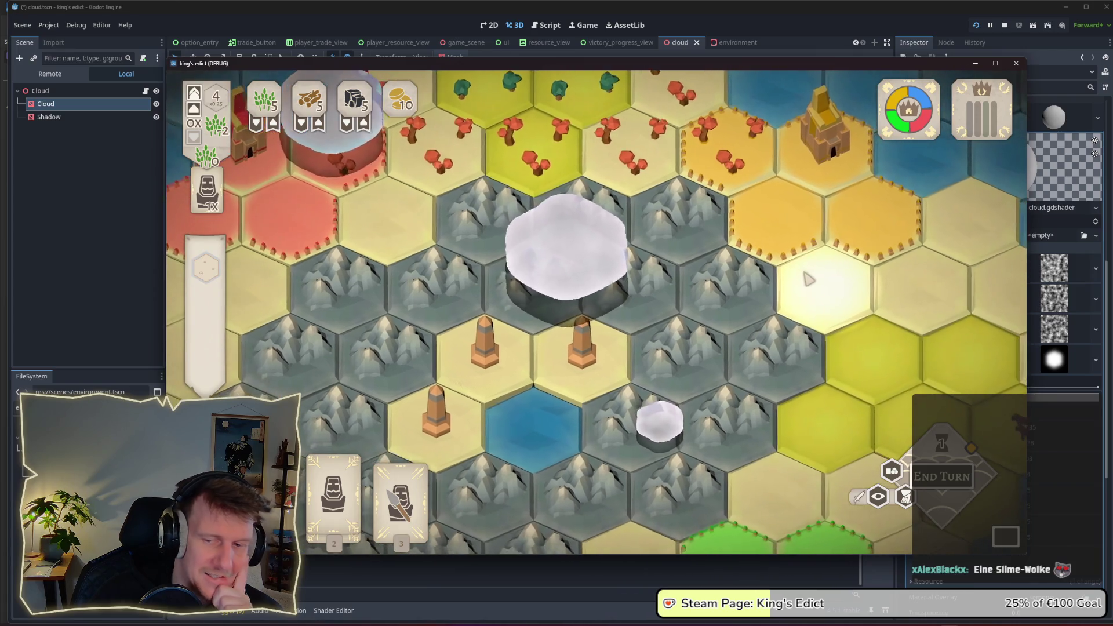
{"action": "scroll", "coordinate": [808, 280], "scroll_direction": "down", "scroll_amount": 2}
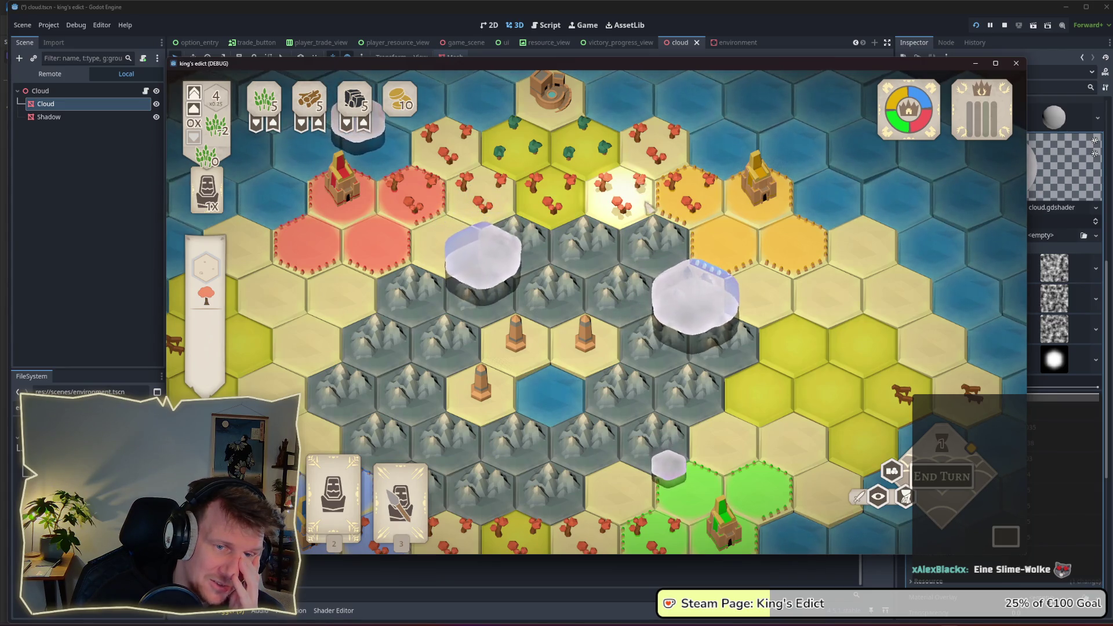
{"action": "left_click_drag", "start_coordinate": [651, 212], "coordinate": [615, 205]}
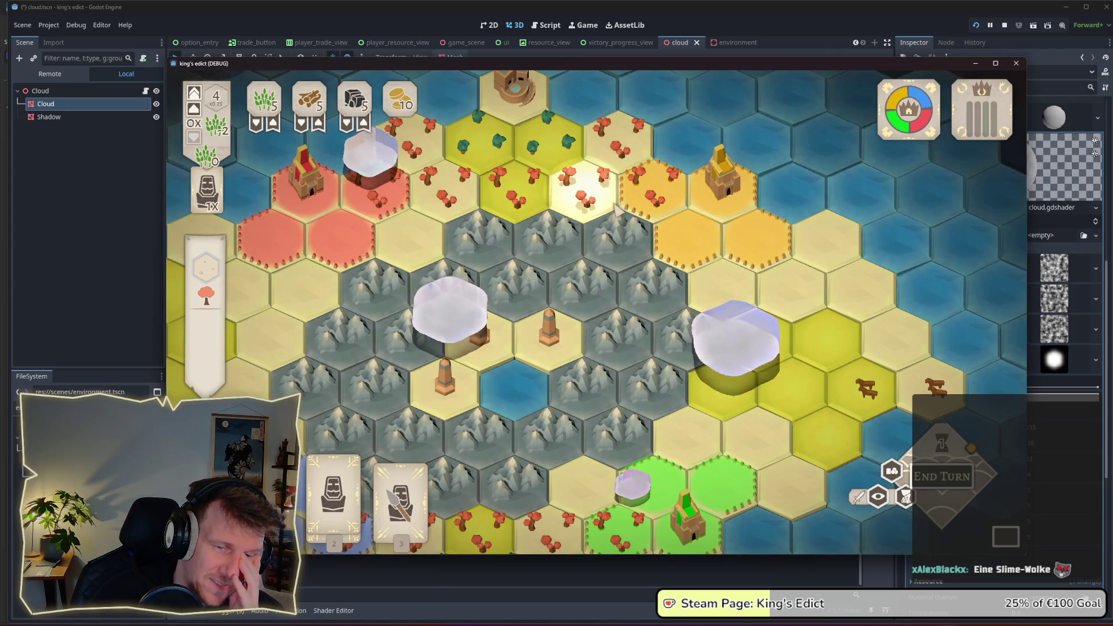
{"action": "scroll", "coordinate": [617, 210], "scroll_direction": "down", "scroll_amount": 5}
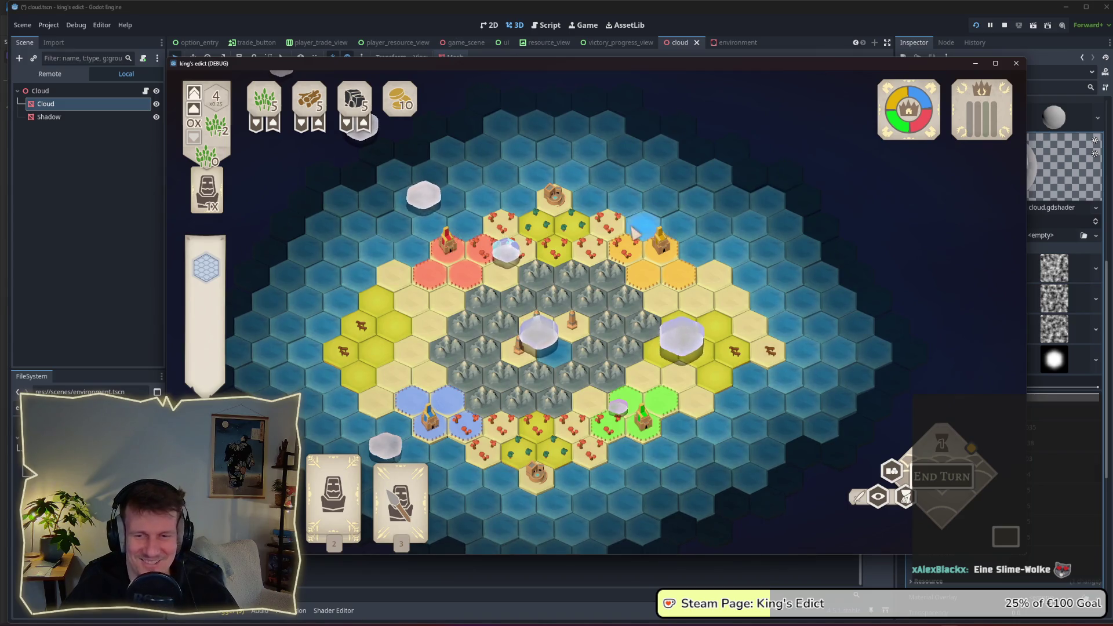
- Pan and zoom over the orange kingdom and mountain region to view the clouds, then return to the editor
{"action": "left_click_drag", "start_coordinate": [666, 263], "coordinate": [633, 161]}
{"action": "scroll", "coordinate": [633, 161], "scroll_direction": "up", "scroll_amount": 5}
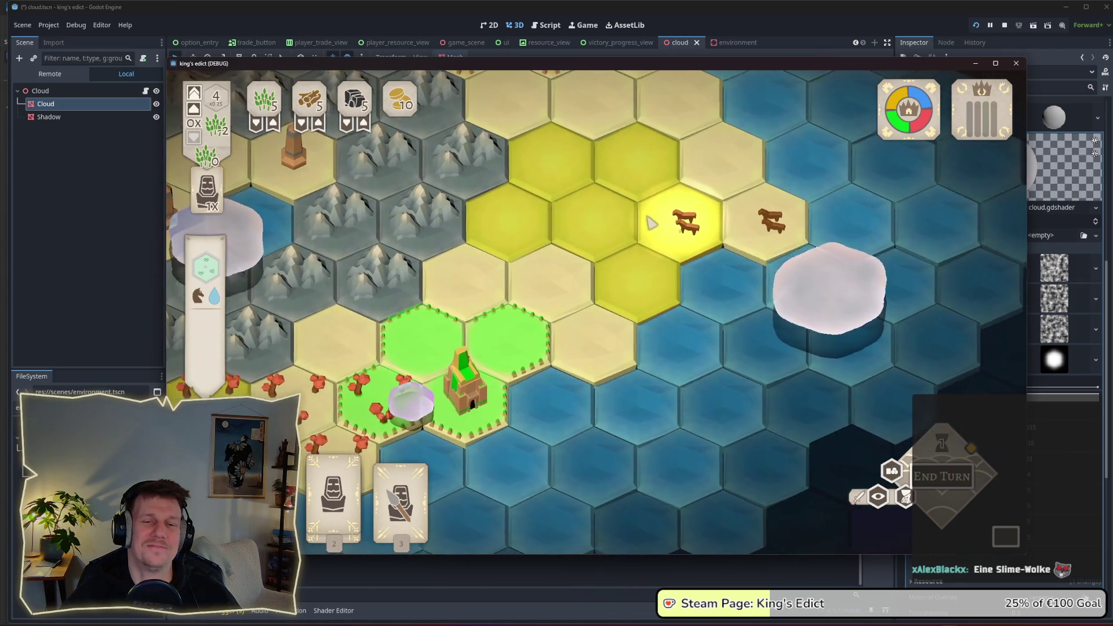
{"action": "scroll", "coordinate": [660, 225], "scroll_direction": "down", "scroll_amount": 2}
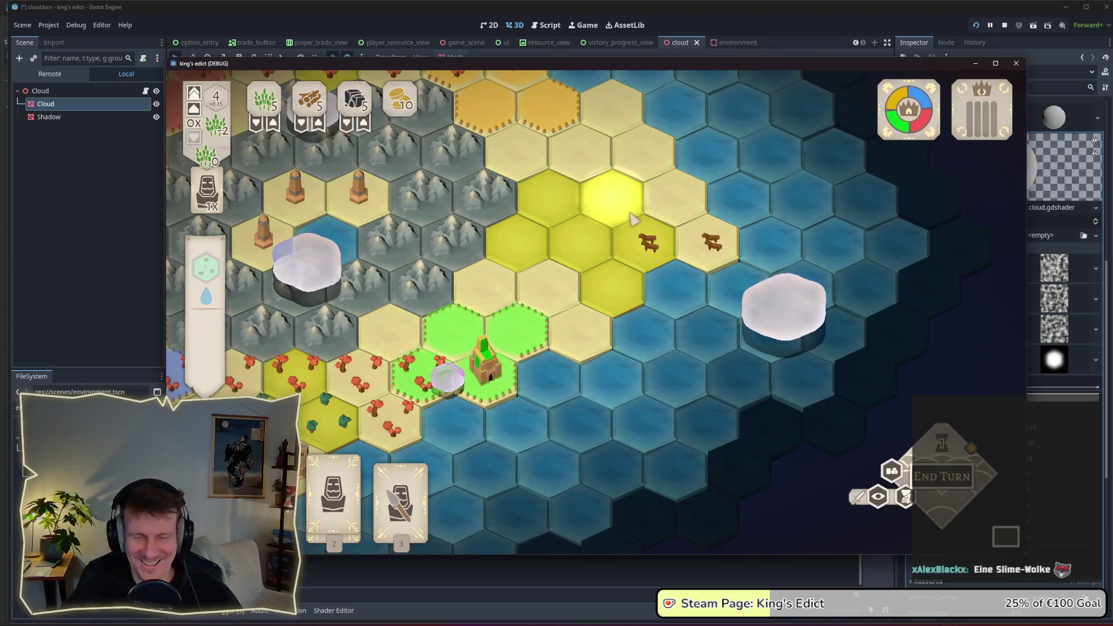
{"action": "left_click_drag", "start_coordinate": [579, 241], "coordinate": [692, 238]}
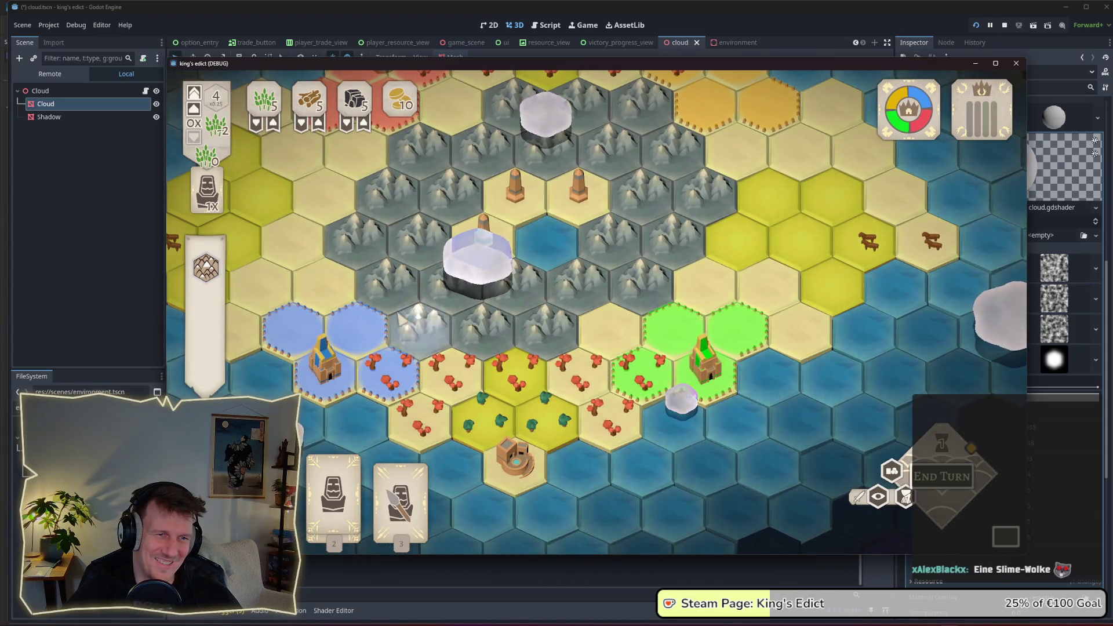
{"action": "key", "text": "w"}
{"action": "key", "text": "a"}
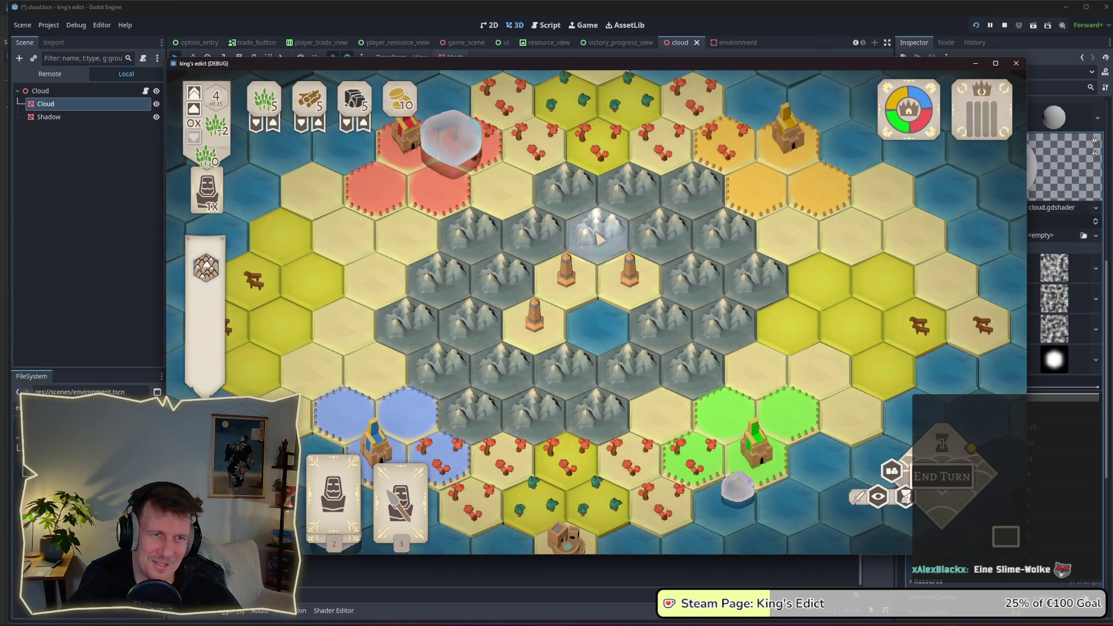
{"action": "key", "text": "w"}
{"action": "key", "text": "w"}
{"action": "key", "text": "d"}
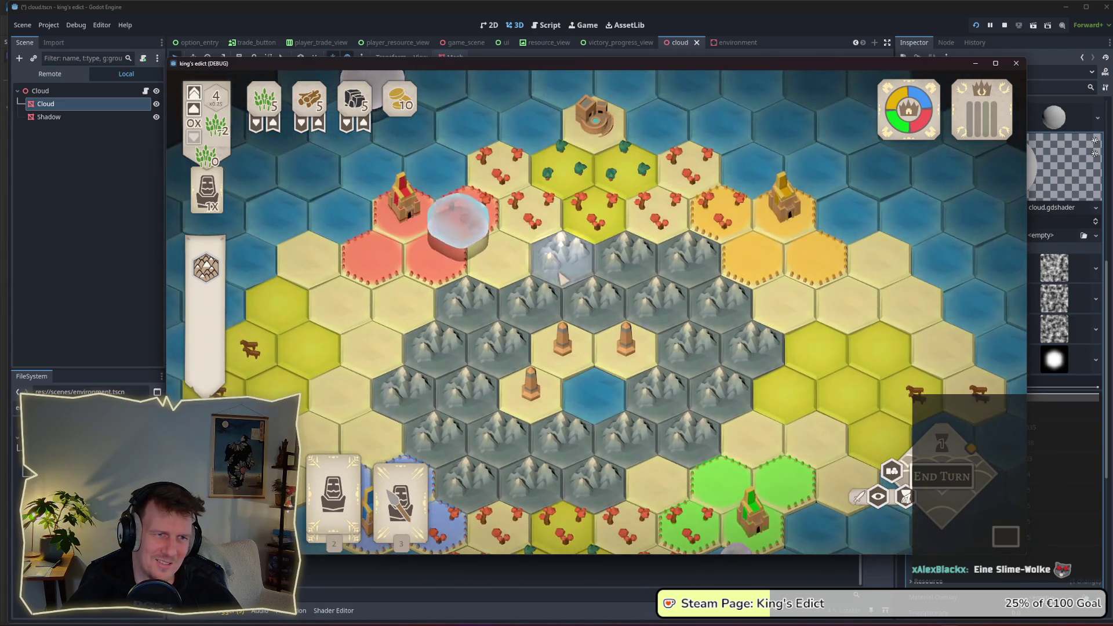
{"action": "key", "text": "alt+Tab"}
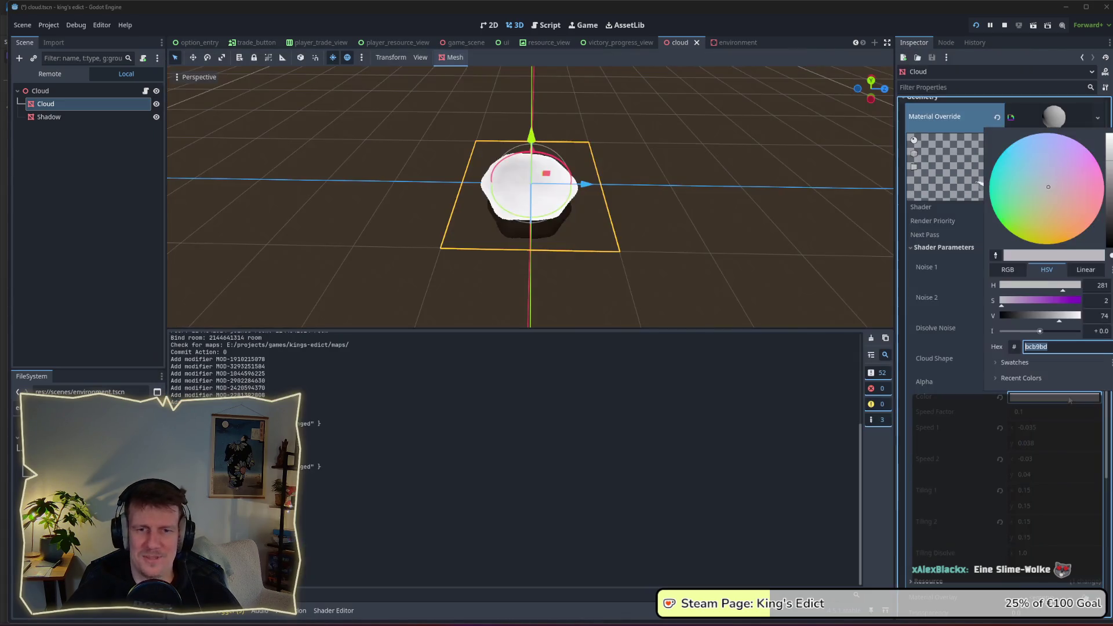
- Raise the cloud colour to V 95 (hex f2f1f2), inspect the whiter clouds at a town, then close the game
{"action": "left_click_drag", "start_coordinate": [1108, 163], "coordinate": [1108, 140]}
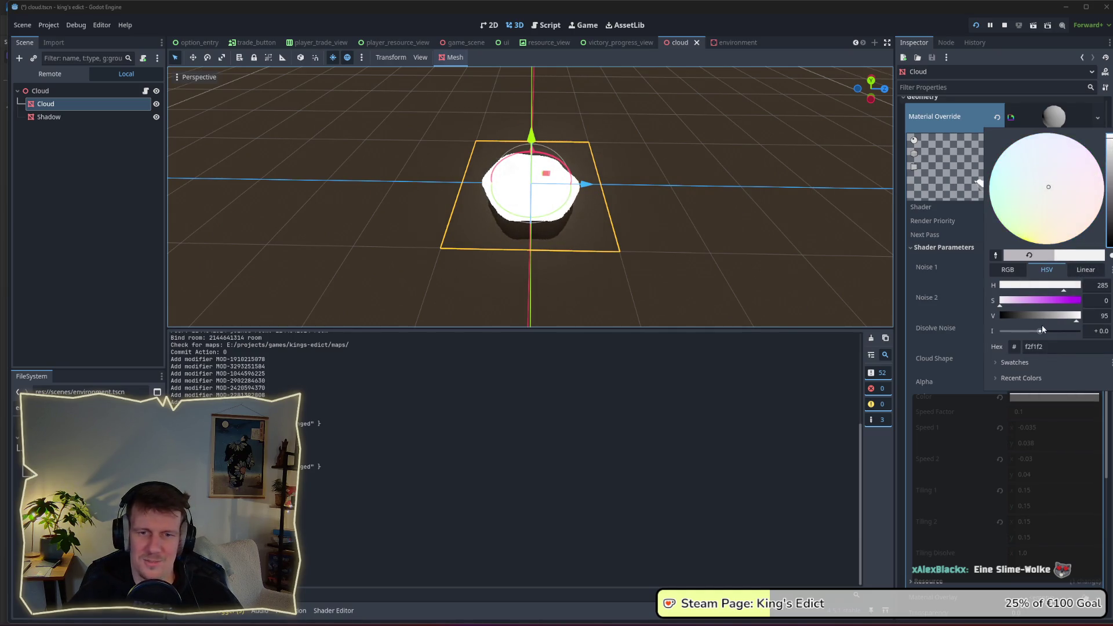
{"action": "key", "text": "alt+Tab"}
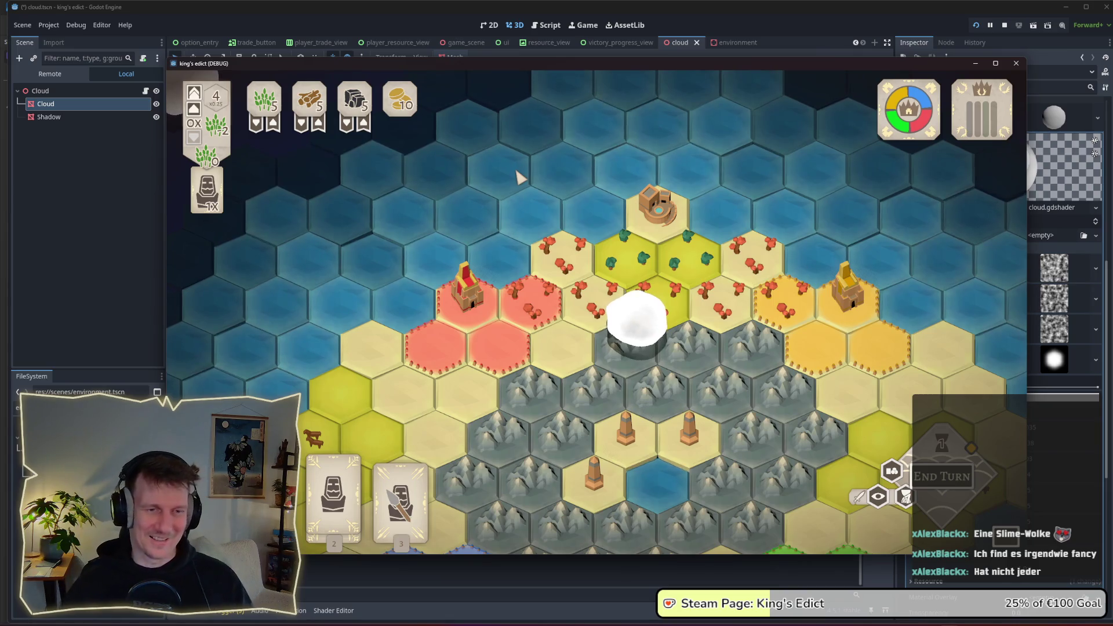
{"action": "left_click", "coordinate": [652, 203]}
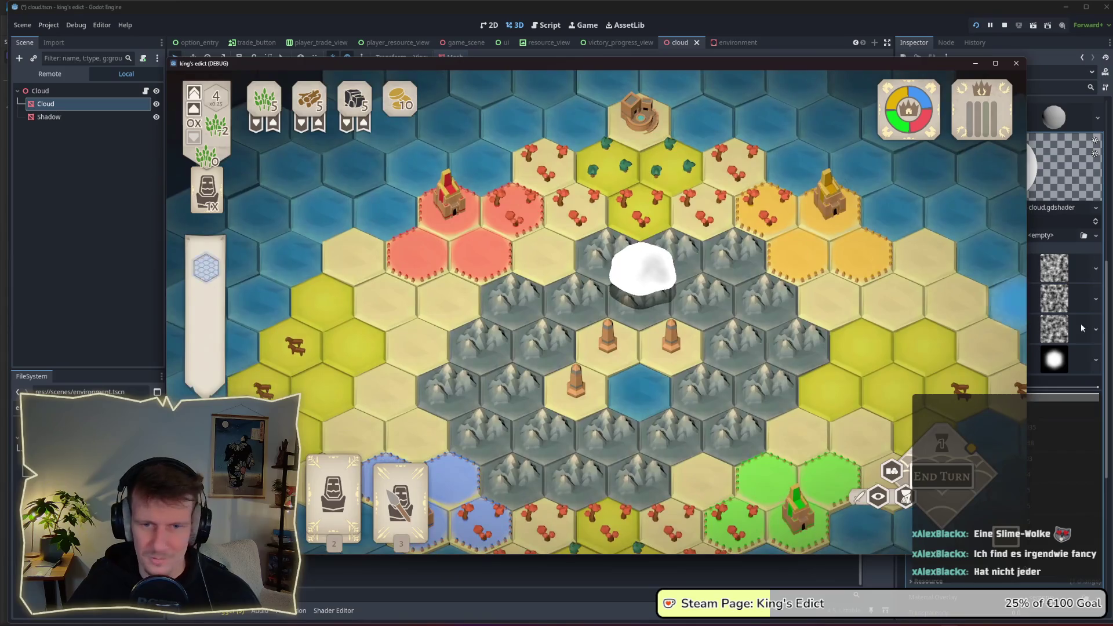
{"action": "key", "text": "F8"}
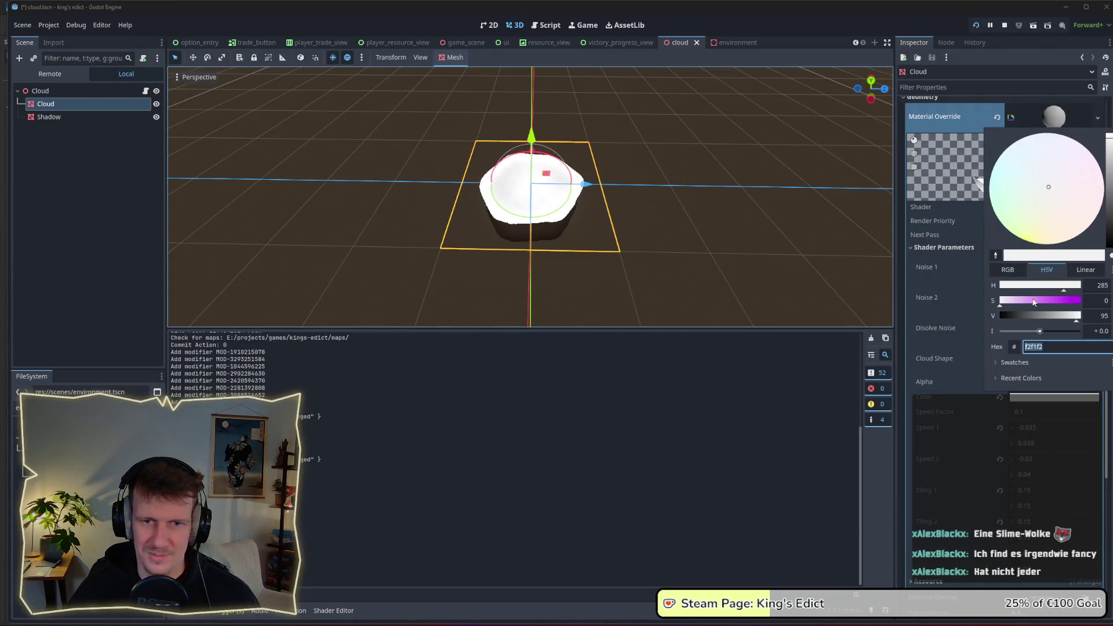
- Give the cloud shader's Color parameter a slight blue tint and view it in the game
{"action": "key", "text": "alt+Tab"}
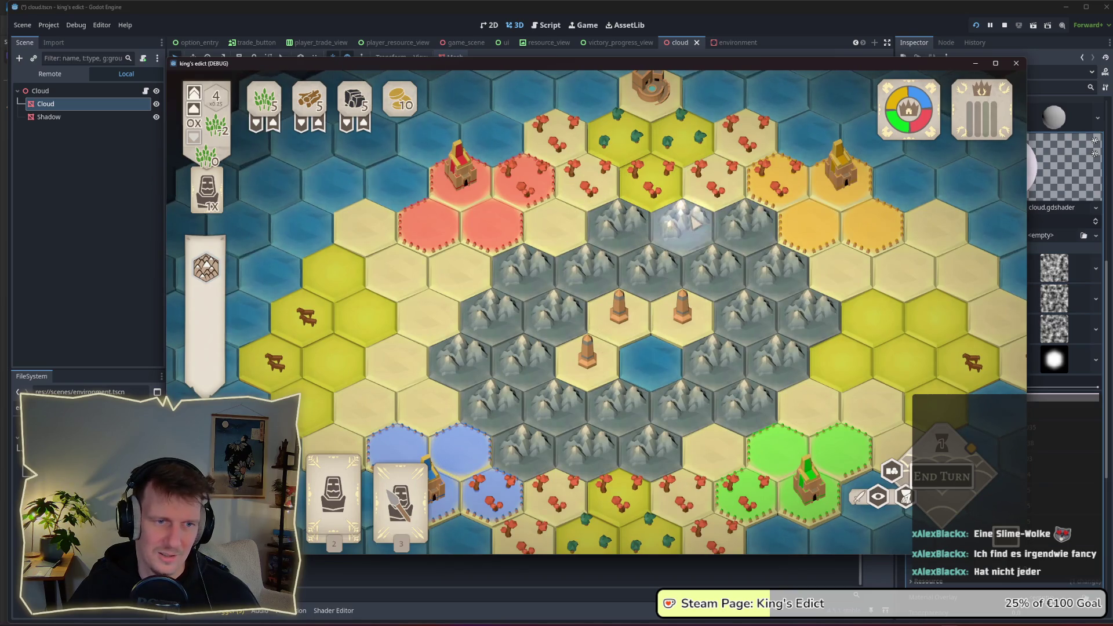
{"action": "scroll", "coordinate": [724, 238], "scroll_direction": "down", "scroll_amount": 2}
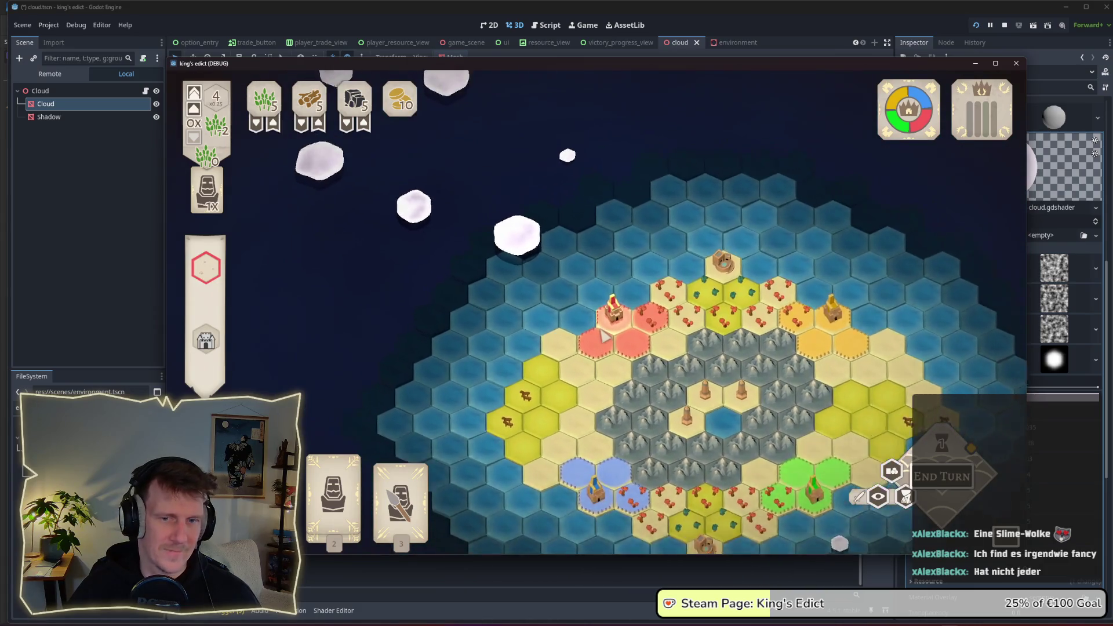
{"action": "left_click", "coordinate": [1054, 399]}
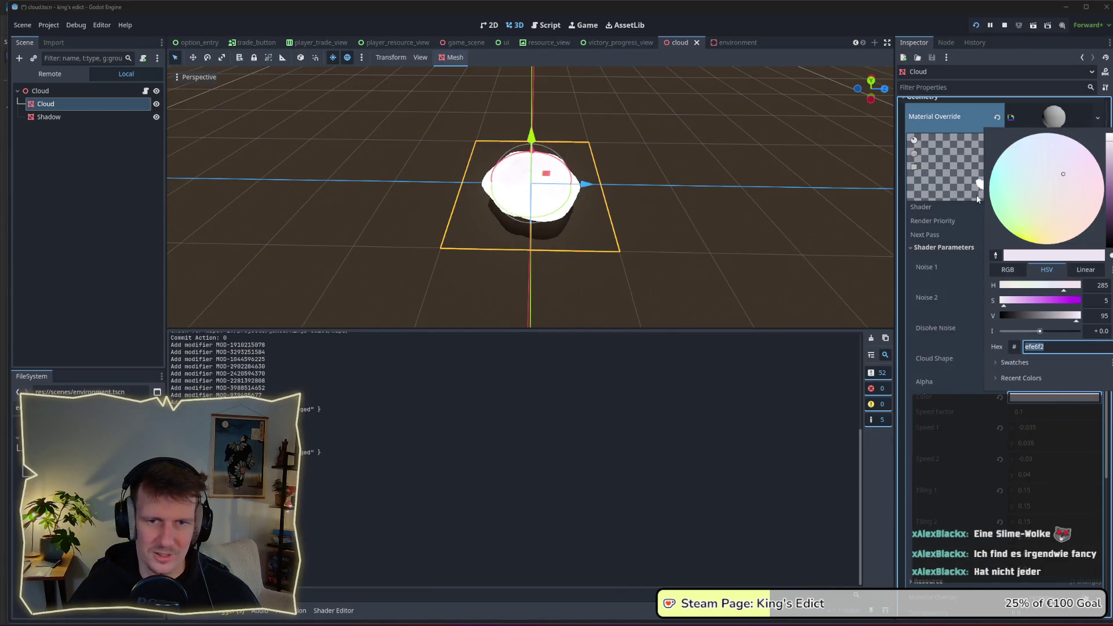
{"action": "left_click", "coordinate": [1044, 165]}
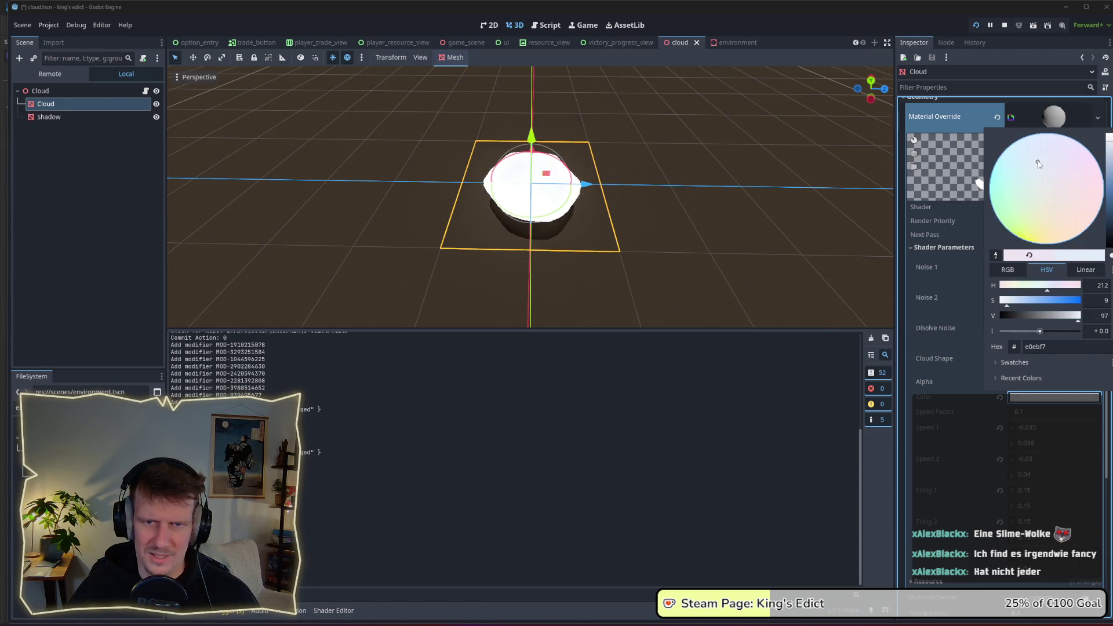
{"action": "key", "text": "alt+Tab"}
{"action": "key", "text": "alt+Tab"}
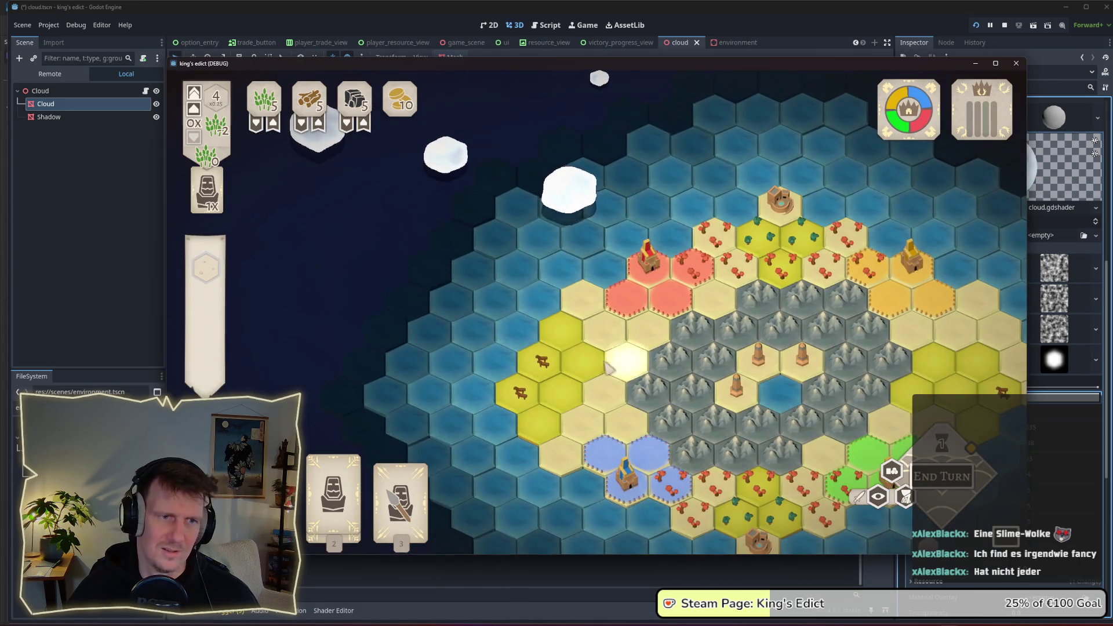
- Nudge the cloud colour further toward blue, to e4e9f8, and recheck the running game
{"action": "key", "text": "alt+Tab"}
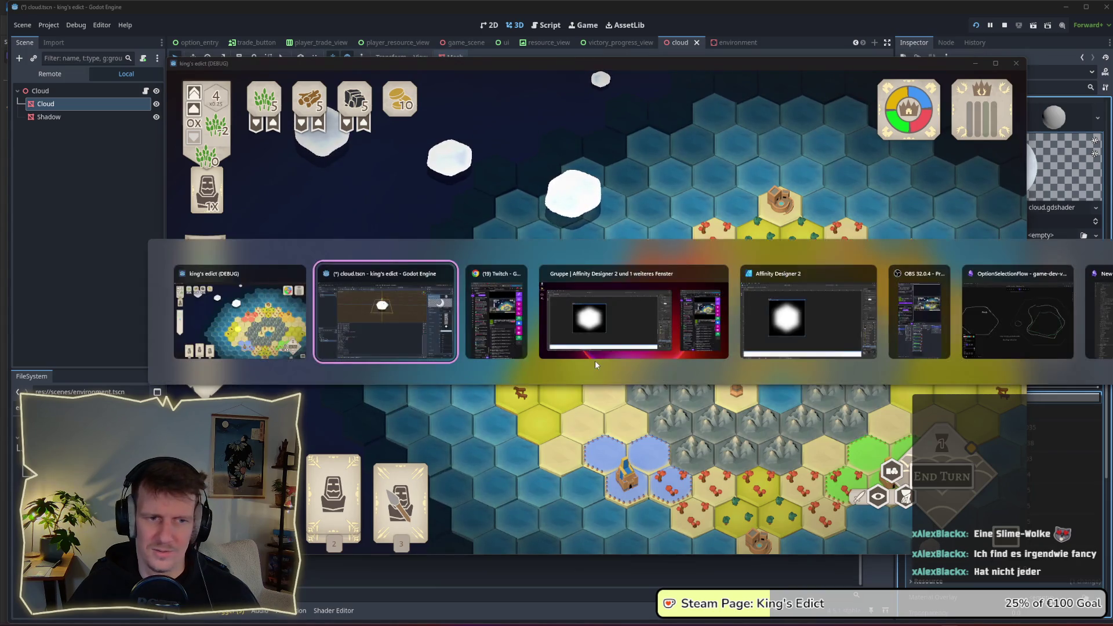
{"action": "left_click", "coordinate": [1049, 396]}
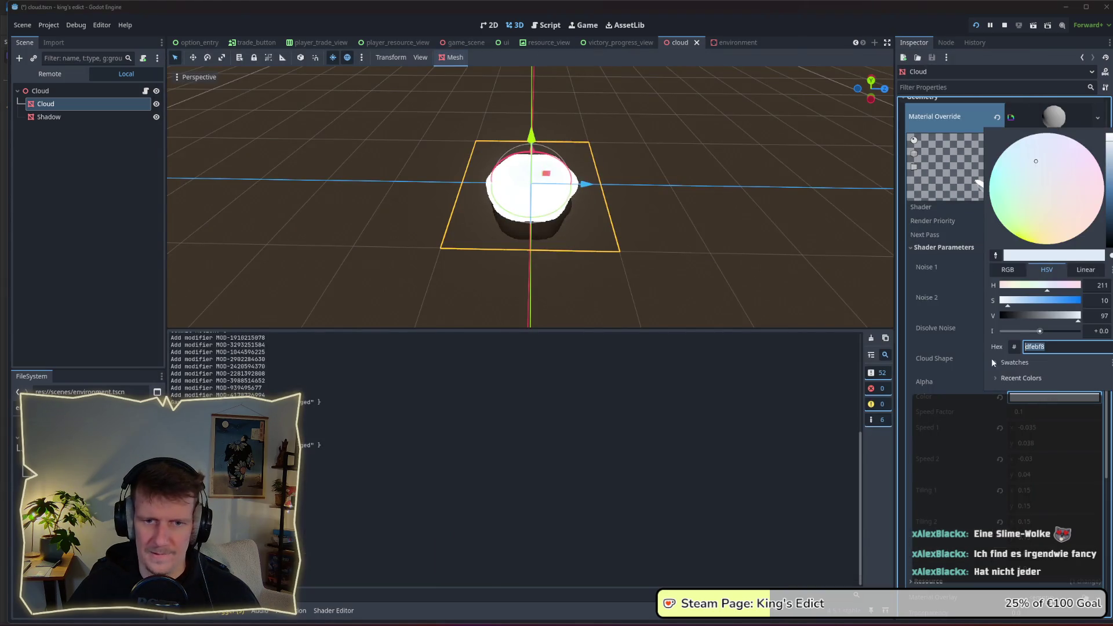
{"action": "left_click", "coordinate": [1048, 157]}
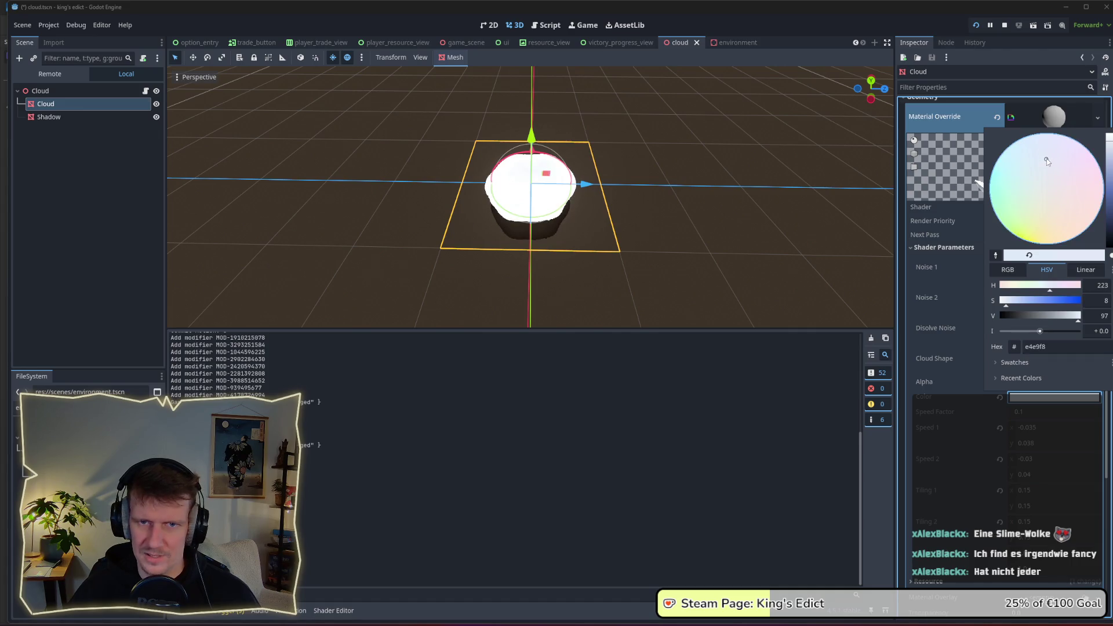
{"action": "key", "text": "alt+Tab"}
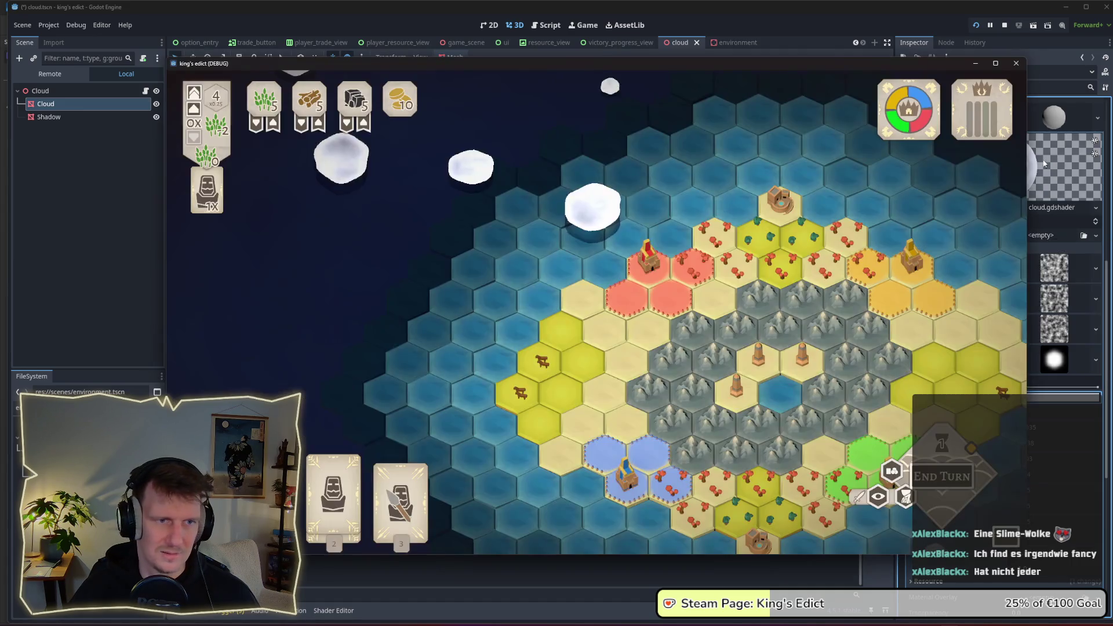
- Zoom and pan around the game map to inspect the recoloured clouds
{"action": "scroll", "coordinate": [900, 253], "scroll_direction": "down", "scroll_amount": 2}
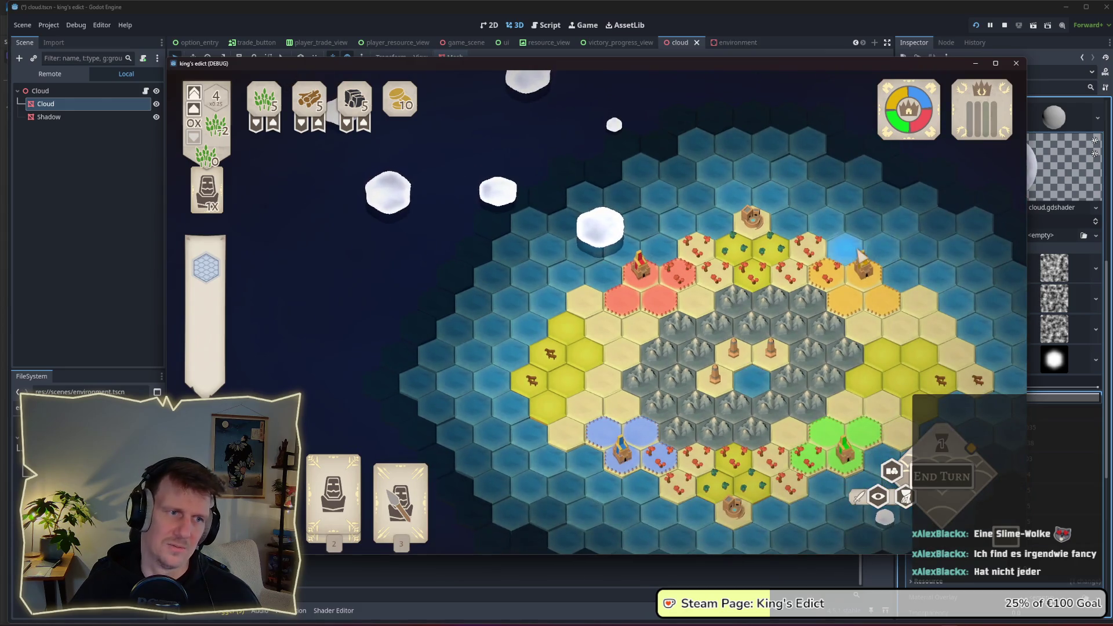
{"action": "scroll", "coordinate": [852, 257], "scroll_direction": "down", "scroll_amount": 2}
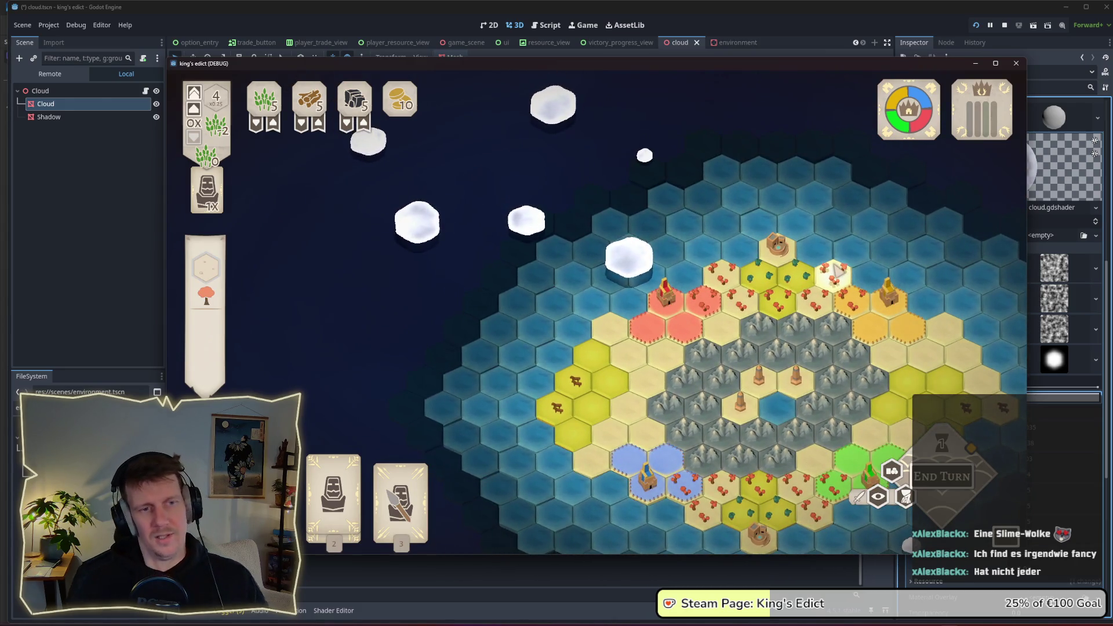
{"action": "scroll", "coordinate": [833, 270], "scroll_direction": "down", "scroll_amount": 3}
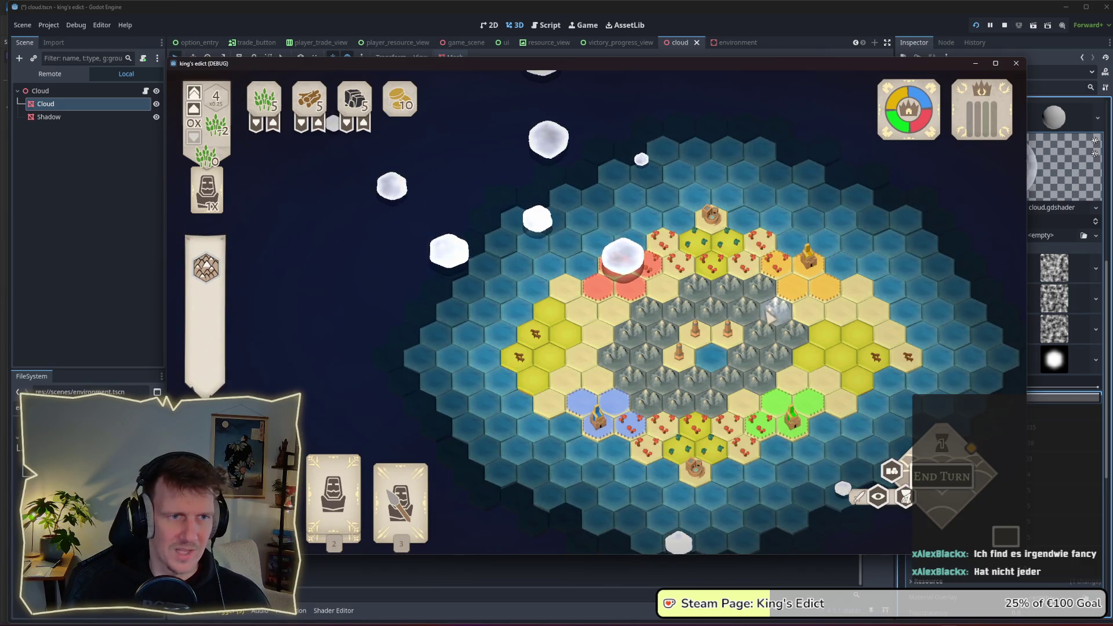
{"action": "scroll", "coordinate": [770, 316], "scroll_direction": "up", "scroll_amount": 3}
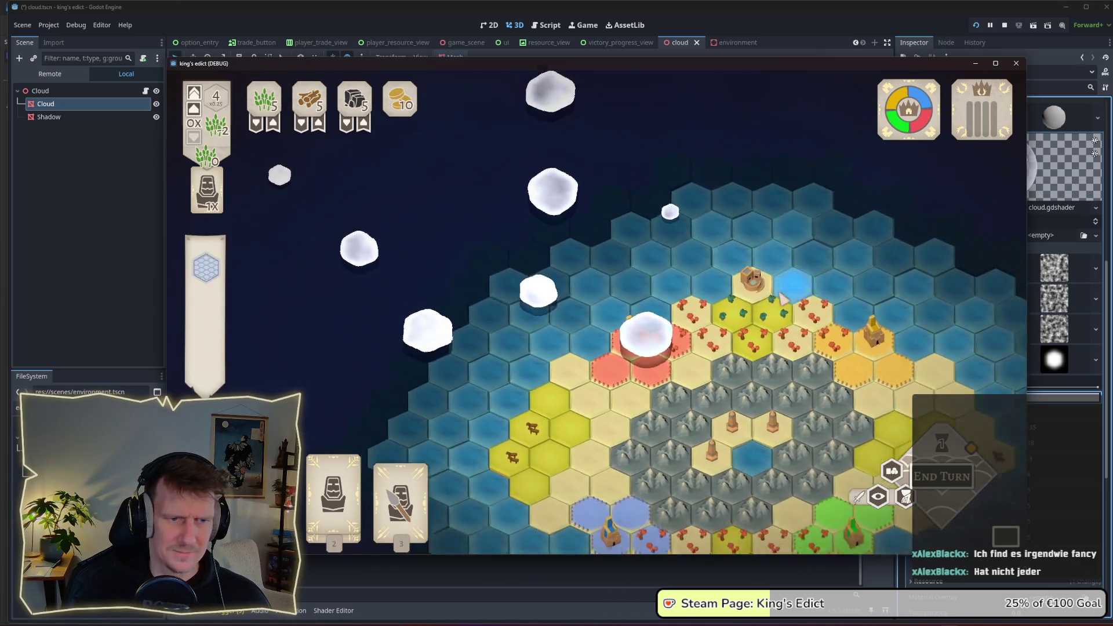
{"action": "scroll", "coordinate": [783, 297], "scroll_direction": "down", "scroll_amount": 3}
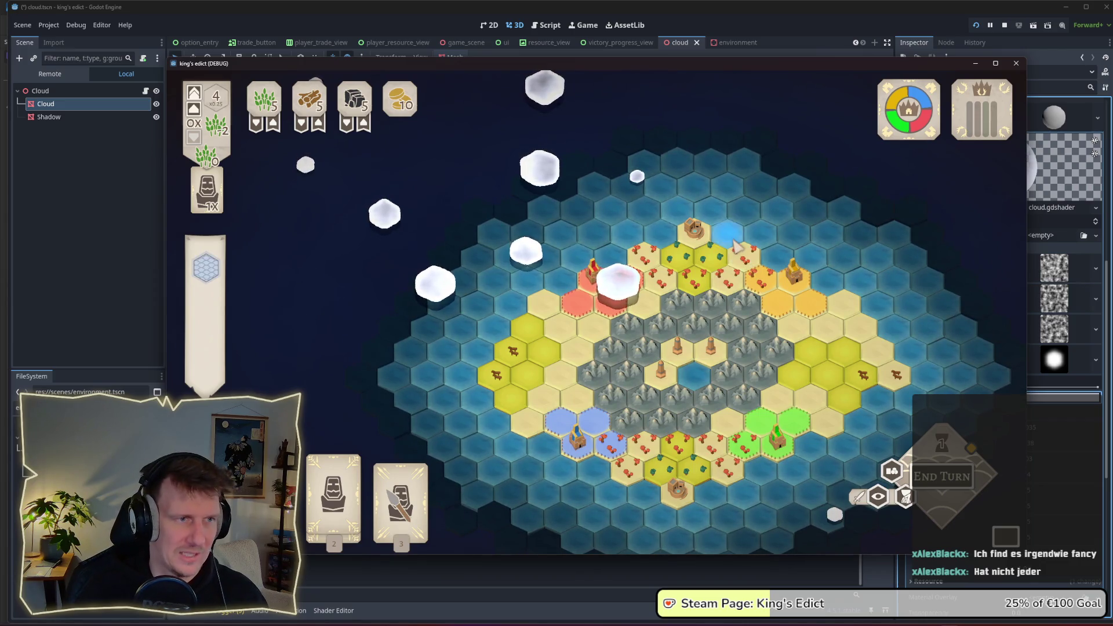
{"action": "scroll", "coordinate": [737, 239], "scroll_direction": "up", "scroll_amount": 2}
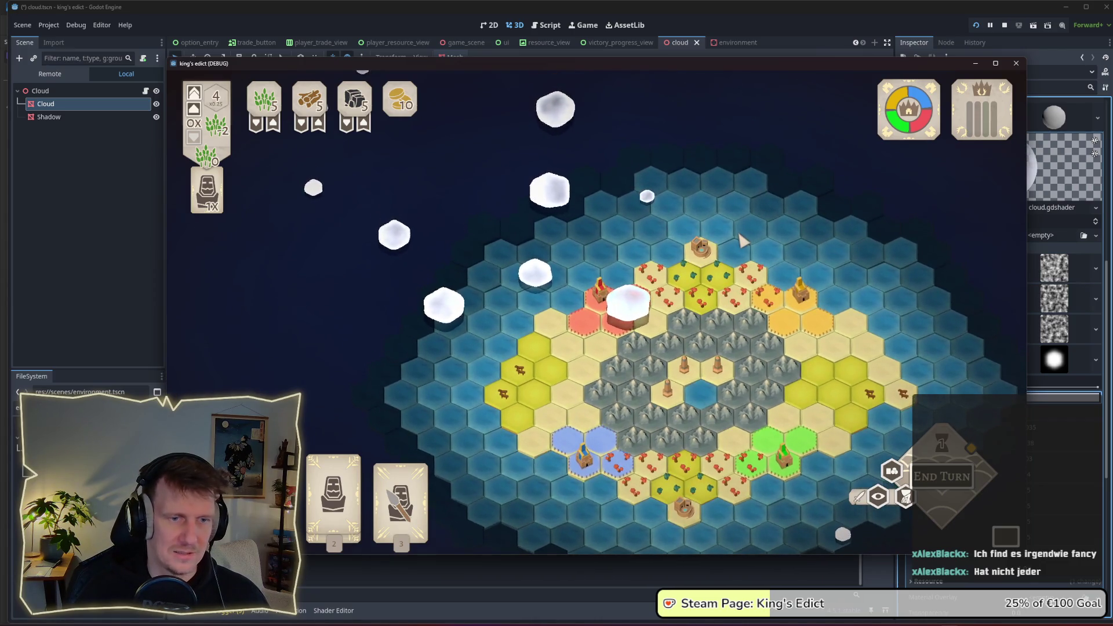
{"action": "scroll", "coordinate": [739, 232], "scroll_direction": "up", "scroll_amount": 2}
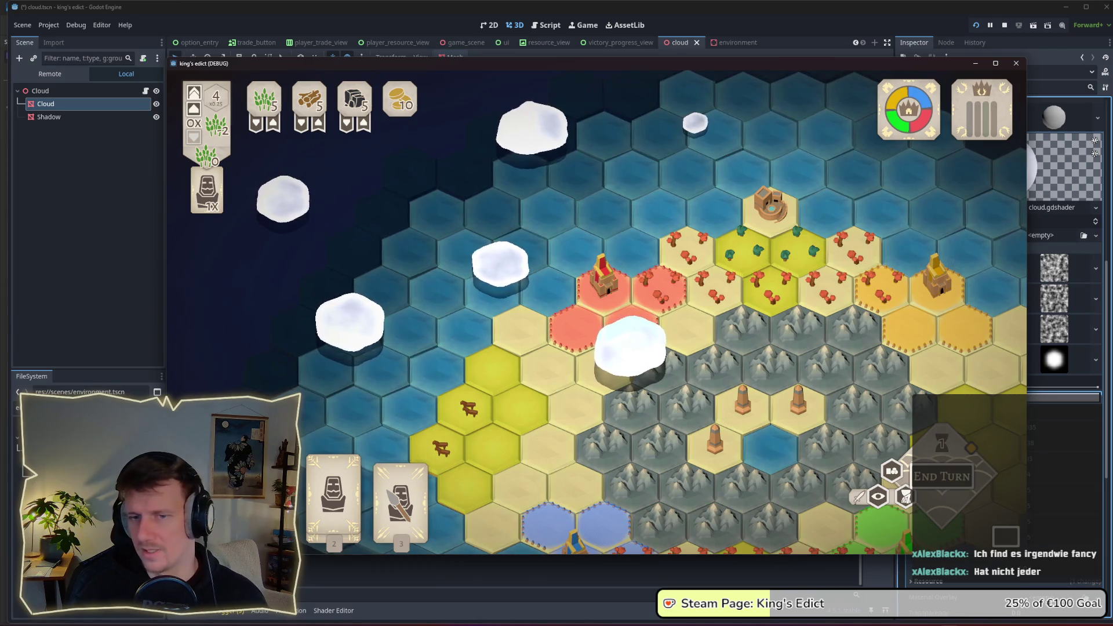
{"action": "left_click_drag", "start_coordinate": [823, 360], "coordinate": [786, 278]}
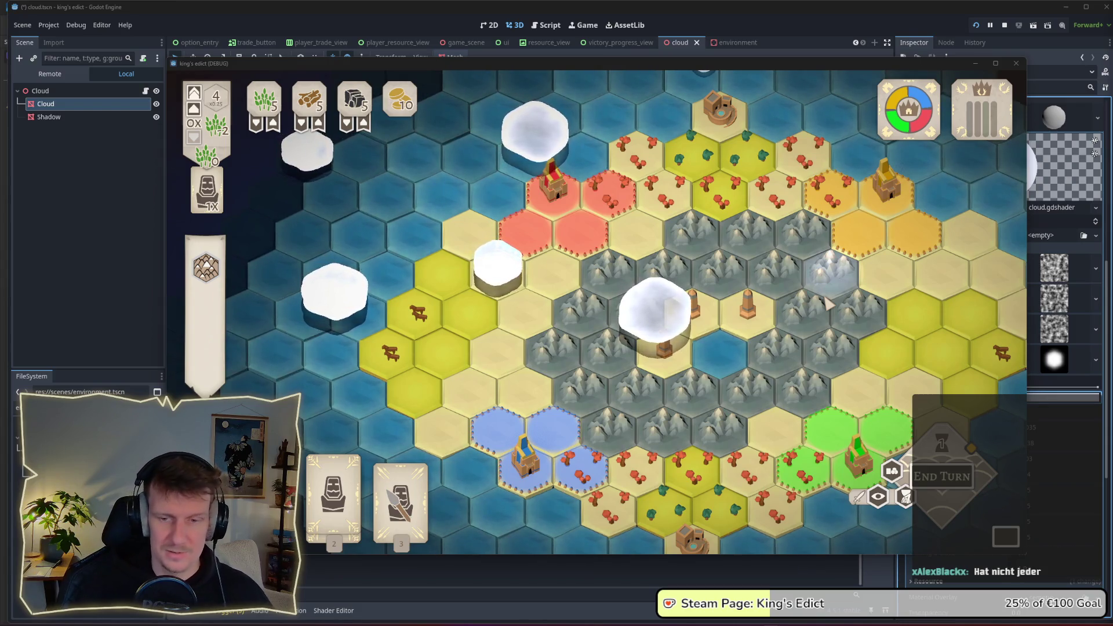
- Clear the clouds over the centre towers, a yellow tile and the red castle tile
{"action": "left_click", "coordinate": [668, 358]}
{"action": "left_click", "coordinate": [508, 296]}
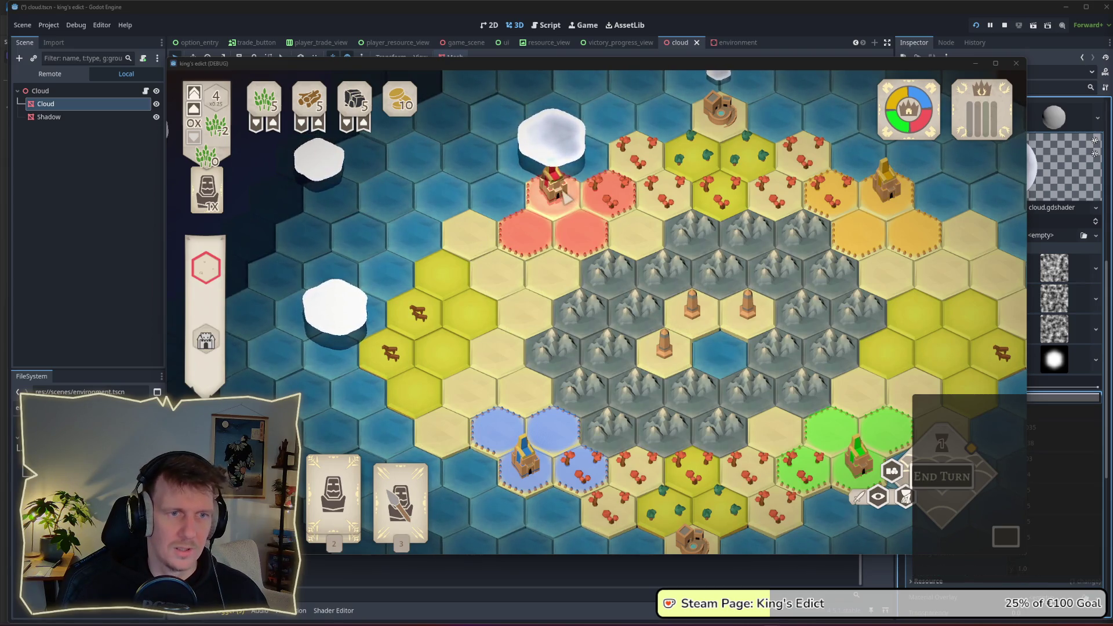
{"action": "left_click", "coordinate": [565, 197]}
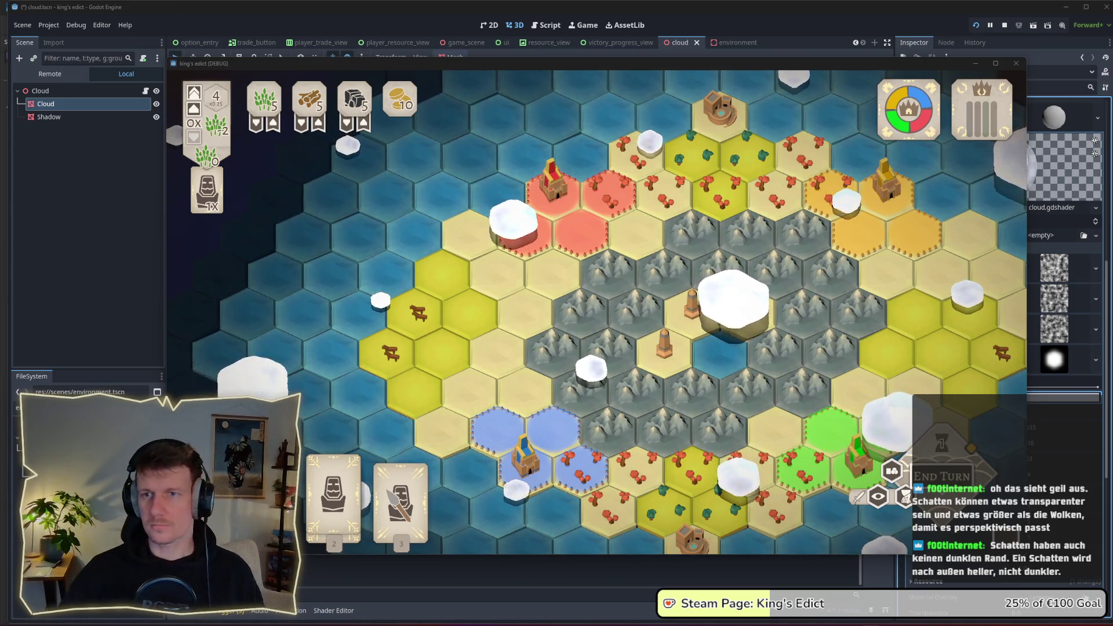
- Select the Shadow node in the Scene dock to show its material settings in the Inspector
{"action": "mouse_move", "coordinate": [633, 463]}
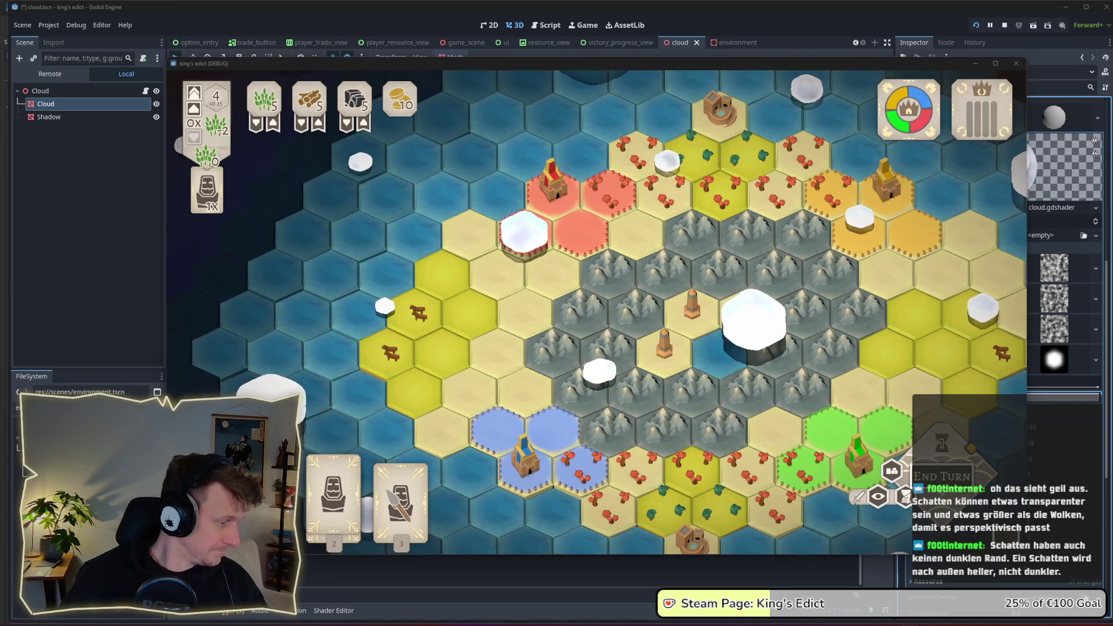
{"action": "mouse_move", "coordinate": [557, 321]}
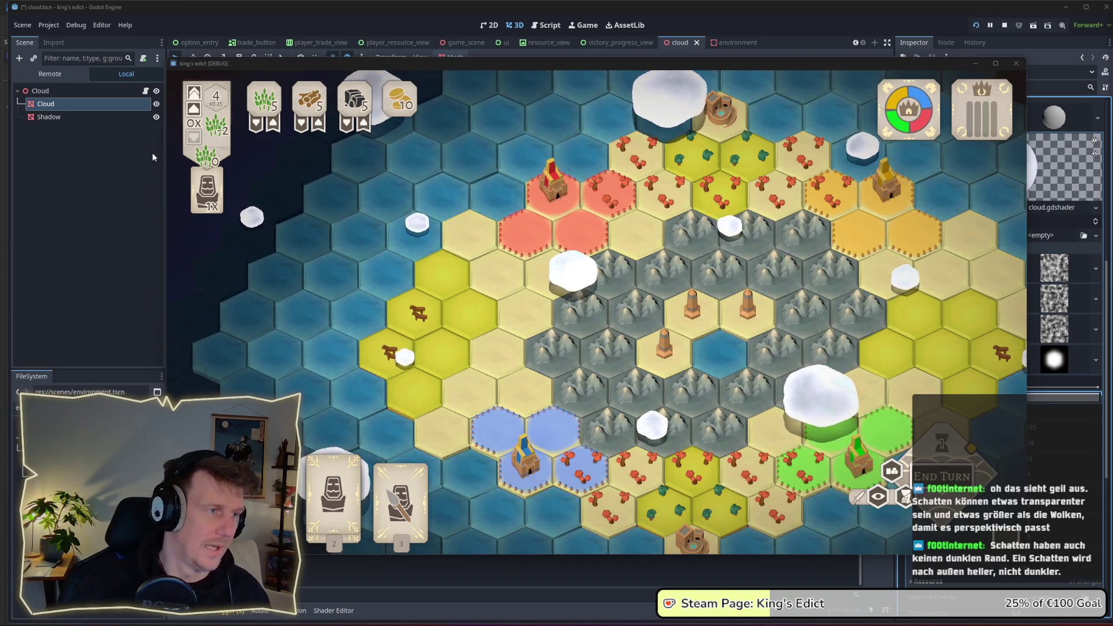
{"action": "left_click", "coordinate": [87, 117]}
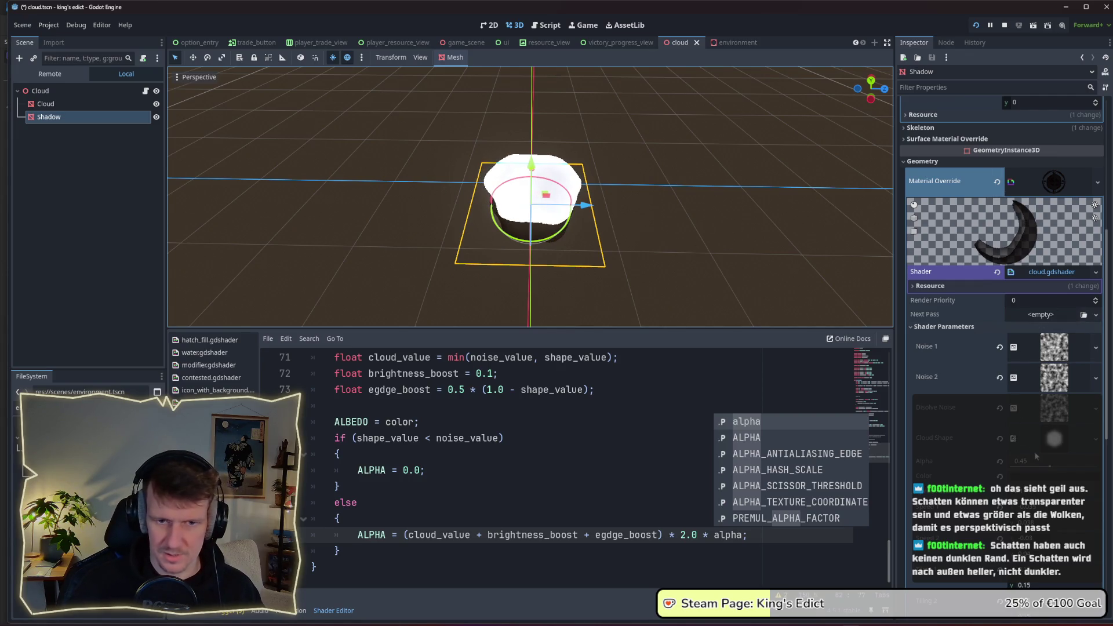
- Lower the Shadow's Alpha parameter from 0.45 to 0.37 and inspect the lighter shadows in-game
{"action": "left_click_drag", "start_coordinate": [1049, 467], "coordinate": [1042, 468]}
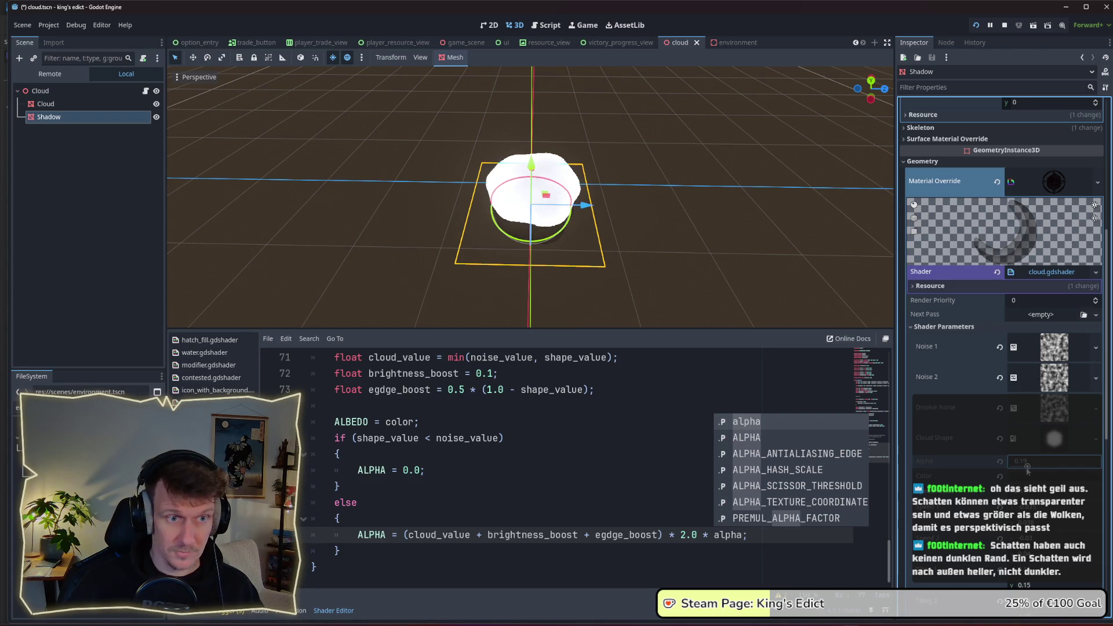
{"action": "key", "text": "alt+Tab"}
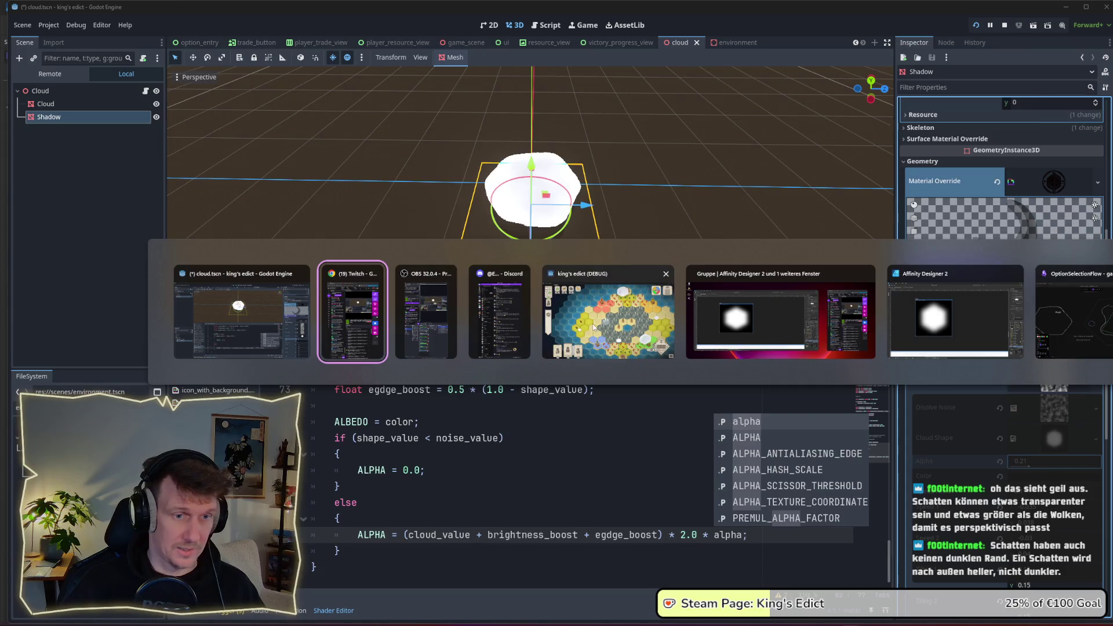
{"action": "left_click", "coordinate": [592, 323]}
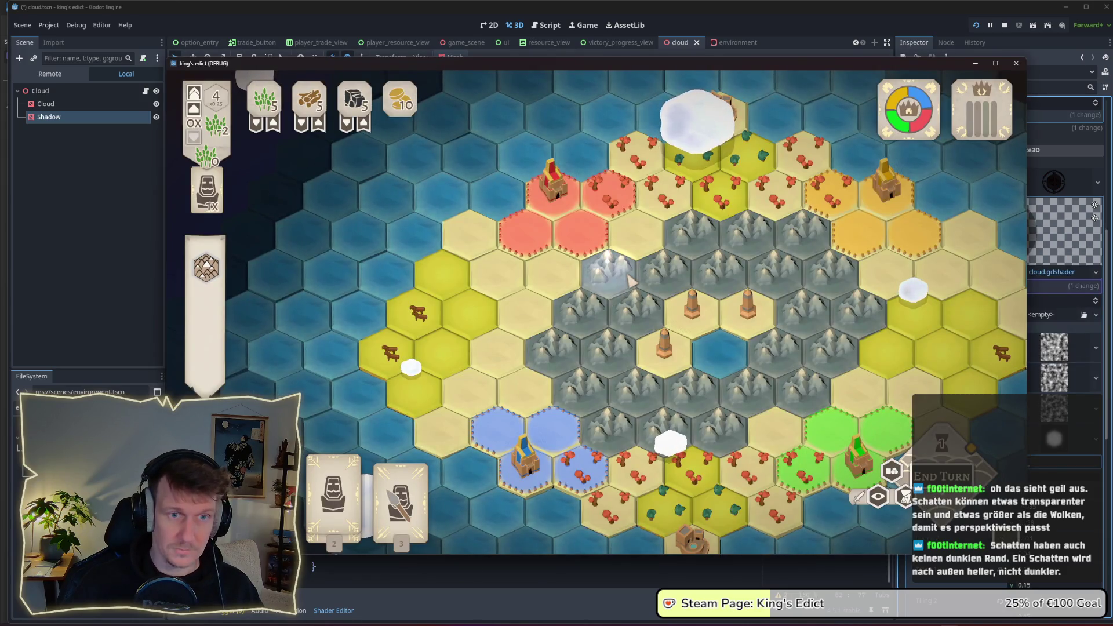
{"action": "key", "text": "d"}
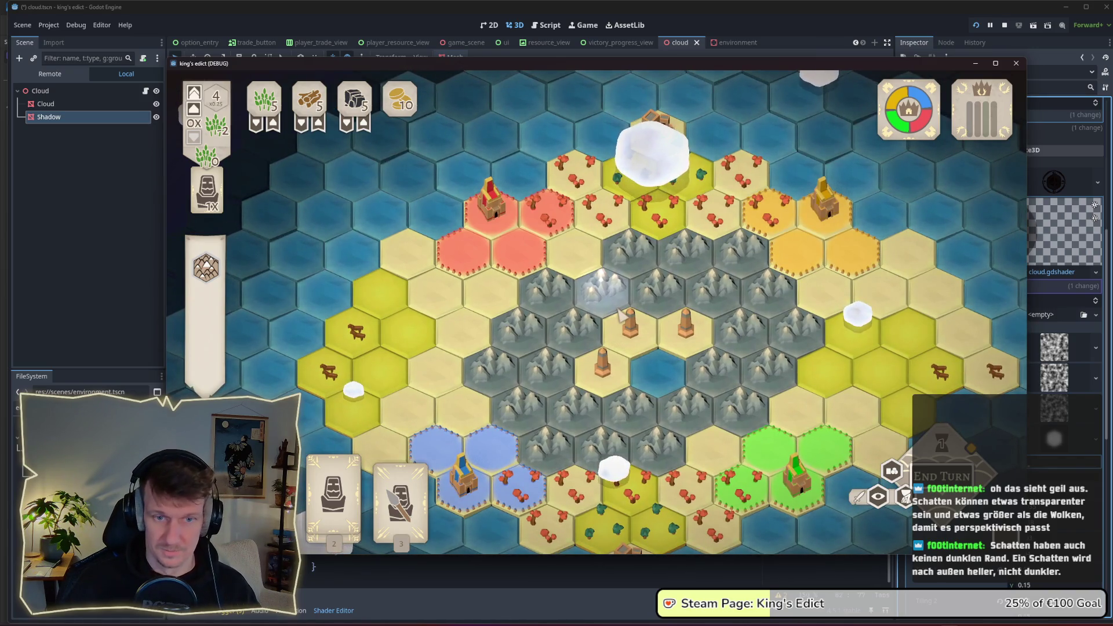
- Return to the editor and reselect the Shadow node
{"action": "key", "text": "alt+Tab"}
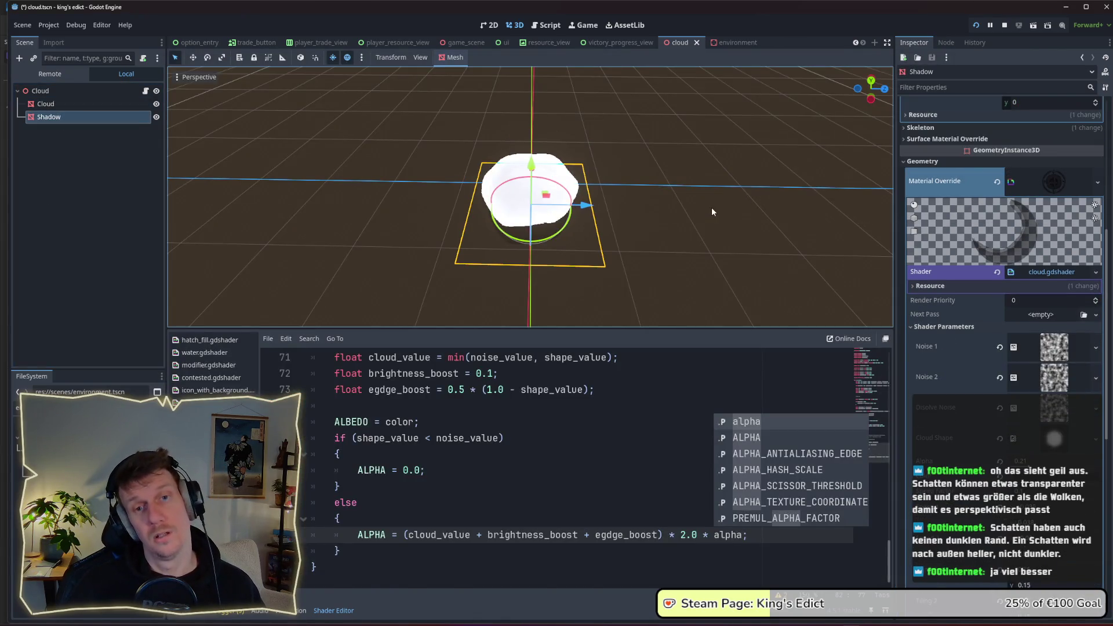
{"action": "left_click", "coordinate": [40, 91]}
{"action": "left_click", "coordinate": [48, 117]}
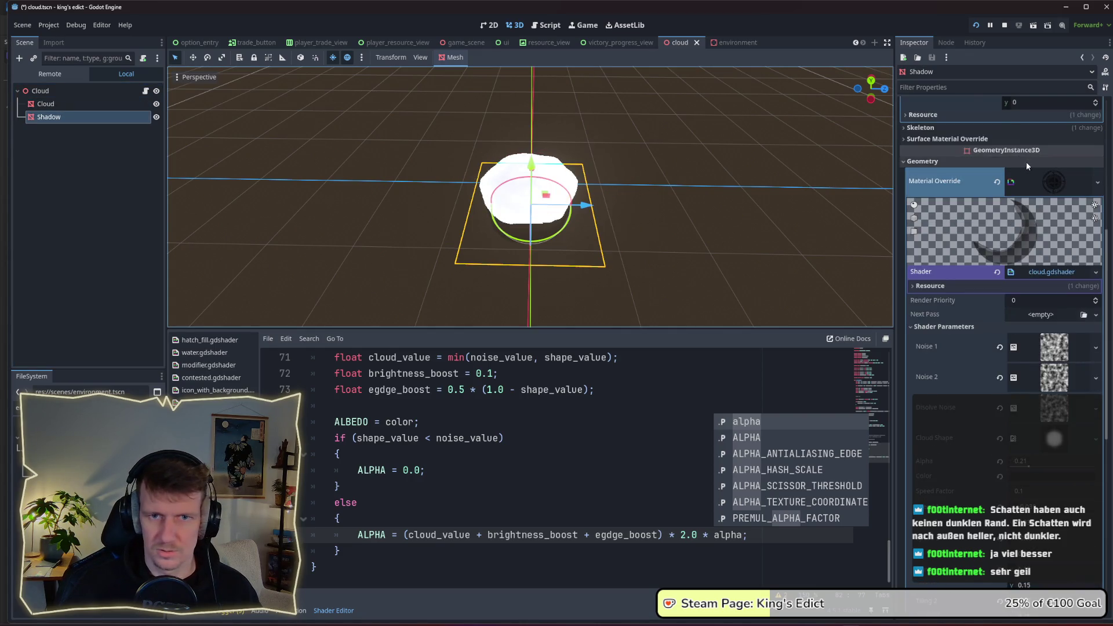
- Collapse the Shadow's geometry and mesh sections and expand its Transform properties
{"action": "left_click", "coordinate": [1025, 162]}
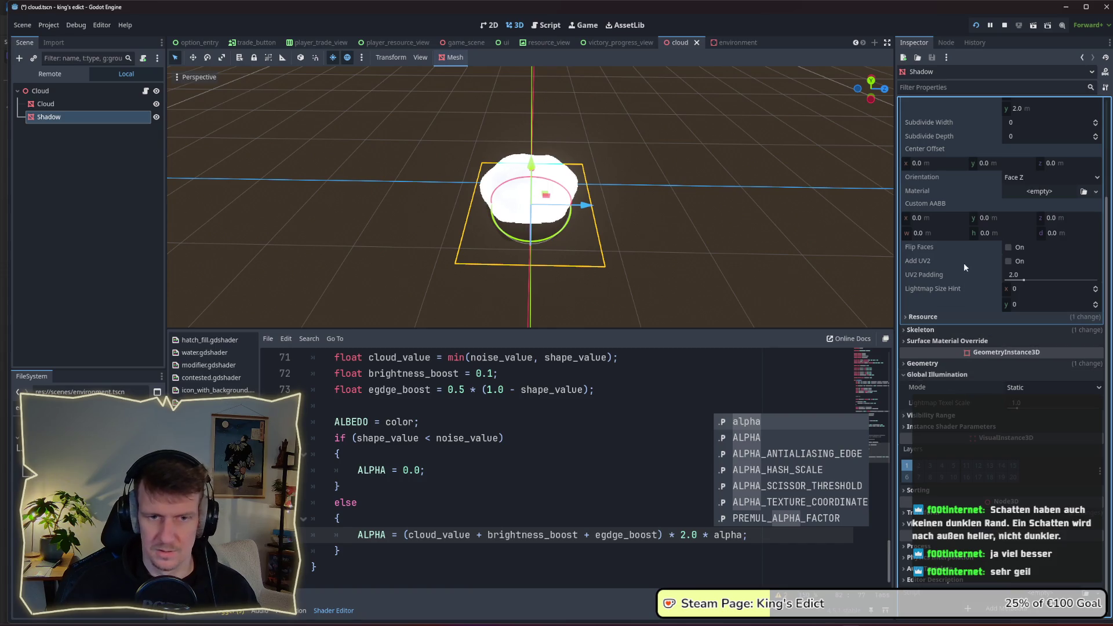
{"action": "scroll", "coordinate": [965, 264], "scroll_direction": "up", "scroll_amount": 4}
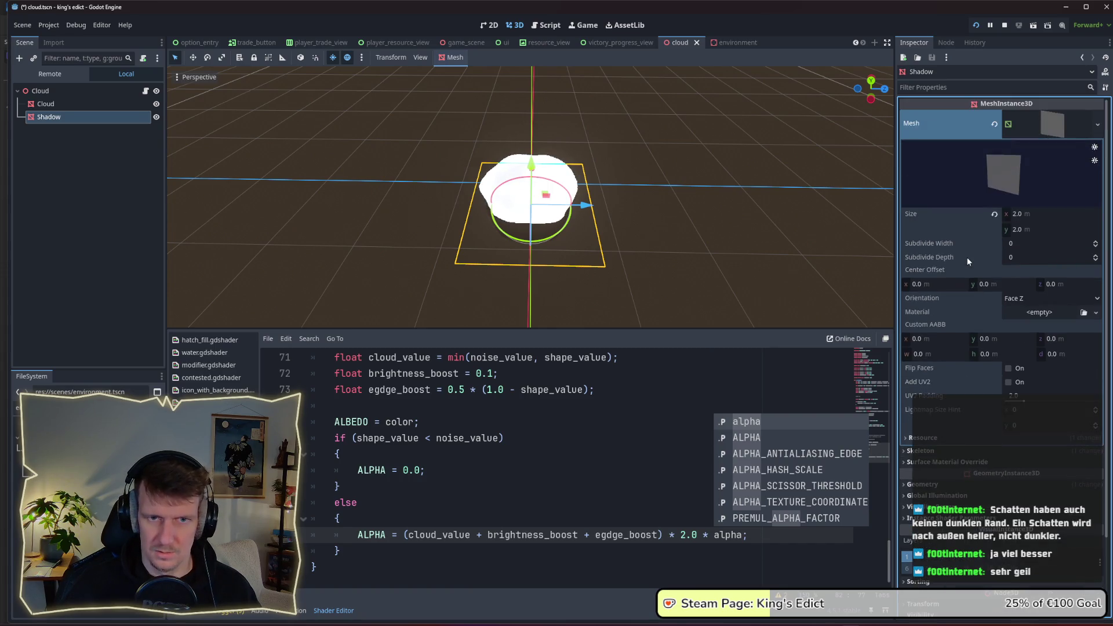
{"action": "left_click", "coordinate": [1044, 123]}
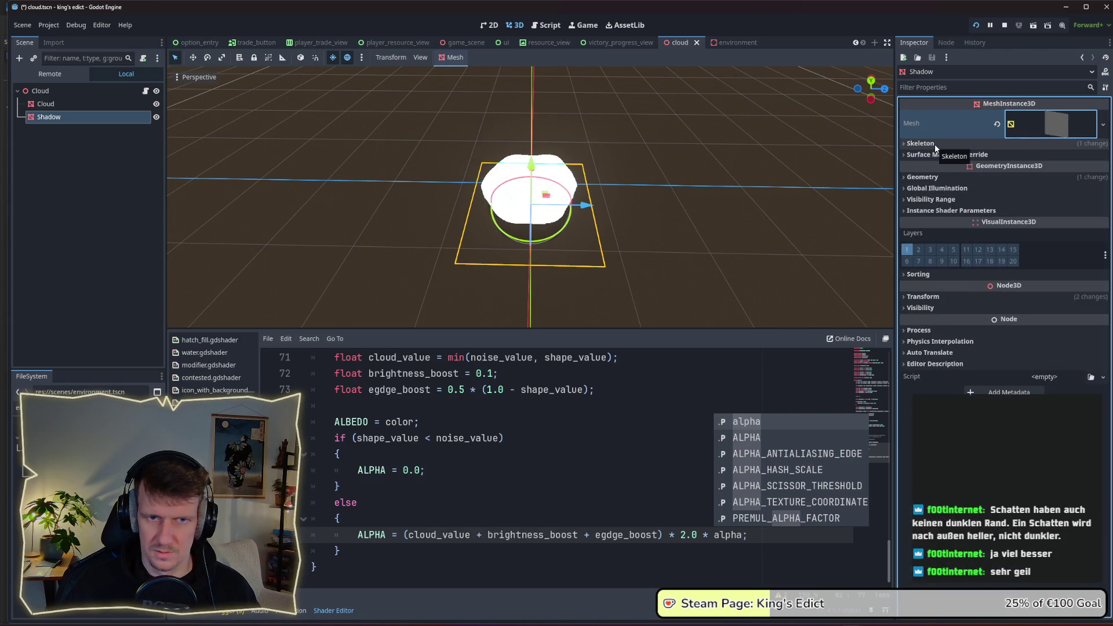
{"action": "left_click", "coordinate": [1049, 124]}
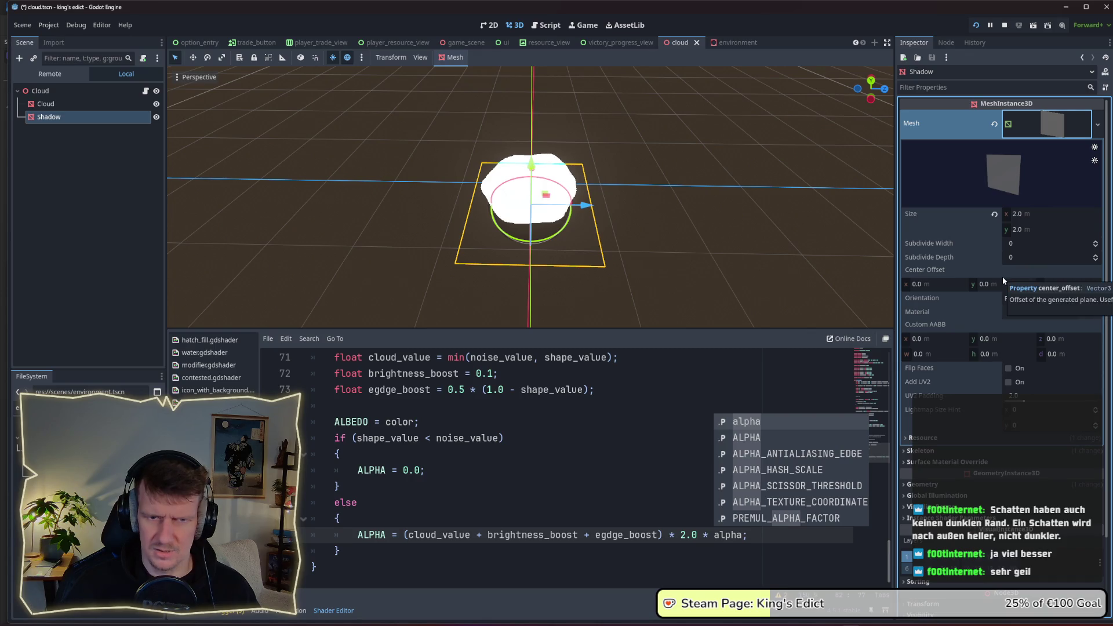
{"action": "left_click", "coordinate": [1023, 125]}
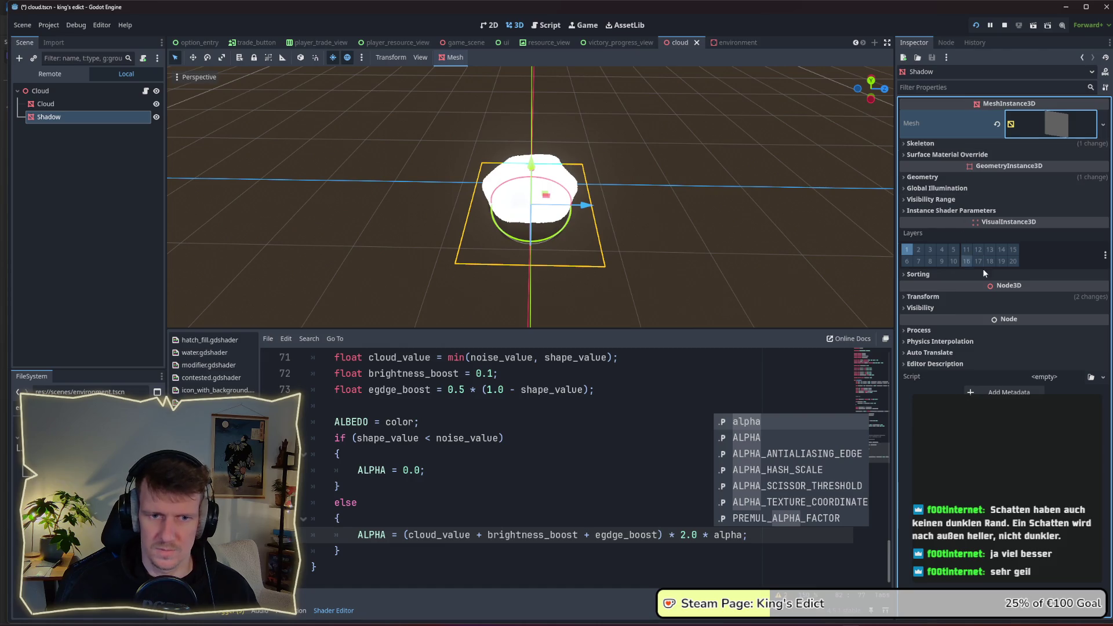
{"action": "left_click", "coordinate": [960, 296]}
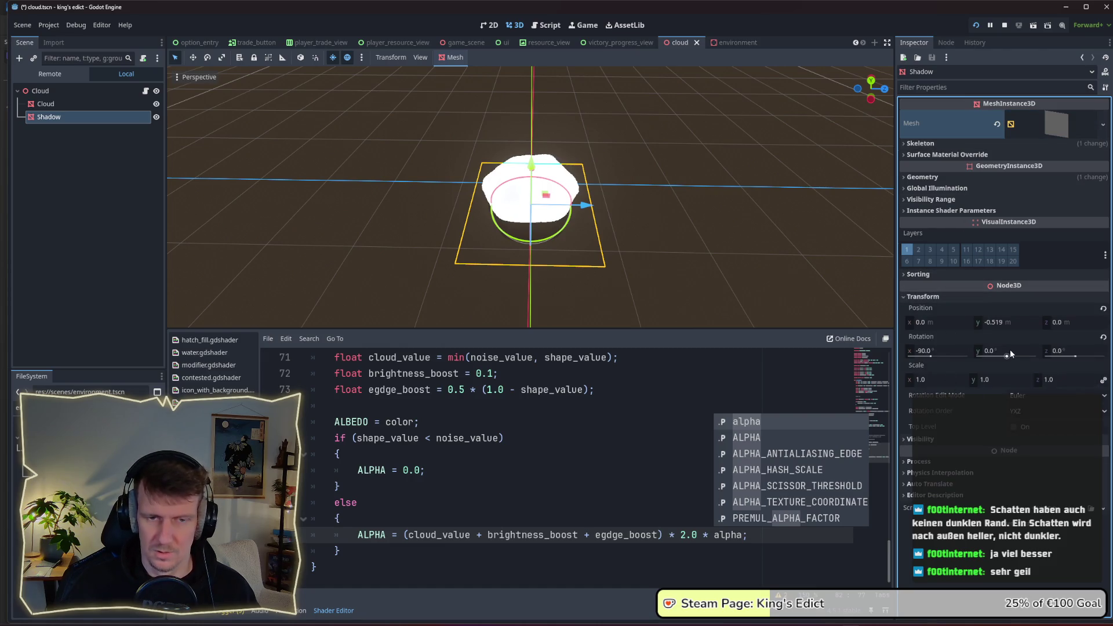
- Scale the Shadow plane to 1.2 and compare it in the running game
{"action": "left_click", "coordinate": [1000, 381]}
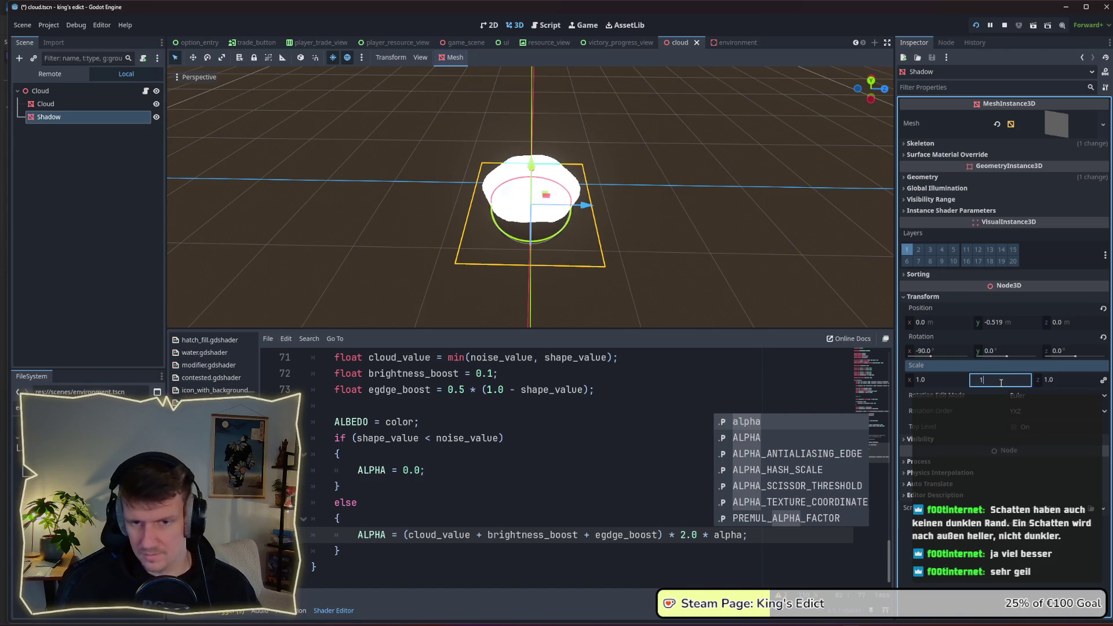
{"action": "type", "text": ".2"}
{"action": "key", "text": "Return"}
{"action": "key", "text": "F5"}
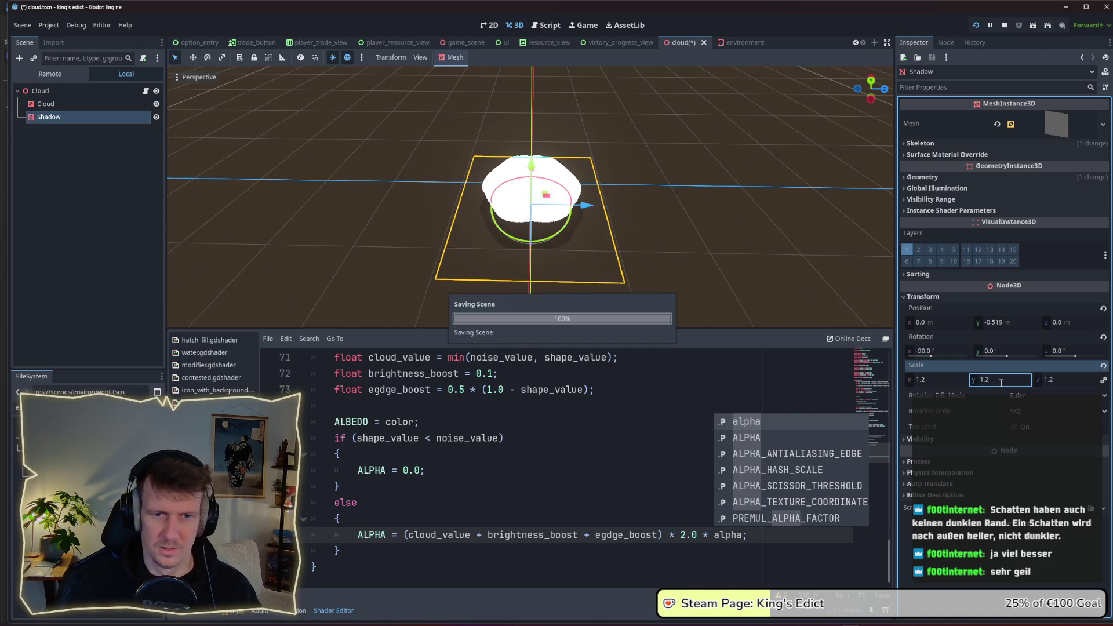
{"action": "key", "text": "alt+Tab"}
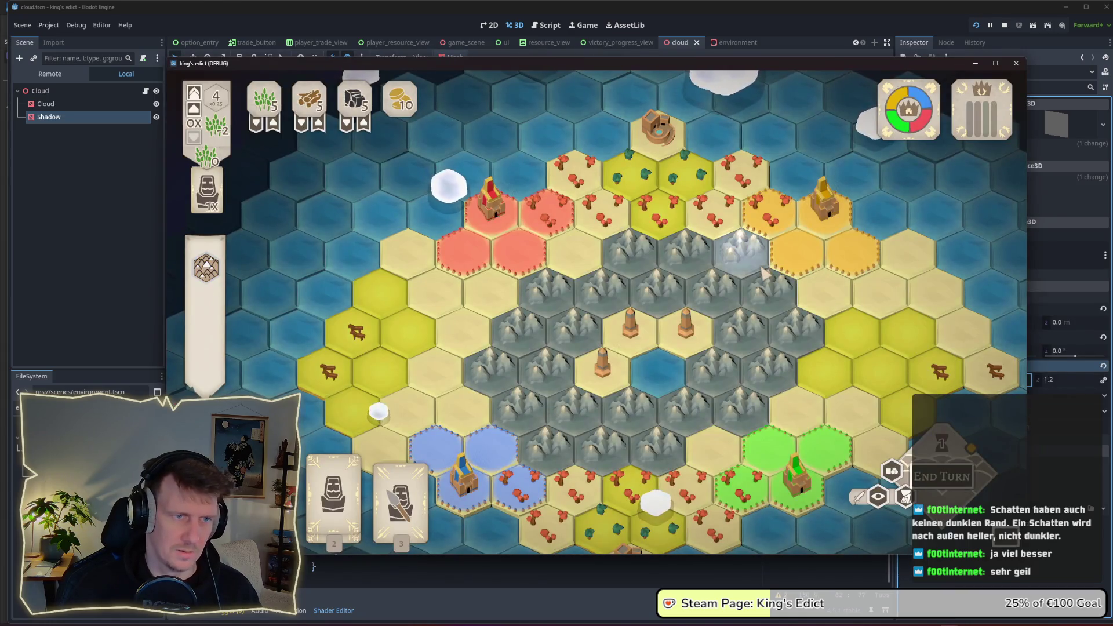
{"action": "key", "text": "alt+Tab"}
- Try Shadow scales of 1.1 and 1.05, checking each in the running game
{"action": "left_click", "coordinate": [999, 378]}
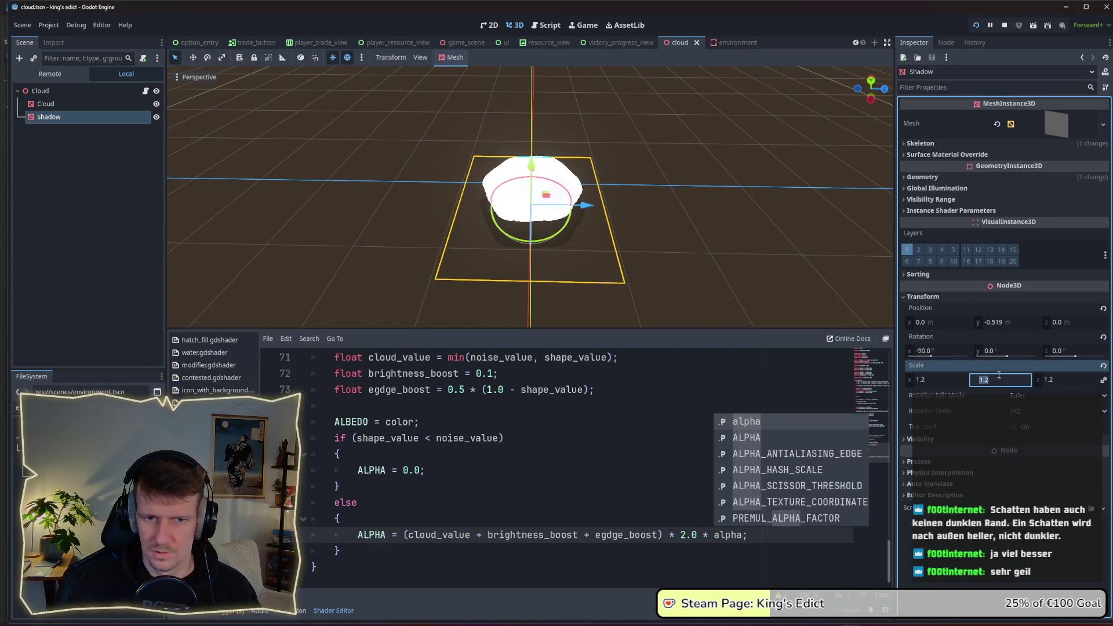
{"action": "type", "text": "1"}
{"action": "key", "text": "Return"}
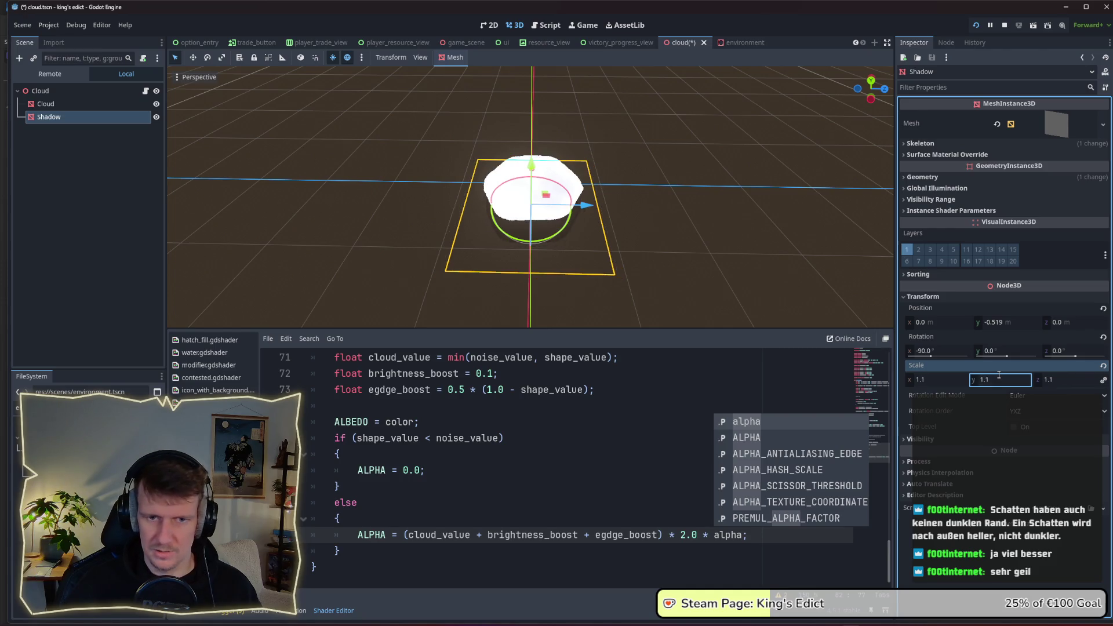
{"action": "key", "text": "alt+Tab"}
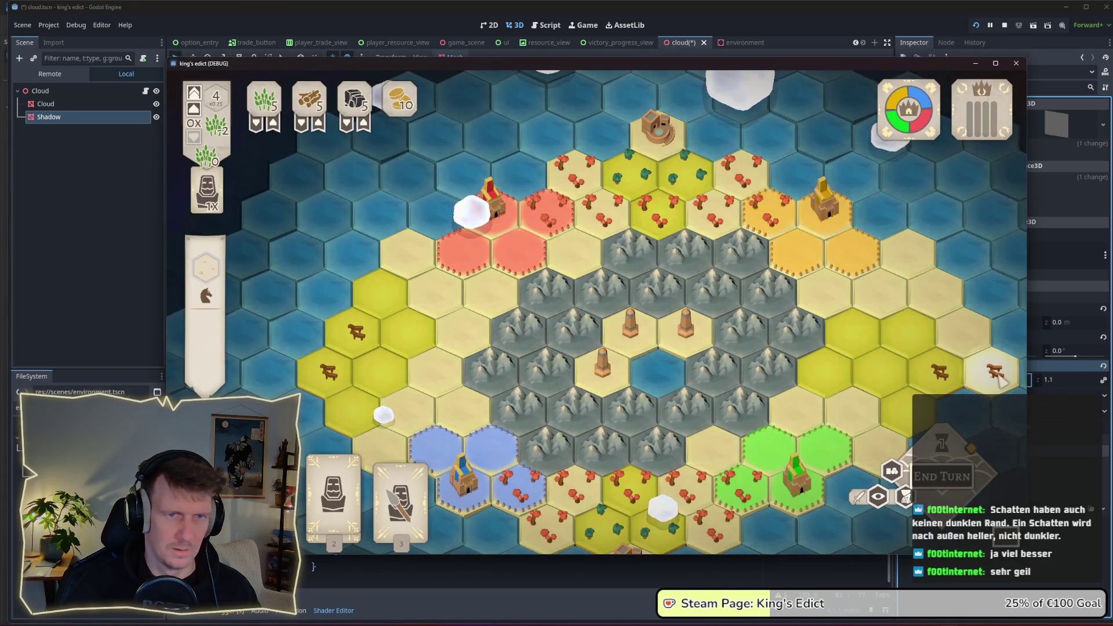
{"action": "key", "text": "alt+Tab"}
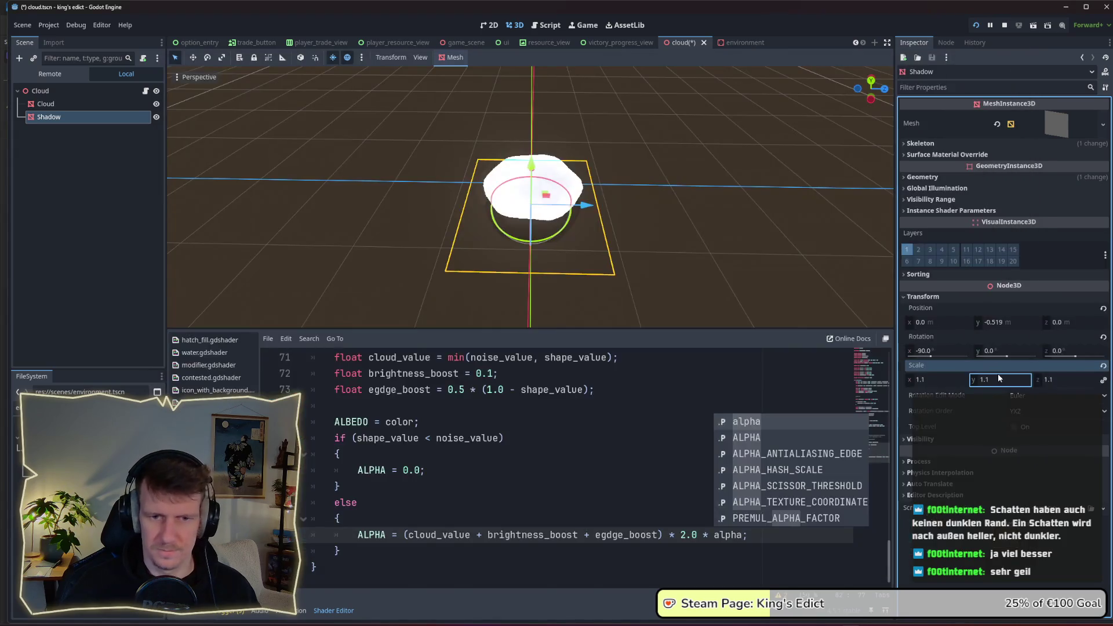
{"action": "left_click", "coordinate": [998, 378]}
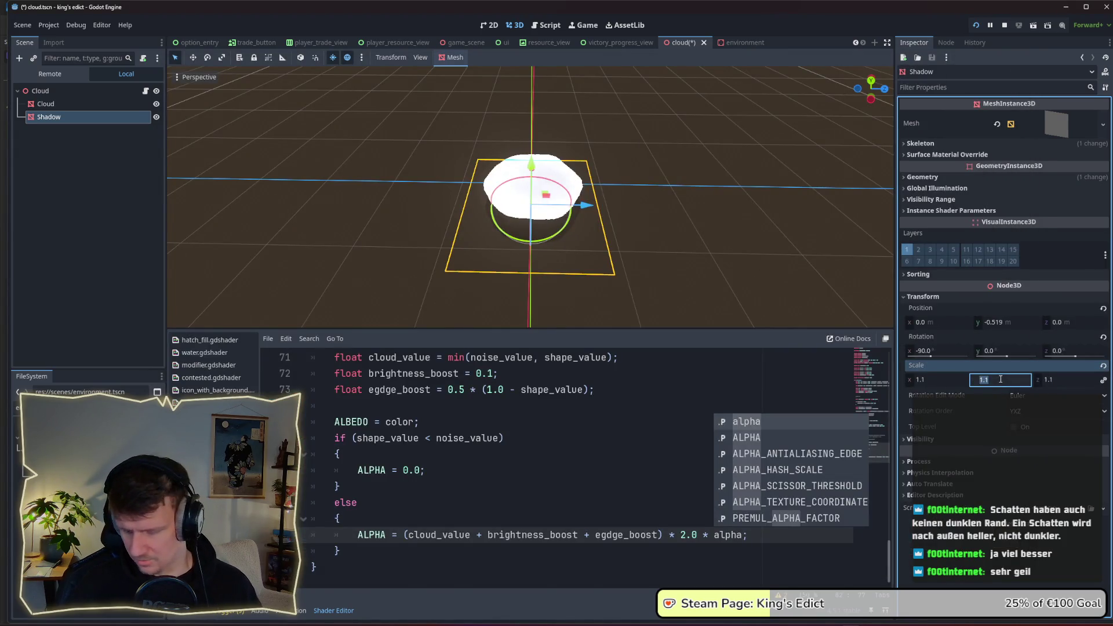
{"action": "key", "text": "Return"}
{"action": "key", "text": "alt+Tab"}
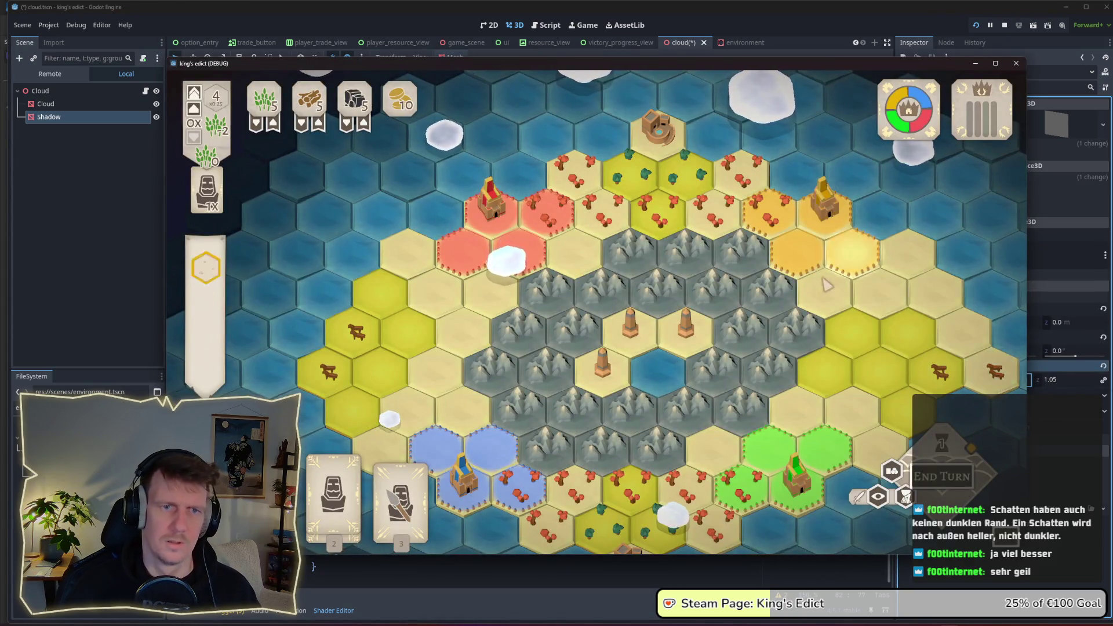
{"action": "scroll", "coordinate": [812, 290], "scroll_direction": "down", "scroll_amount": 3}
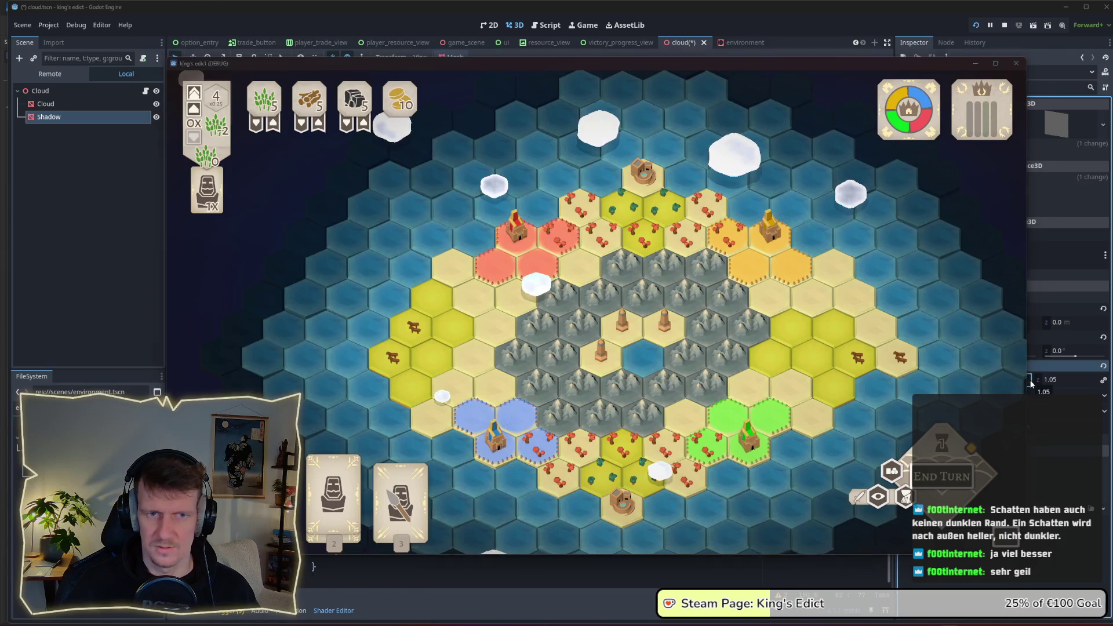
- Settle the Shadow scale at 1.02 and view it in the game
{"action": "left_click", "coordinate": [1030, 381]}
{"action": "type", "text": "1.0"}
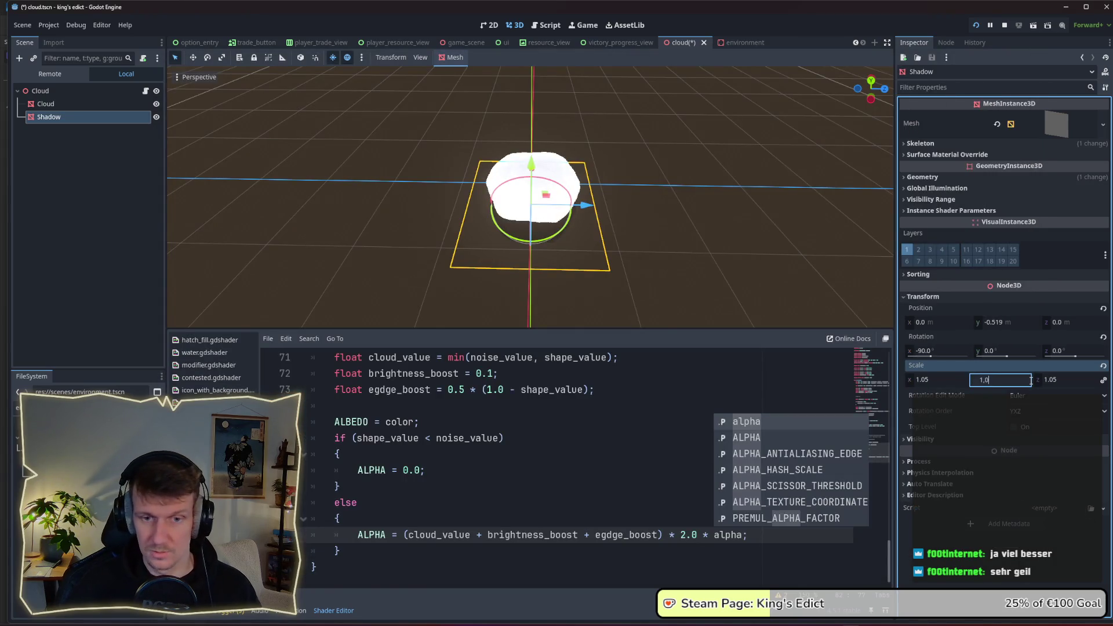
{"action": "type", "text": "2"}
{"action": "key", "text": "Return"}
{"action": "key", "text": "alt+Tab"}
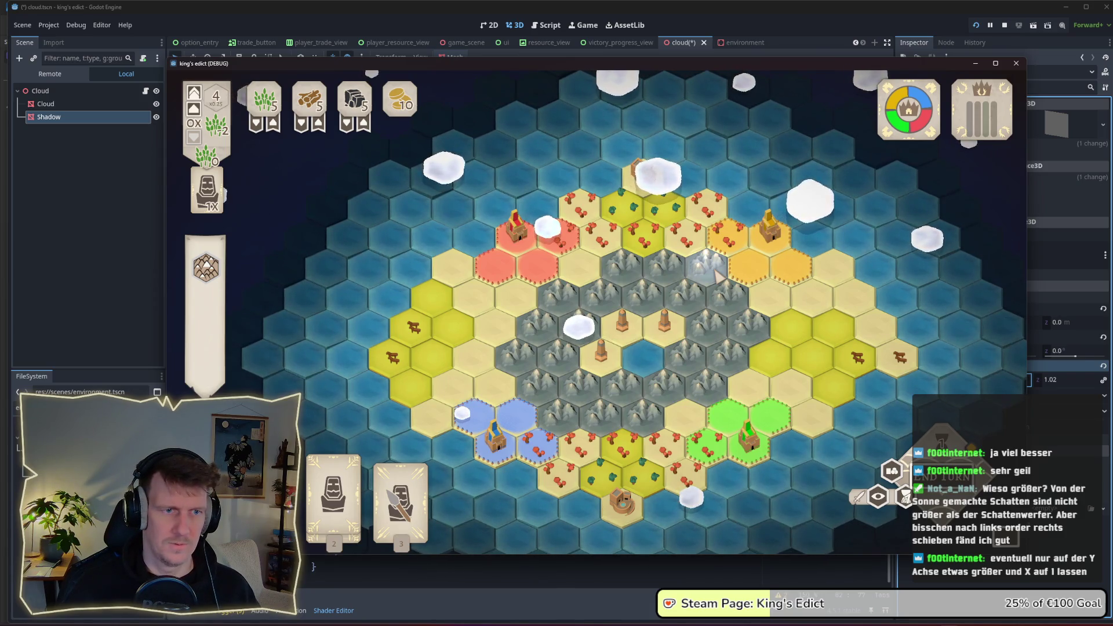
- Return to the editor and start editing the Shadow's Scale Y field
{"action": "key", "text": "alt+Tab"}
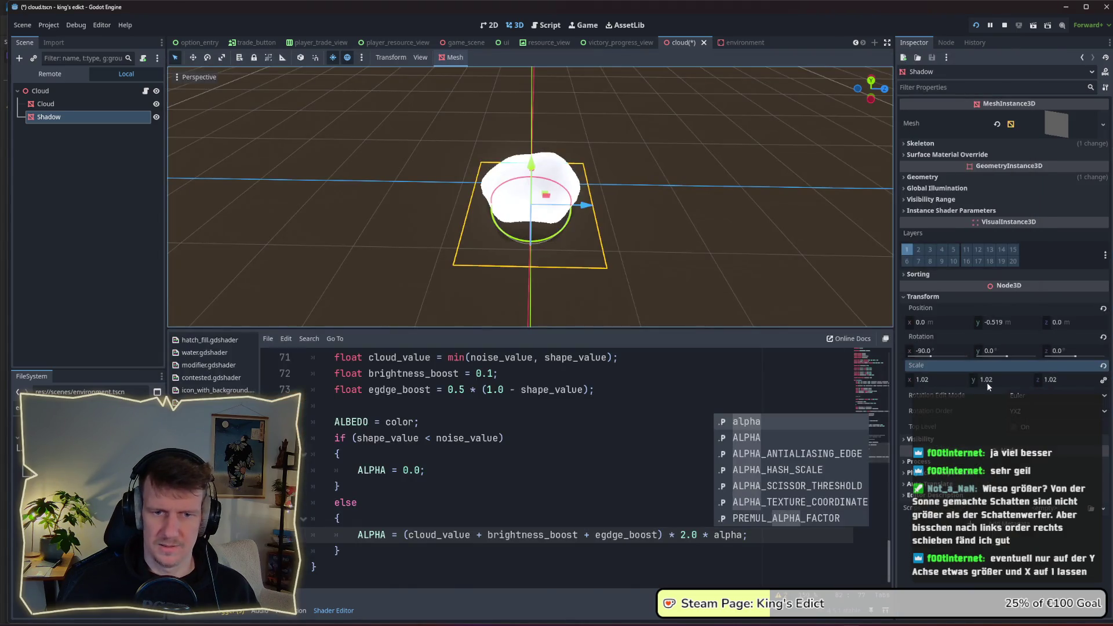
{"action": "left_click", "coordinate": [986, 382]}
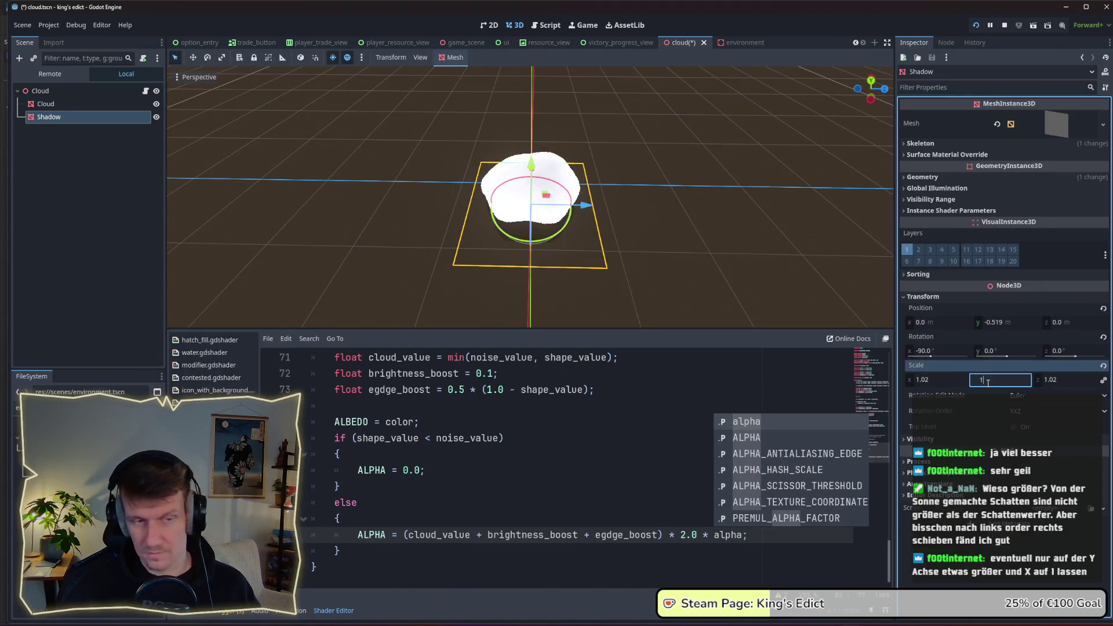
- Reset the Shadow scale to 1.0, offset it along X and Z, save, and check in-game
{"action": "key", "text": "Return"}
{"action": "left_click_drag", "start_coordinate": [586, 206], "coordinate": [564, 206]}
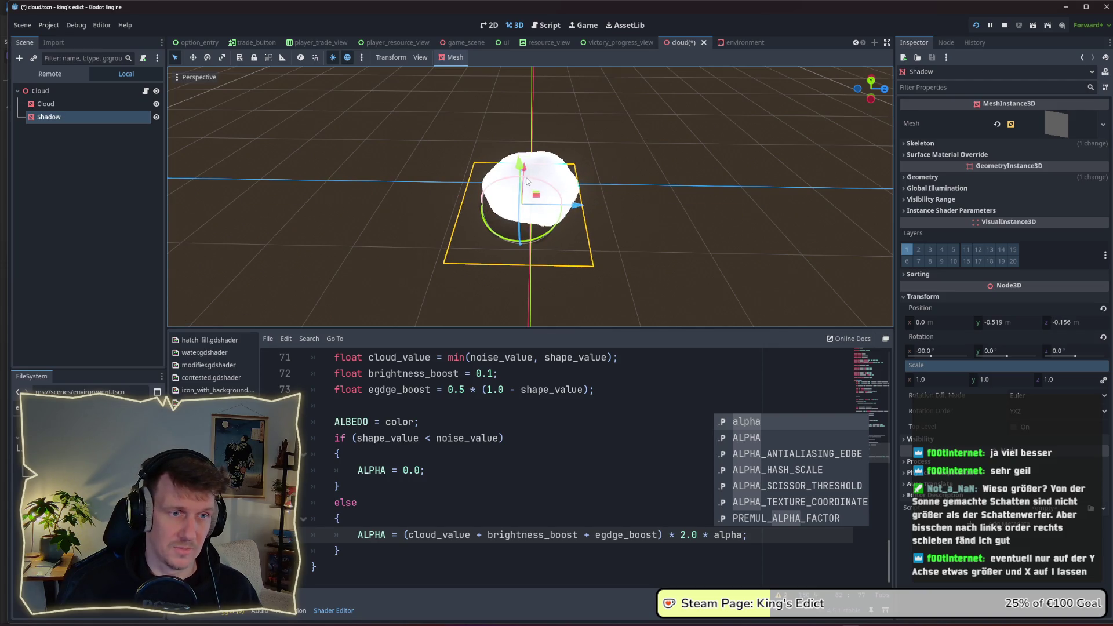
{"action": "left_click_drag", "start_coordinate": [585, 161], "coordinate": [550, 165]}
{"action": "key", "text": "ctrl+s"}
{"action": "key", "text": "alt+Tab"}
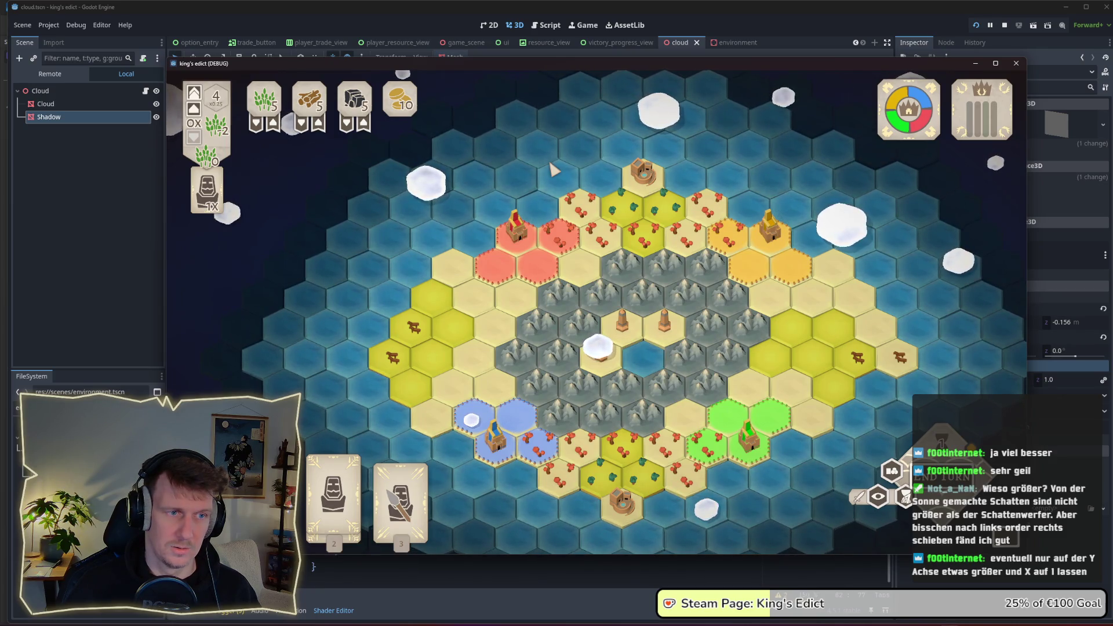
{"action": "key", "text": "alt+Tab"}
- Shift the shadow plane to the opposite offset, save, recheck in the game, then stop it
{"action": "left_click_drag", "start_coordinate": [578, 218], "coordinate": [591, 244]}
{"action": "left_click_drag", "start_coordinate": [547, 174], "coordinate": [555, 179]}
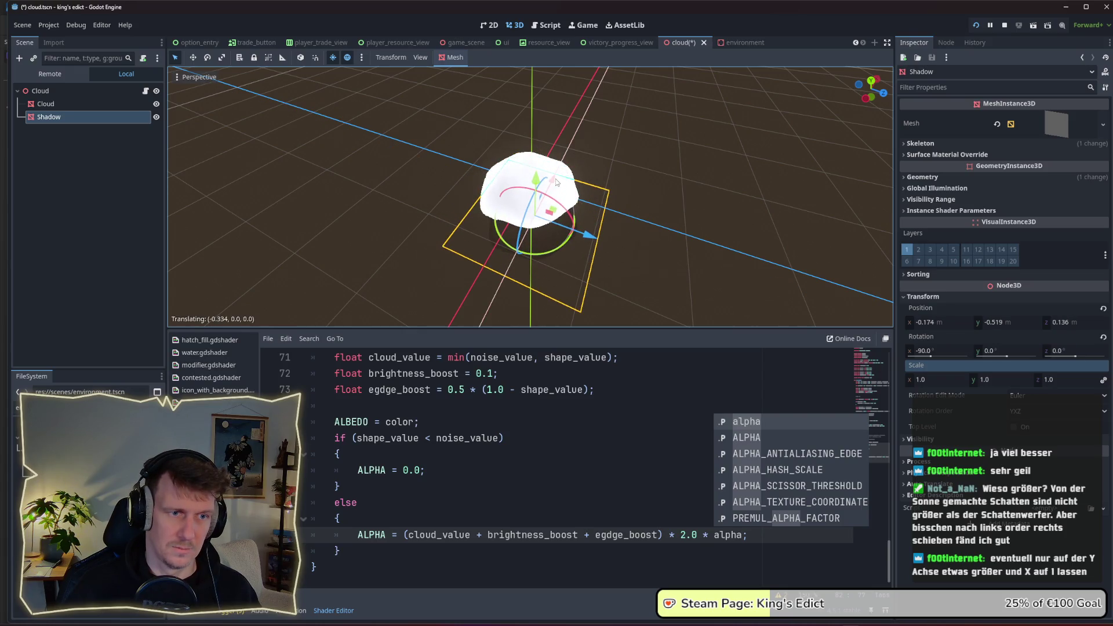
{"action": "key", "text": "ctrl+s"}
{"action": "key", "text": "alt+Tab"}
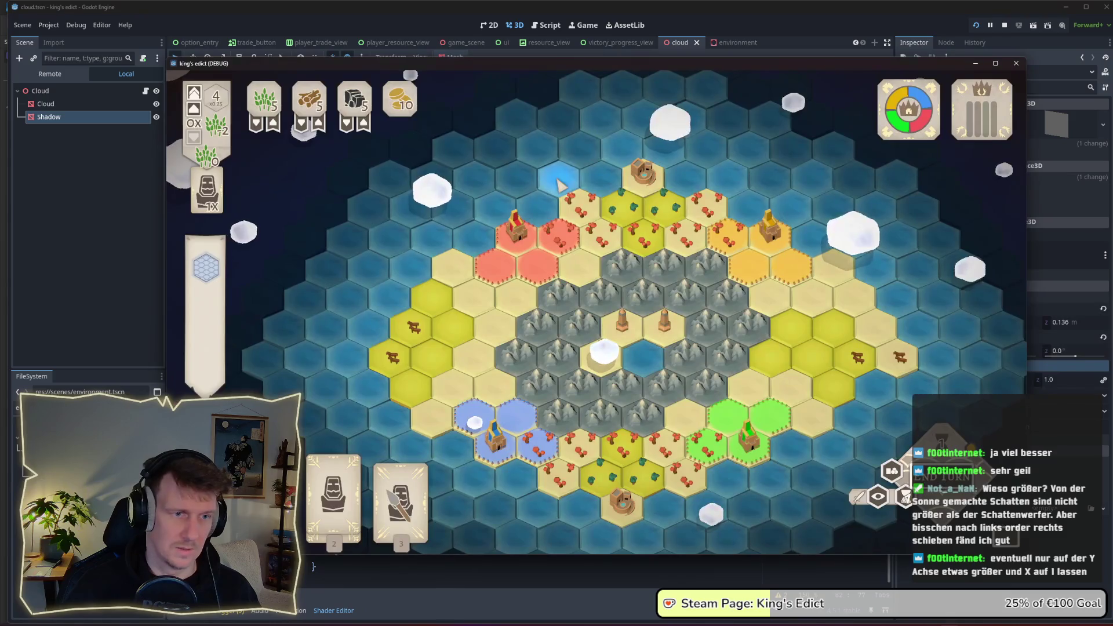
{"action": "key", "text": "alt+Tab"}
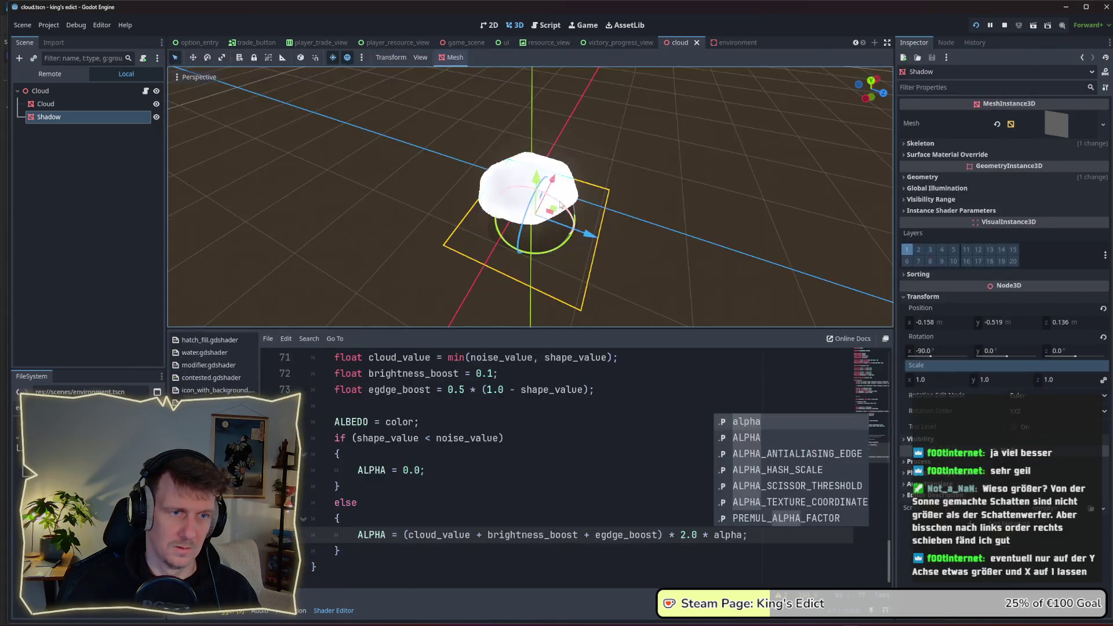
{"action": "left_click_drag", "start_coordinate": [559, 185], "coordinate": [564, 184]}
{"action": "key", "text": "alt+Tab"}
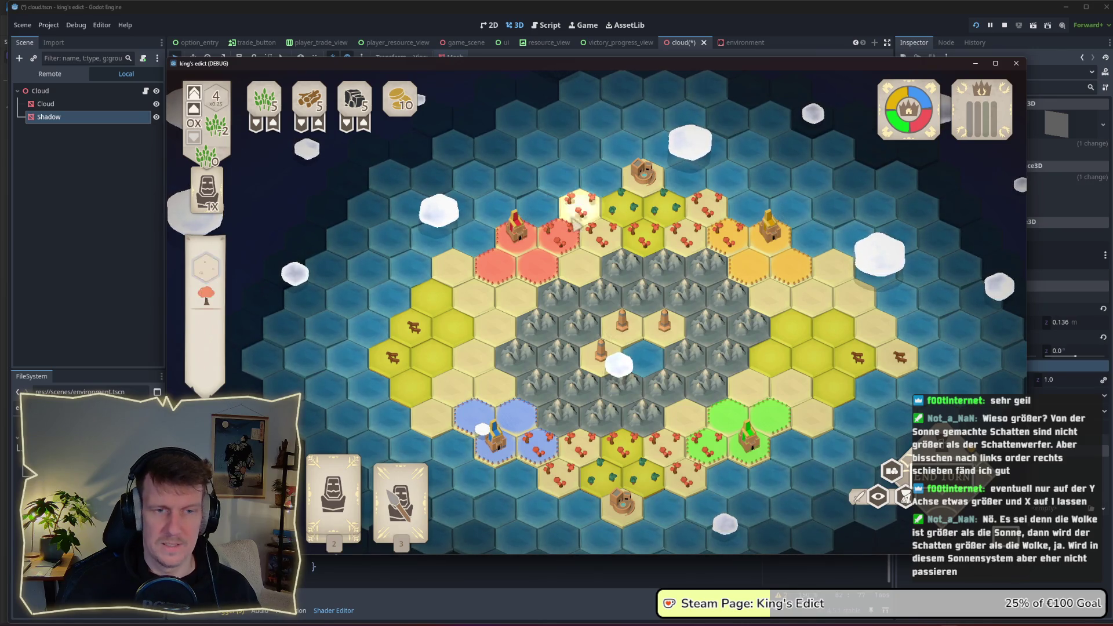
{"action": "mouse_move", "coordinate": [965, 114]}
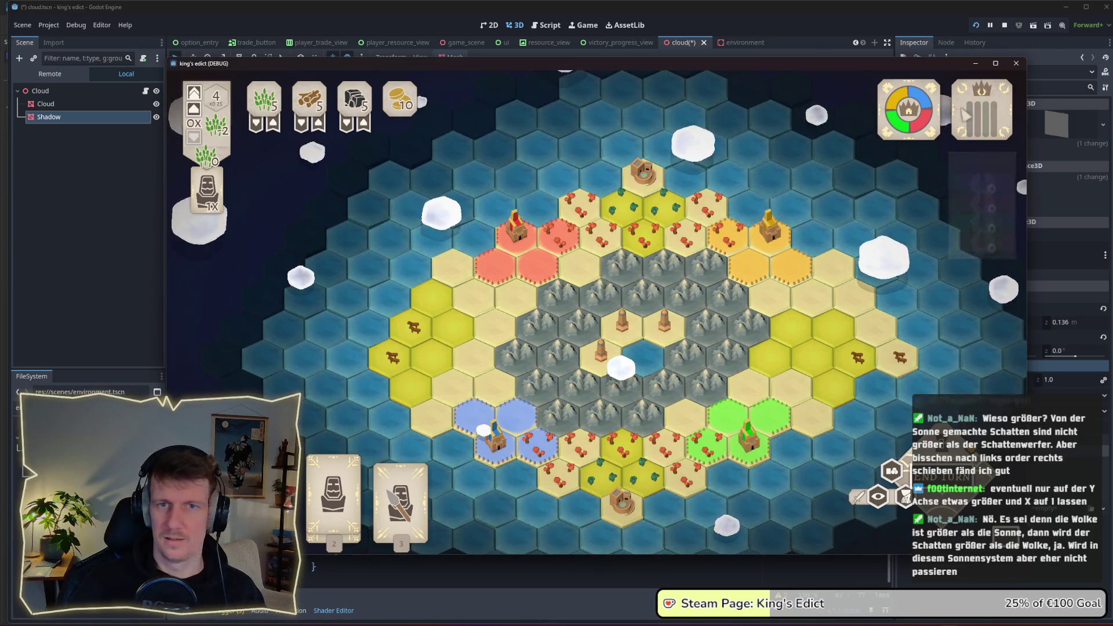
{"action": "left_click", "coordinate": [1006, 27]}
- Save the cloud scene, open kings_edict3.blend, and hide Circle.013 in the Modeling workspace
{"action": "key", "text": "ctrl+s"}
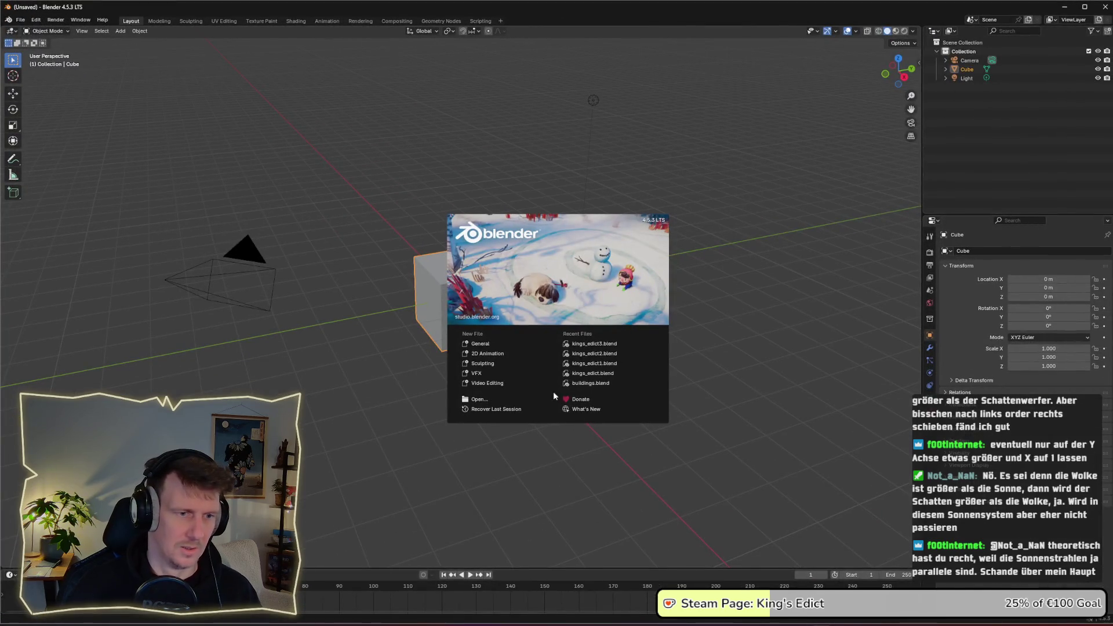
{"action": "left_click", "coordinate": [594, 344]}
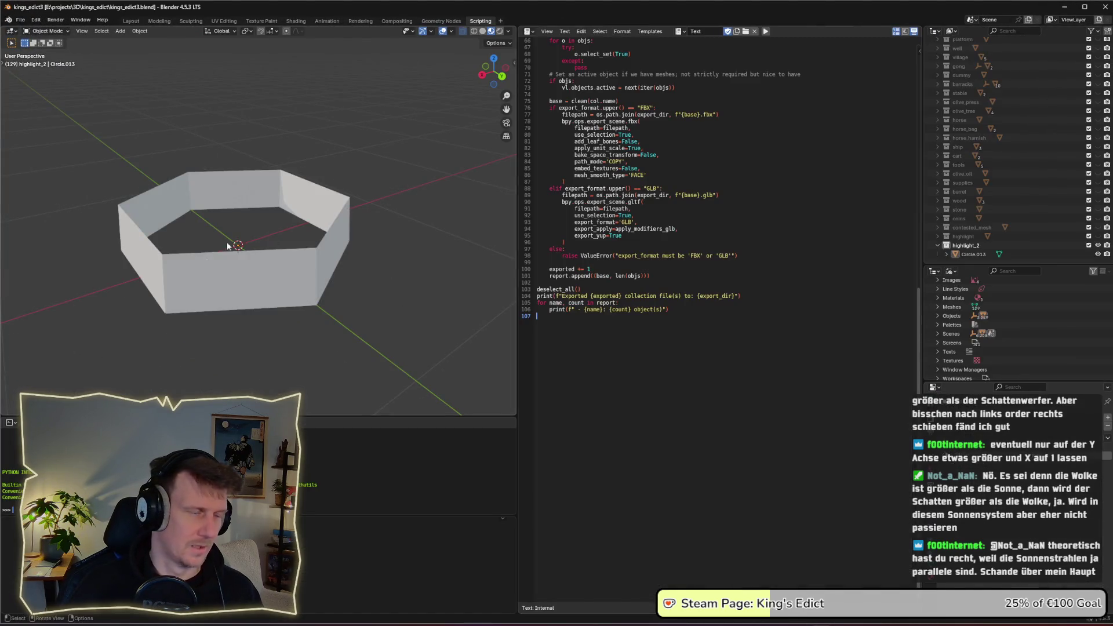
{"action": "left_click", "coordinate": [163, 21]}
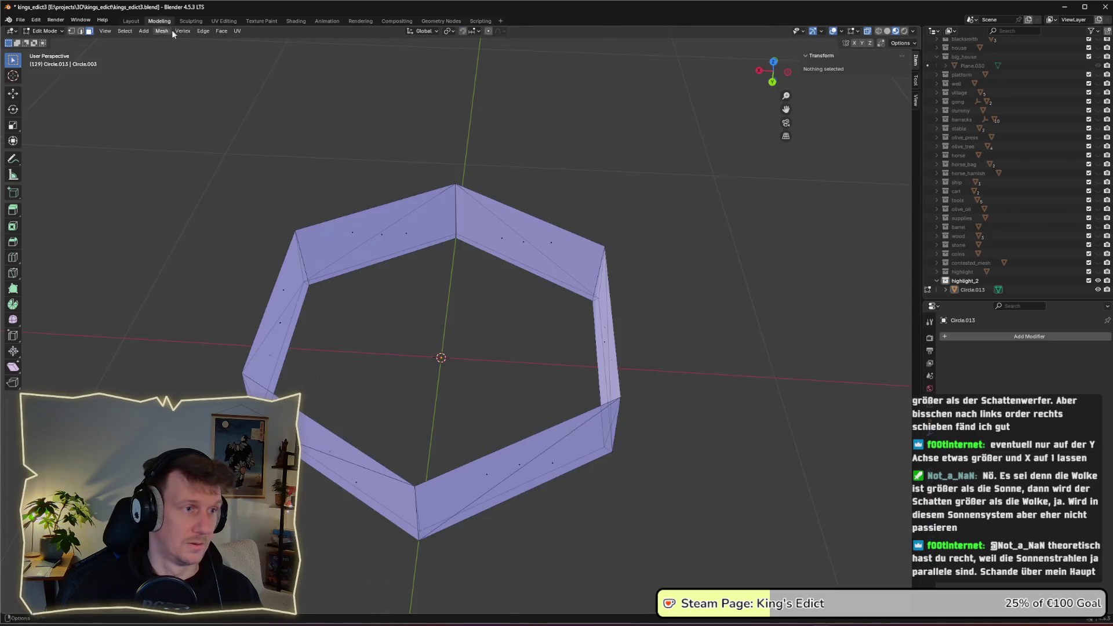
{"action": "left_click", "coordinate": [1097, 290]}
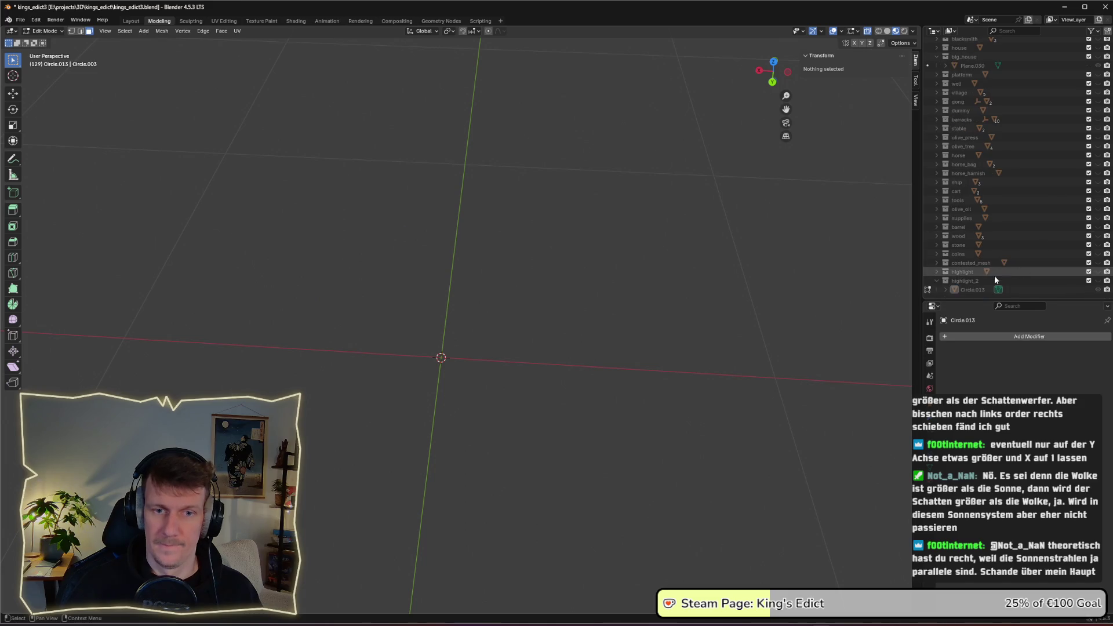
{"action": "left_click", "coordinate": [937, 279]}
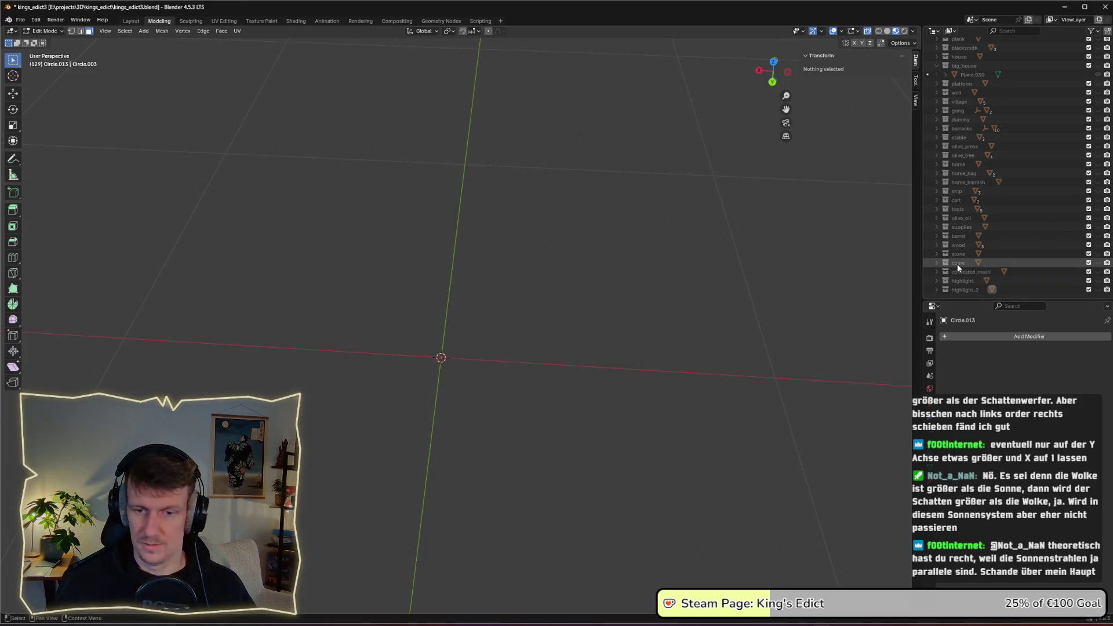
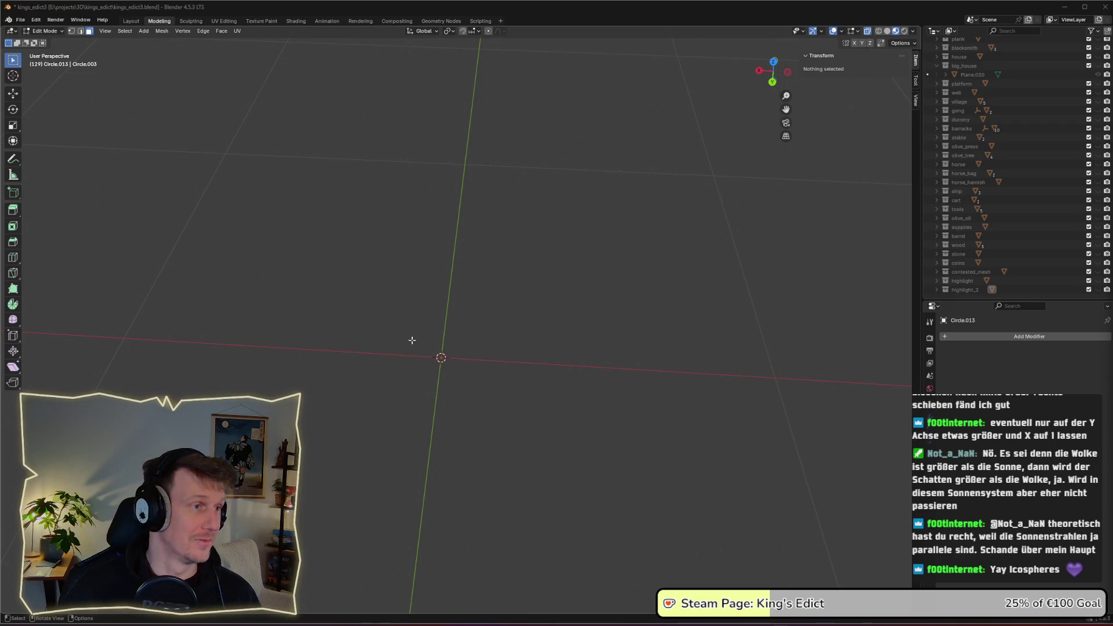
- Collapse big_house in the Outliner and switch from Edit Mode back to Object Mode
{"action": "left_click", "coordinate": [936, 65]}
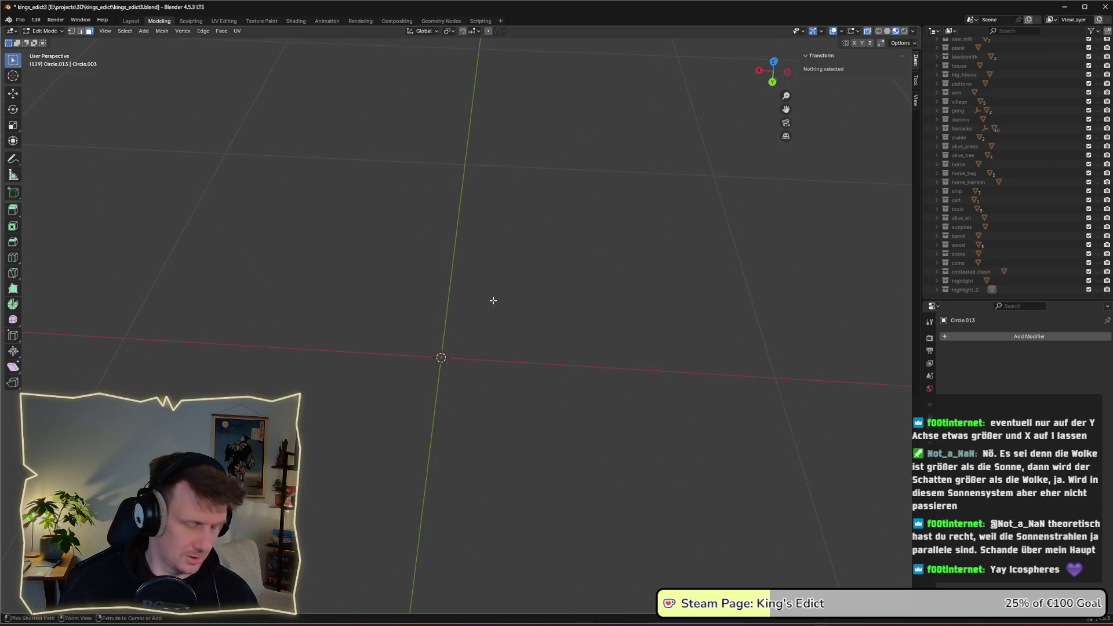
{"action": "key", "text": "shift+a"}
{"action": "key", "text": "Escape"}
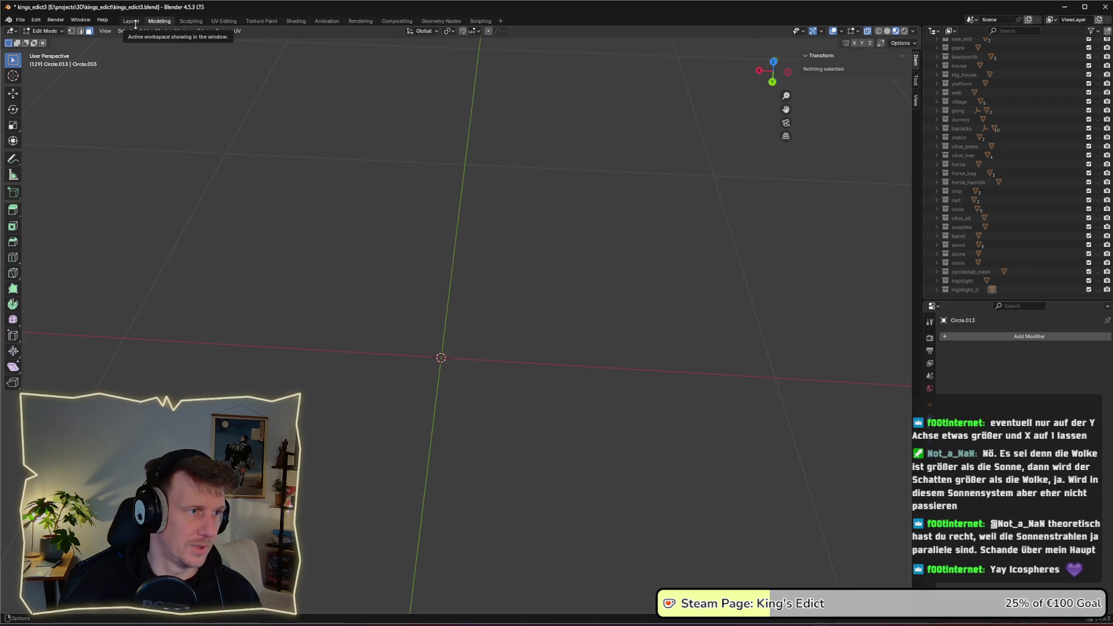
{"action": "key", "text": "Tab"}
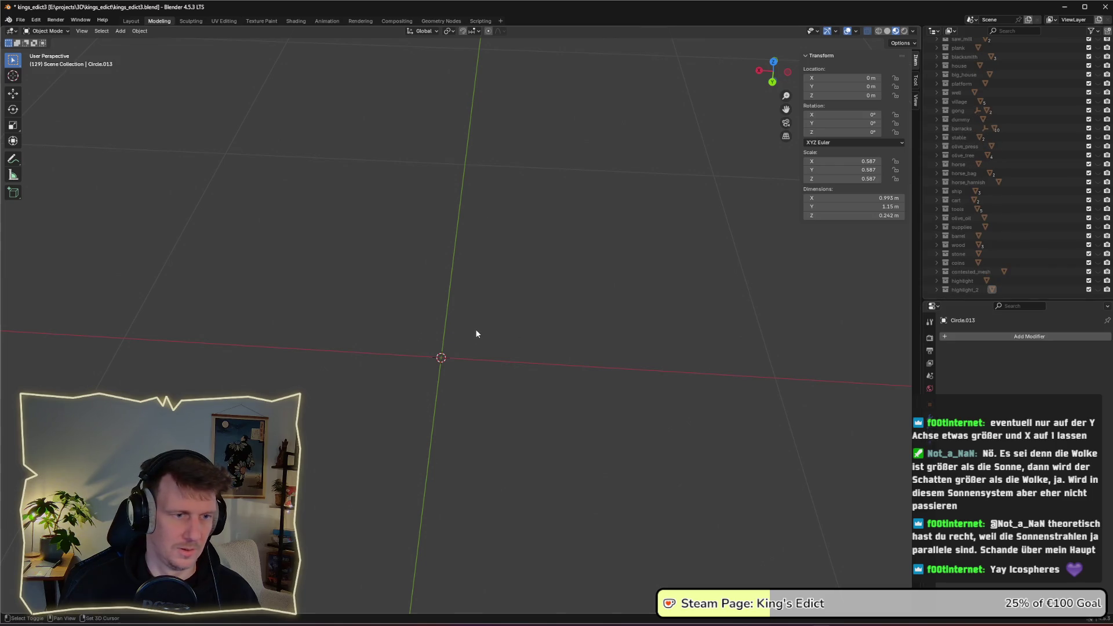
{"action": "key", "text": "shift+a"}
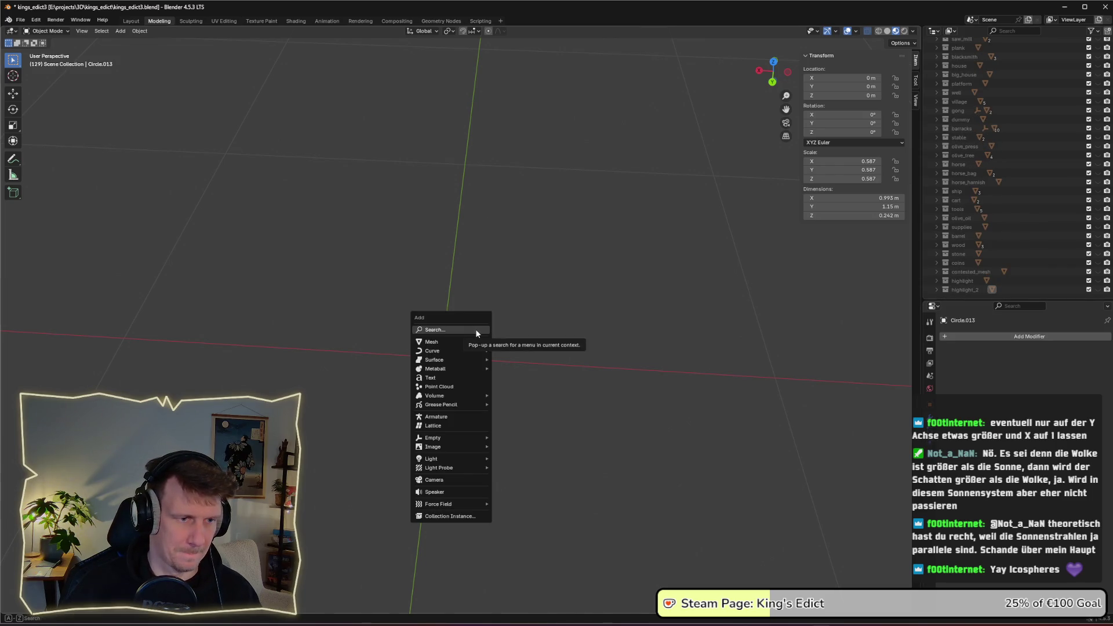
- Add an icosphere at the origin and rename it Cloud
{"action": "mouse_move", "coordinate": [477, 343]}
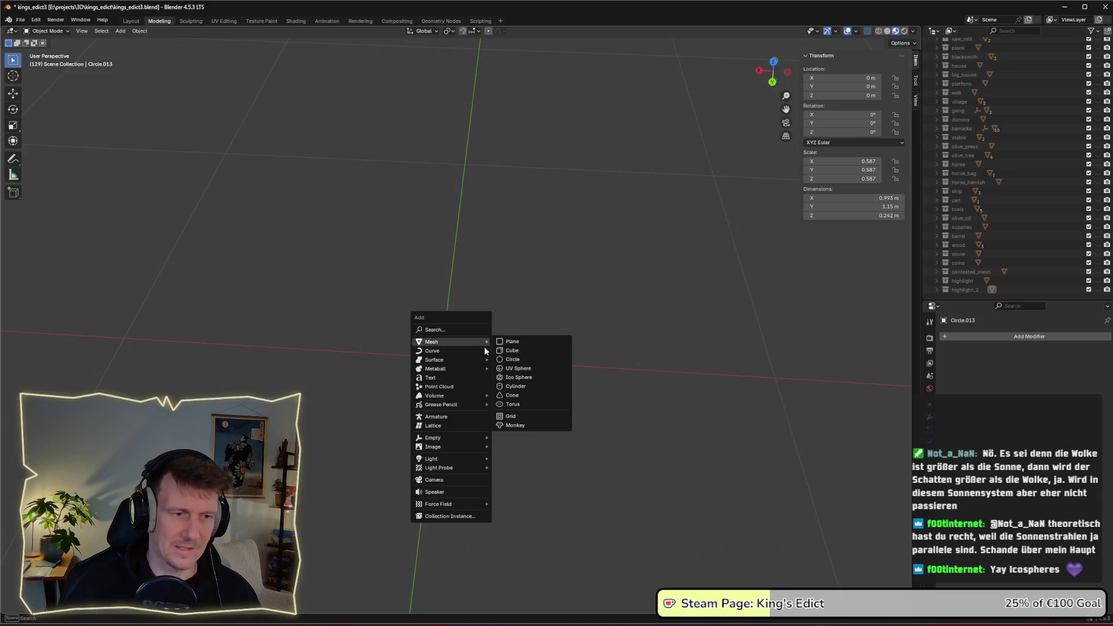
{"action": "left_click", "coordinate": [519, 377]}
{"action": "scroll", "coordinate": [495, 360], "scroll_direction": "down", "scroll_amount": 8}
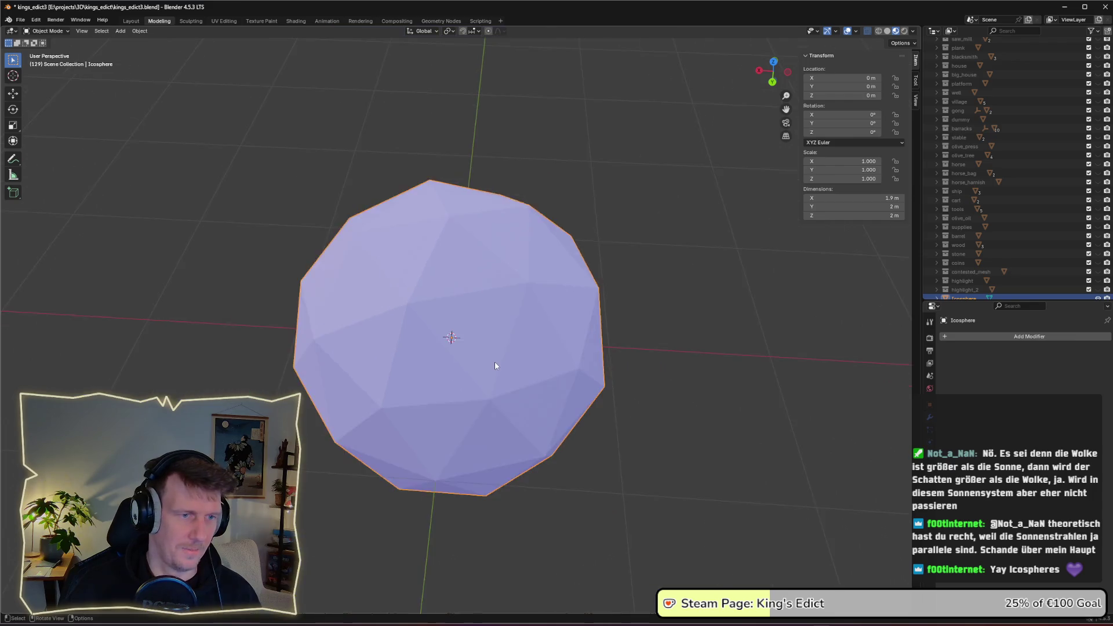
{"action": "left_click_drag", "start_coordinate": [503, 323], "coordinate": [501, 331]}
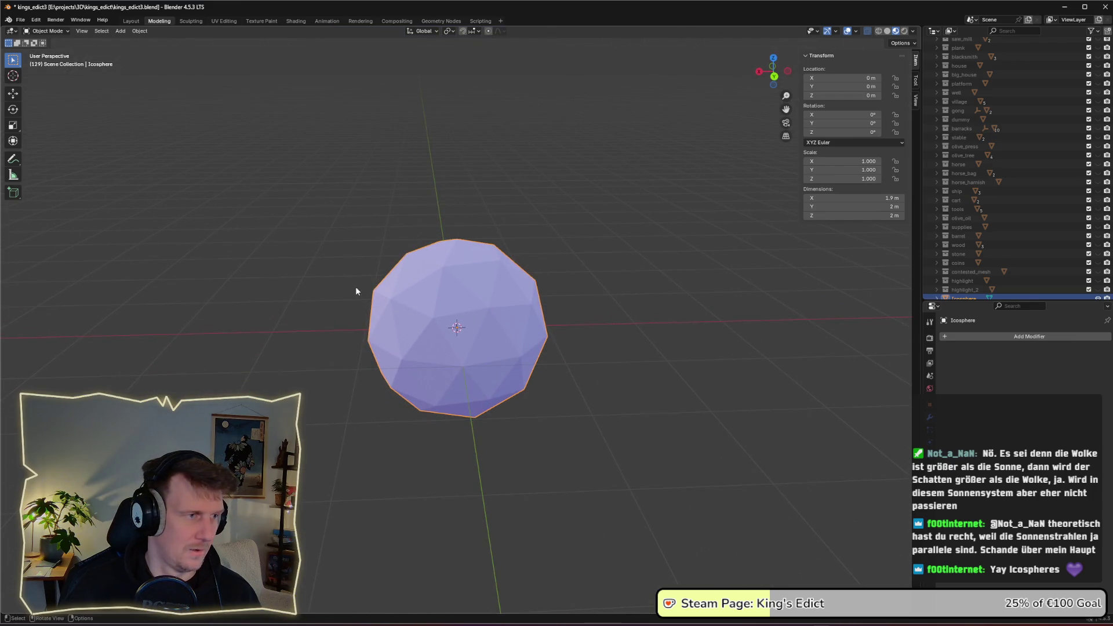
{"action": "scroll", "coordinate": [1020, 261], "scroll_direction": "down", "scroll_amount": 1}
{"action": "double_click", "coordinate": [962, 290]}
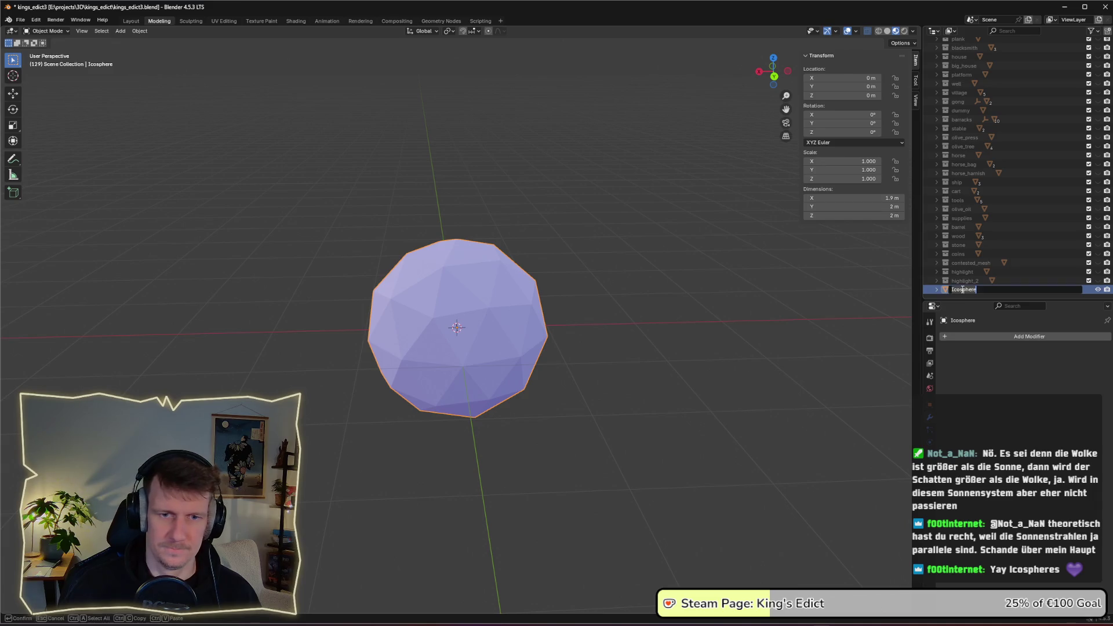
{"action": "type", "text": "Cloud"}
{"action": "key", "text": "Return"}
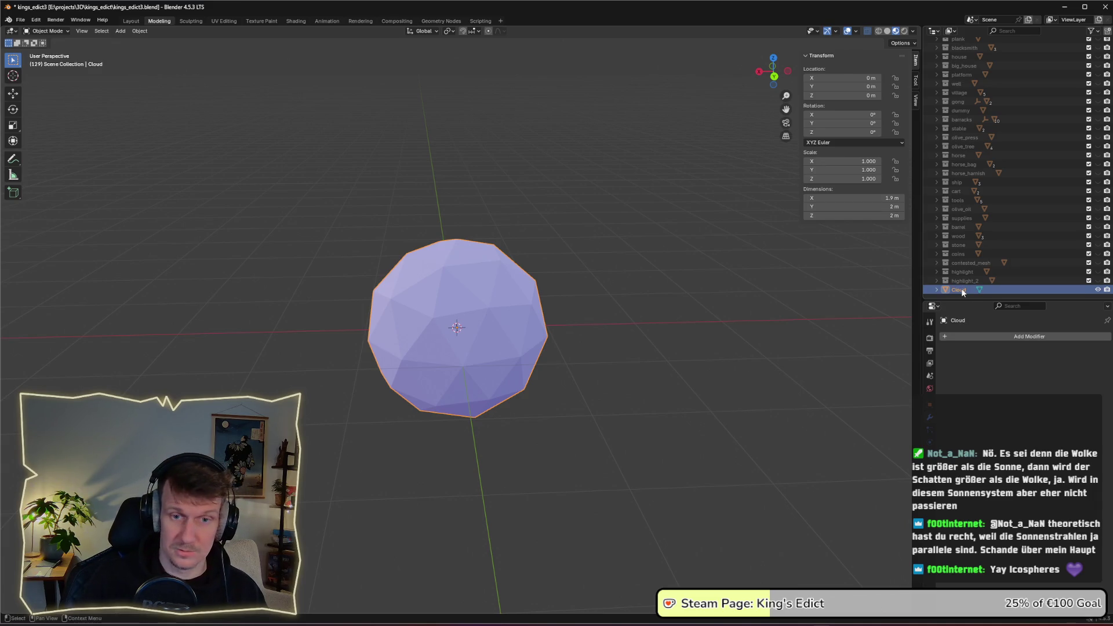
- Put Cloud into a new collection named Cloud and enter Edit Mode on its mesh
{"action": "right_click", "coordinate": [961, 288]}
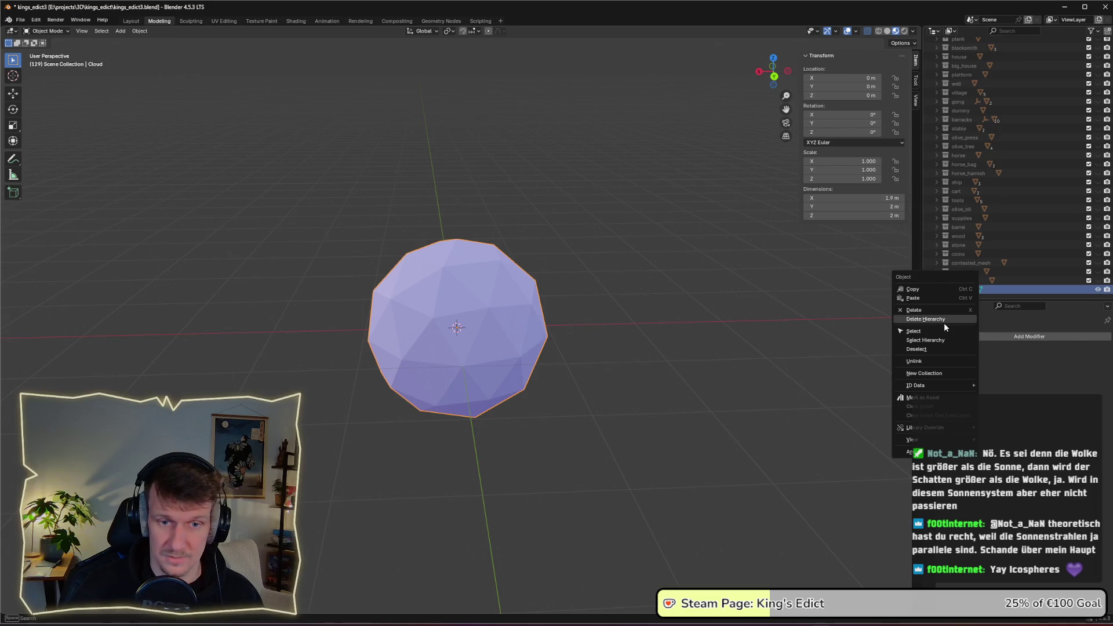
{"action": "left_click", "coordinate": [945, 372]}
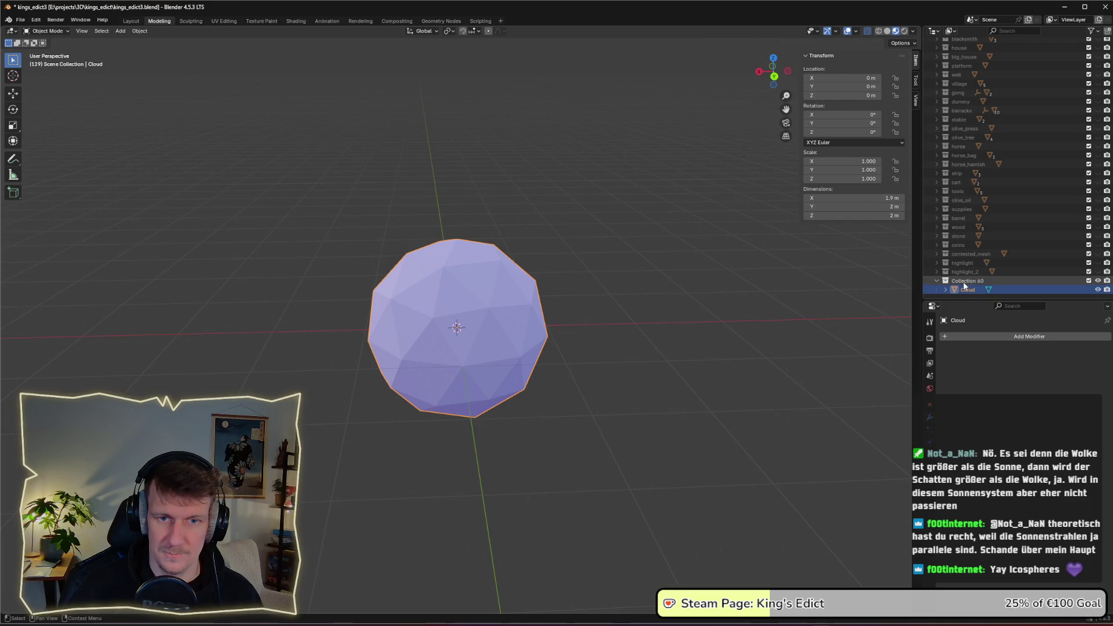
{"action": "left_click", "coordinate": [963, 281]}
{"action": "double_click", "coordinate": [963, 281]}
{"action": "type", "text": "Cloud"}
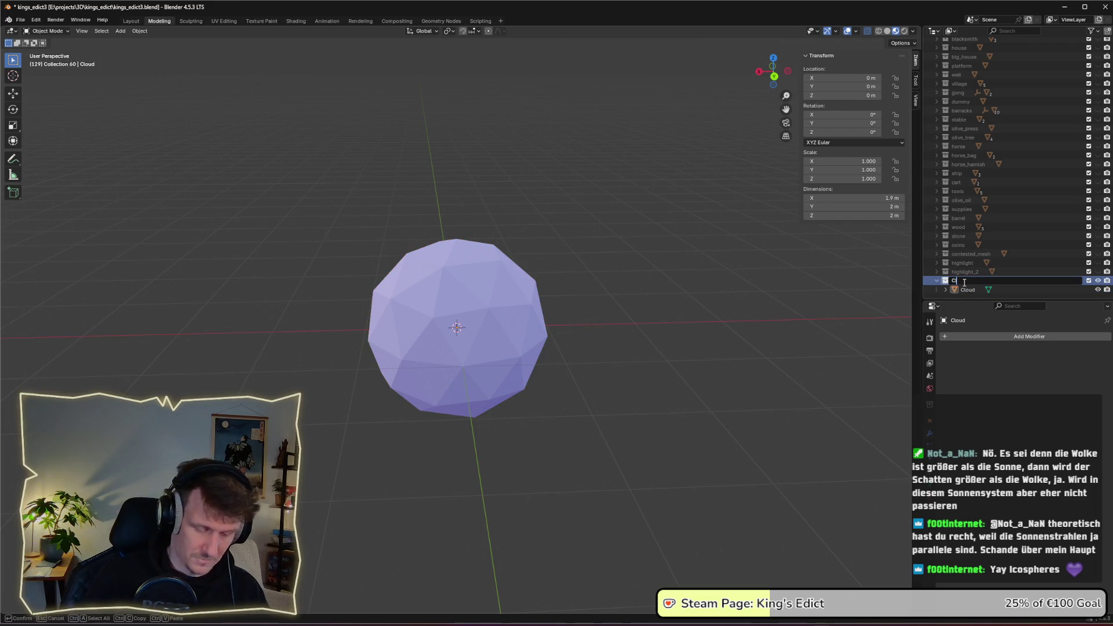
{"action": "key", "text": "Return"}
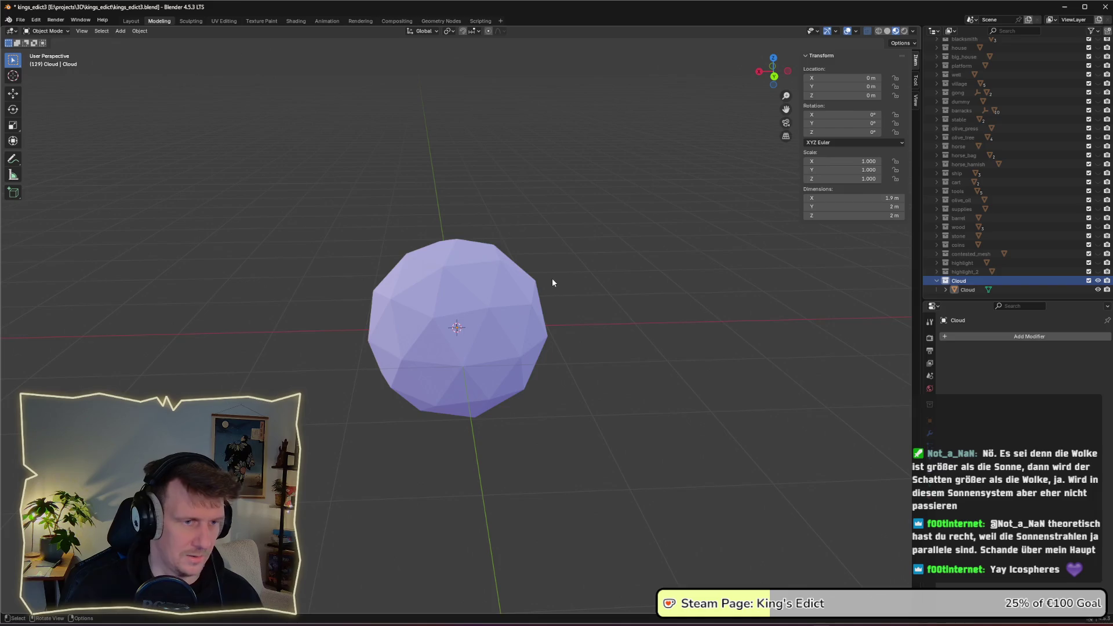
{"action": "scroll", "coordinate": [552, 279], "scroll_direction": "down", "scroll_amount": 2}
{"action": "key", "text": "Tab"}
{"action": "left_click_drag", "start_coordinate": [537, 311], "coordinate": [544, 330]}
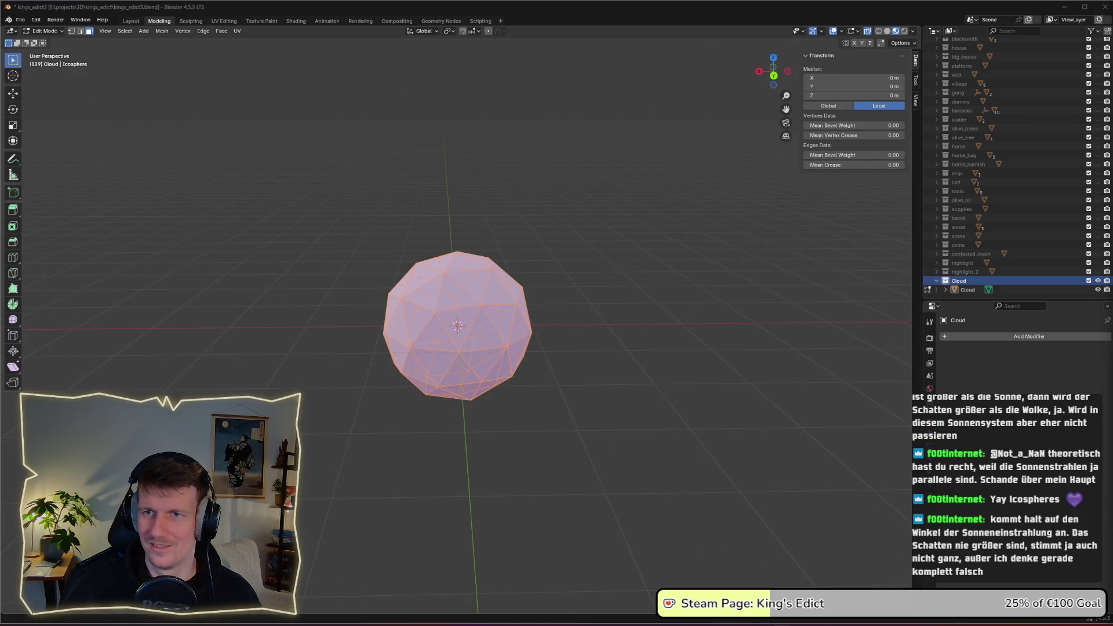
- Bring the DuckDuckGo cloud image results in front and move the browser to the upper left
{"action": "key", "text": "alt+Tab"}
{"action": "left_click_drag", "start_coordinate": [463, 100], "coordinate": [357, 42]}
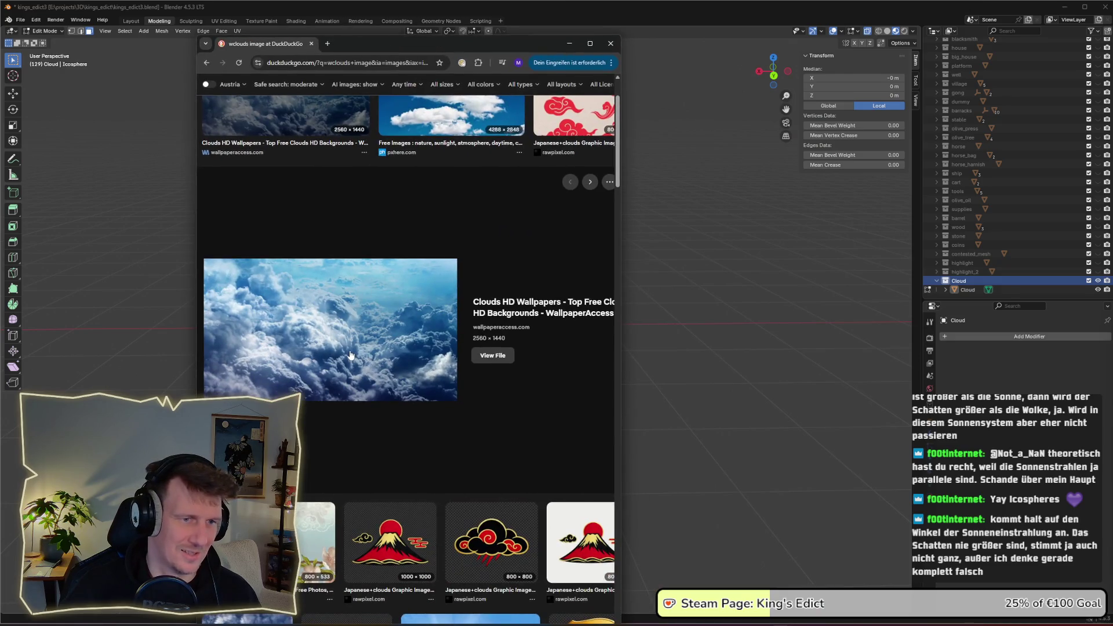
- Scroll further through the cloud reference images, then return to Blender
{"action": "scroll", "coordinate": [350, 355], "scroll_direction": "down", "scroll_amount": 5}
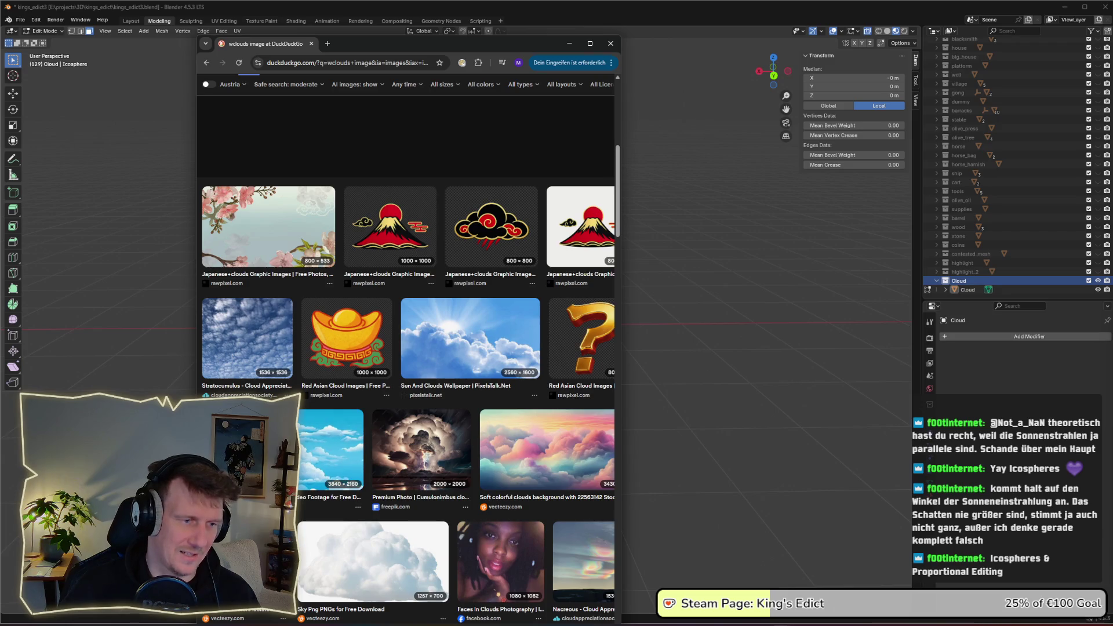
{"action": "scroll", "coordinate": [248, 342], "scroll_direction": "down", "scroll_amount": 6}
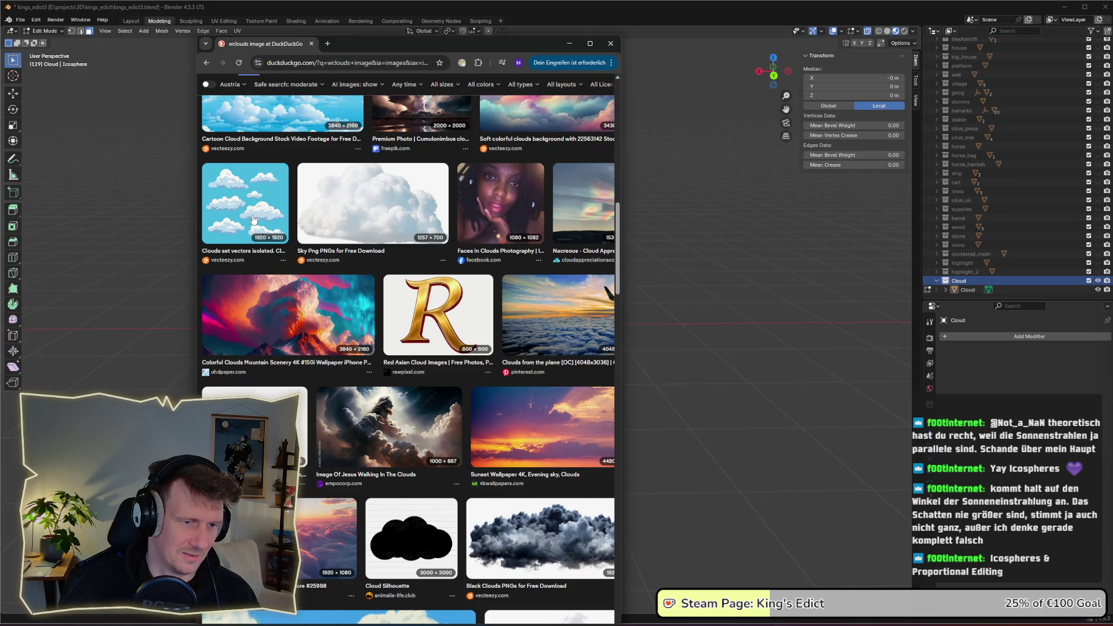
{"action": "key", "text": "alt+Tab"}
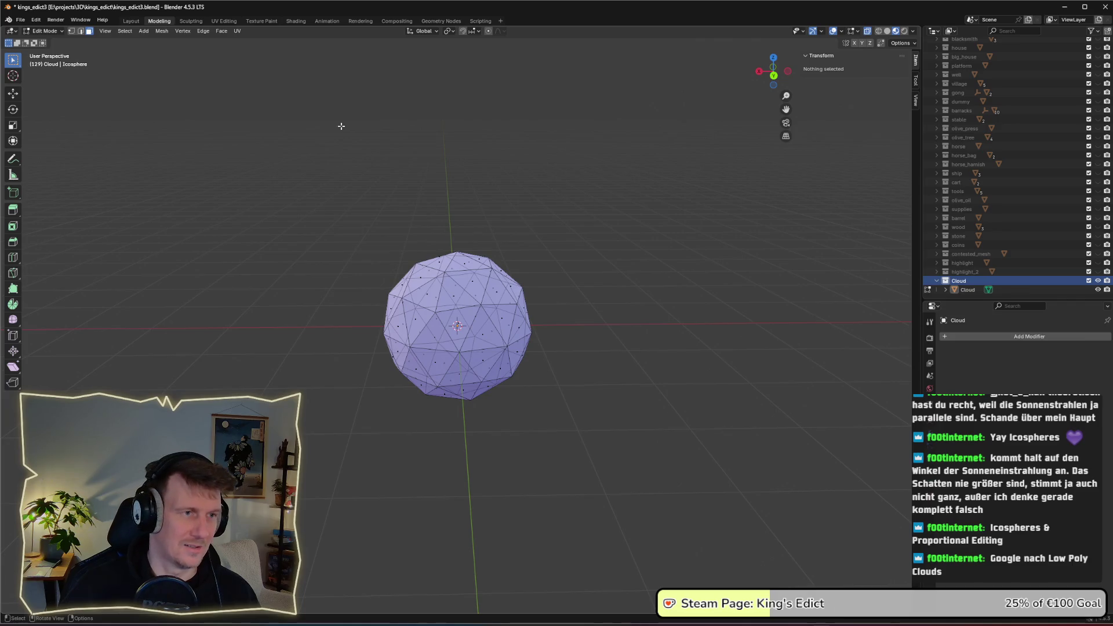
- Select the whole icosphere mesh and scale it up about 1.8 times
{"action": "left_click", "coordinate": [20, 19]}
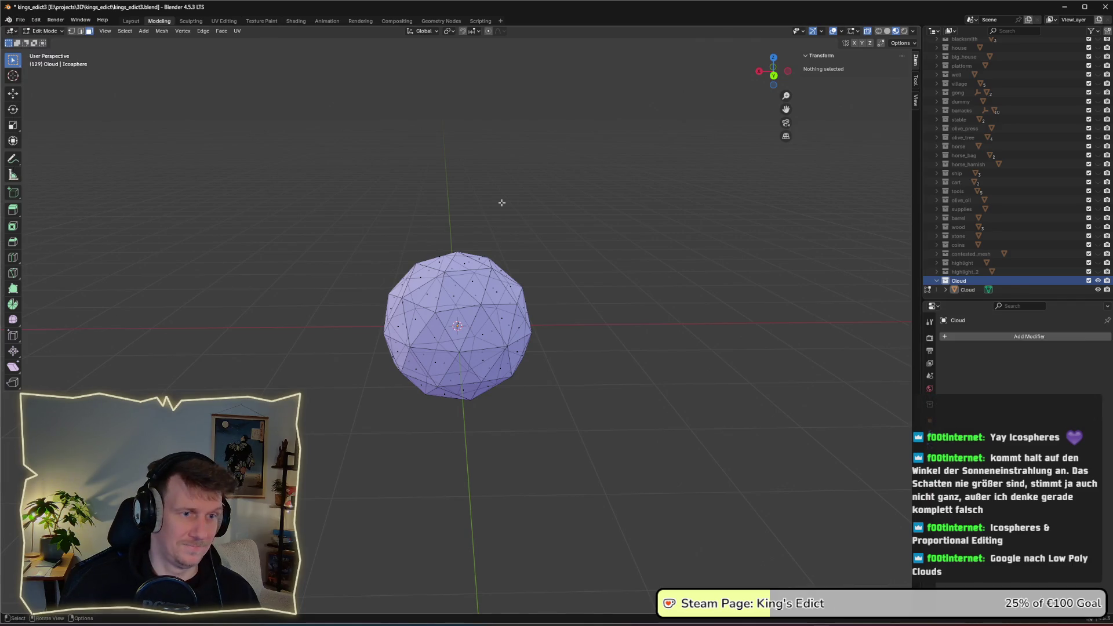
{"action": "key", "text": "a"}
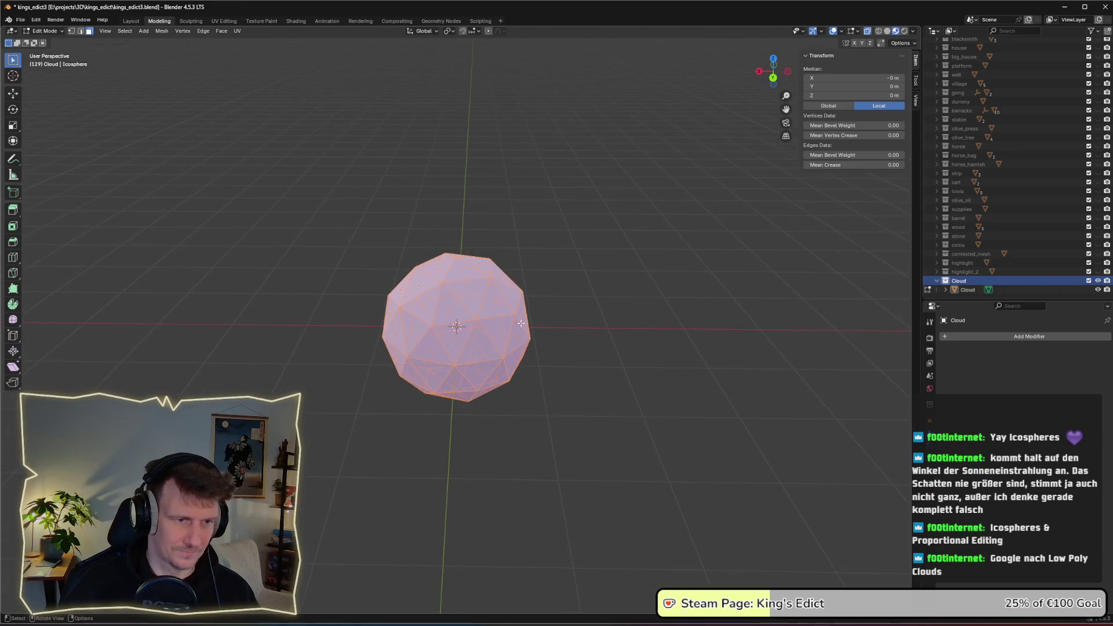
{"action": "key", "text": "s"}
{"action": "left_click", "coordinate": [595, 350]}
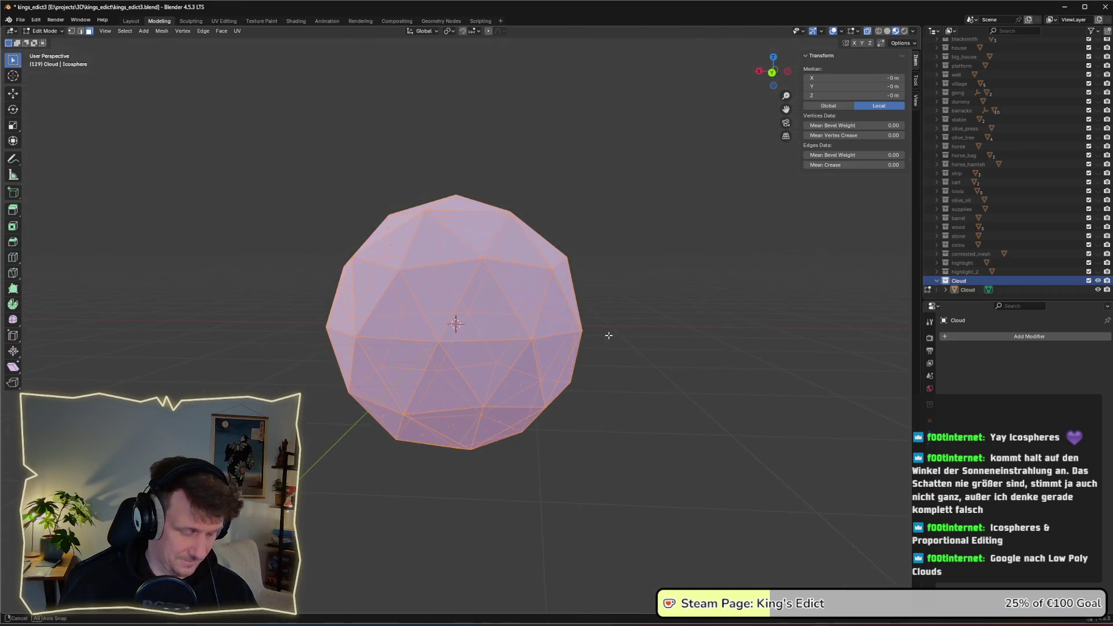
- Stretch the mesh along Y and flatten it along Z to 3.21 × 4.83 × 2.14 m
{"action": "key", "text": "s"}
{"action": "key", "text": "y"}
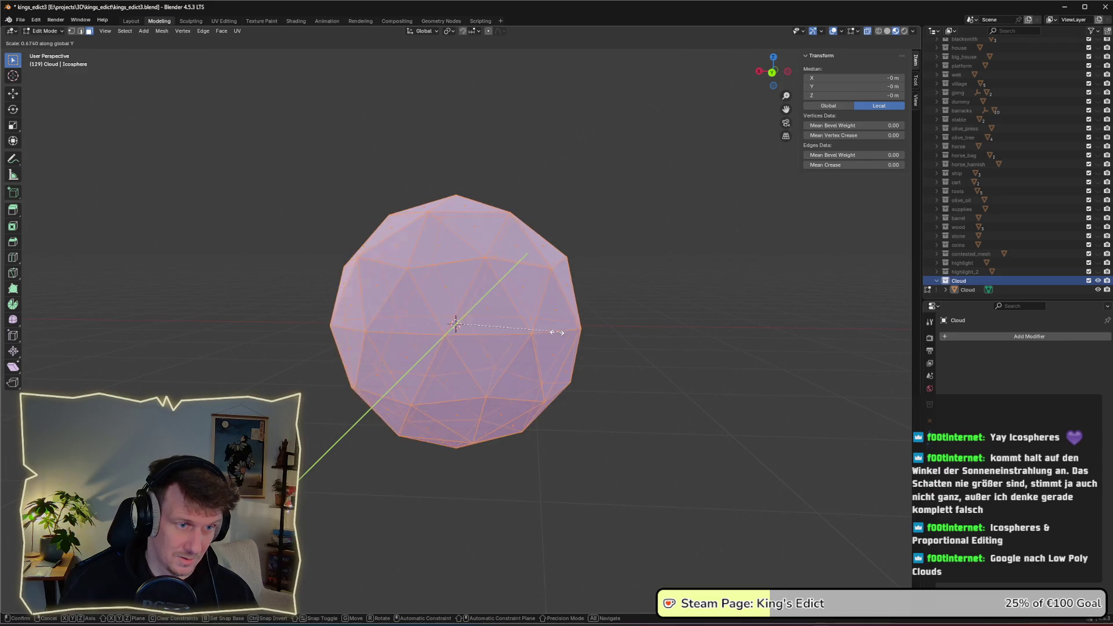
{"action": "left_click", "coordinate": [672, 292]}
{"action": "key", "text": "s"}
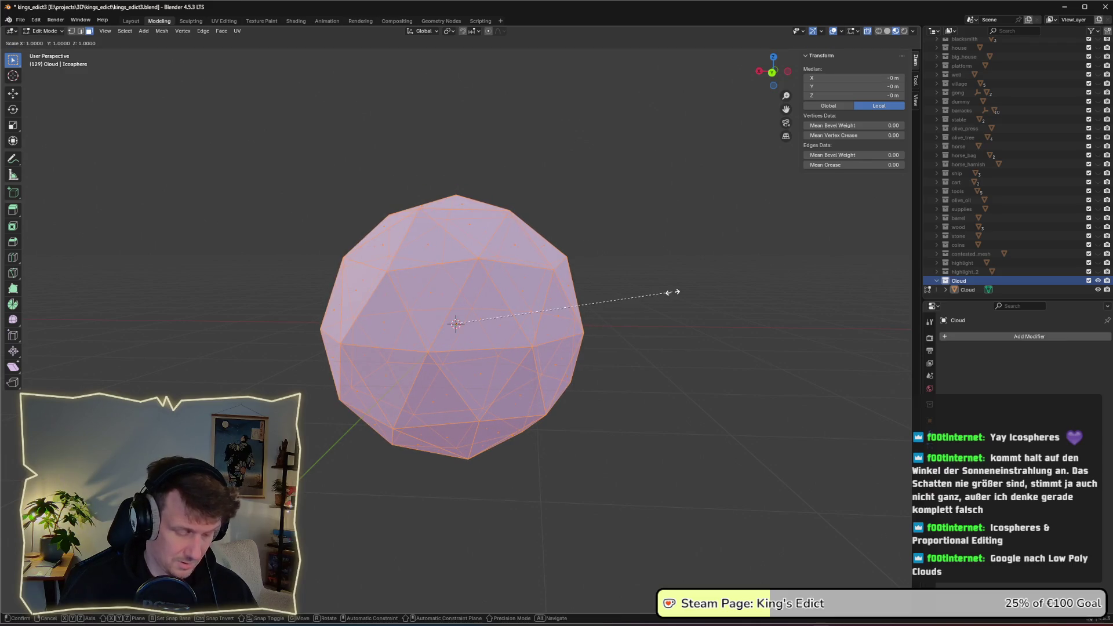
{"action": "key", "text": "z"}
{"action": "left_click", "coordinate": [595, 308]}
{"action": "key", "text": "ctrl+z"}
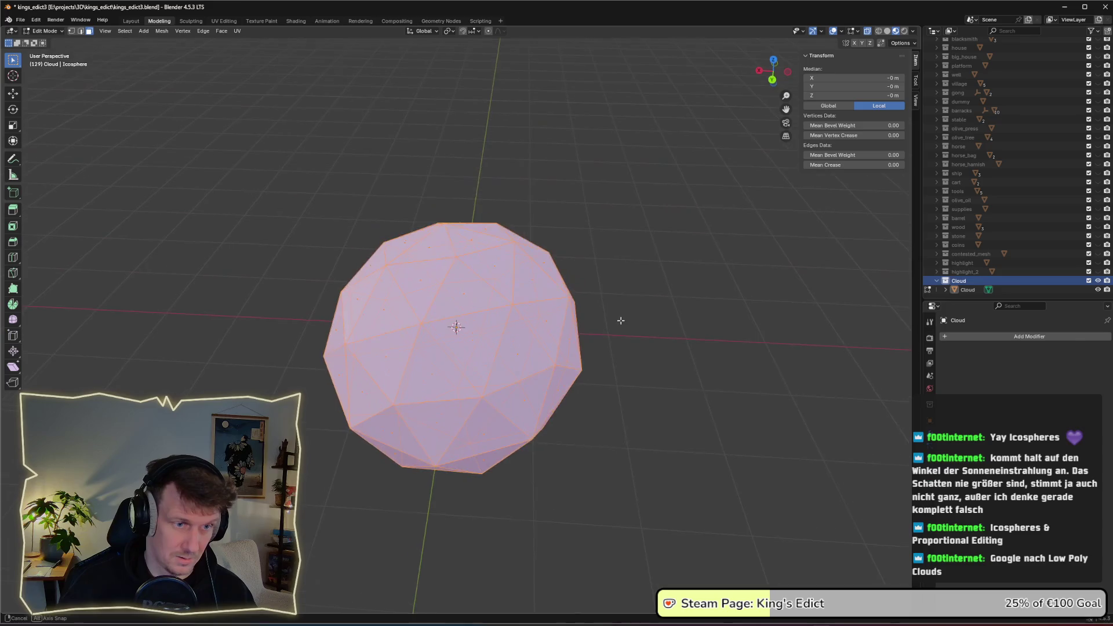
{"action": "scroll", "coordinate": [602, 370], "scroll_direction": "down", "scroll_amount": 3}
{"action": "key", "text": "ctrl+shift+z"}
{"action": "key", "text": "Tab"}
{"action": "mouse_move", "coordinate": [593, 355]}
{"action": "left_mouse_down"}
{"action": "mouse_move", "coordinate": [565, 301]}
{"action": "mouse_move", "coordinate": [566, 320]}
{"action": "left_mouse_up"}
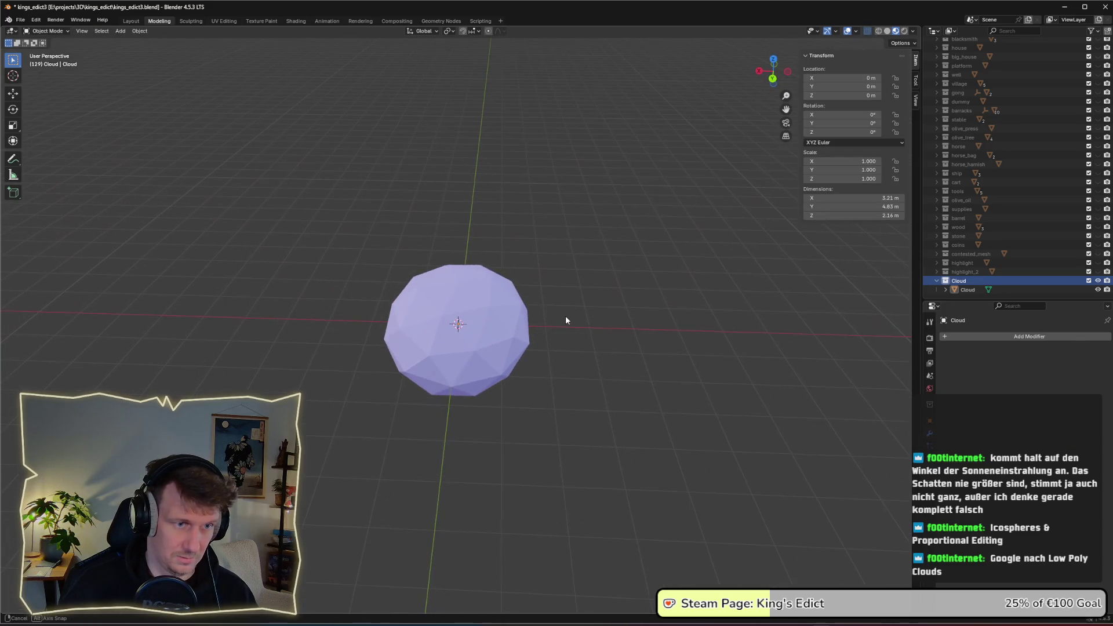
- Duplicate Cloud into Cloud.001 and place it beside the original at Y -1.5891 m
{"action": "left_click", "coordinate": [500, 347]}
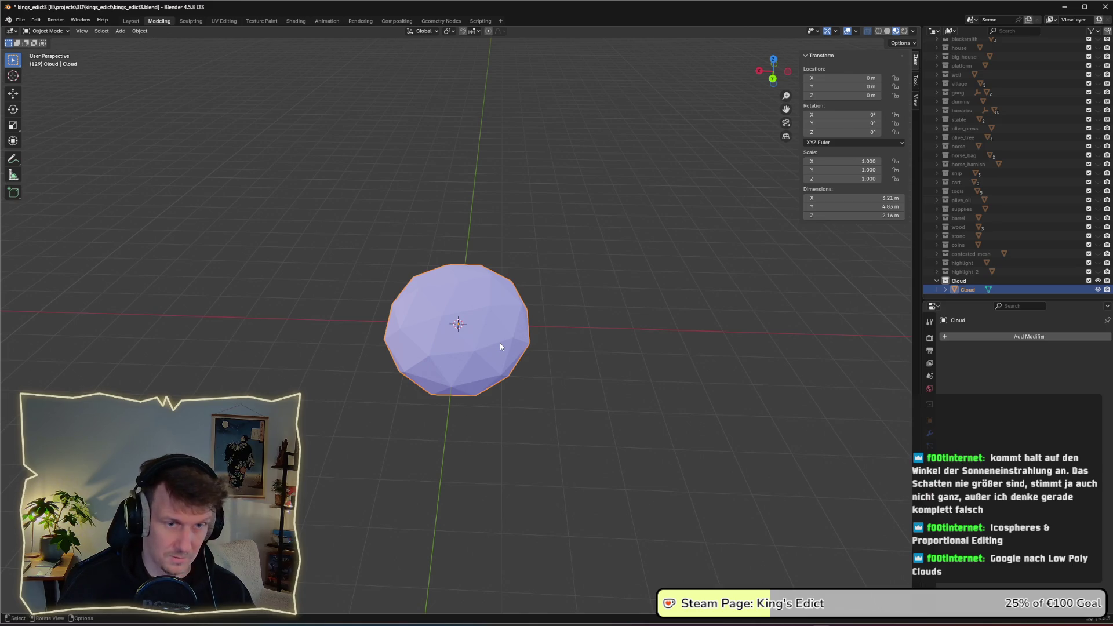
{"action": "key", "text": "shift+d"}
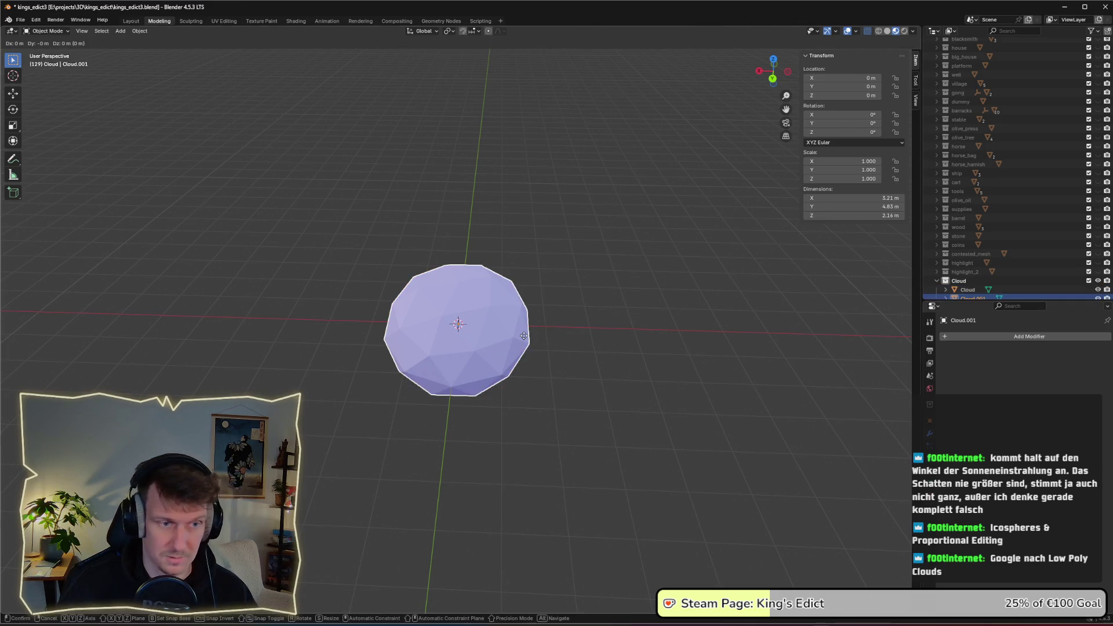
{"action": "key", "text": "y"}
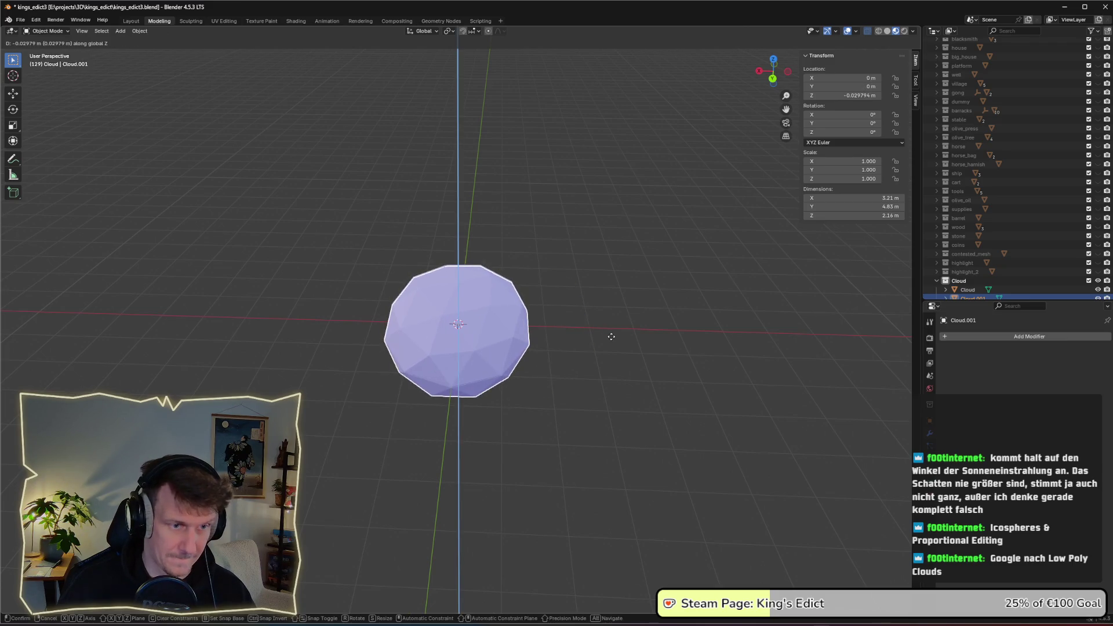
{"action": "key", "text": "x"}
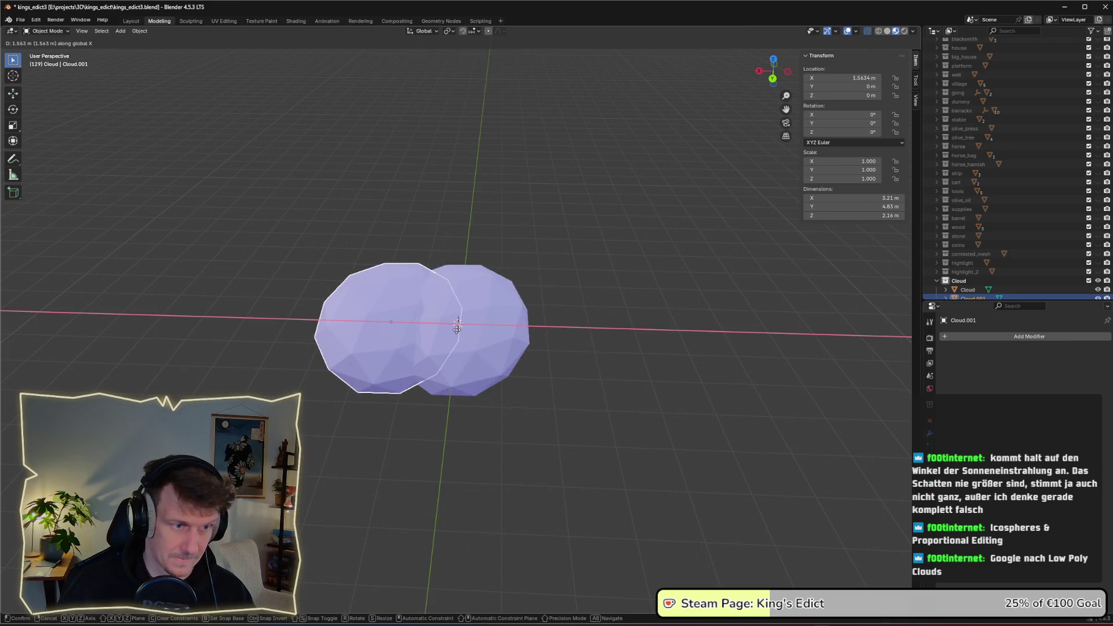
{"action": "left_click", "coordinate": [435, 328]}
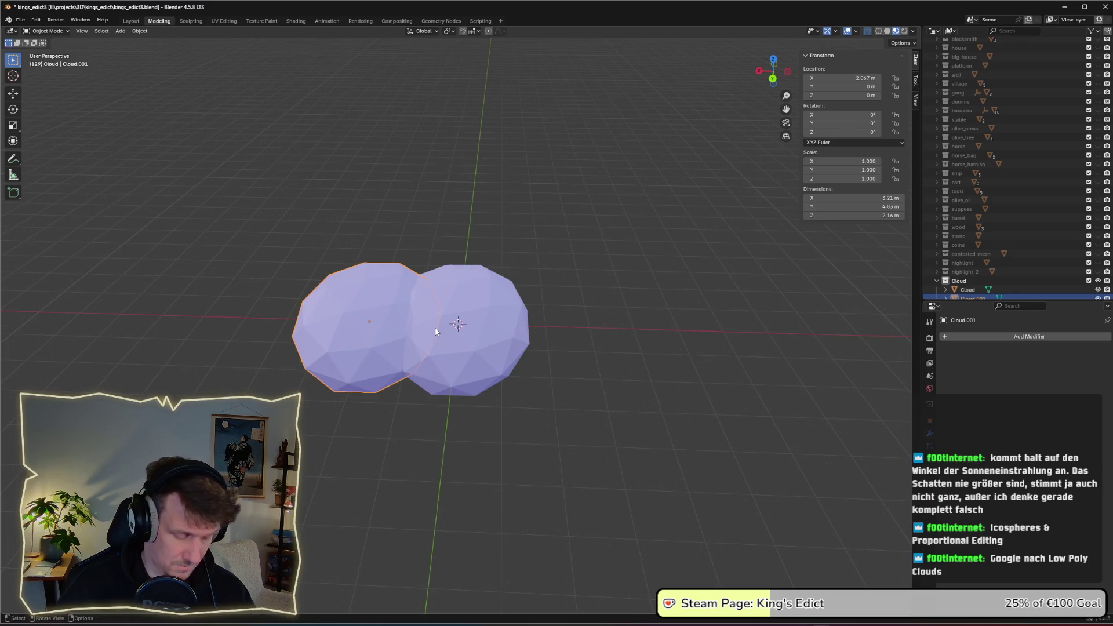
{"action": "key", "text": "g"}
{"action": "key", "text": "z"}
{"action": "key", "text": "y"}
{"action": "left_click", "coordinate": [452, 301]}
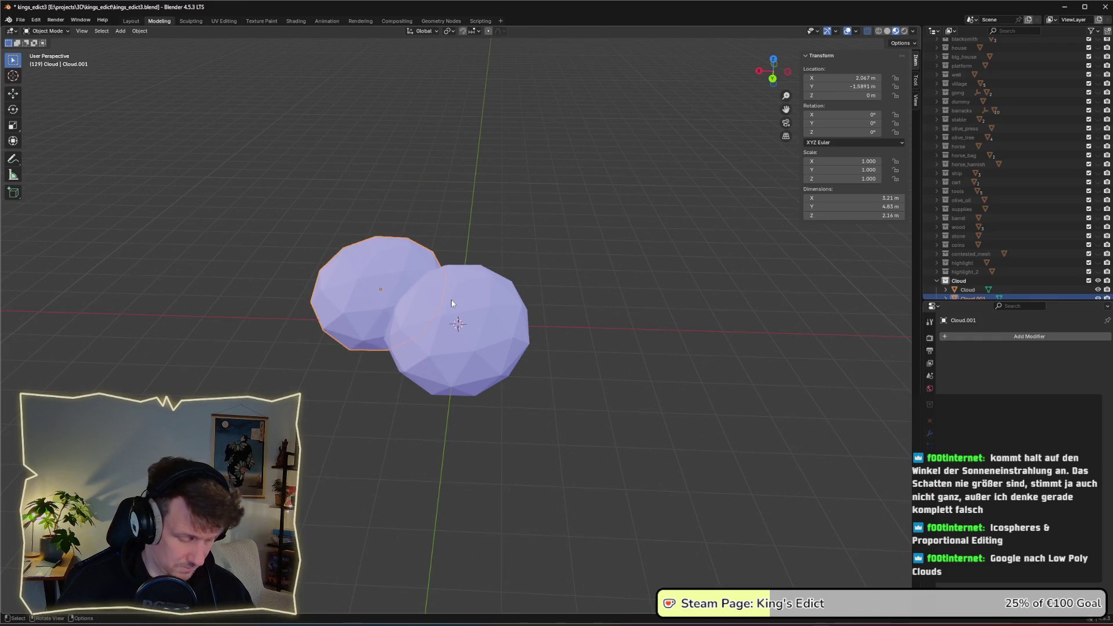
- Duplicate another blob, slide it along the ground plane and shrink it slightly
{"action": "key", "text": "shift+d"}
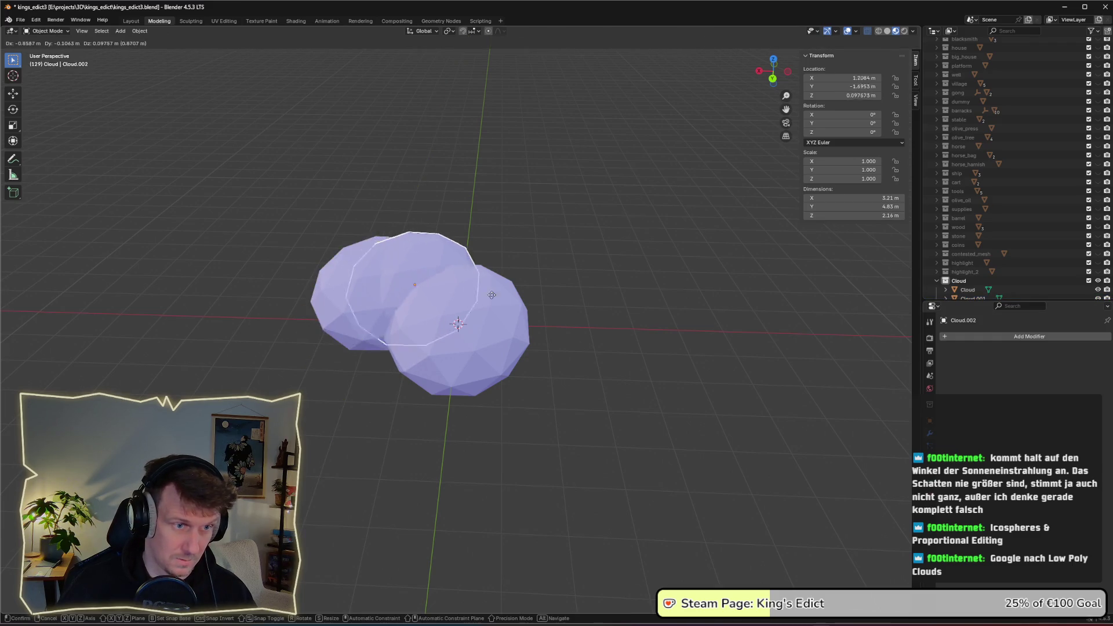
{"action": "key", "text": "shift+z"}
{"action": "left_click", "coordinate": [559, 285]}
{"action": "key", "text": "s"}
{"action": "left_click", "coordinate": [548, 283]}
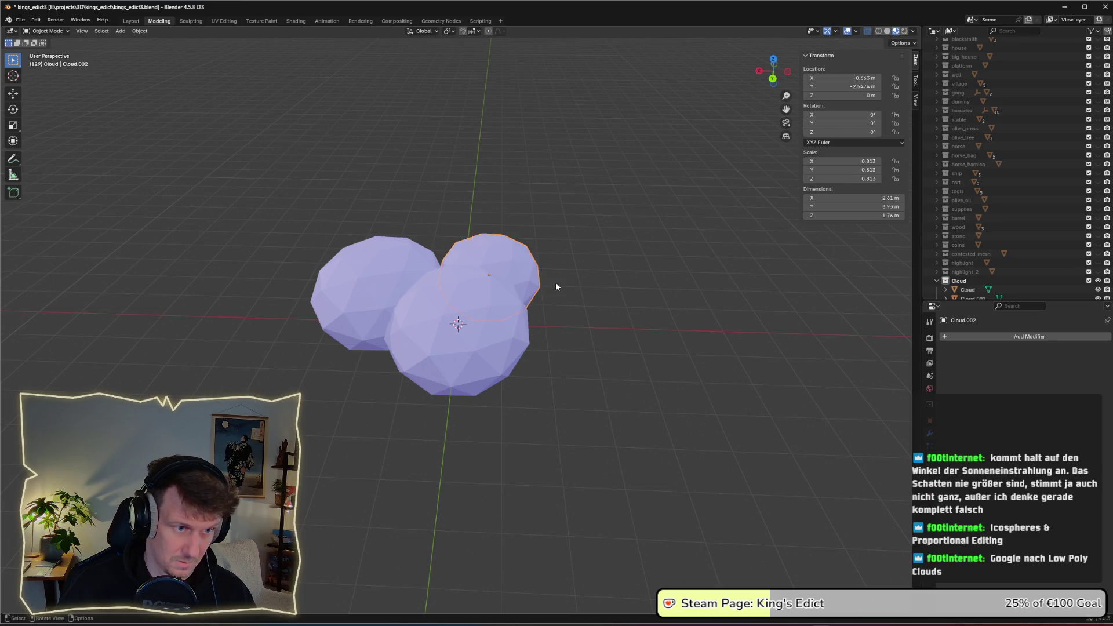
- Duplicate Cloud.001 to the lower left and scale the copy down to about 0.63
{"action": "left_click", "coordinate": [379, 284]}
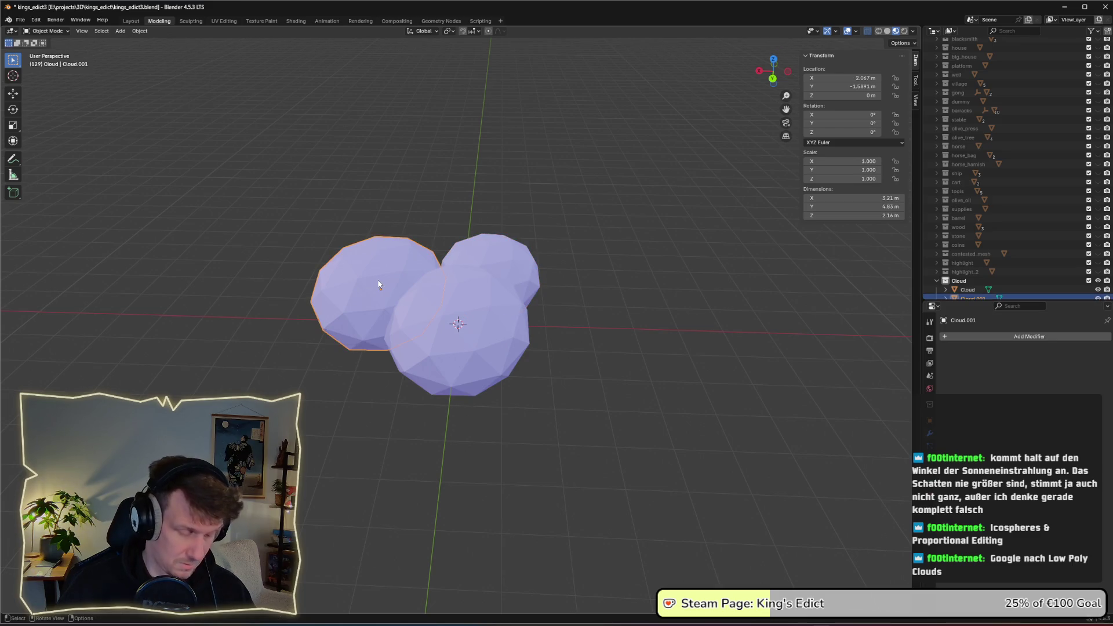
{"action": "key", "text": "shift+d"}
{"action": "key", "text": "shift+z"}
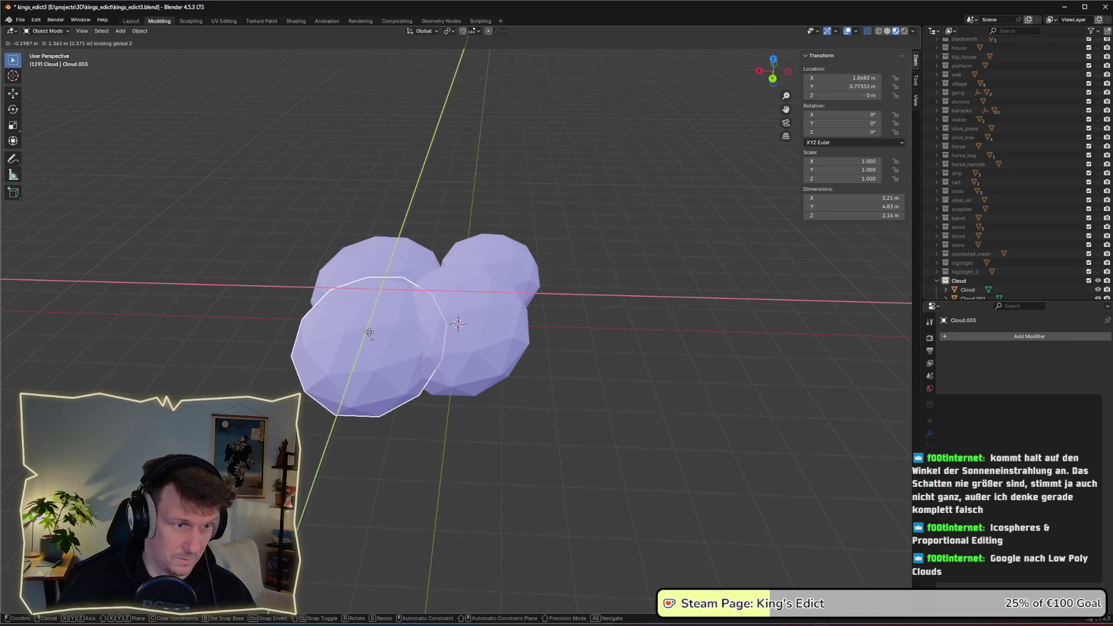
{"action": "left_click", "coordinate": [357, 347]}
{"action": "key", "text": "s"}
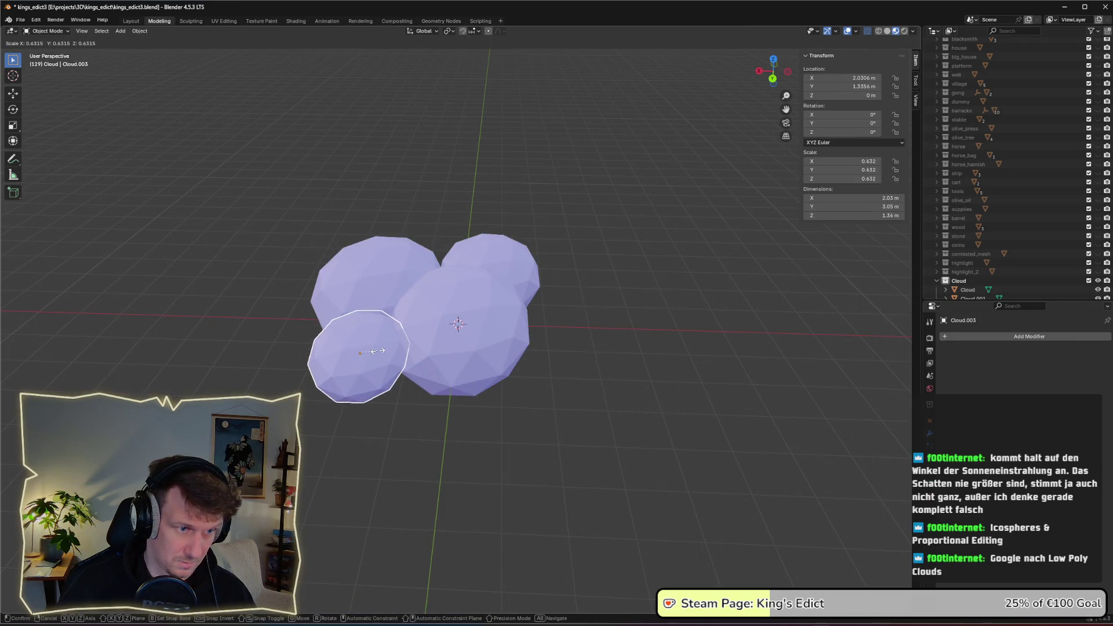
{"action": "left_click", "coordinate": [374, 351]}
- Turn the central Cloud sphere 34° on Z and move it along the ground plane
{"action": "left_click", "coordinate": [488, 349]}
{"action": "scroll", "coordinate": [492, 355], "scroll_direction": "down", "scroll_amount": 3}
{"action": "scroll", "coordinate": [492, 355], "scroll_direction": "up", "scroll_amount": 4}
{"action": "key", "text": "r"}
{"action": "key", "text": "z"}
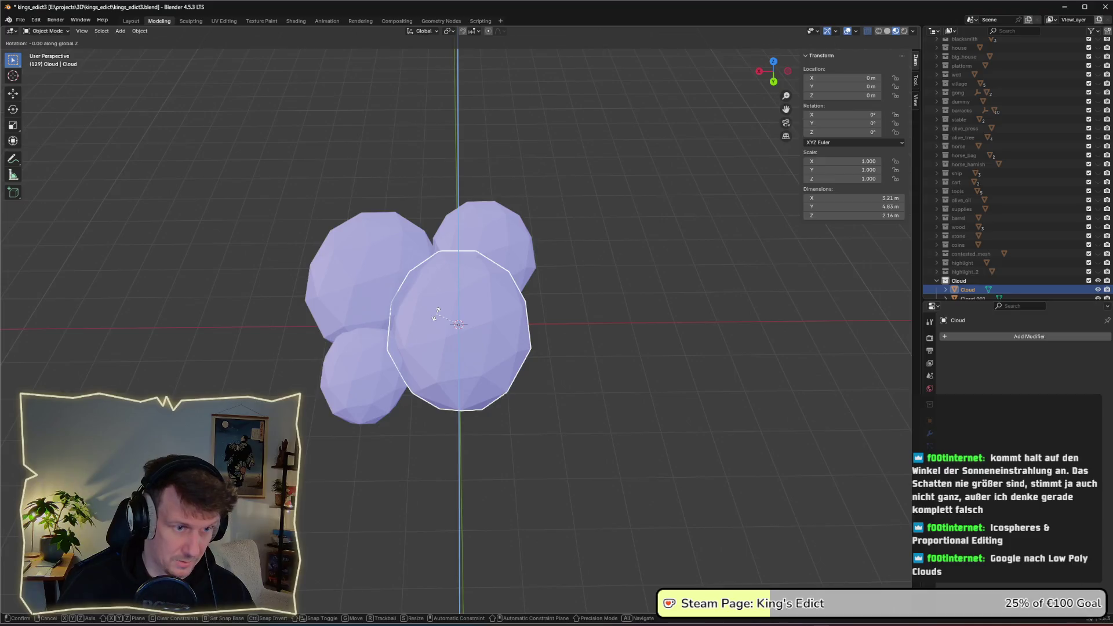
{"action": "left_click", "coordinate": [359, 354]}
{"action": "key", "text": "g"}
{"action": "key", "text": "shift+z"}
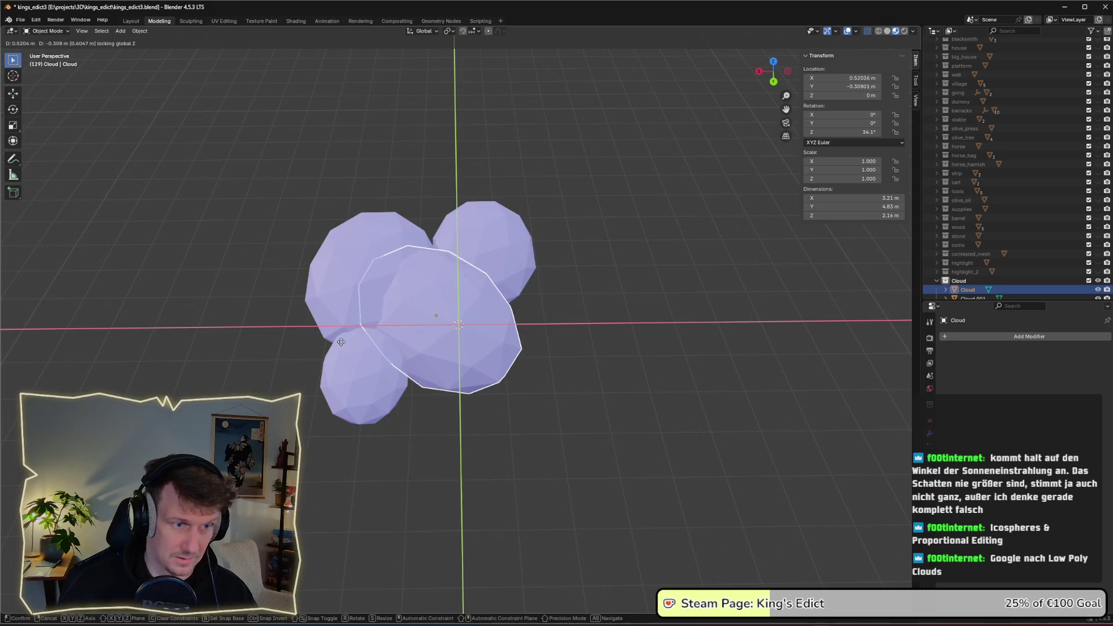
{"action": "left_click", "coordinate": [342, 342]}
{"action": "scroll", "coordinate": [605, 301], "scroll_direction": "down", "scroll_amount": 5}
{"action": "left_click_drag", "start_coordinate": [585, 299], "coordinate": [568, 310]}
{"action": "scroll", "coordinate": [516, 344], "scroll_direction": "down", "scroll_amount": 2}
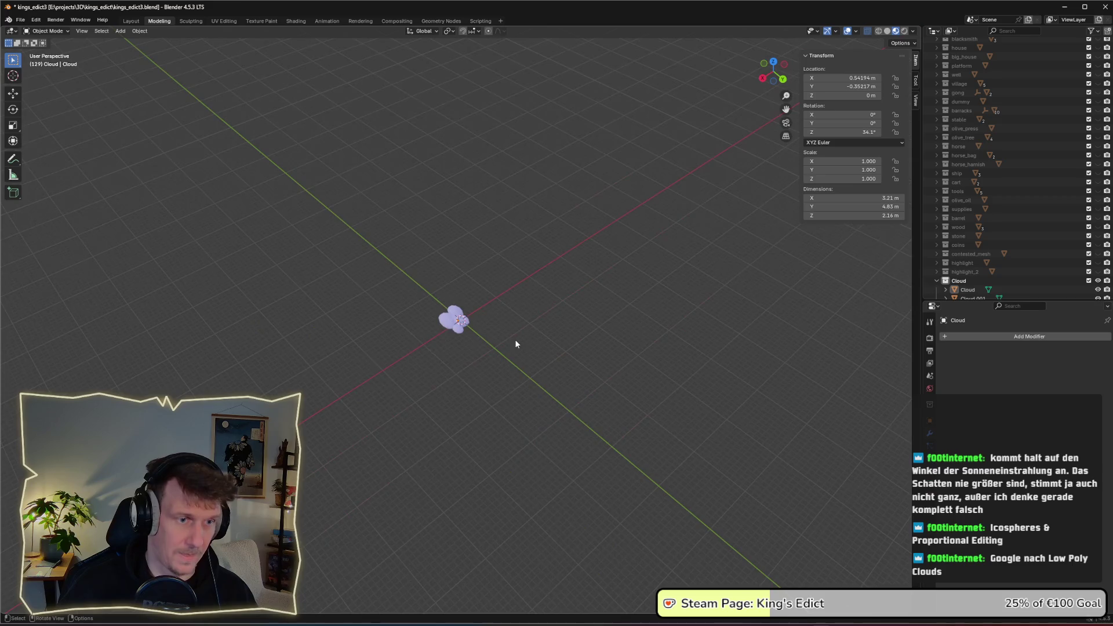
{"action": "scroll", "coordinate": [515, 339], "scroll_direction": "up", "scroll_amount": 8}
{"action": "scroll", "coordinate": [515, 339], "scroll_direction": "down", "scroll_amount": 3}
{"action": "scroll", "coordinate": [502, 339], "scroll_direction": "up", "scroll_amount": 3}
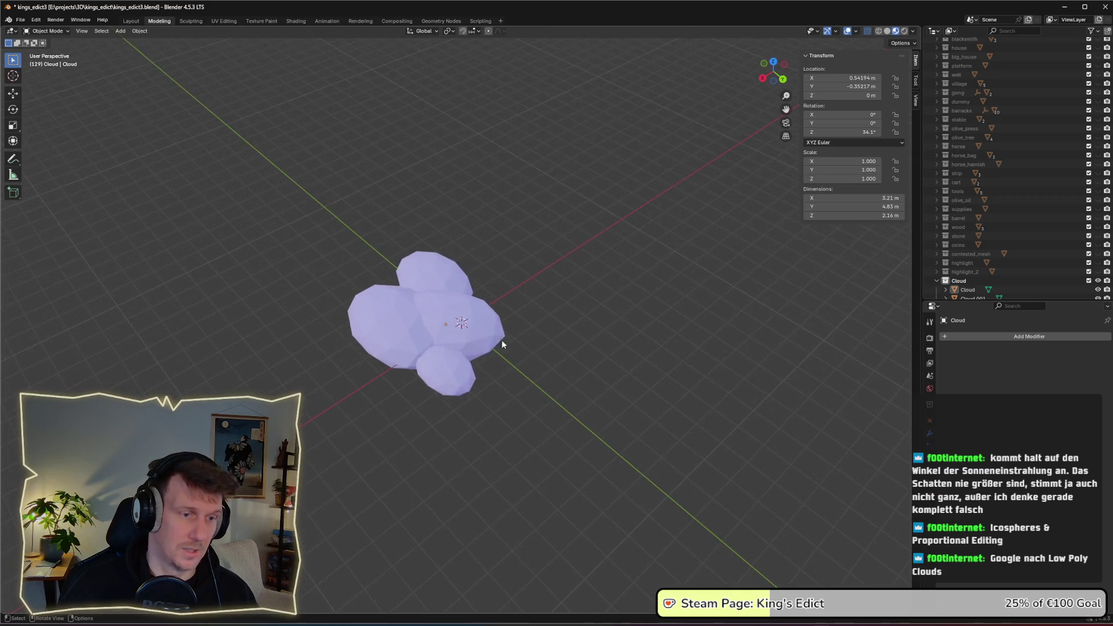
{"action": "scroll", "coordinate": [502, 340], "scroll_direction": "up", "scroll_amount": 1}
- Duplicate the bottom sphere as another blob, rotating it on Z and repositioning it
{"action": "left_click", "coordinate": [412, 340]}
{"action": "left_click", "coordinate": [436, 391]}
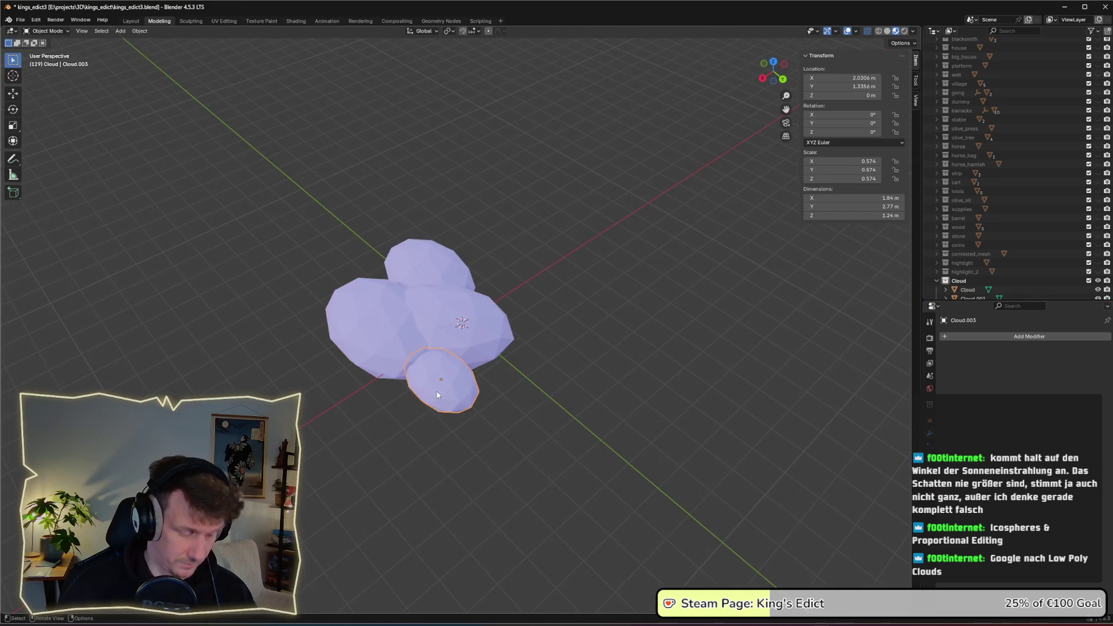
{"action": "key", "text": "shift+d"}
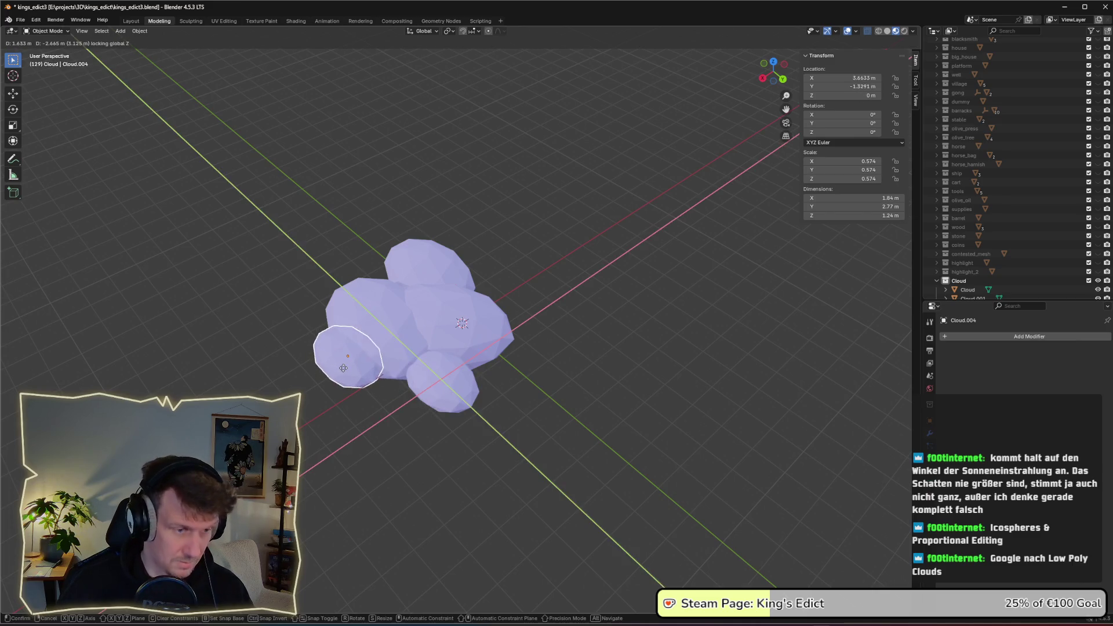
{"action": "key", "text": "r"}
{"action": "key", "text": "z"}
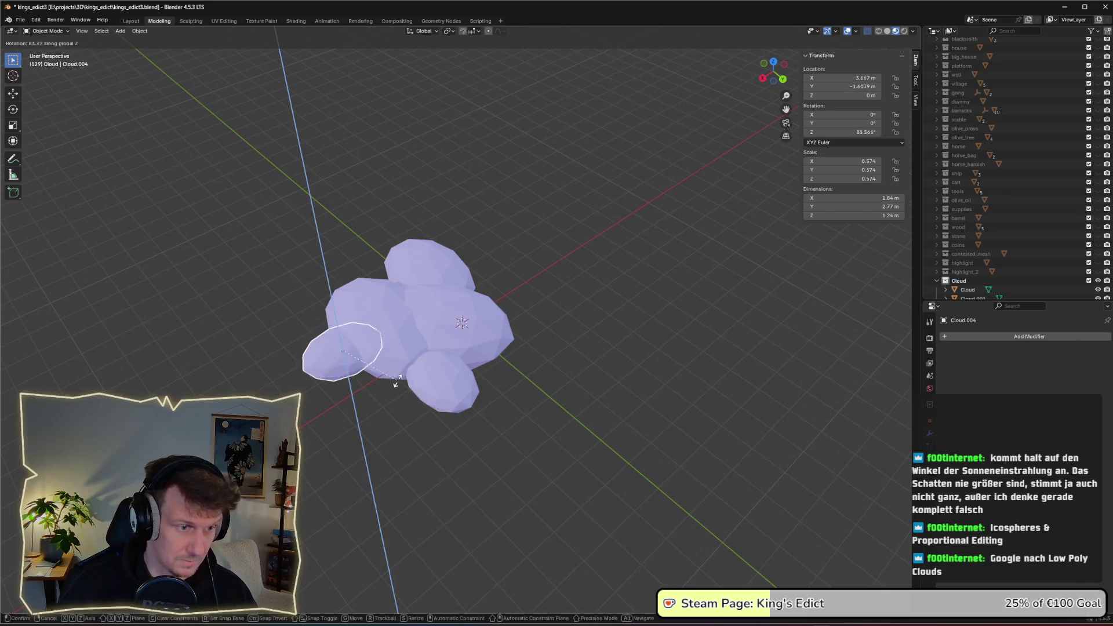
{"action": "left_click", "coordinate": [377, 373]}
{"action": "key", "text": "g"}
{"action": "left_click", "coordinate": [371, 371]}
{"action": "scroll", "coordinate": [533, 362], "scroll_direction": "down", "scroll_amount": 6}
{"action": "left_click_drag", "start_coordinate": [544, 355], "coordinate": [524, 361]}
- Select all the cloud spheres and move the whole cloud together
{"action": "key", "text": "a"}
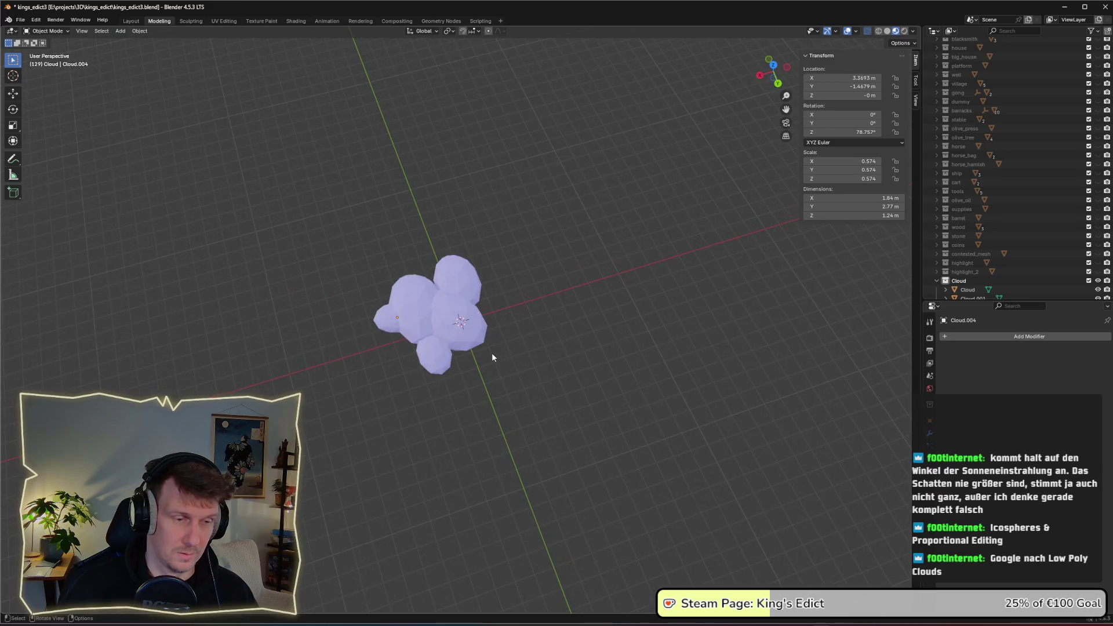
{"action": "key", "text": "g"}
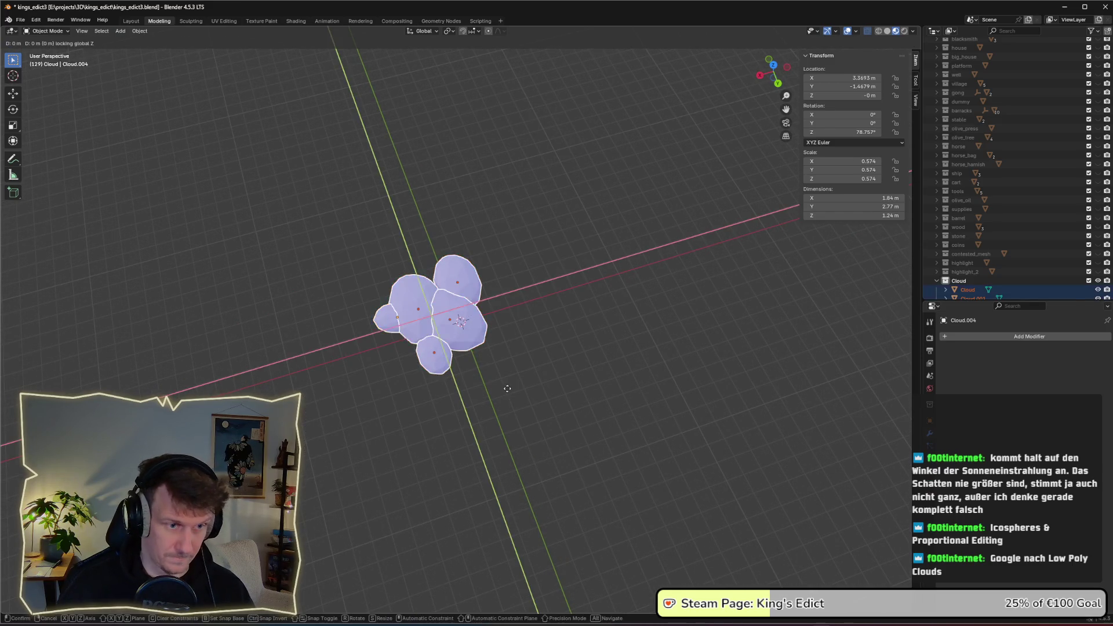
{"action": "left_click", "coordinate": [559, 399]}
{"action": "left_click_drag", "start_coordinate": [562, 388], "coordinate": [539, 381]}
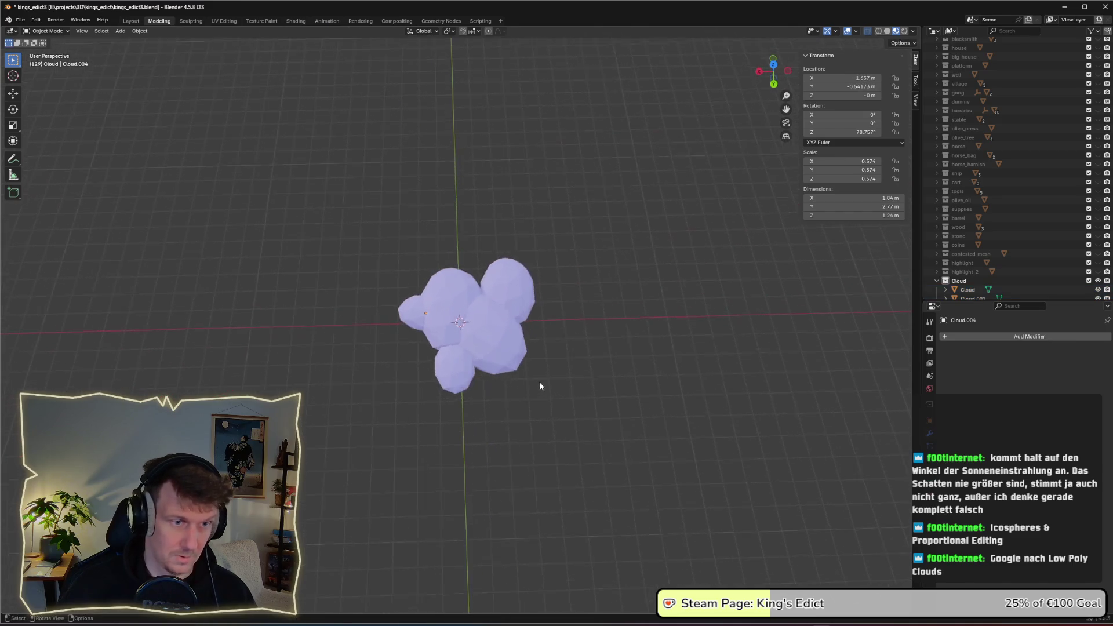
{"action": "scroll", "coordinate": [539, 381], "scroll_direction": "up", "scroll_amount": 2}
- Lower Cloud.002 and tuck Cloud.003 into the cloud's body on the ground plane
{"action": "left_click", "coordinate": [529, 255]}
{"action": "key", "text": "g"}
{"action": "key", "text": "shift+z"}
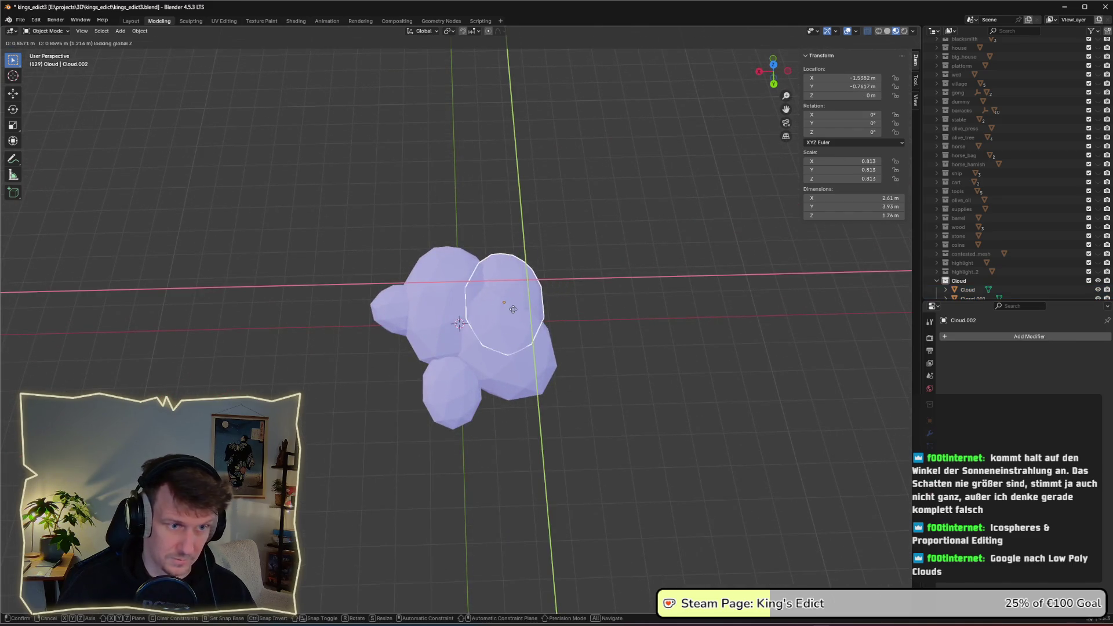
{"action": "left_click", "coordinate": [528, 315]}
{"action": "left_click", "coordinate": [461, 410]}
{"action": "key", "text": "g"}
{"action": "key", "text": "shift+z"}
{"action": "left_click", "coordinate": [465, 391]}
- Select the small left sphere Cloud.004 and bring the browser references back up
{"action": "left_click", "coordinate": [415, 338]}
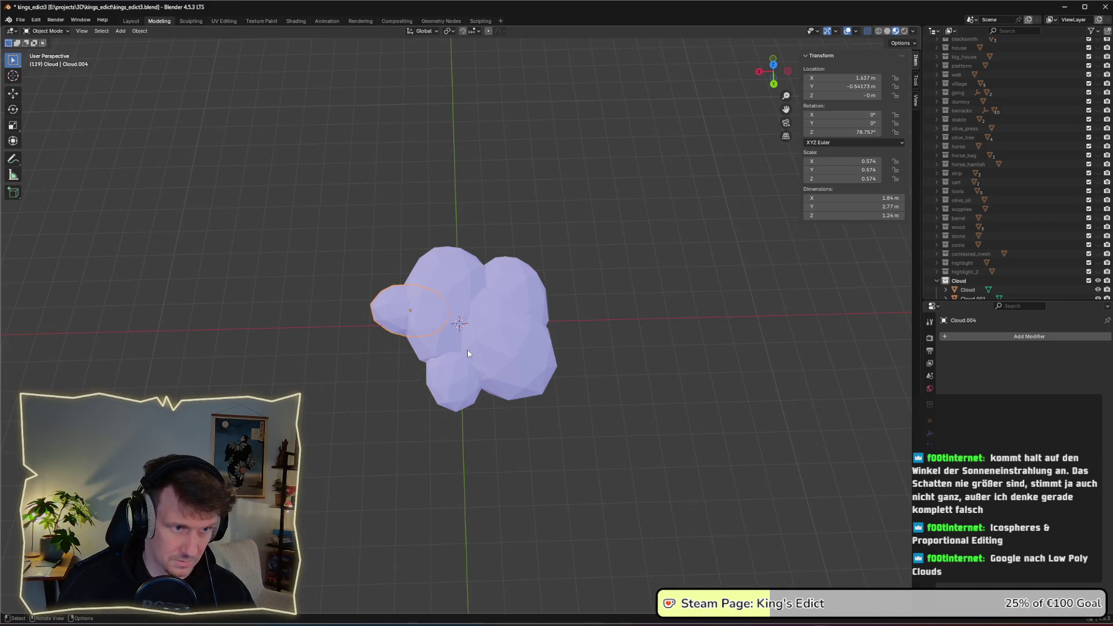
{"action": "scroll", "coordinate": [468, 350], "scroll_direction": "down", "scroll_amount": 4}
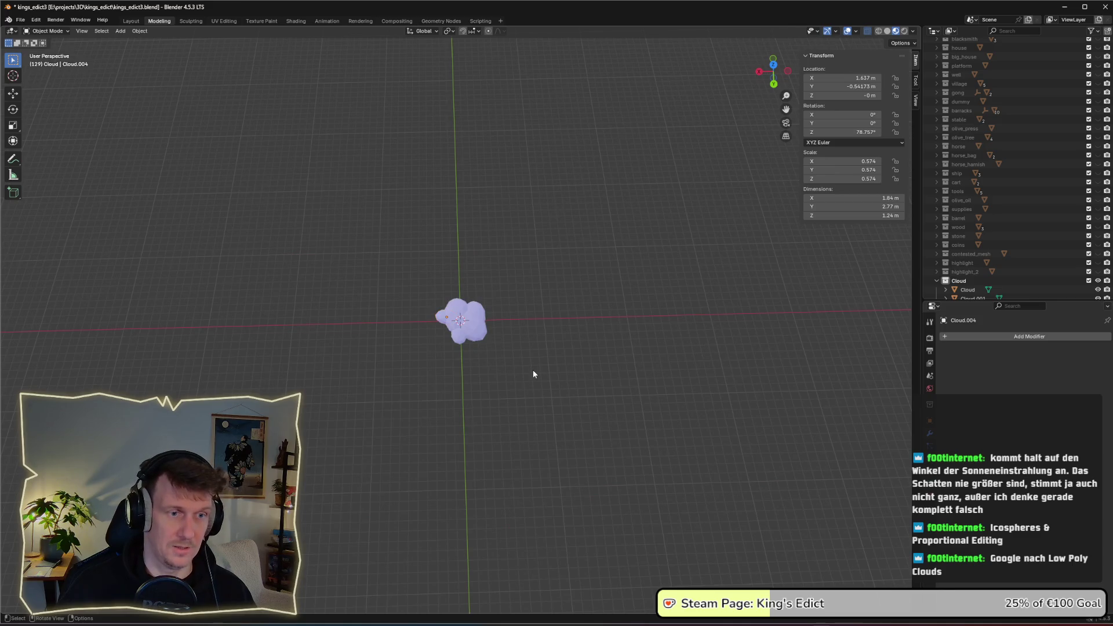
{"action": "scroll", "coordinate": [458, 350], "scroll_direction": "up", "scroll_amount": 5}
{"action": "scroll", "coordinate": [378, 308], "scroll_direction": "down", "scroll_amount": 3}
{"action": "key", "text": "alt+Tab"}
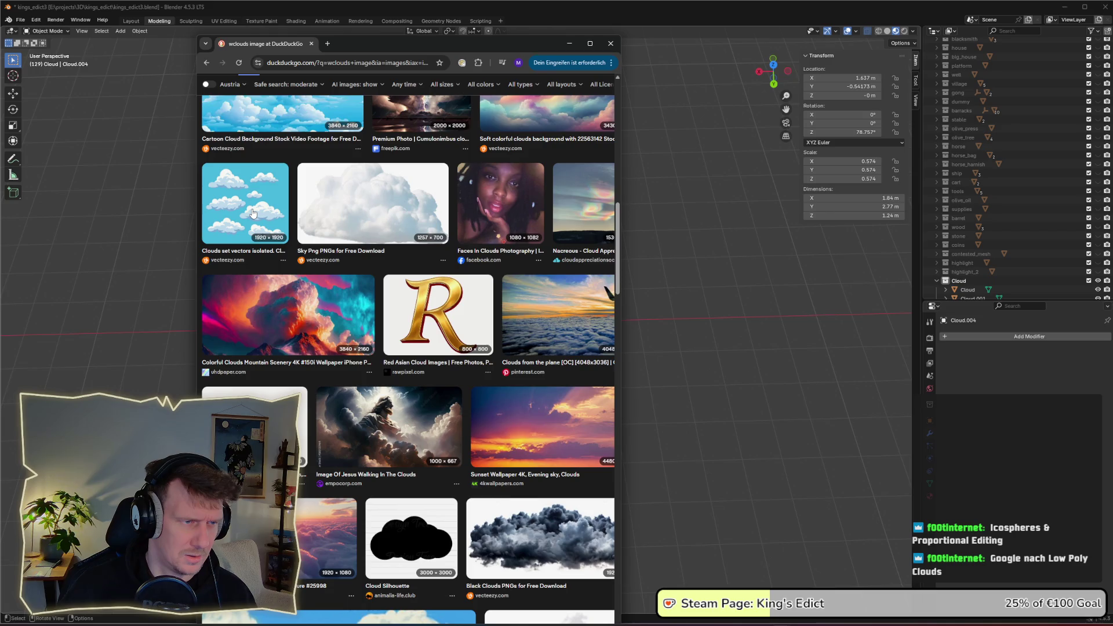
- Preview a cartoon cloud image, search DuckDuckGo for 'low poly couds', then return to Blender
{"action": "left_click", "coordinate": [219, 191]}
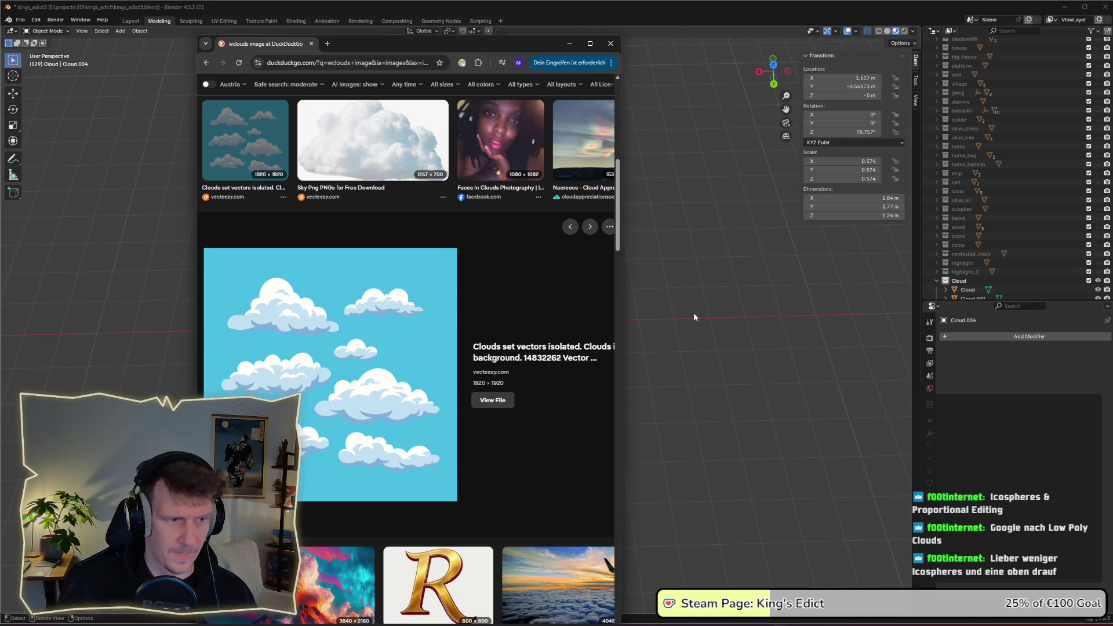
{"action": "left_click", "coordinate": [348, 63]}
{"action": "type", "text": "low poly"}
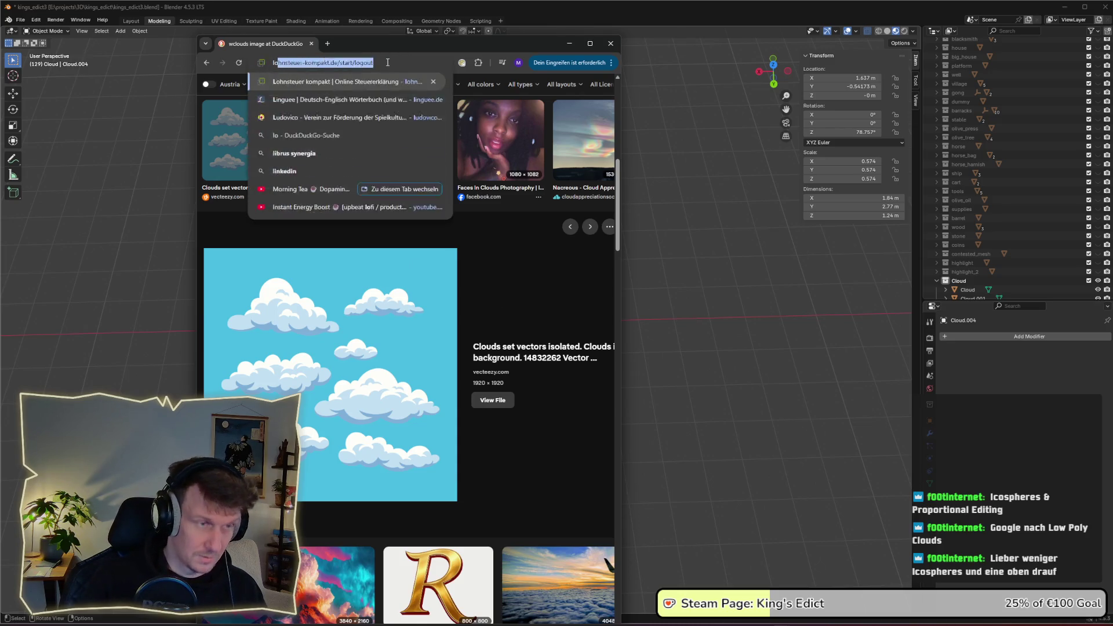
{"action": "type", "text": " couds"}
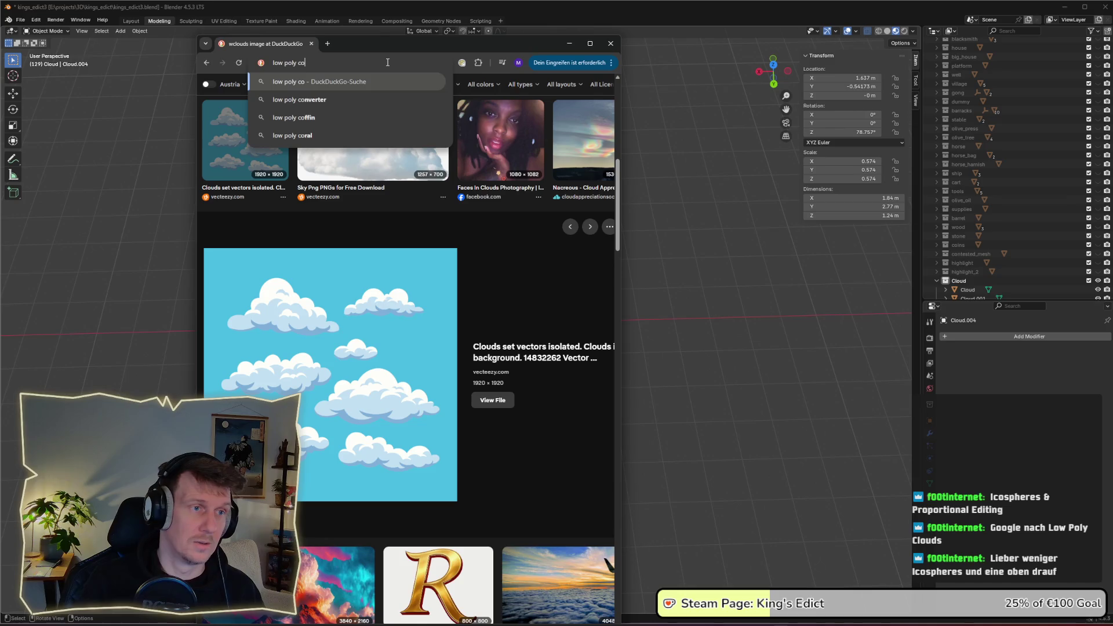
{"action": "key", "text": "Return"}
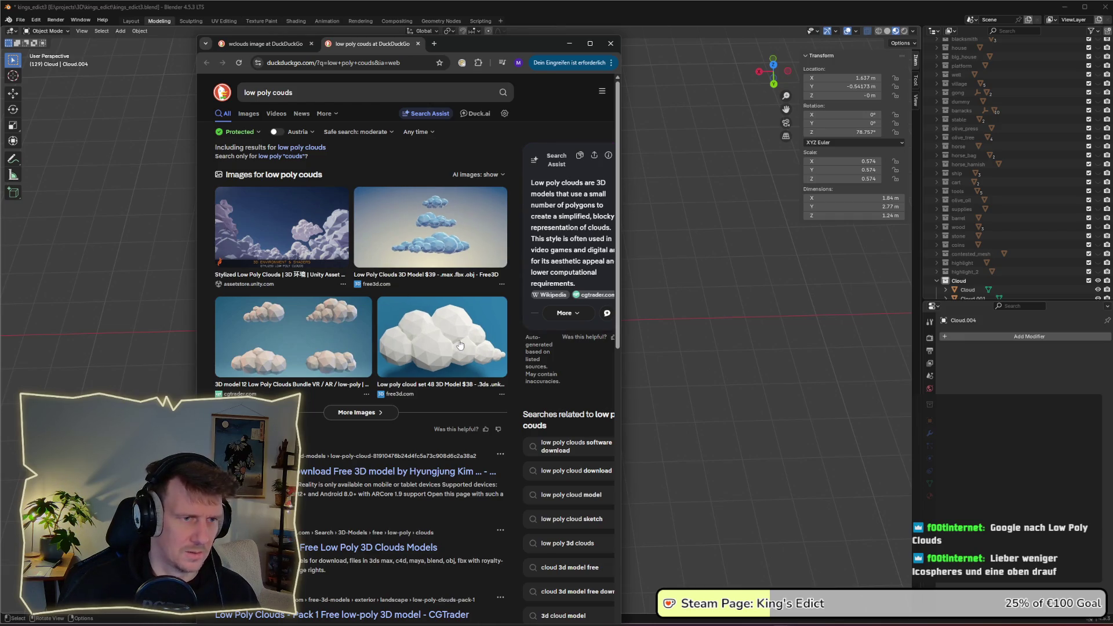
{"action": "scroll", "coordinate": [460, 345], "scroll_direction": "down", "scroll_amount": 2}
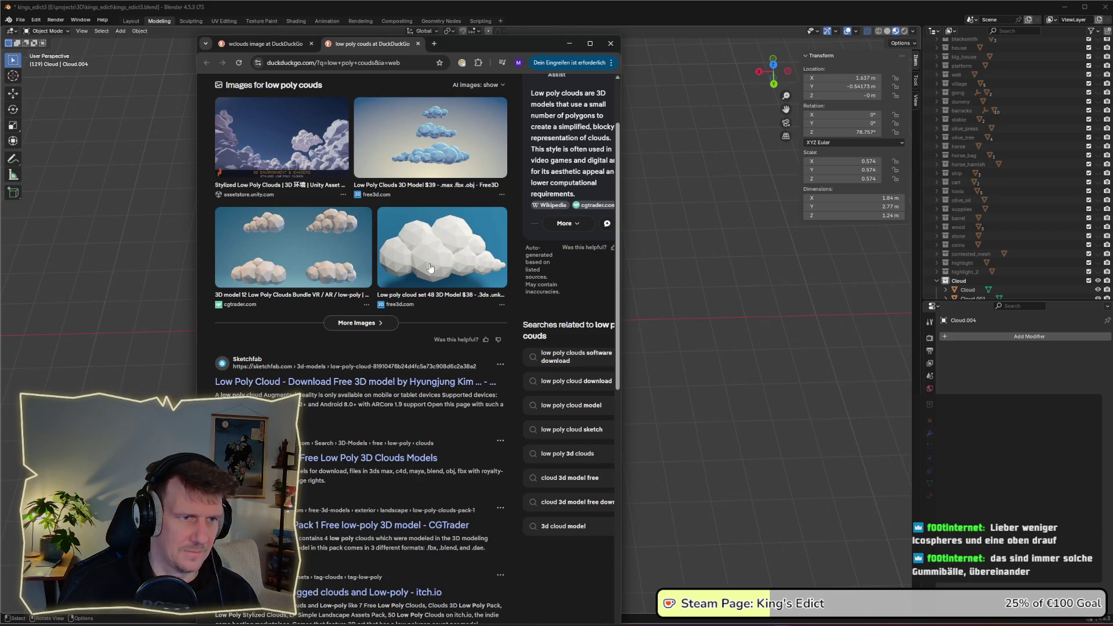
{"action": "left_click", "coordinate": [642, 210]}
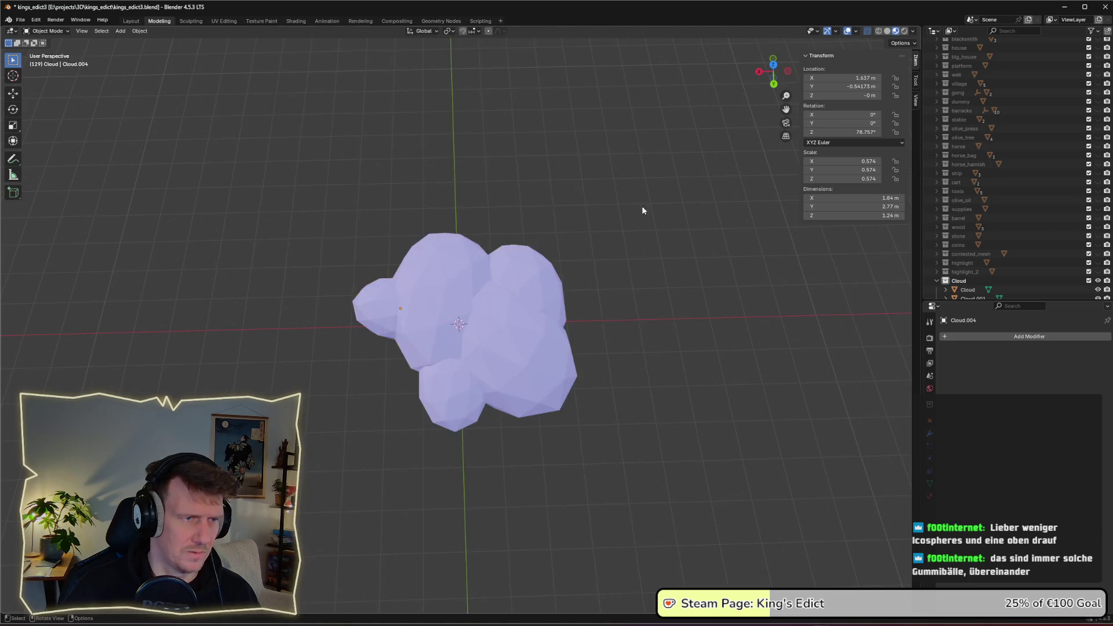
- View the Stylized Low Poly Clouds image result for reference, then put the browser away
{"action": "mouse_move", "coordinate": [516, 311]}
{"action": "left_mouse_down"}
{"action": "mouse_move", "coordinate": [515, 346]}
{"action": "mouse_move", "coordinate": [521, 328]}
{"action": "left_mouse_up"}
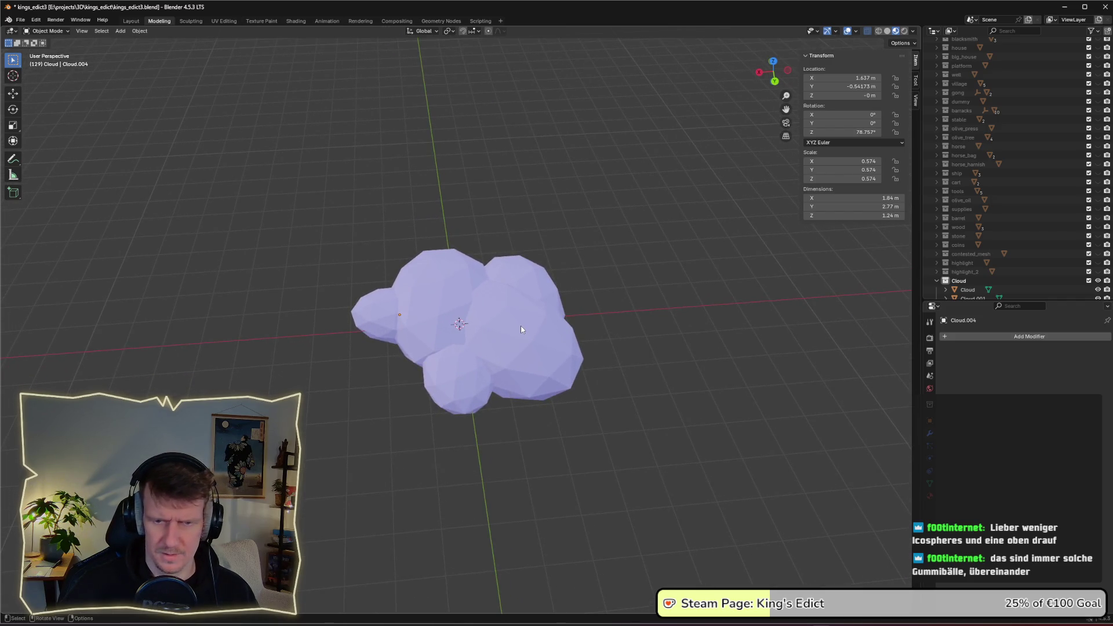
{"action": "key", "text": "alt+Tab"}
{"action": "left_click", "coordinate": [505, 331]}
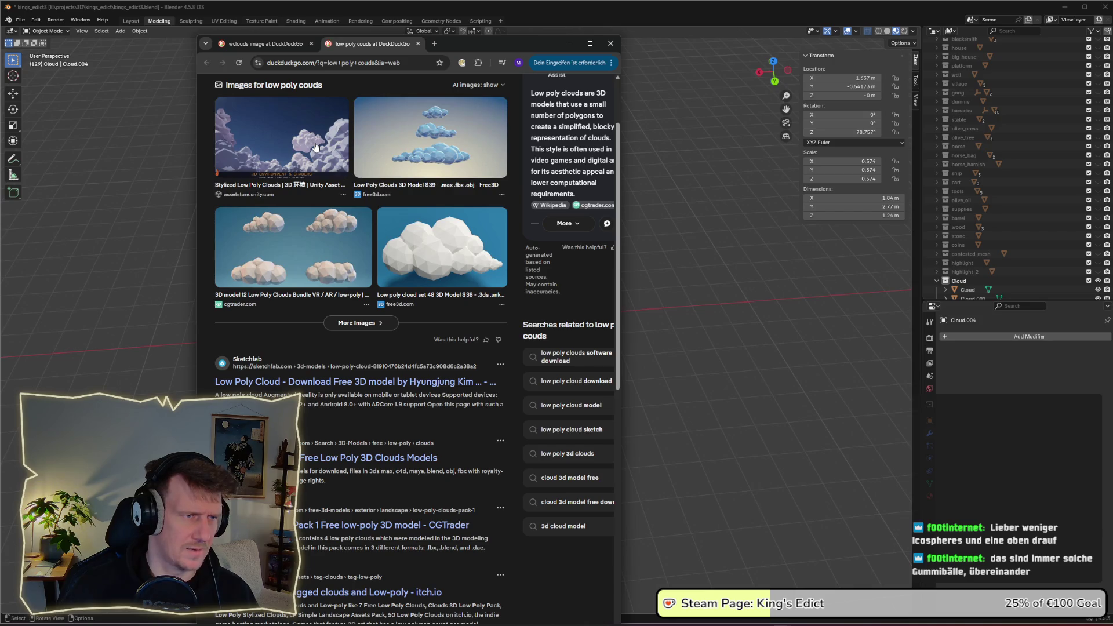
{"action": "left_click", "coordinate": [346, 145]}
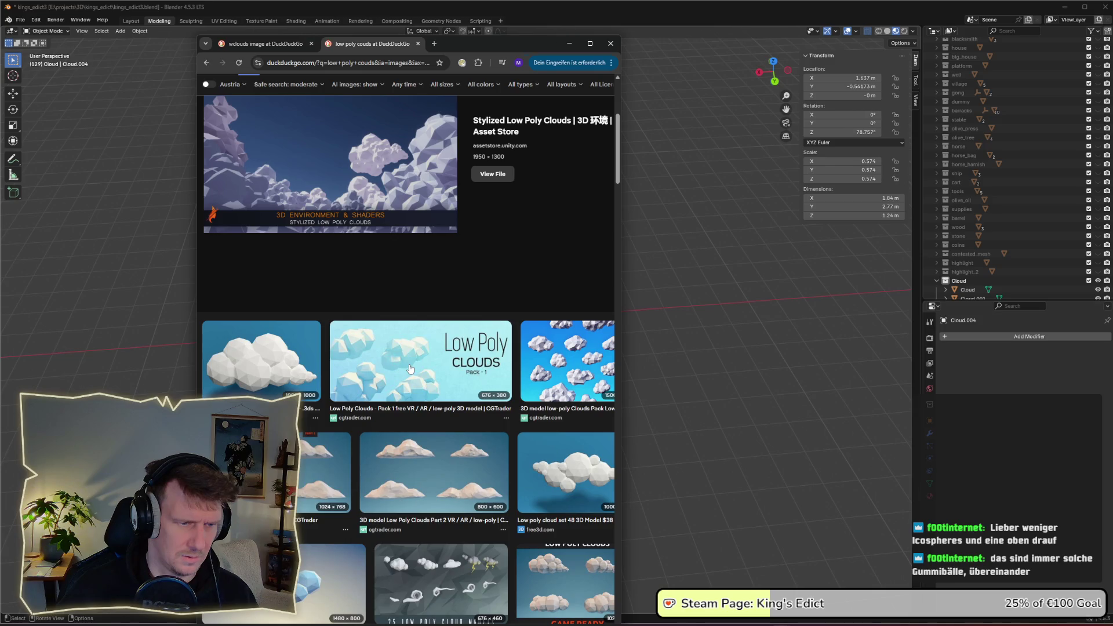
{"action": "scroll", "coordinate": [416, 488], "scroll_direction": "down", "scroll_amount": 4}
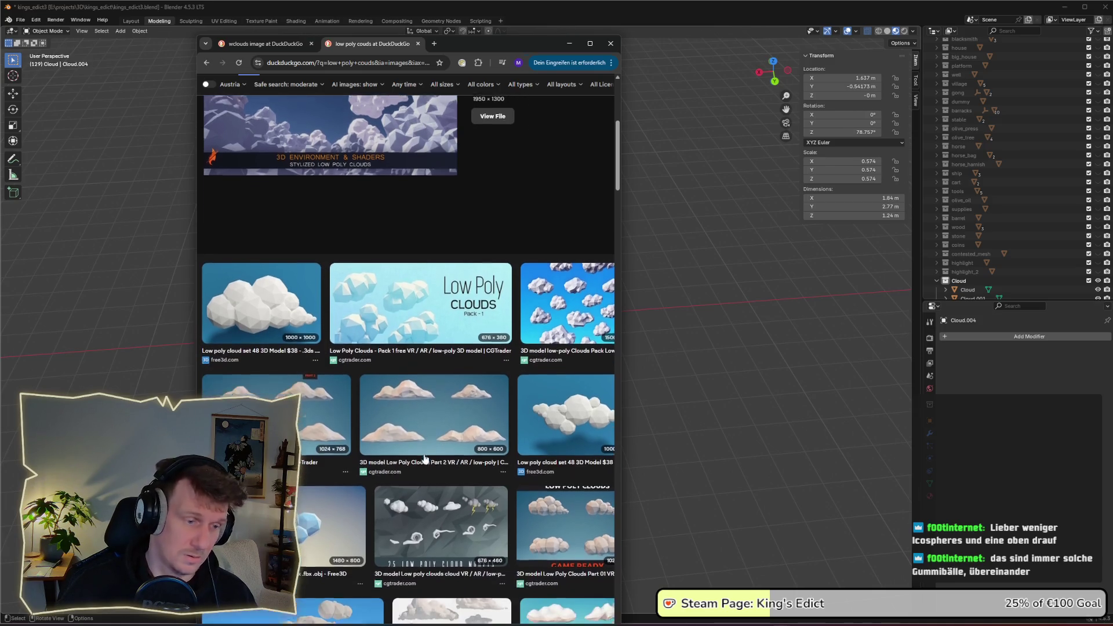
{"action": "scroll", "coordinate": [422, 411], "scroll_direction": "down", "scroll_amount": 5}
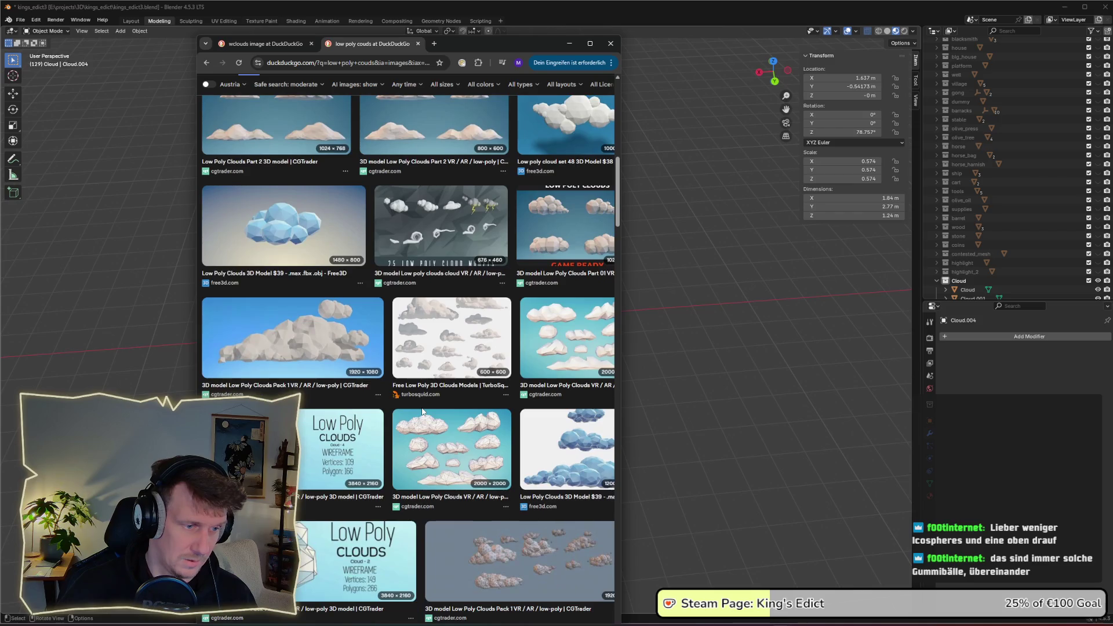
{"action": "scroll", "coordinate": [422, 412], "scroll_direction": "up", "scroll_amount": 2}
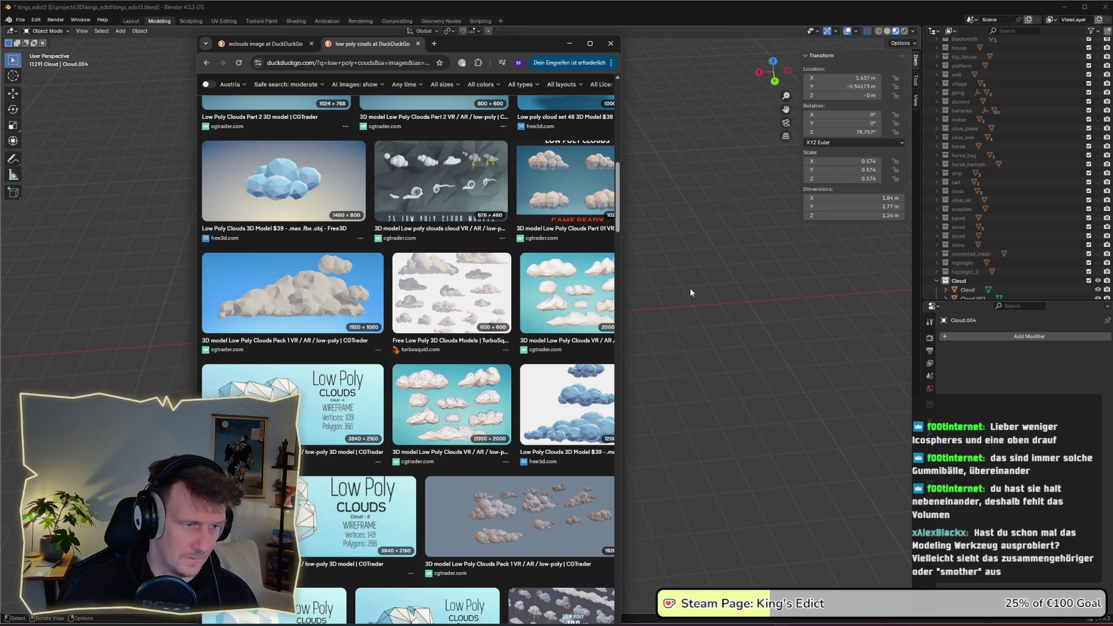
{"action": "left_click", "coordinate": [721, 302]}
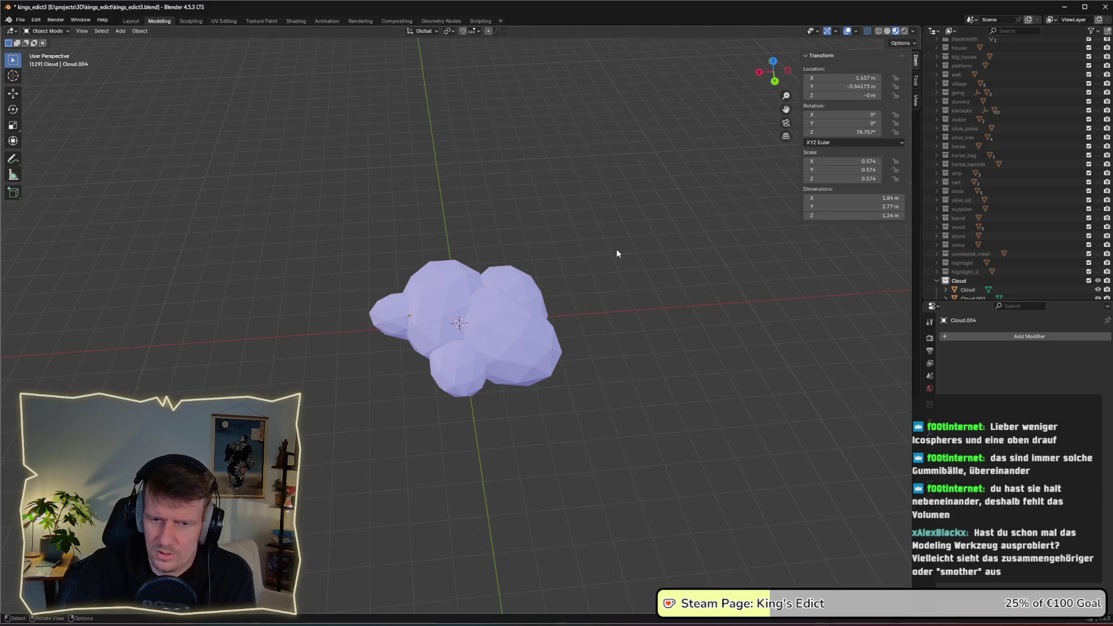
- Scale the selected side sphere Cloud.004 narrower
{"action": "mouse_move", "coordinate": [566, 333]}
{"action": "left_mouse_down"}
{"action": "mouse_move", "coordinate": [568, 314]}
{"action": "mouse_move", "coordinate": [387, 326]}
{"action": "left_mouse_up"}
{"action": "key", "text": "s"}
{"action": "key", "text": "y"}
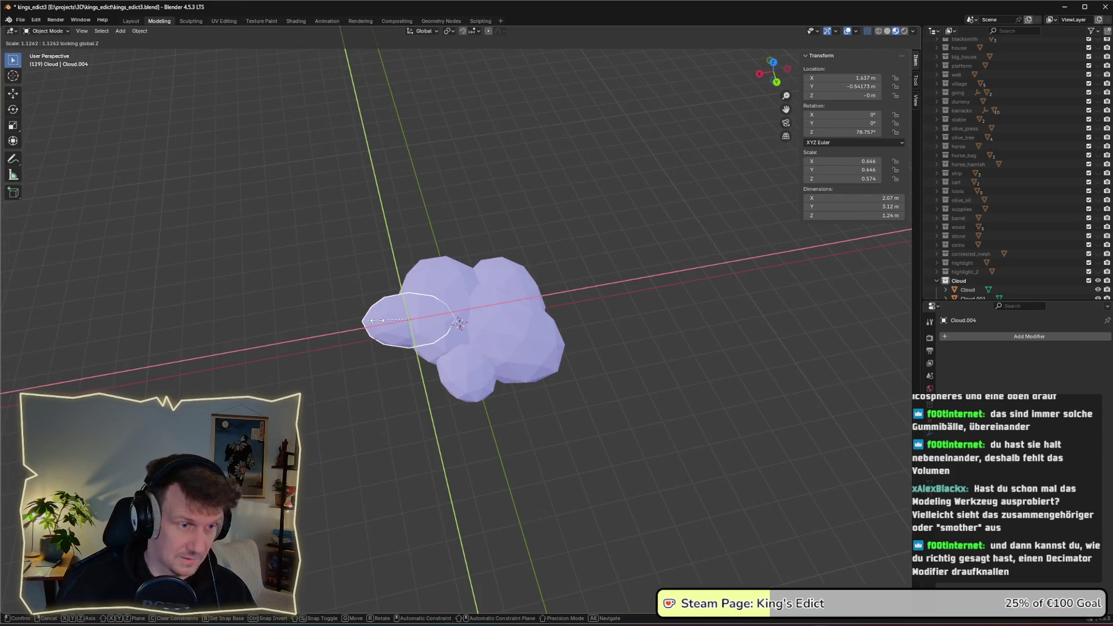
{"action": "left_click", "coordinate": [387, 324]}
- Add an icosphere scaled to 1.49 and raise it 0.55 m on Z
{"action": "left_click_drag", "start_coordinate": [717, 380], "coordinate": [599, 372]}
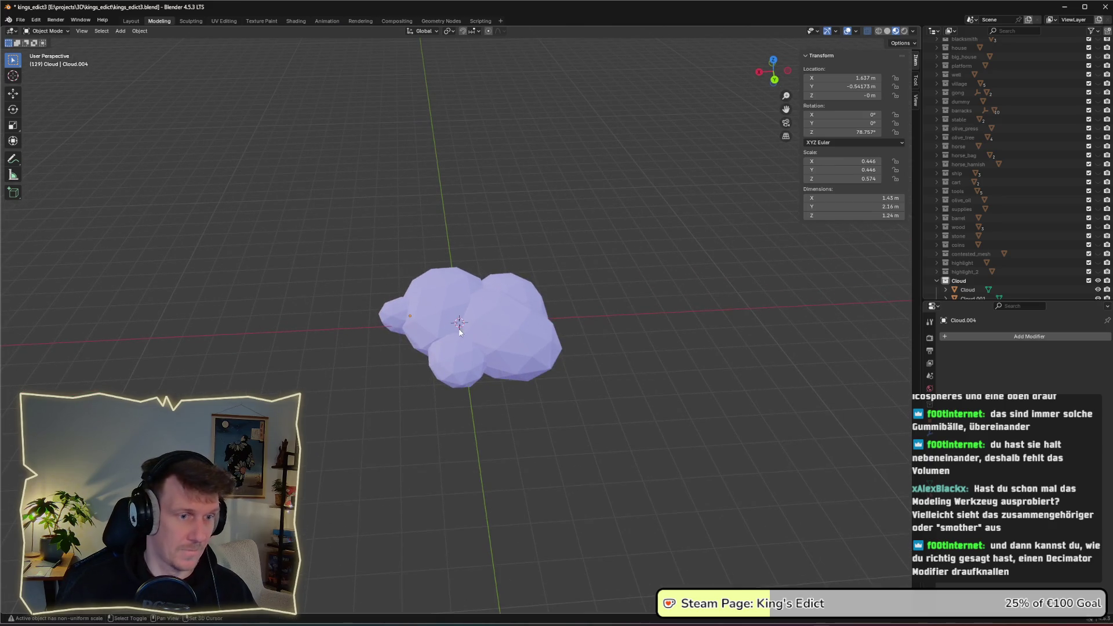
{"action": "key", "text": "shift+a"}
{"action": "mouse_move", "coordinate": [457, 328]}
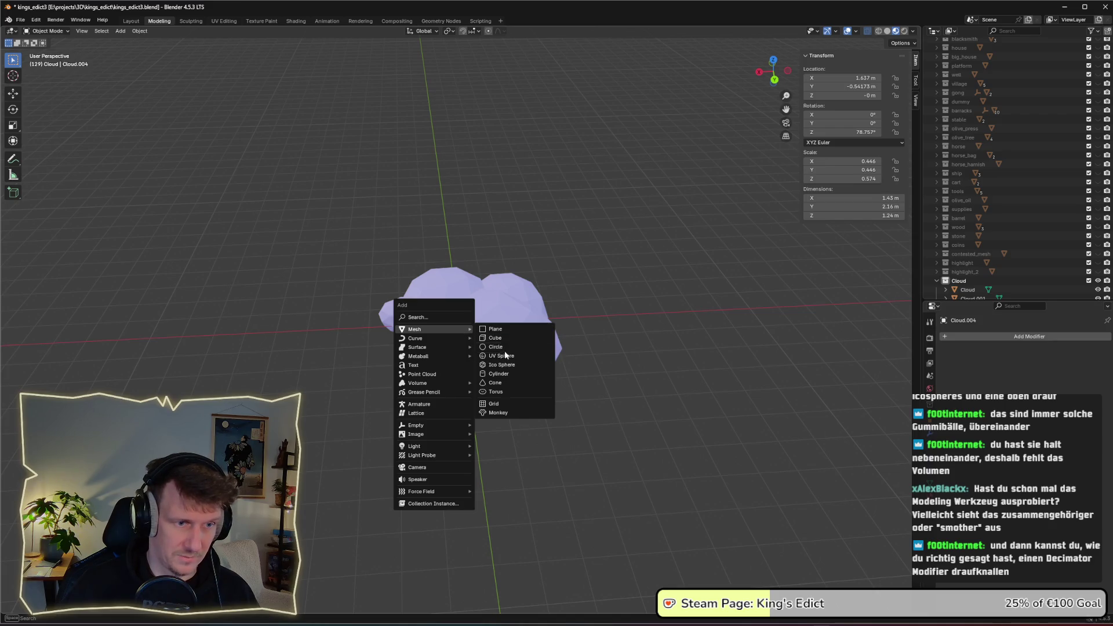
{"action": "left_click", "coordinate": [507, 365]}
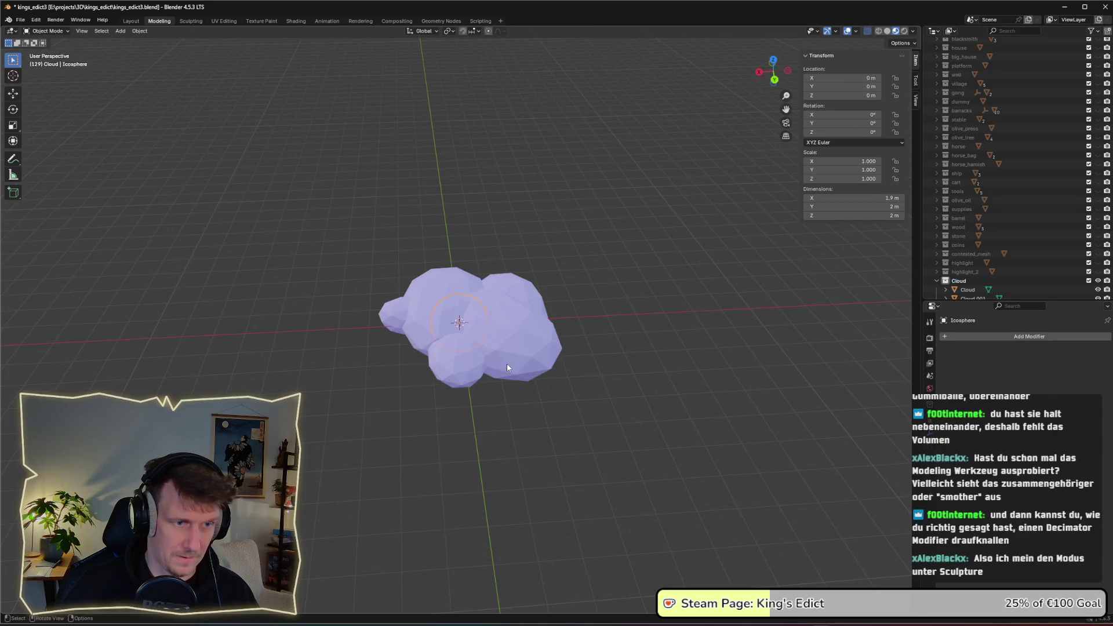
{"action": "key", "text": "s"}
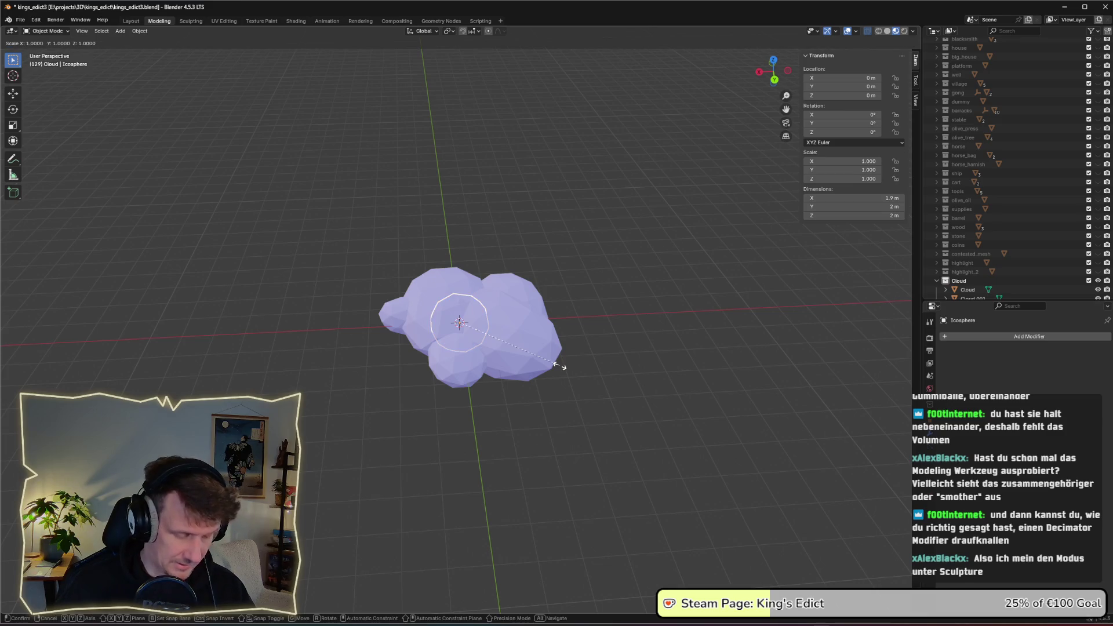
{"action": "left_click", "coordinate": [610, 375]}
{"action": "key", "text": "g"}
{"action": "key", "text": "z"}
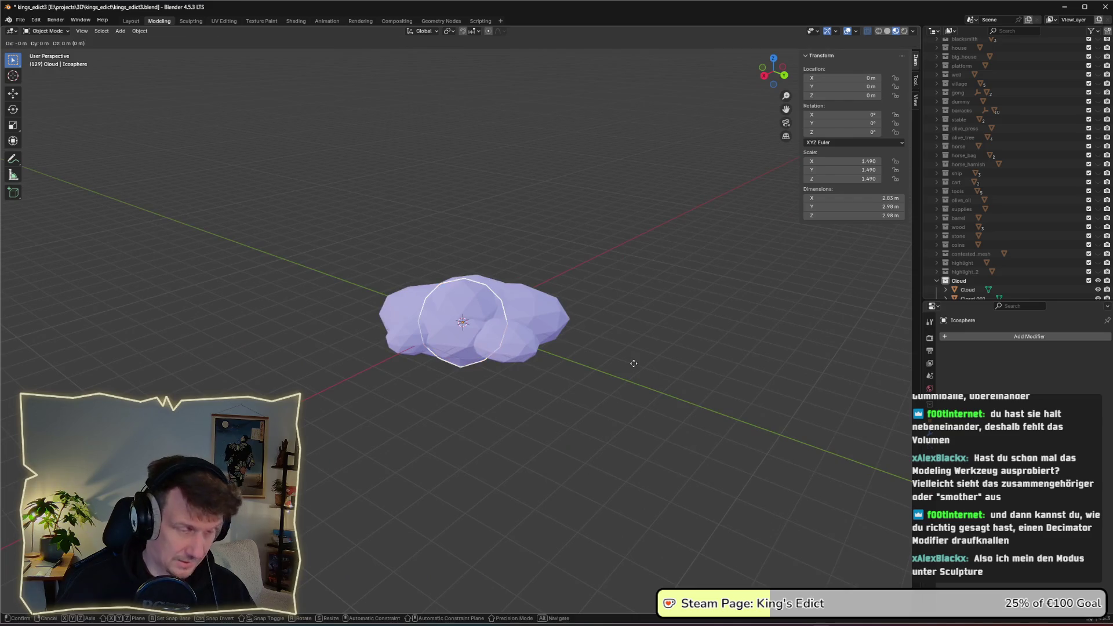
{"action": "left_click", "coordinate": [644, 348]}
- Zoom out to see the whole cloud and select the front sphere Cloud.003
{"action": "scroll", "coordinate": [628, 371], "scroll_direction": "down", "scroll_amount": 5}
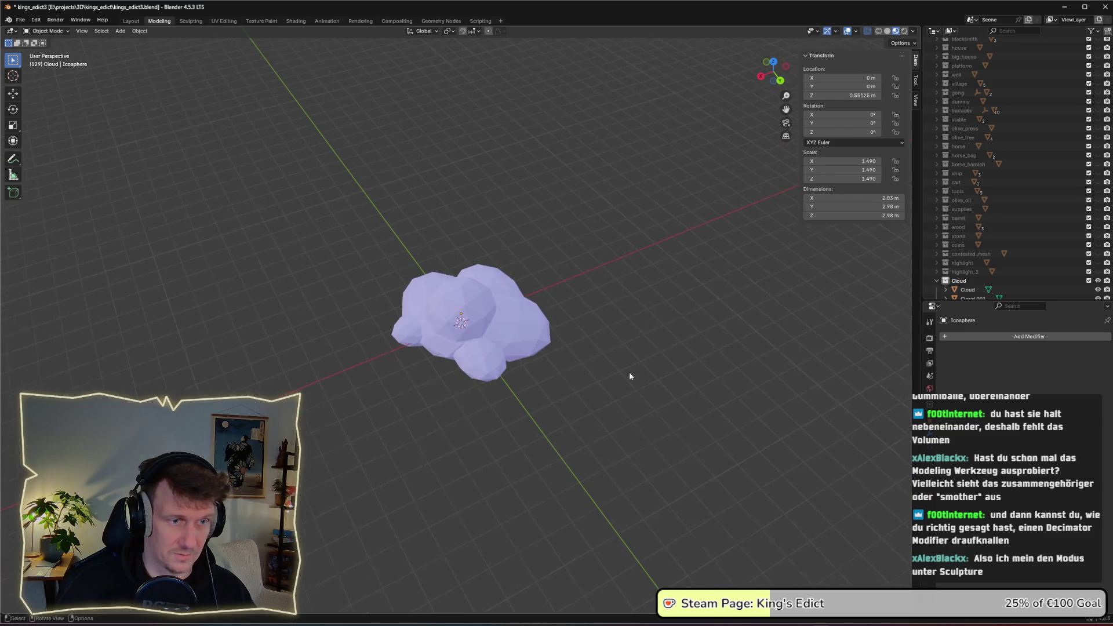
{"action": "mouse_move", "coordinate": [628, 371]}
{"action": "left_mouse_down"}
{"action": "mouse_move", "coordinate": [589, 345]}
{"action": "mouse_move", "coordinate": [611, 353]}
{"action": "left_mouse_up"}
{"action": "scroll", "coordinate": [611, 353], "scroll_direction": "up", "scroll_amount": 1}
{"action": "left_click", "coordinate": [492, 341]}
{"action": "left_click_drag", "start_coordinate": [491, 341], "coordinate": [536, 346]}
{"action": "scroll", "coordinate": [535, 345], "scroll_direction": "up", "scroll_amount": 3}
- Squash the front sphere Cloud.003 along Y, then shrink it evenly
{"action": "key", "text": "g"}
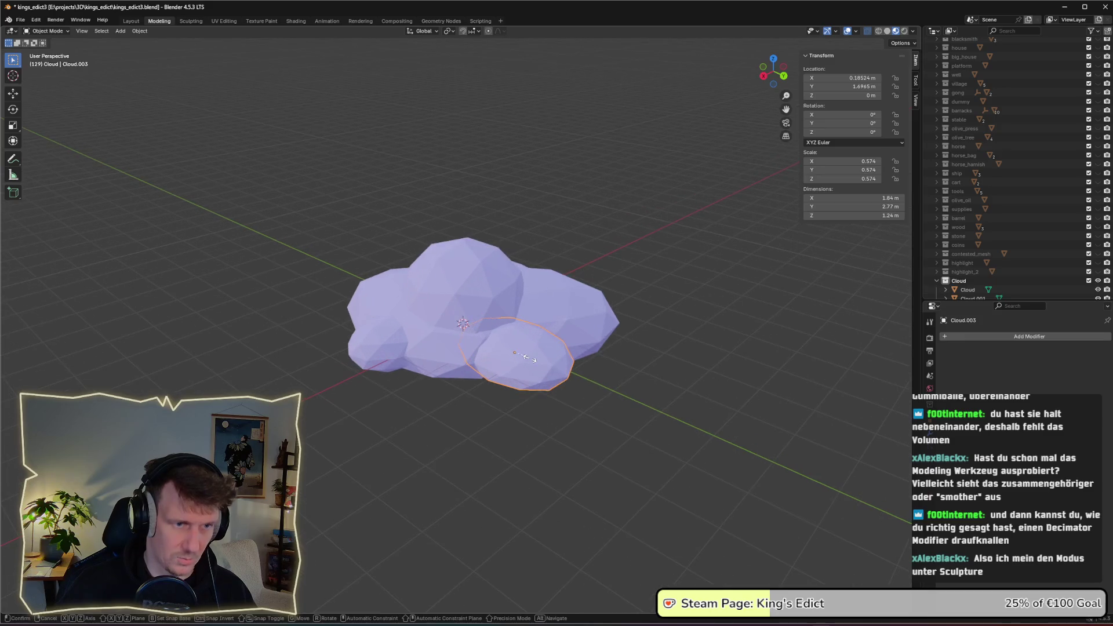
{"action": "key", "text": "y"}
{"action": "left_click", "coordinate": [523, 362]}
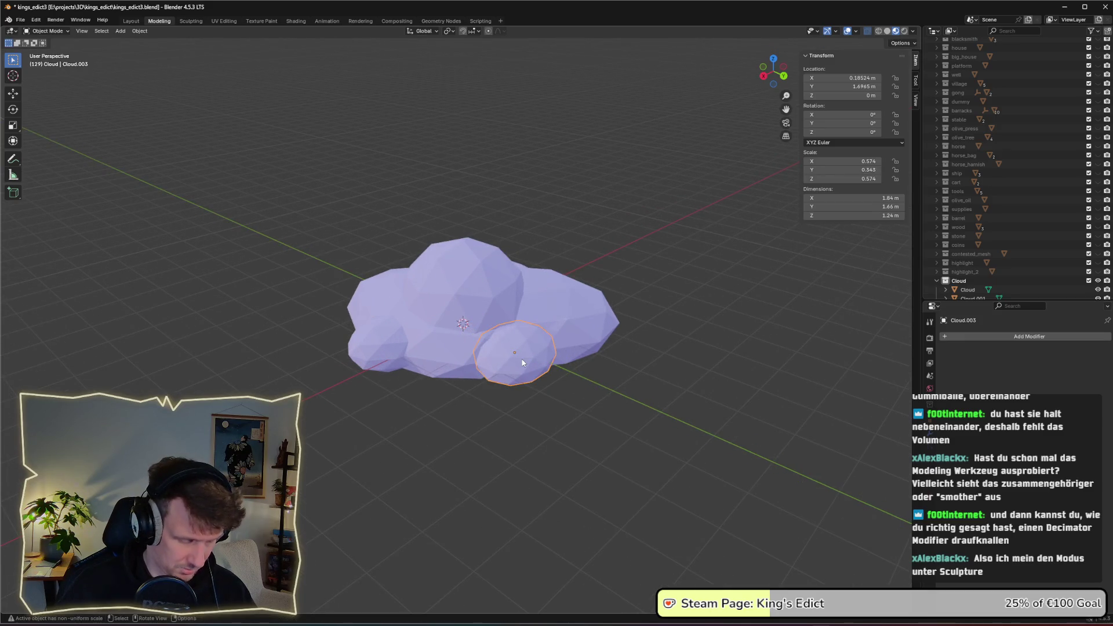
{"action": "key", "text": "s"}
{"action": "left_click", "coordinate": [519, 357]}
- Narrow the main Cloud piece with axis-constrained scaling to 0.888 × 0.734
{"action": "left_click_drag", "start_coordinate": [598, 359], "coordinate": [620, 407]}
{"action": "scroll", "coordinate": [620, 407], "scroll_direction": "down", "scroll_amount": 5}
{"action": "left_click", "coordinate": [502, 332]}
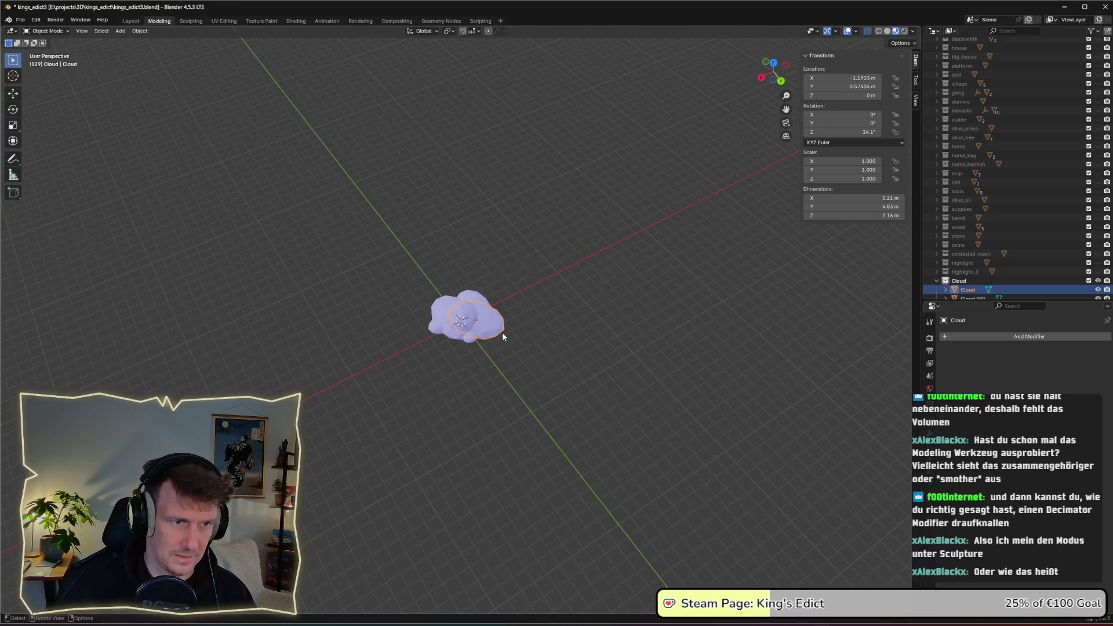
{"action": "scroll", "coordinate": [506, 335], "scroll_direction": "up", "scroll_amount": 5}
{"action": "key", "text": "s"}
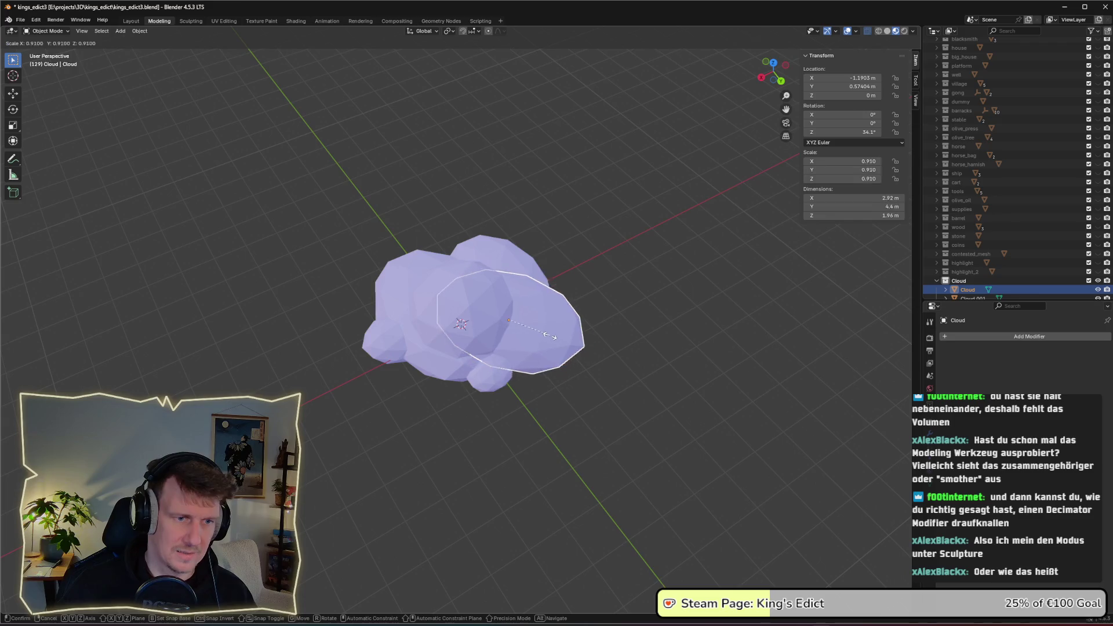
{"action": "key", "text": "shift+y"}
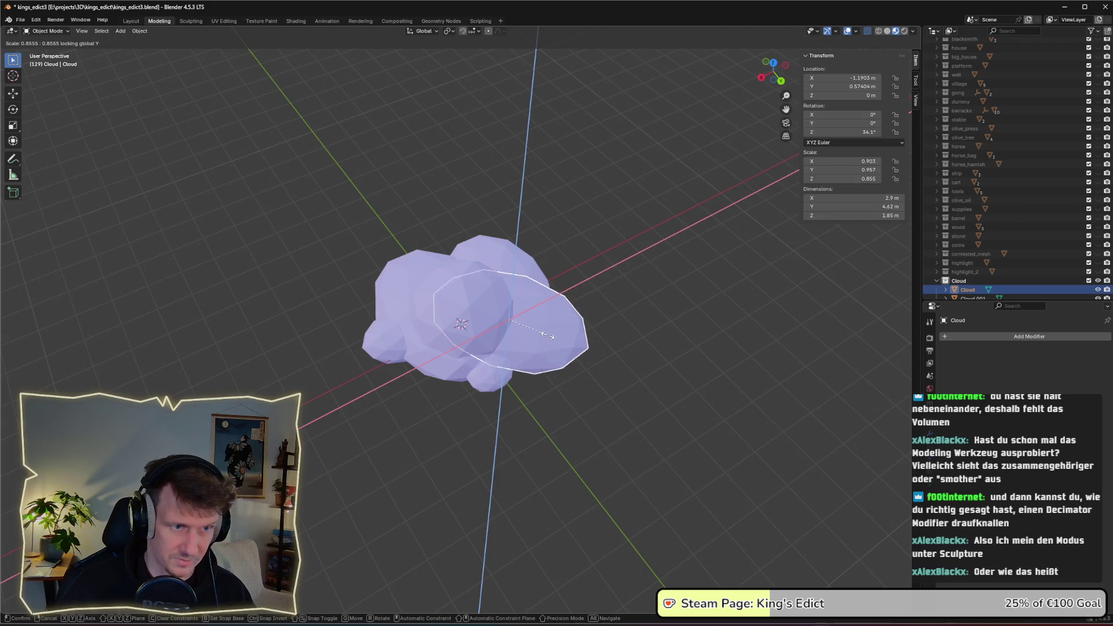
{"action": "key", "text": "z"}
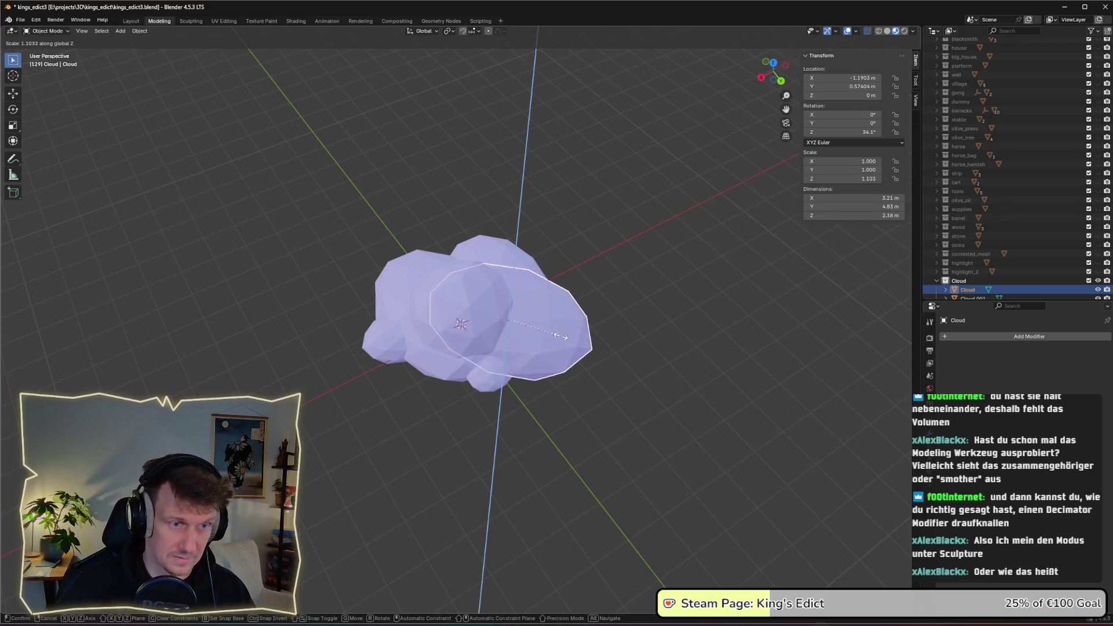
{"action": "key", "text": "y"}
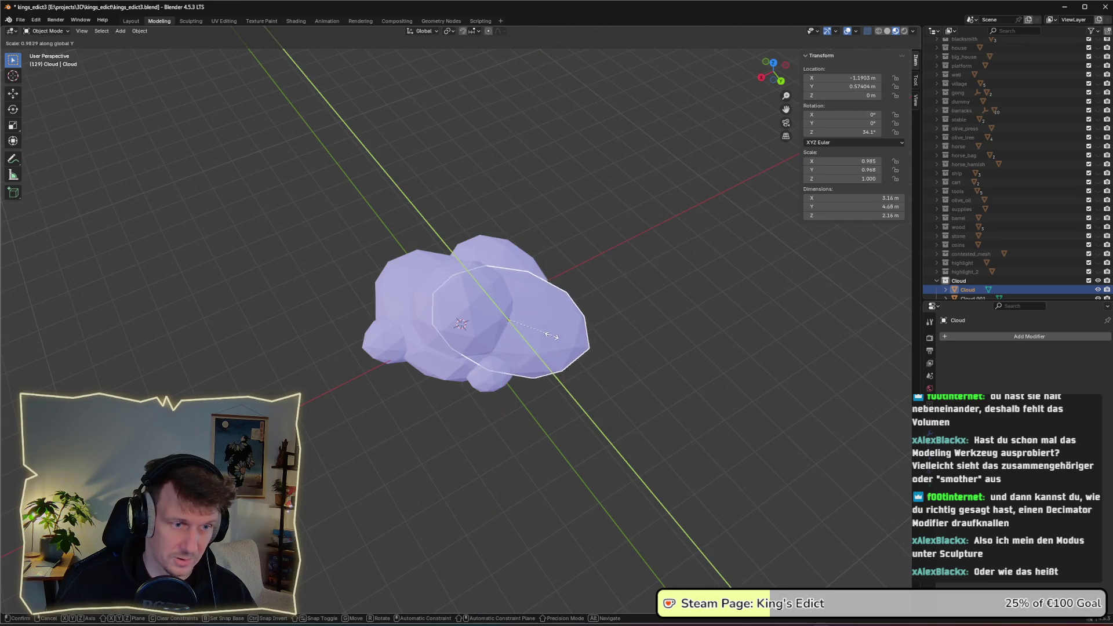
{"action": "left_click", "coordinate": [533, 335]}
- Slide the top Icosphere level and off-centre to X -0.41294, Y -0.52125 m
{"action": "scroll", "coordinate": [587, 358], "scroll_direction": "down", "scroll_amount": 5}
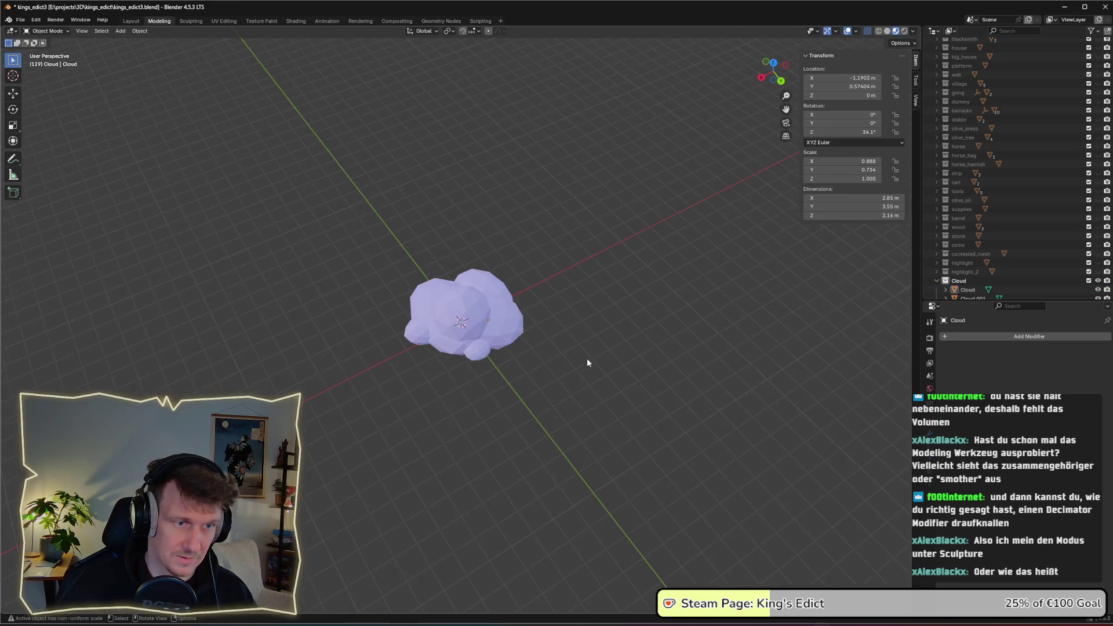
{"action": "left_click", "coordinate": [485, 326]}
{"action": "key", "text": "g"}
{"action": "key", "text": "shift+z"}
{"action": "left_click", "coordinate": [490, 327]}
{"action": "mouse_move", "coordinate": [498, 328]}
{"action": "left_mouse_down"}
{"action": "mouse_move", "coordinate": [565, 329]}
{"action": "mouse_move", "coordinate": [527, 304]}
{"action": "mouse_move", "coordinate": [516, 306]}
{"action": "mouse_move", "coordinate": [521, 318]}
{"action": "left_mouse_up"}
{"action": "left_click_drag", "start_coordinate": [454, 331], "coordinate": [487, 339]}
{"action": "scroll", "coordinate": [500, 350], "scroll_direction": "up", "scroll_amount": 3}
{"action": "key", "text": "ctrl+z"}
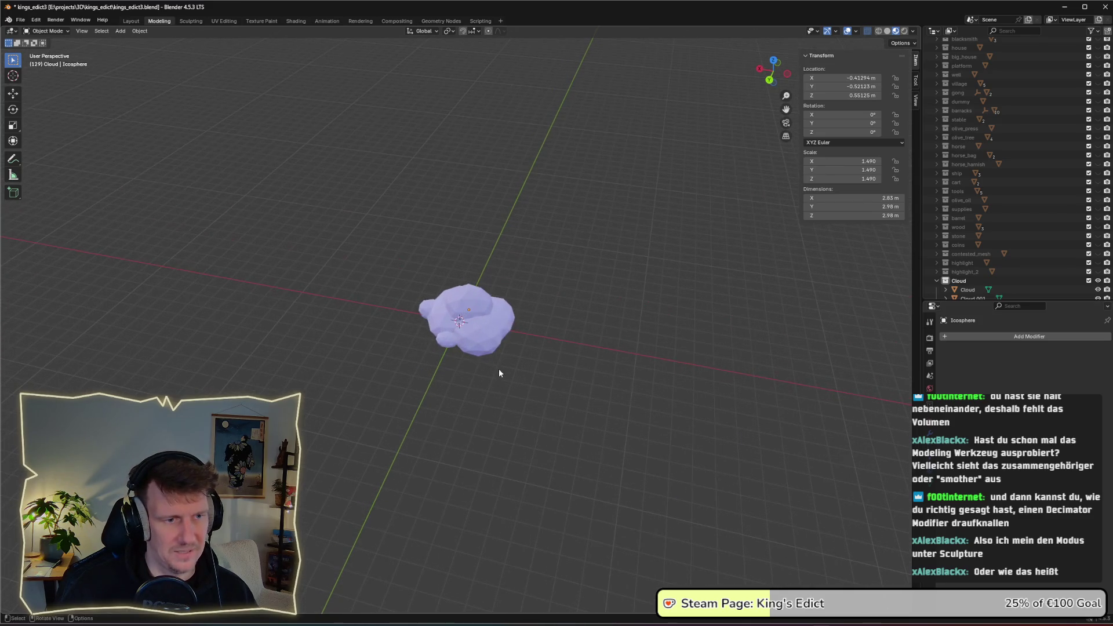
- Undo recent changes and shrink the icosphere to 1.11 scale
{"action": "mouse_move", "coordinate": [511, 380]}
{"action": "left_mouse_down"}
{"action": "mouse_move", "coordinate": [519, 398]}
{"action": "mouse_move", "coordinate": [569, 380]}
{"action": "mouse_move", "coordinate": [624, 381]}
{"action": "left_mouse_up"}
{"action": "scroll", "coordinate": [625, 381], "scroll_direction": "down", "scroll_amount": 4}
{"action": "scroll", "coordinate": [554, 363], "scroll_direction": "up", "scroll_amount": 1}
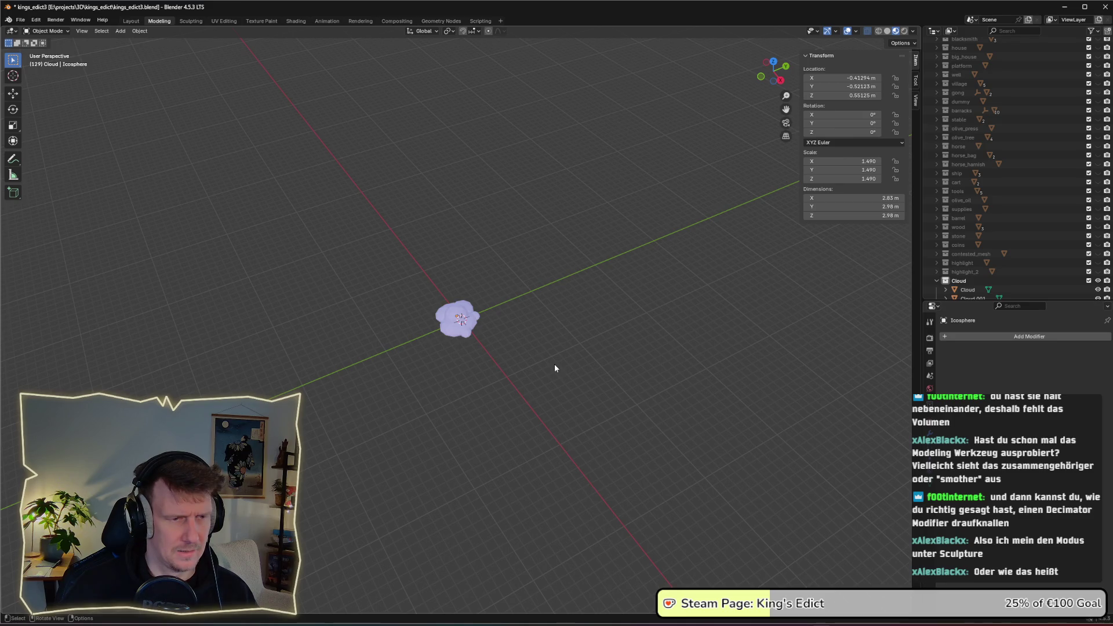
{"action": "key", "text": "ctrl+z"}
{"action": "left_click_drag", "start_coordinate": [554, 364], "coordinate": [531, 363]}
{"action": "key", "text": "ctrl+z"}
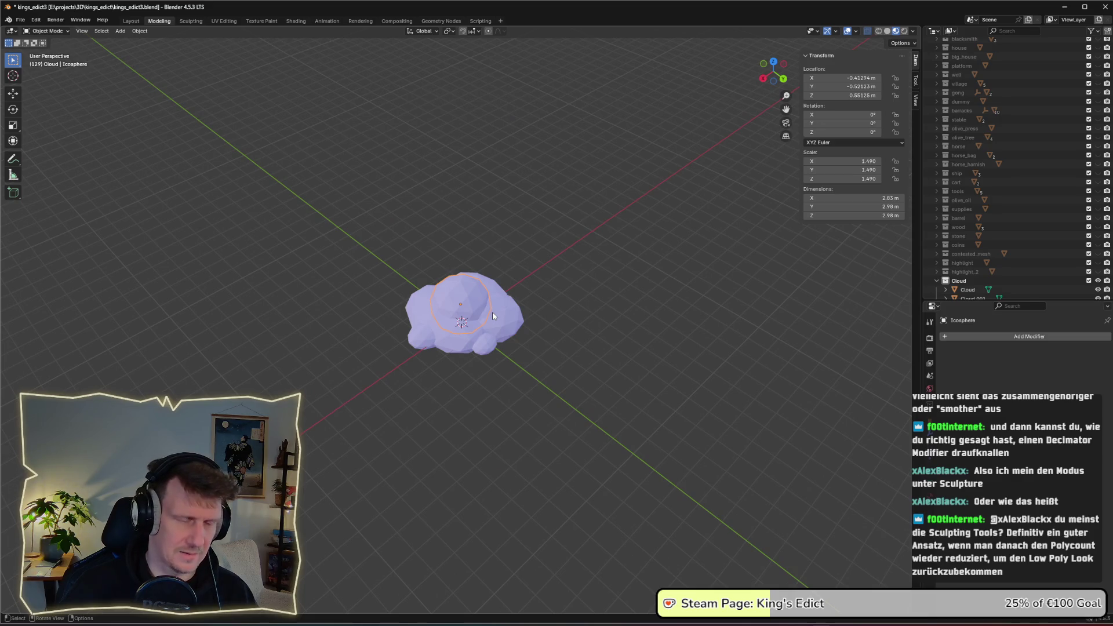
{"action": "key", "text": "s"}
{"action": "left_click", "coordinate": [485, 311]}
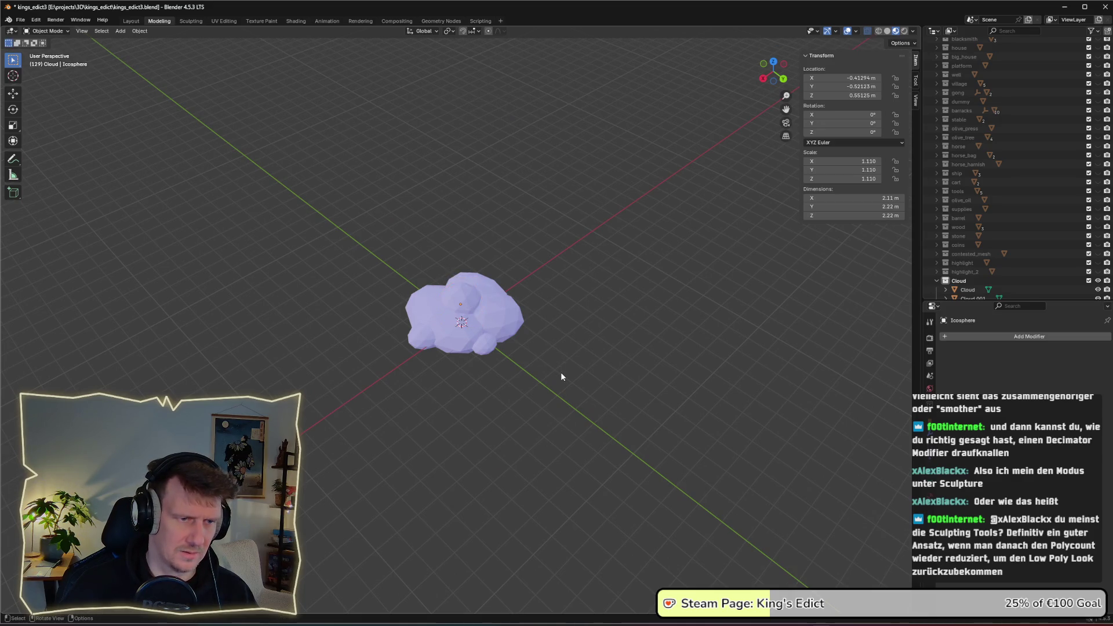
- Preview the cloud silhouette with overlays off, then turn overlays back on
{"action": "scroll", "coordinate": [561, 372], "scroll_direction": "down", "scroll_amount": 4}
{"action": "left_click_drag", "start_coordinate": [554, 373], "coordinate": [560, 375]}
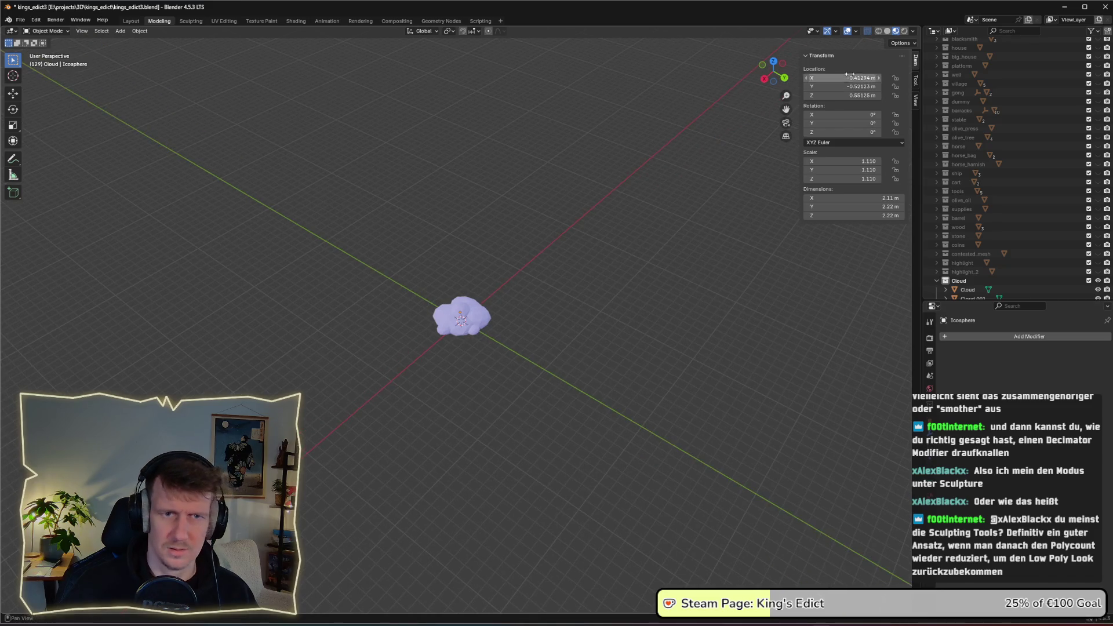
{"action": "left_click", "coordinate": [847, 32]}
{"action": "mouse_move", "coordinate": [591, 310]}
{"action": "left_mouse_down"}
{"action": "mouse_move", "coordinate": [625, 313]}
{"action": "mouse_move", "coordinate": [597, 306]}
{"action": "left_mouse_up"}
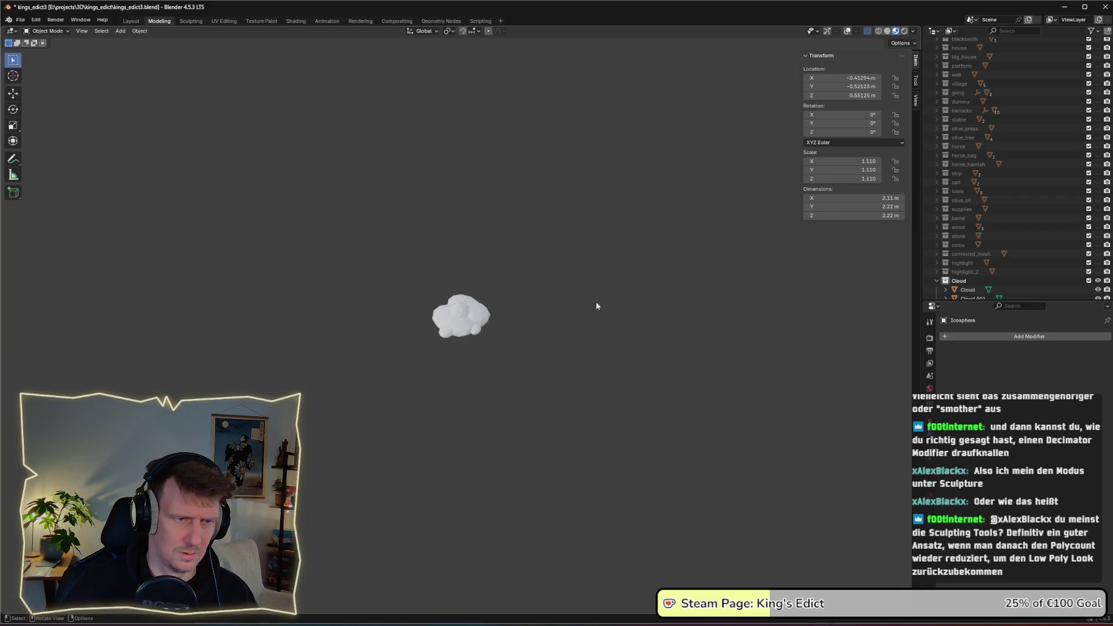
{"action": "left_click", "coordinate": [846, 31]}
{"action": "scroll", "coordinate": [466, 295], "scroll_direction": "up", "scroll_amount": 5}
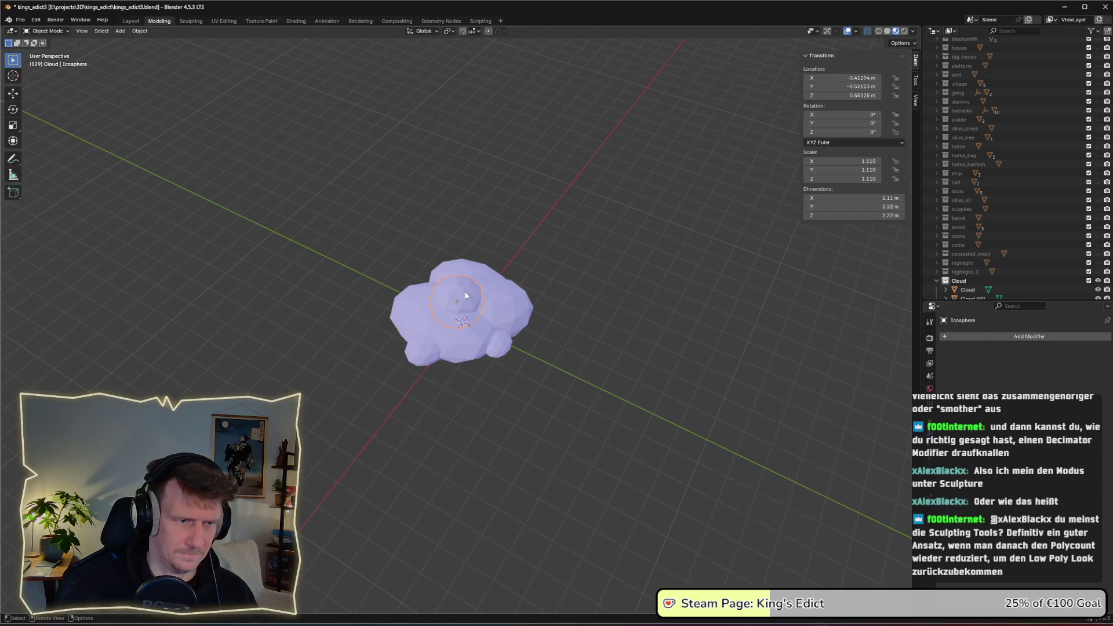
- Enlarge the icosphere to 1.454, move it forward, and add a smaller copy above right
{"action": "key", "text": "s"}
{"action": "left_click", "coordinate": [493, 304]}
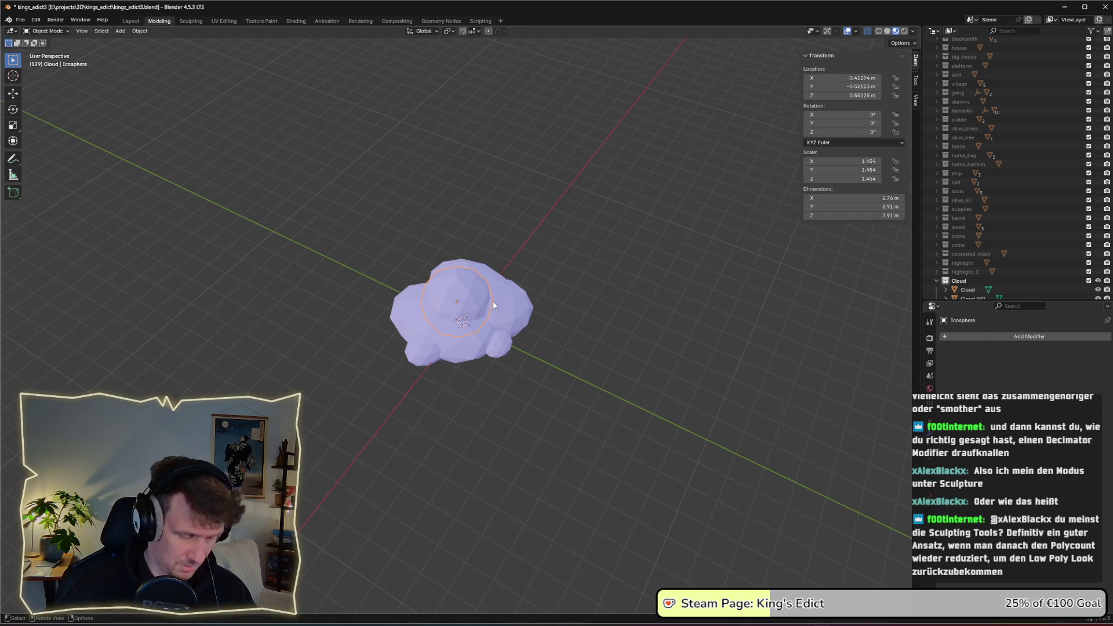
{"action": "key", "text": "g"}
{"action": "left_click", "coordinate": [483, 305]}
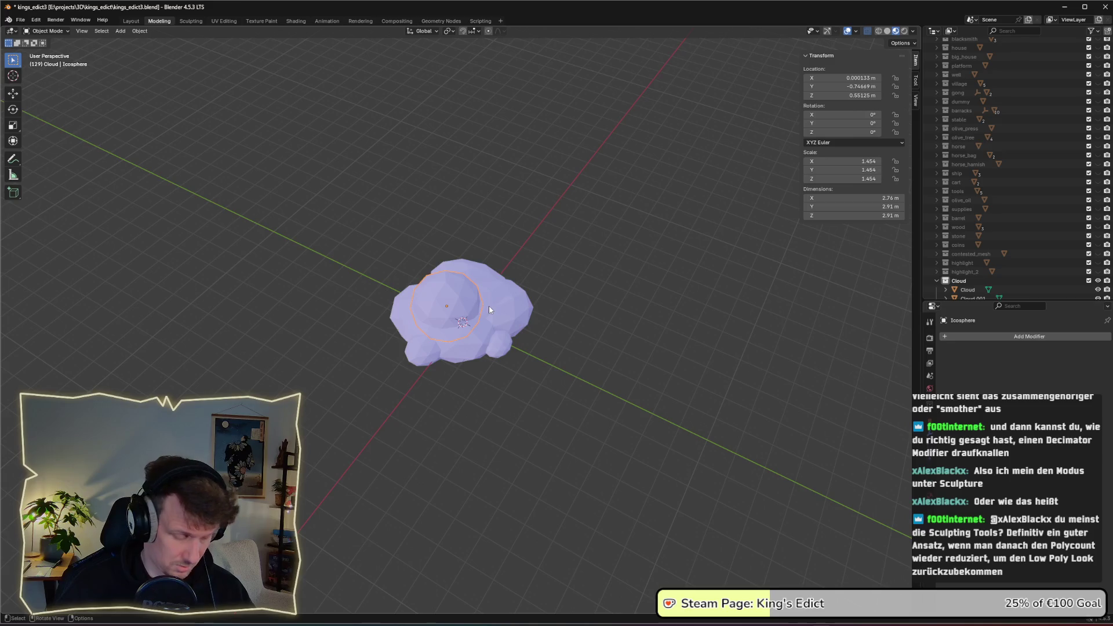
{"action": "key", "text": "shift+d"}
{"action": "left_click", "coordinate": [523, 294]}
{"action": "key", "text": "s"}
{"action": "left_click", "coordinate": [519, 297]}
- Select both test icospheres and get rid of them, then select the Cloud collection
{"action": "left_click", "coordinate": [532, 306]}
{"action": "left_click", "coordinate": [444, 320]}
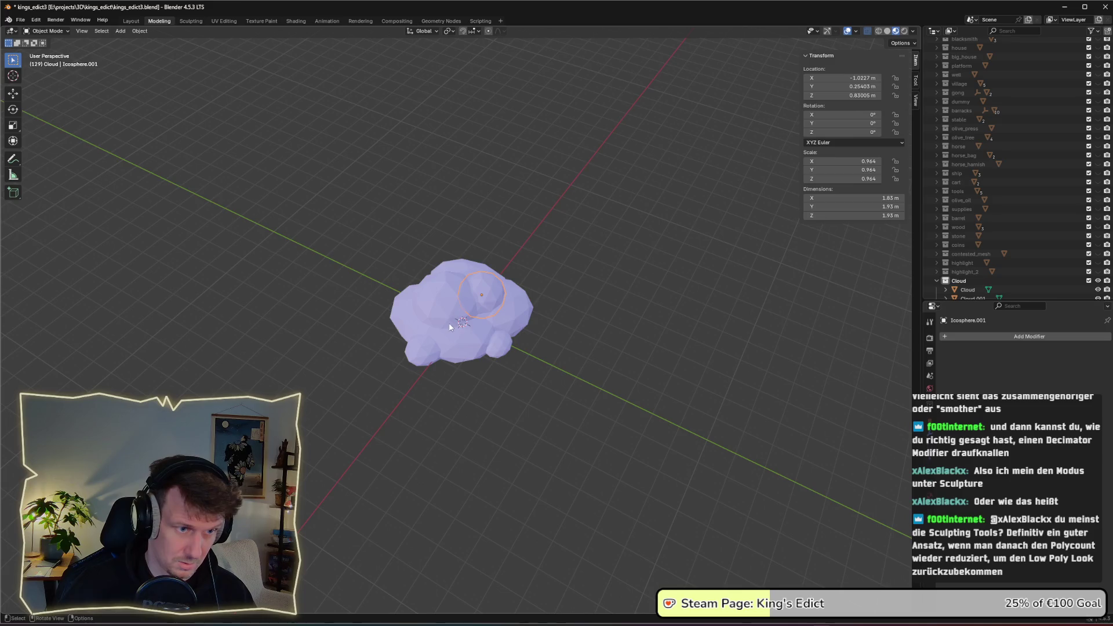
{"action": "left_click", "coordinate": [458, 313]}
{"action": "left_click_drag", "start_coordinate": [435, 308], "coordinate": [331, 271]}
{"action": "key", "text": "h"}
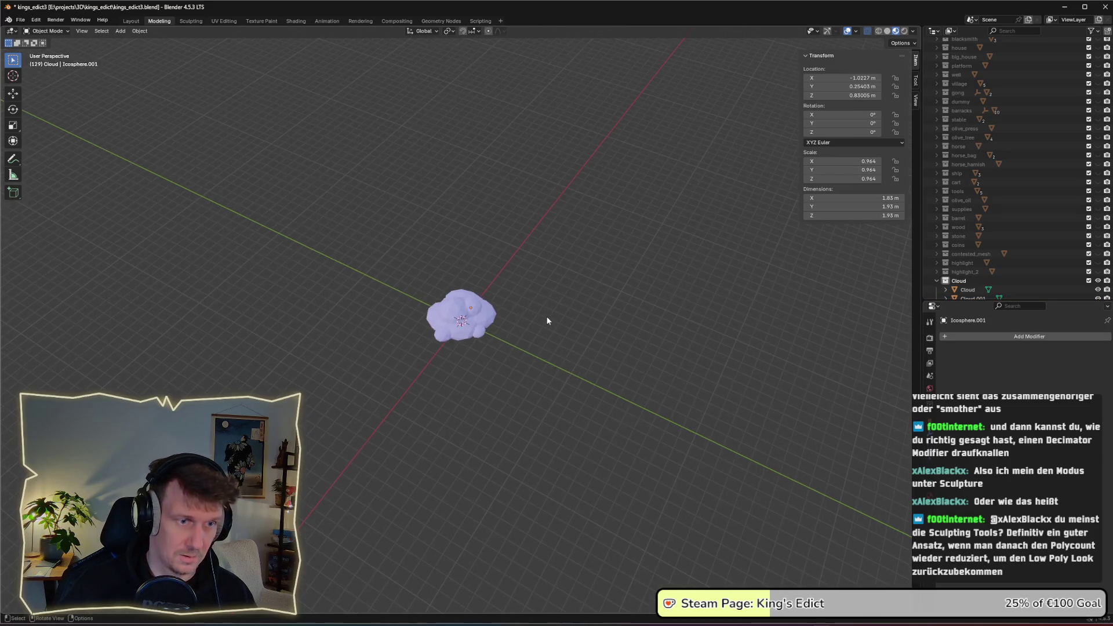
{"action": "scroll", "coordinate": [985, 288], "scroll_direction": "down", "scroll_amount": 2}
{"action": "left_click", "coordinate": [963, 246]}
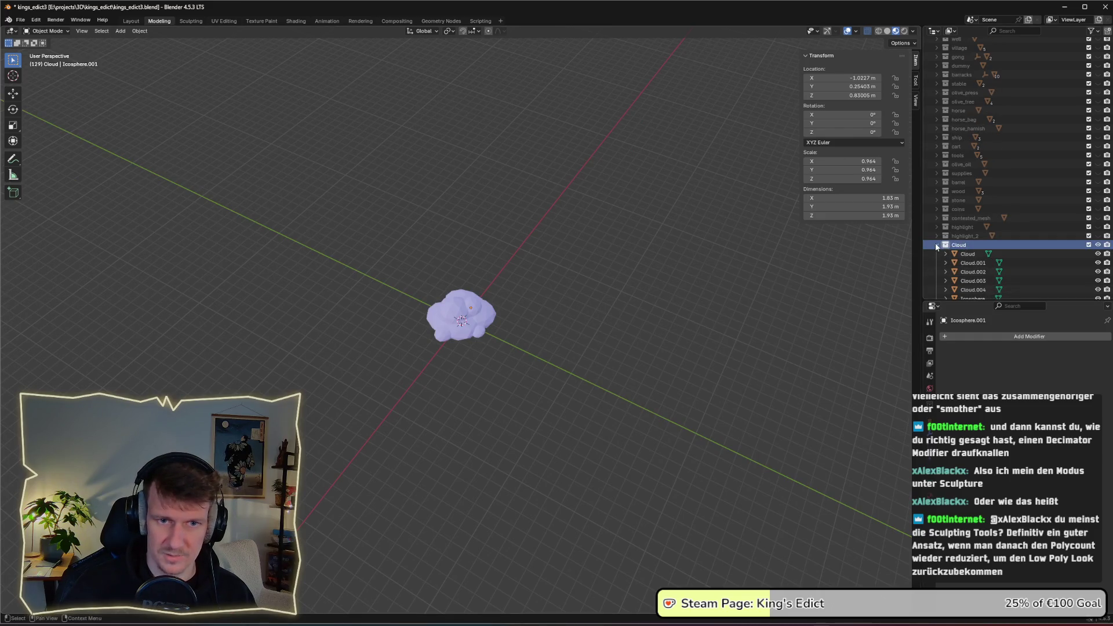
- Rename the Cloud collection to Cloud_1 in the Outliner
{"action": "left_click", "coordinate": [936, 244]}
{"action": "right_click", "coordinate": [967, 291]}
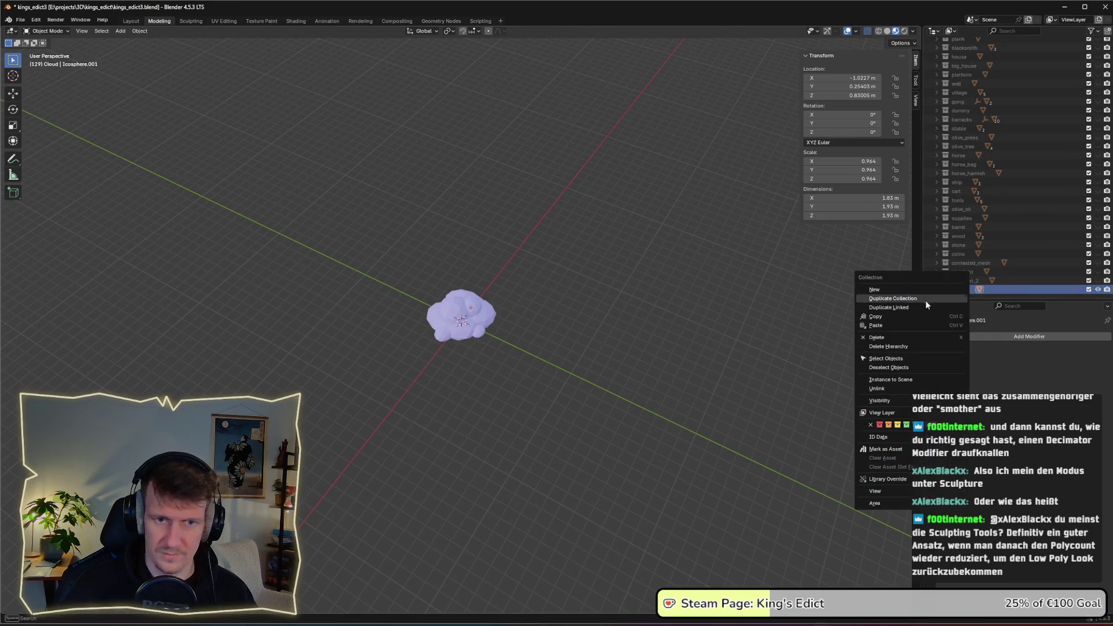
{"action": "left_click", "coordinate": [899, 294]}
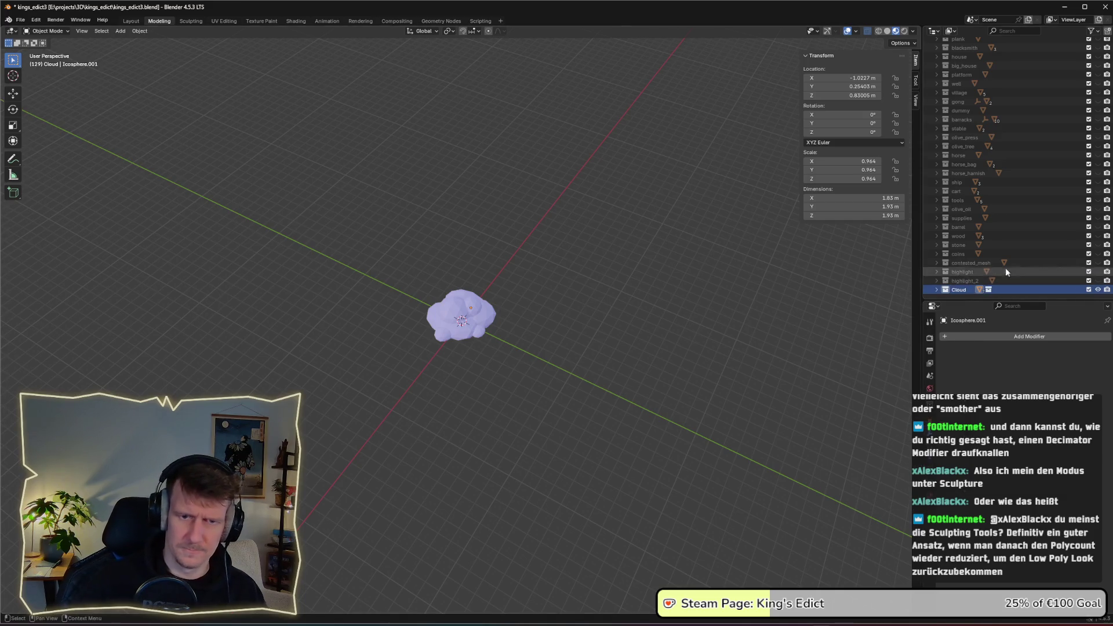
{"action": "left_click", "coordinate": [936, 290]}
{"action": "scroll", "coordinate": [945, 289], "scroll_direction": "down", "scroll_amount": 3}
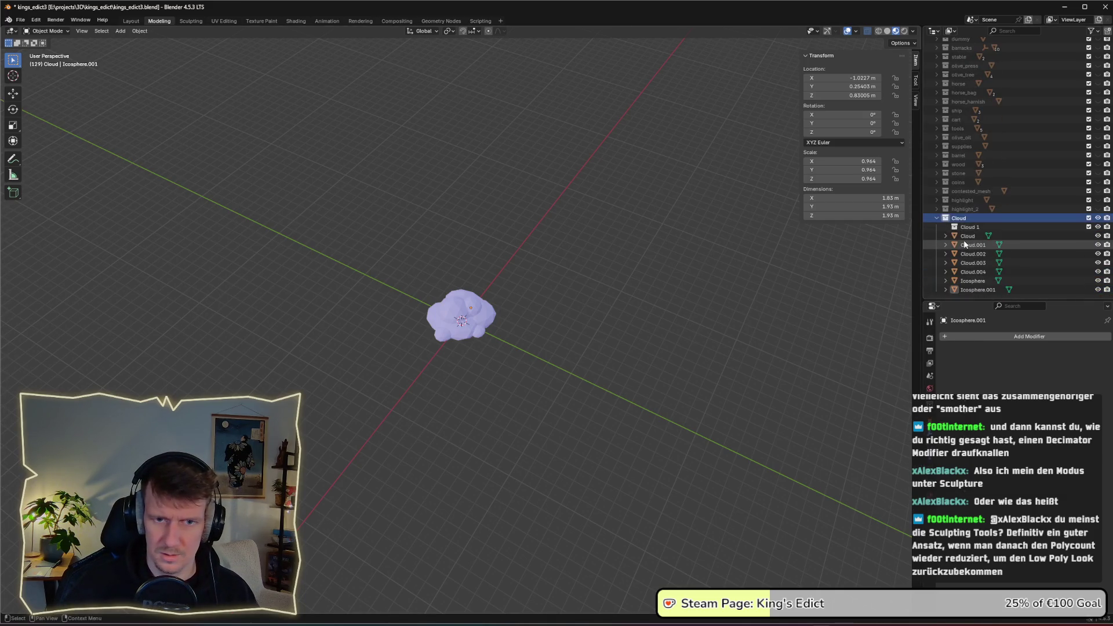
{"action": "scroll", "coordinate": [972, 228], "scroll_direction": "up", "scroll_amount": 1}
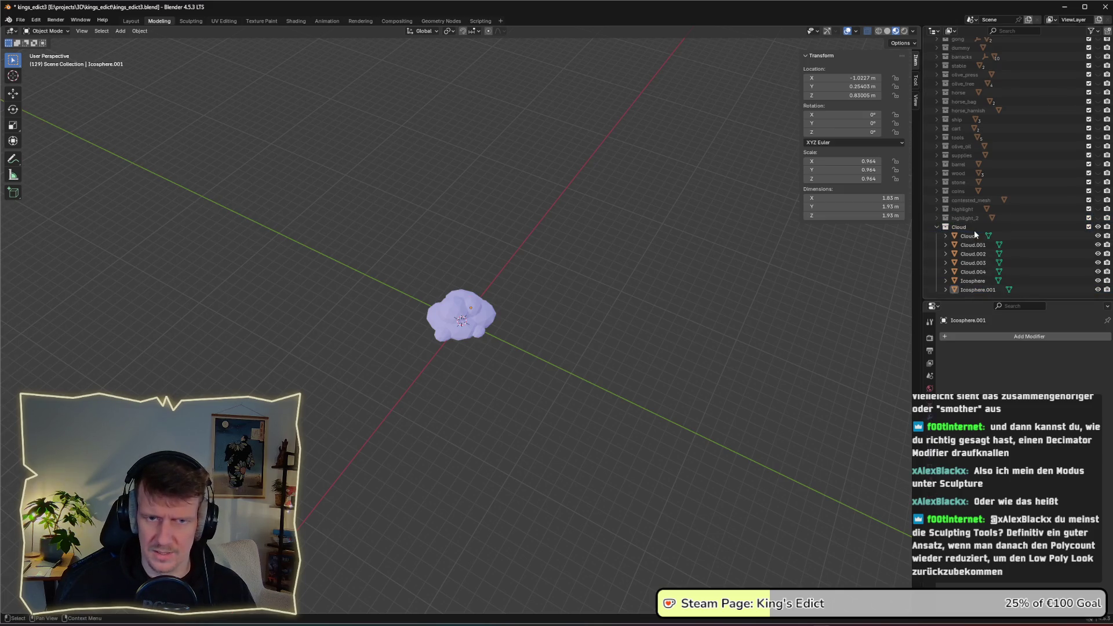
{"action": "right_click", "coordinate": [964, 225]}
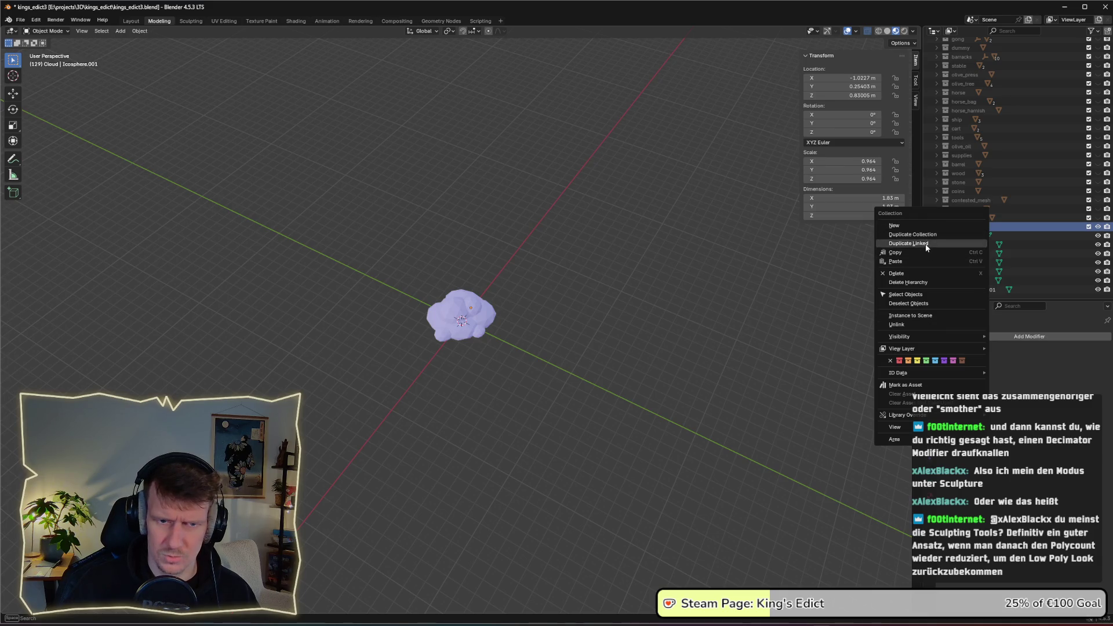
{"action": "key", "text": "Escape"}
{"action": "key", "text": "F2"}
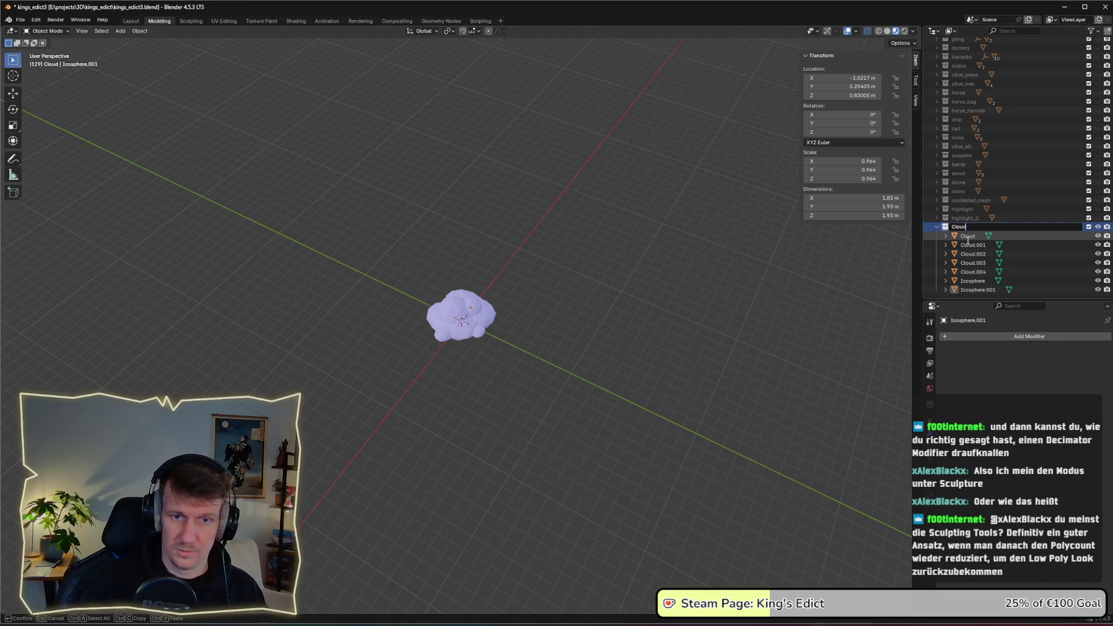
{"action": "type", "text": "_1"}
{"action": "key", "text": "Return"}
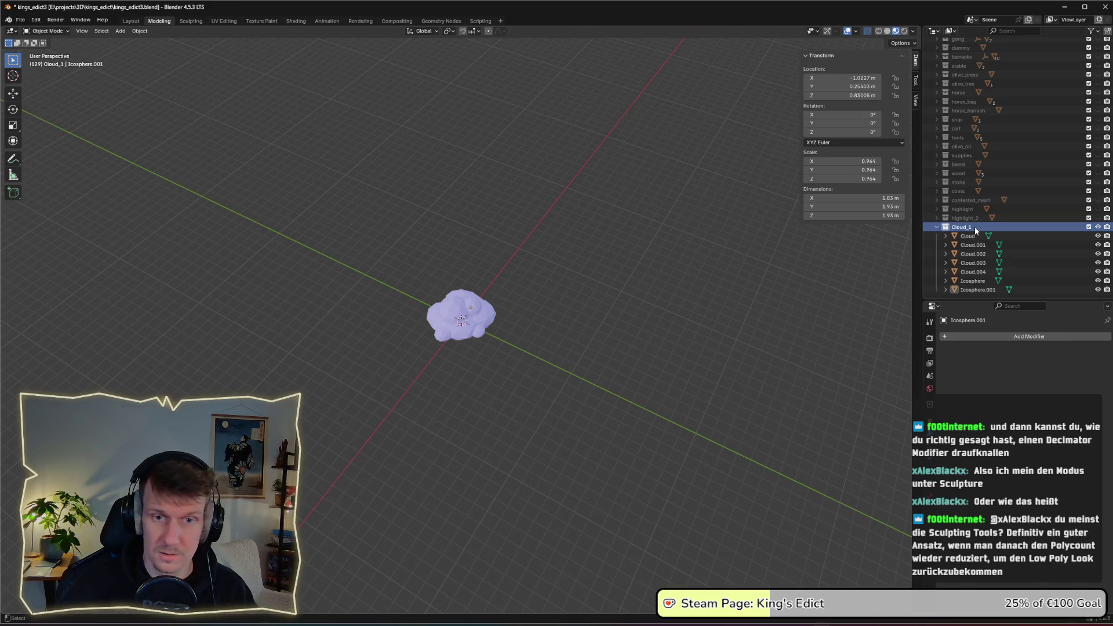
- Duplicate Cloud_1 as a collection named Cloud_2 and hide Cloud_1
{"action": "right_click", "coordinate": [974, 227]}
{"action": "left_click", "coordinate": [961, 237]}
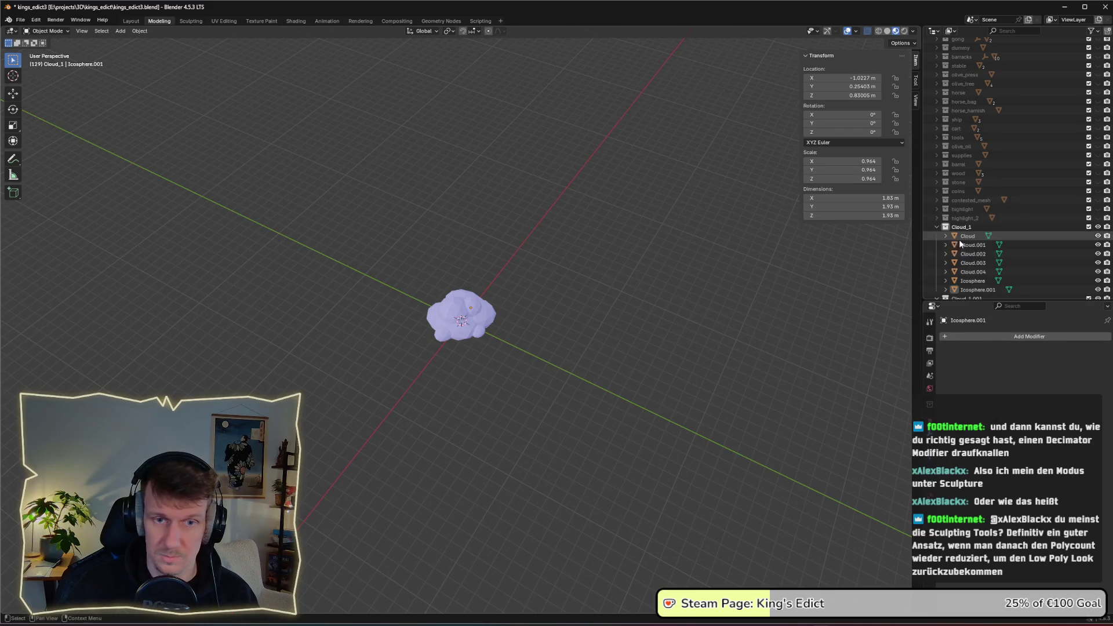
{"action": "double_click", "coordinate": [974, 232]}
{"action": "key", "text": "End"}
{"action": "key", "text": "BackSpace"}
{"action": "key", "text": "Return"}
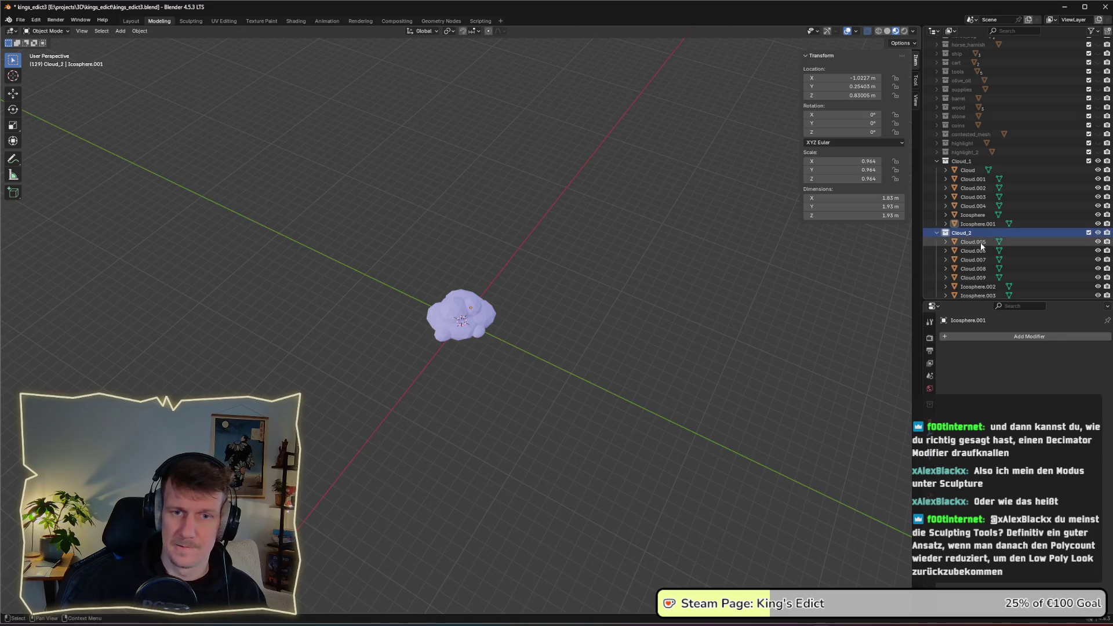
{"action": "left_click", "coordinate": [1098, 161]}
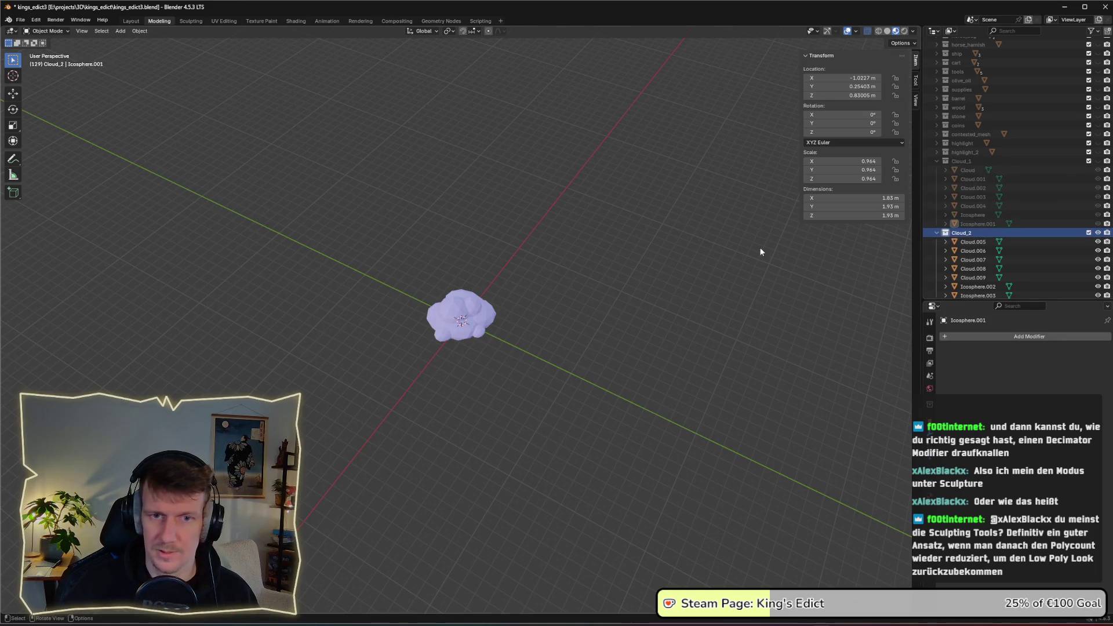
- Delete the old cloud parts from the Cloud_2 copy
{"action": "scroll", "coordinate": [471, 342], "scroll_direction": "up", "scroll_amount": 5}
{"action": "left_click", "coordinate": [483, 360]}
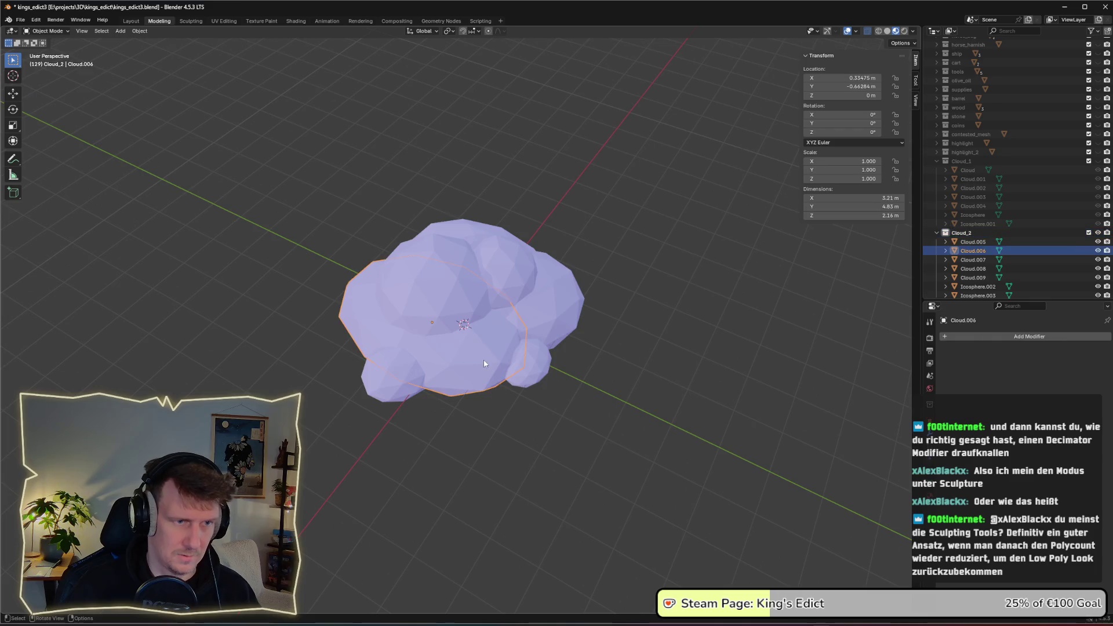
{"action": "key", "text": "Delete"}
{"action": "left_click", "coordinate": [520, 302]}
{"action": "key", "text": "Delete"}
{"action": "left_click", "coordinate": [528, 355]}
{"action": "key", "text": "Delete"}
{"action": "left_click", "coordinate": [426, 386]}
{"action": "key", "text": "Delete"}
- Duplicate the upper-right sphere and shrink the copy
{"action": "left_click", "coordinate": [497, 316]}
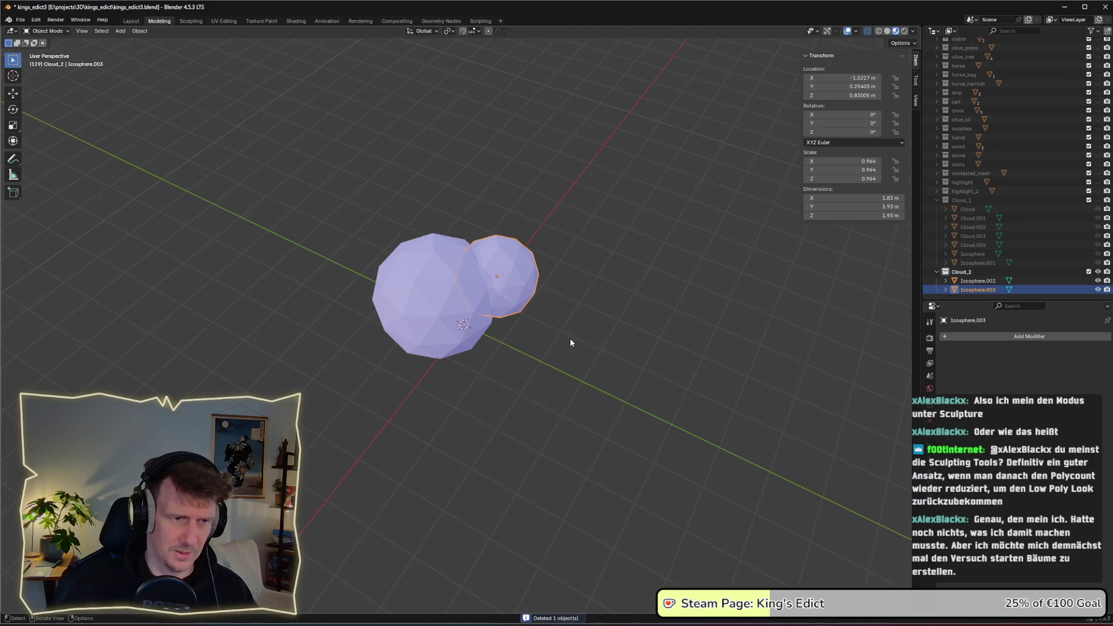
{"action": "key", "text": "shift+d"}
{"action": "key", "text": "shift+z"}
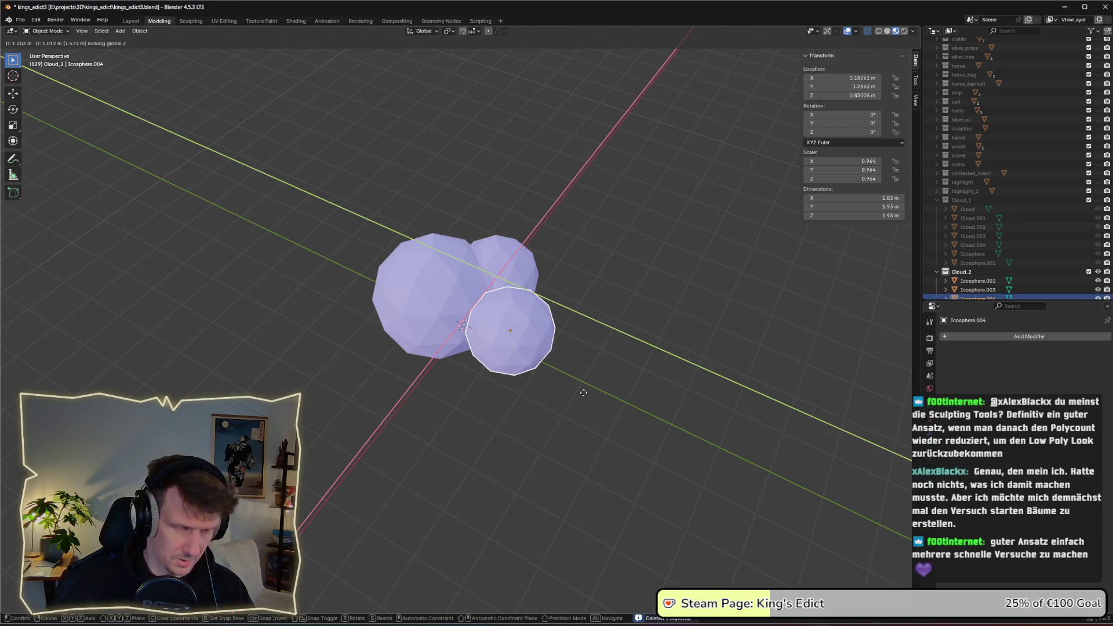
{"action": "key", "text": "s"}
{"action": "left_click", "coordinate": [568, 380]}
- Duplicate the upper-right sphere again and lower the new sphere to Z 0.39244
{"action": "left_click", "coordinate": [512, 280]}
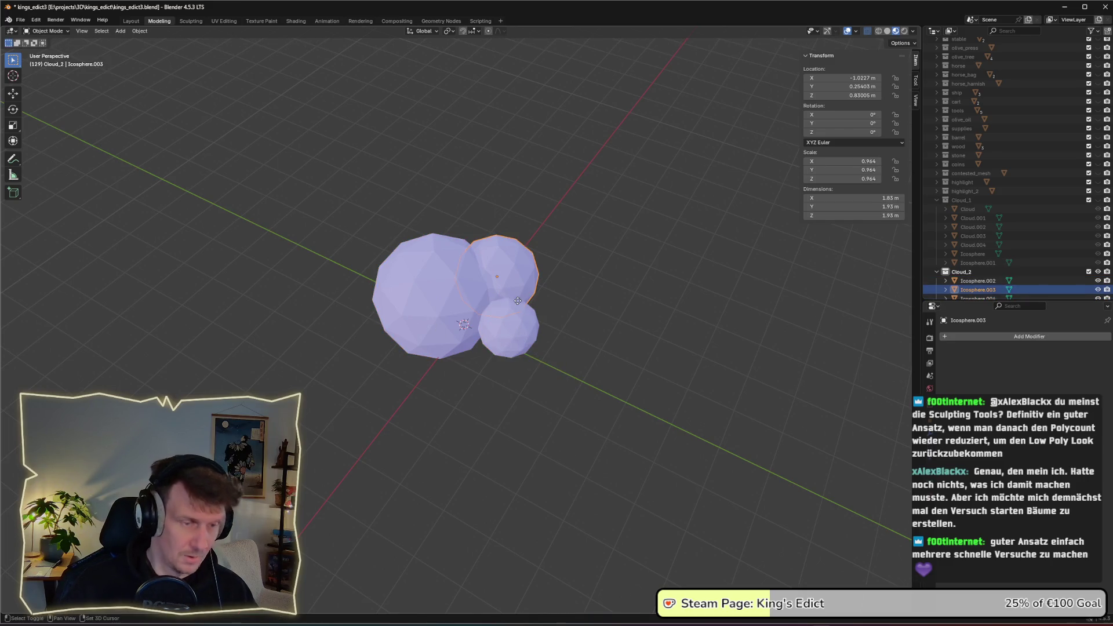
{"action": "key", "text": "shift+d"}
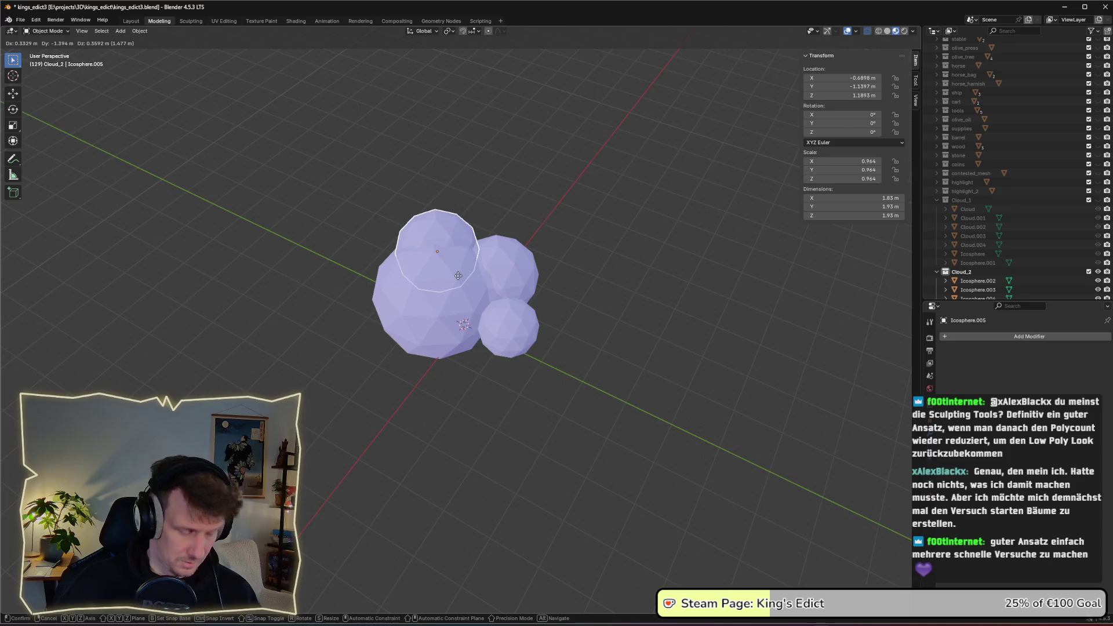
{"action": "left_click", "coordinate": [458, 277]}
{"action": "key", "text": "z"}
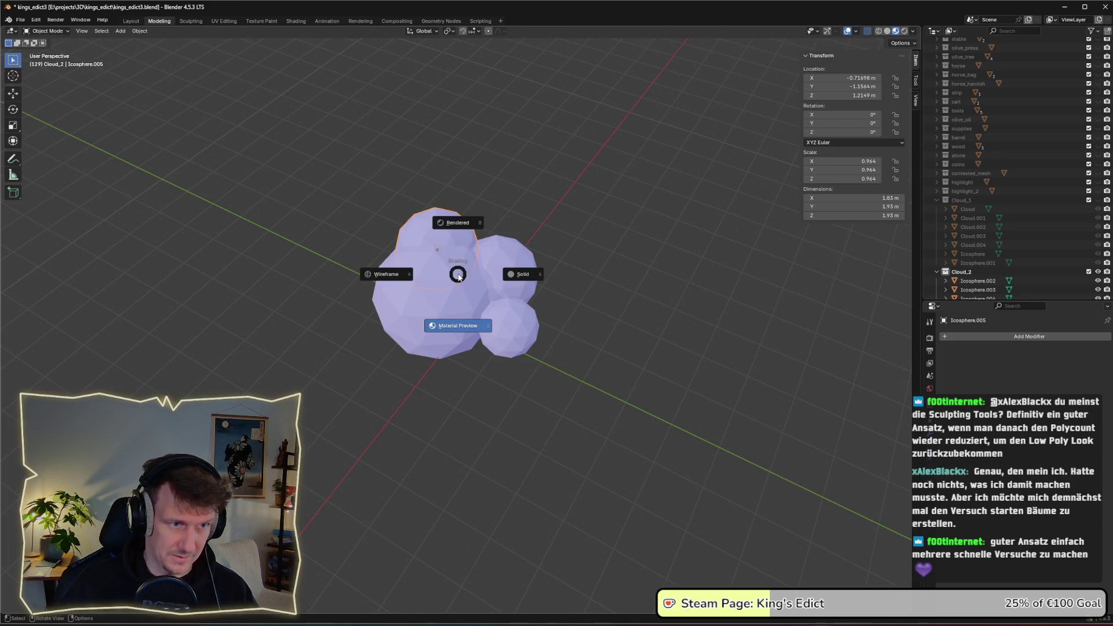
{"action": "key", "text": "Escape"}
{"action": "key", "text": "g"}
{"action": "key", "text": "z"}
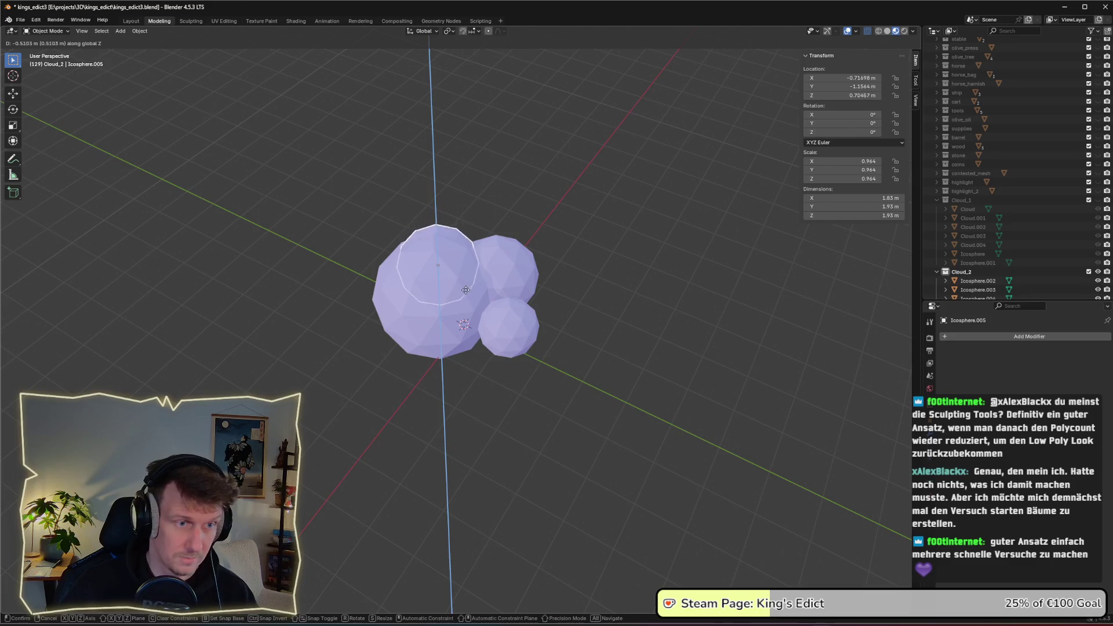
{"action": "left_click", "coordinate": [475, 303]}
{"action": "mouse_move", "coordinate": [625, 325]}
{"action": "left_mouse_down"}
{"action": "mouse_move", "coordinate": [551, 345]}
{"action": "mouse_move", "coordinate": [495, 285]}
{"action": "left_mouse_up"}
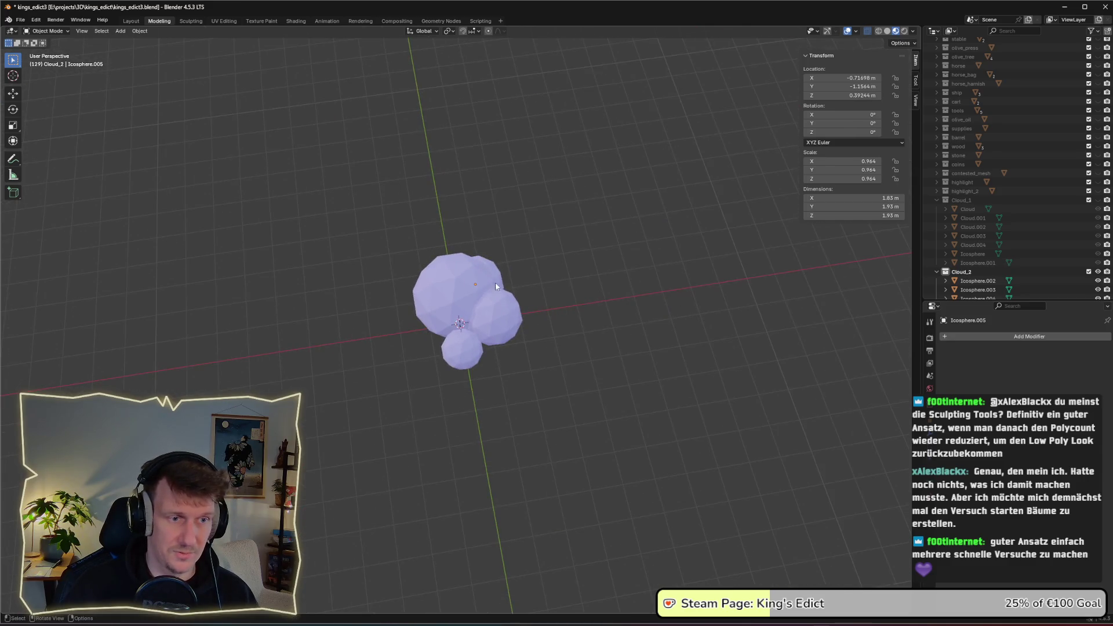
{"action": "right_click", "coordinate": [504, 273]}
{"action": "key", "text": "Escape"}
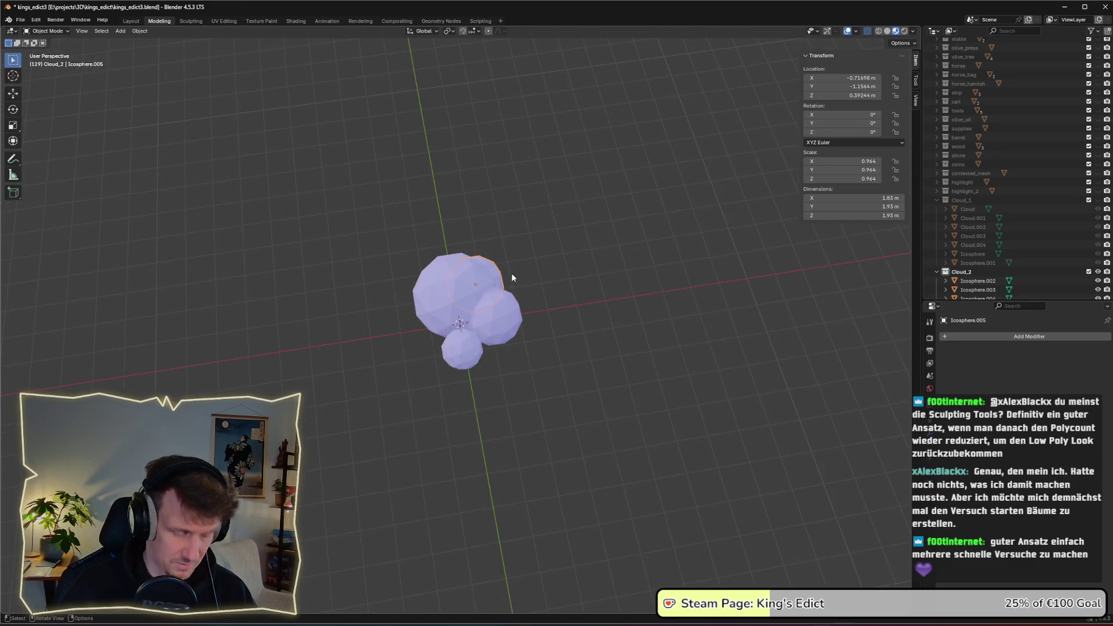
- Shift the new sphere sideways, Icosphere.003 down-right, and Icosphere.005 to the cloud's left
{"action": "key", "text": "g"}
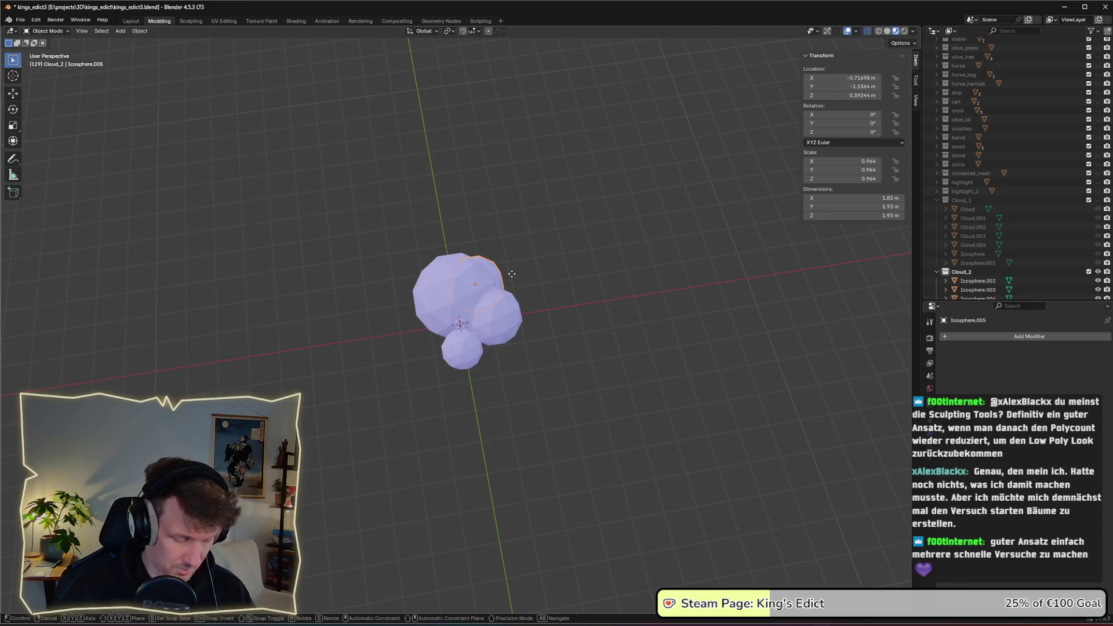
{"action": "key", "text": "shift+z"}
{"action": "left_click", "coordinate": [553, 337]}
{"action": "left_click", "coordinate": [510, 335]}
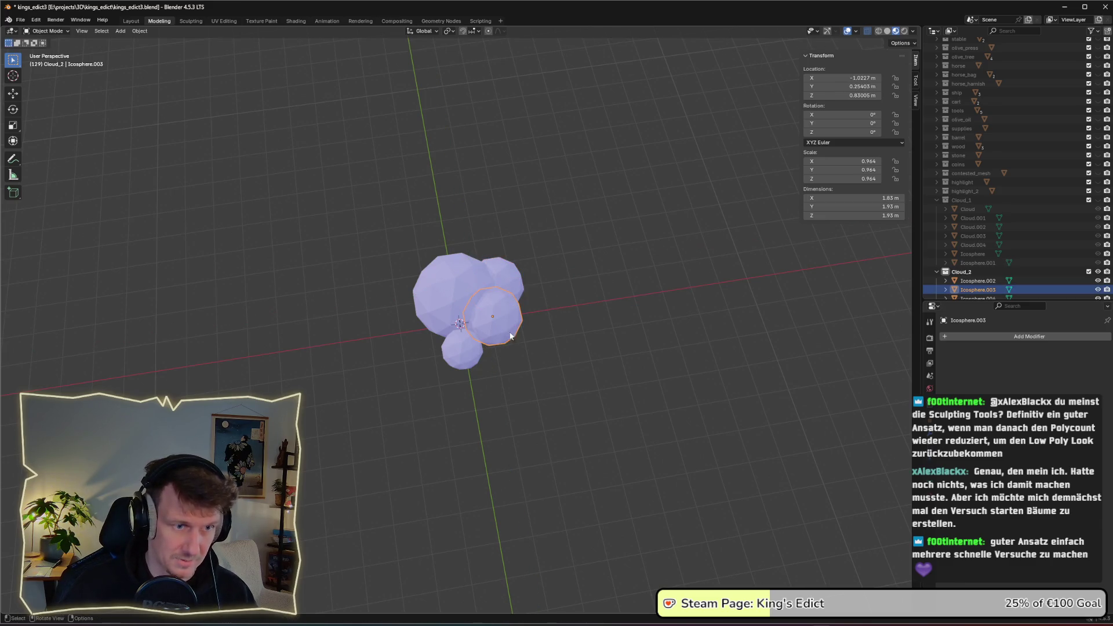
{"action": "key", "text": "g"}
{"action": "key", "text": "shift+z"}
{"action": "left_click", "coordinate": [533, 348]}
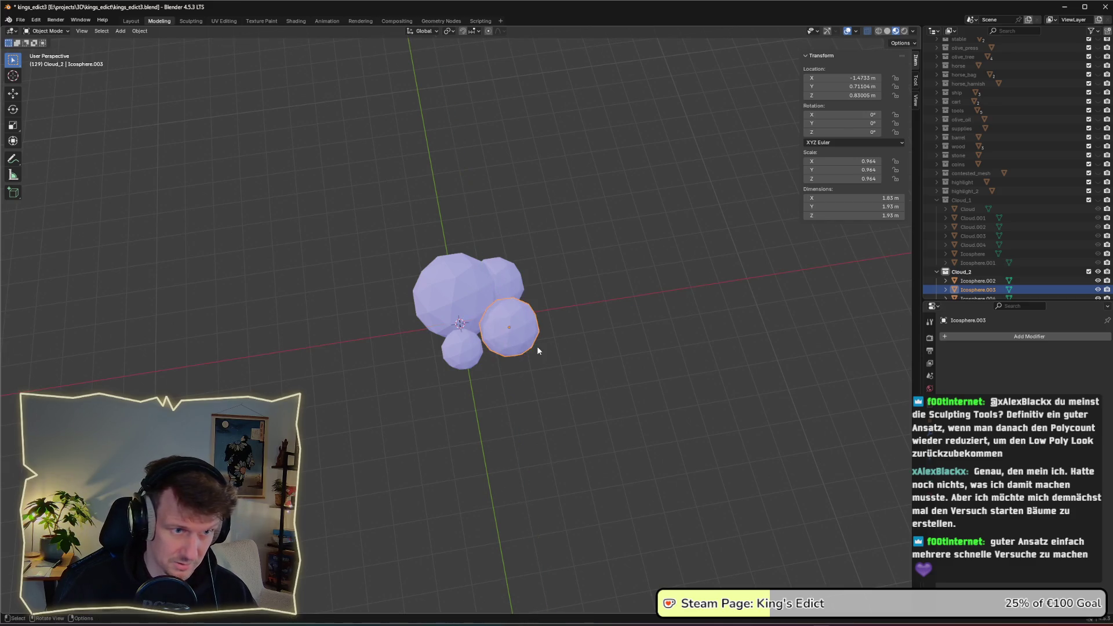
{"action": "left_click", "coordinate": [484, 307]}
{"action": "left_click", "coordinate": [505, 283]}
{"action": "key", "text": "g"}
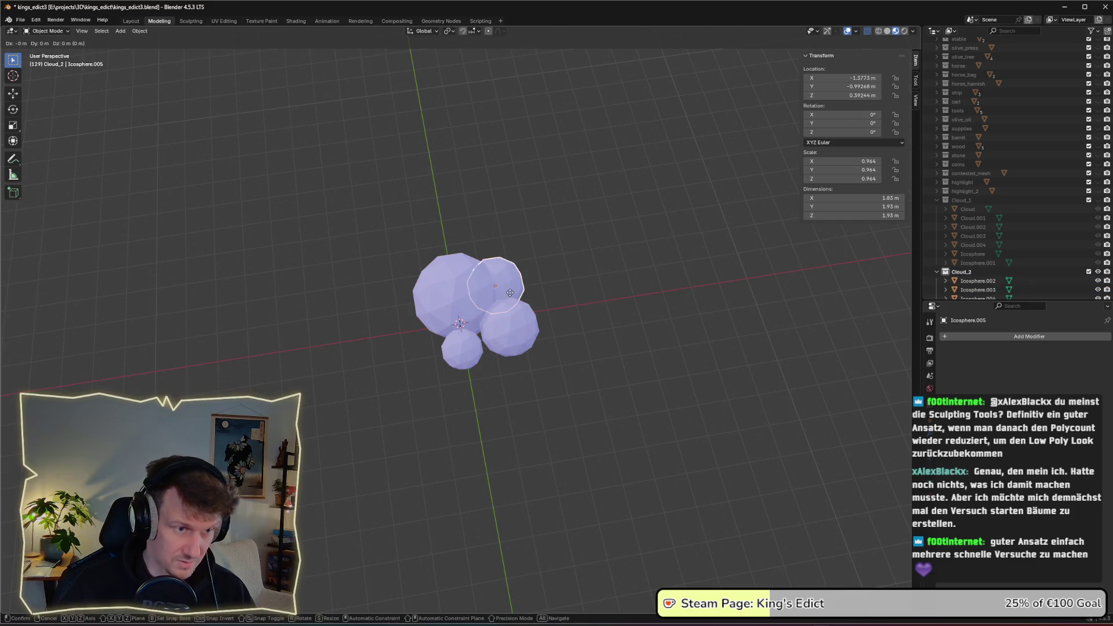
{"action": "mouse_move", "coordinate": [491, 313]}
{"action": "left_mouse_down"}
{"action": "mouse_move", "coordinate": [501, 253]}
{"action": "mouse_move", "coordinate": [475, 312]}
{"action": "left_mouse_up"}
- Reposition the small sphere Icosphere.004 and raise it to Z 1.5564
{"action": "left_click", "coordinate": [476, 313]}
{"action": "key", "text": "g"}
{"action": "key", "text": "z"}
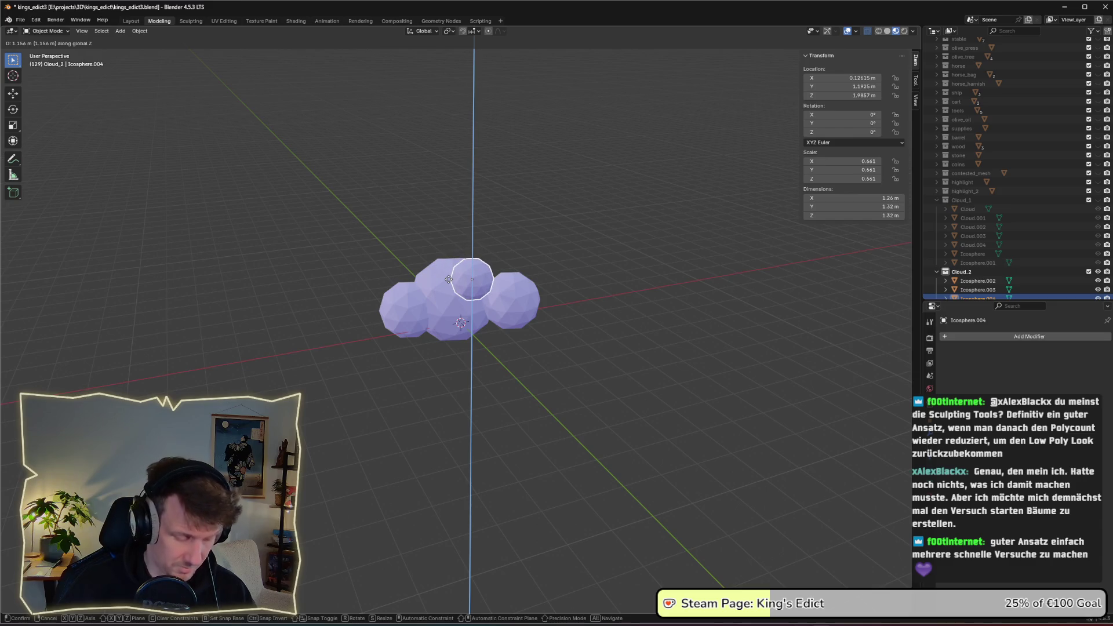
{"action": "key", "text": "z"}
{"action": "key", "text": "z"}
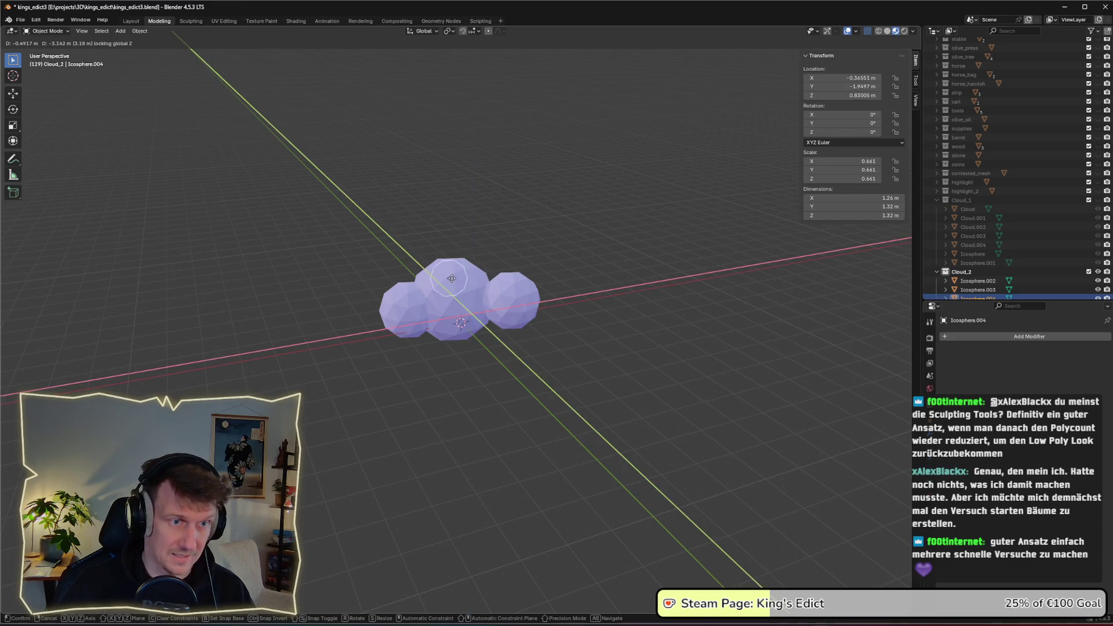
{"action": "left_click", "coordinate": [441, 273]}
{"action": "mouse_move", "coordinate": [441, 273]}
{"action": "left_mouse_down"}
{"action": "mouse_move", "coordinate": [590, 293]}
{"action": "mouse_move", "coordinate": [557, 292]}
{"action": "mouse_move", "coordinate": [524, 314]}
{"action": "left_mouse_up"}
{"action": "key", "text": "g"}
{"action": "key", "text": "z"}
{"action": "left_click", "coordinate": [541, 282]}
- Move Icosphere.003 to the cloud's left and set Icosphere.004 at 1.5108, -1.5826, 1.5544 m
{"action": "left_click", "coordinate": [524, 284]}
{"action": "key", "text": "g"}
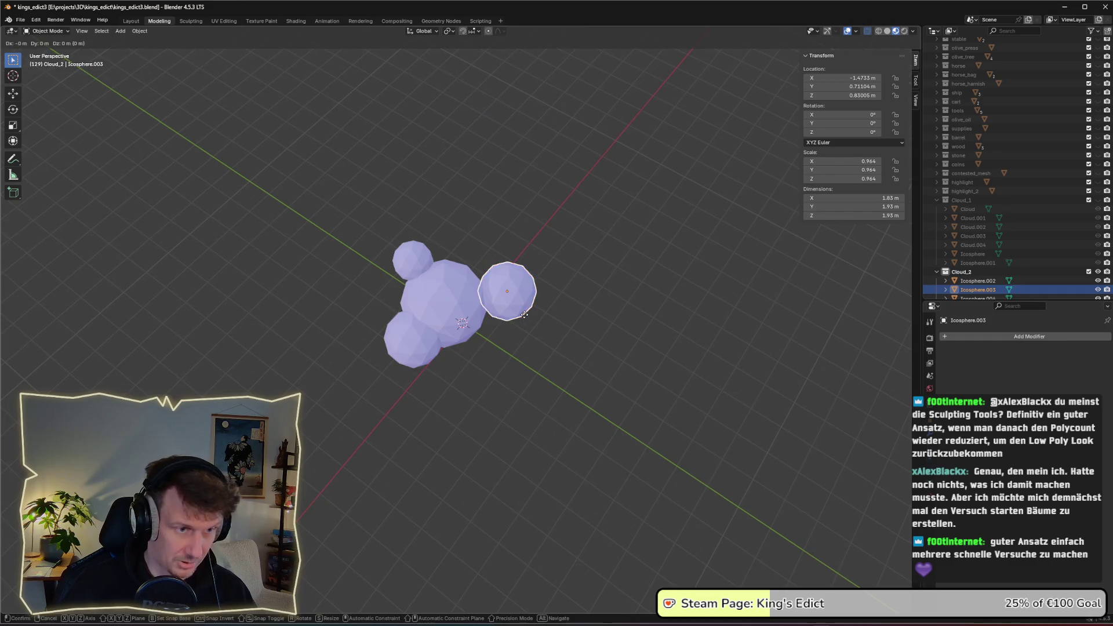
{"action": "key", "text": "shift+z"}
{"action": "left_click", "coordinate": [482, 344]}
{"action": "left_click", "coordinate": [412, 255]}
{"action": "key", "text": "g"}
{"action": "key", "text": "shift+z"}
{"action": "left_click", "coordinate": [432, 292]}
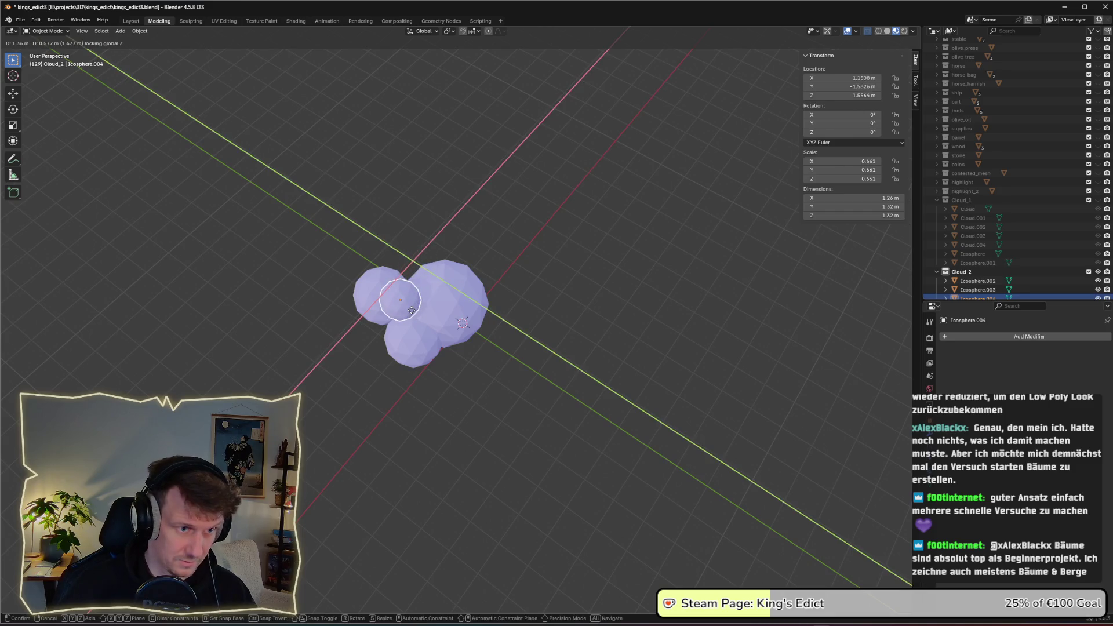
{"action": "scroll", "coordinate": [505, 365], "scroll_direction": "down", "scroll_amount": 3}
{"action": "scroll", "coordinate": [487, 333], "scroll_direction": "down", "scroll_amount": 3}
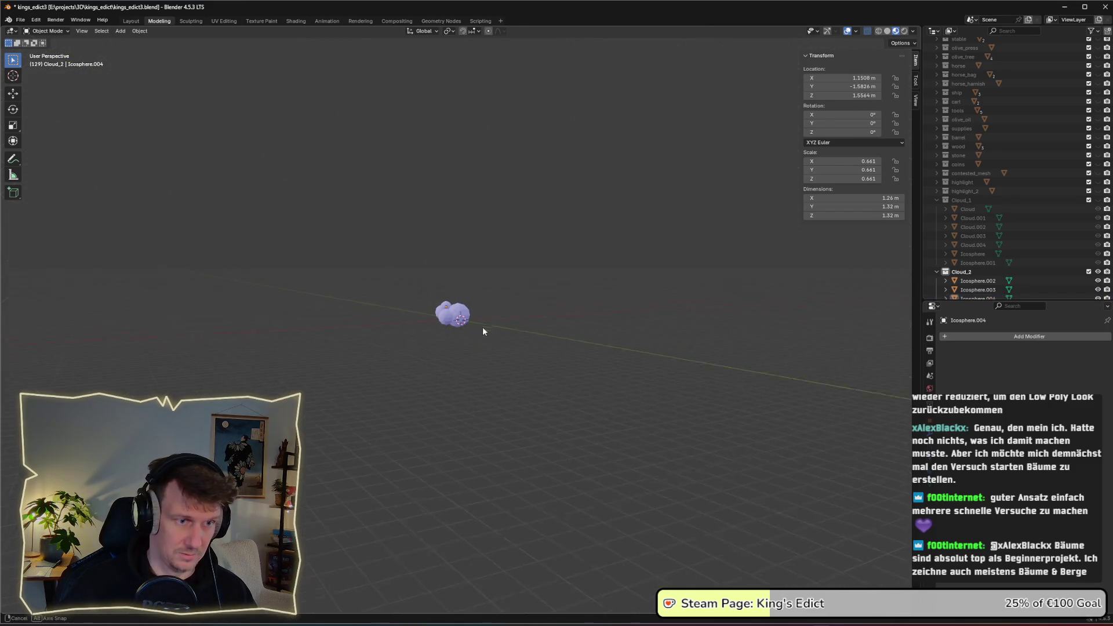
- Slide the lower sphere Icosphere.005 horizontally up-right within the cloud
{"action": "middle_click", "coordinate": [490, 397]}
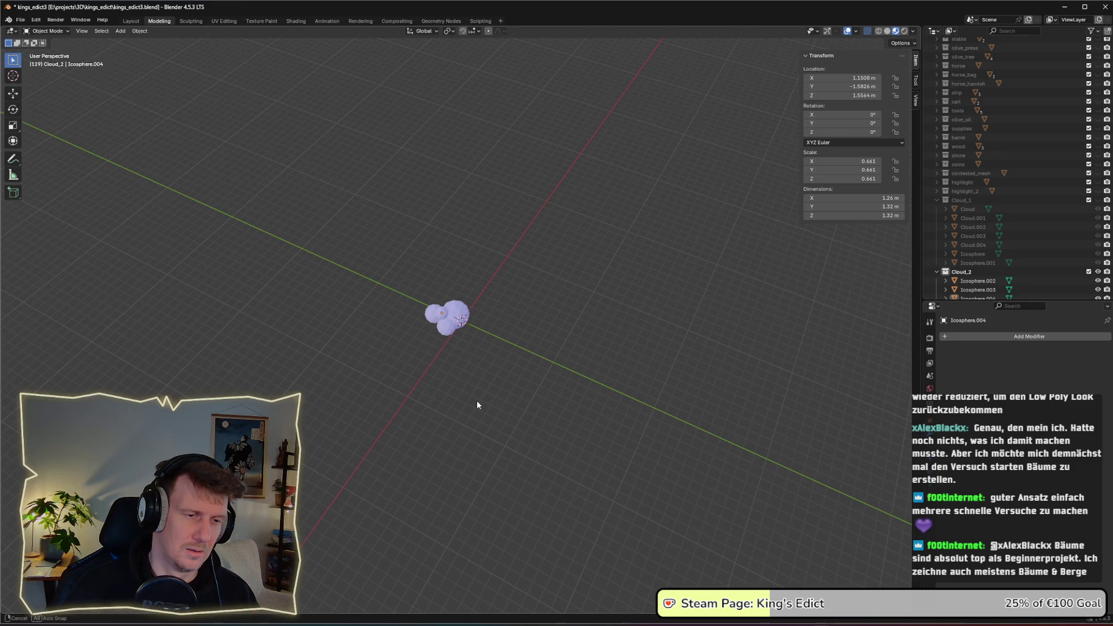
{"action": "scroll", "coordinate": [477, 399], "scroll_direction": "up", "scroll_amount": 3}
{"action": "left_click", "coordinate": [445, 358]}
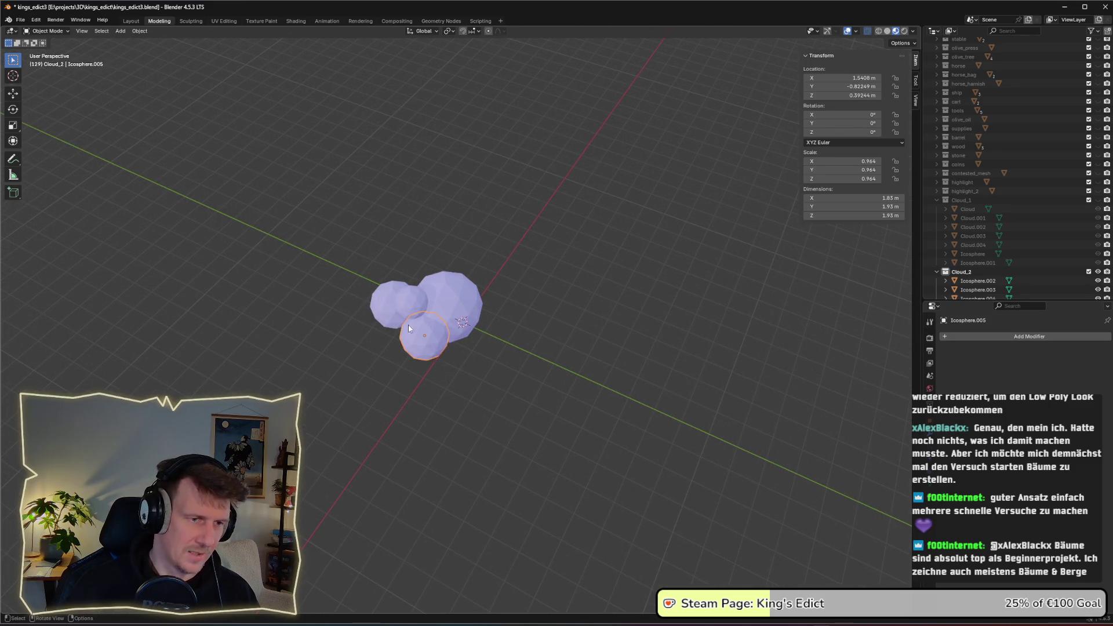
{"action": "key", "text": "g"}
{"action": "key", "text": "shift+z"}
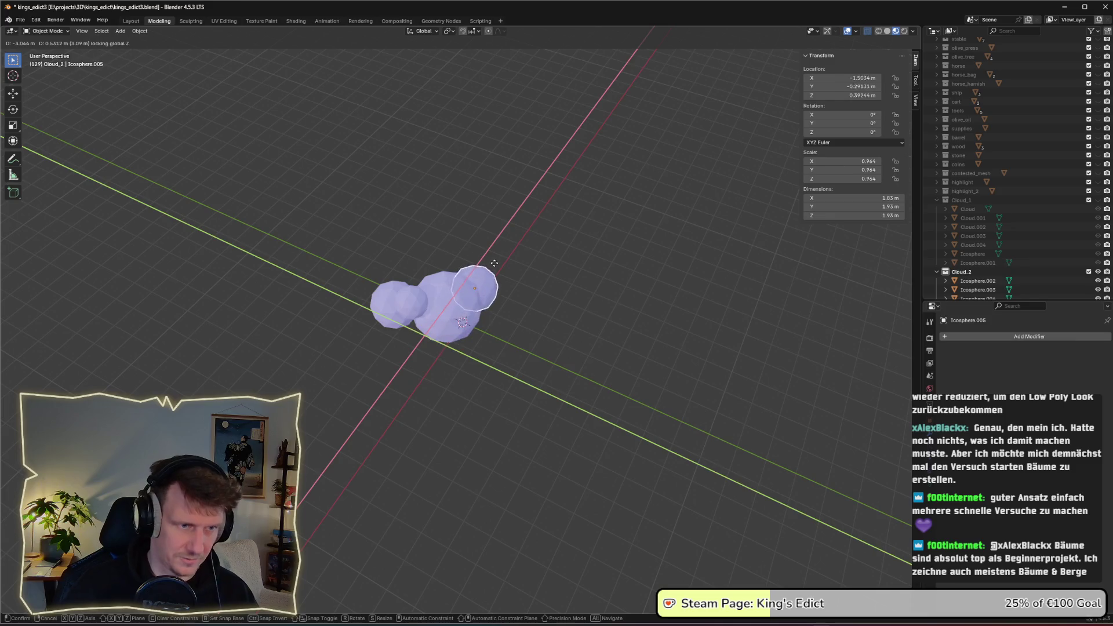
{"action": "left_click", "coordinate": [502, 271]}
- Move Icosphere.003 down-right horizontally, then lower it along Z
{"action": "left_click", "coordinate": [381, 313]}
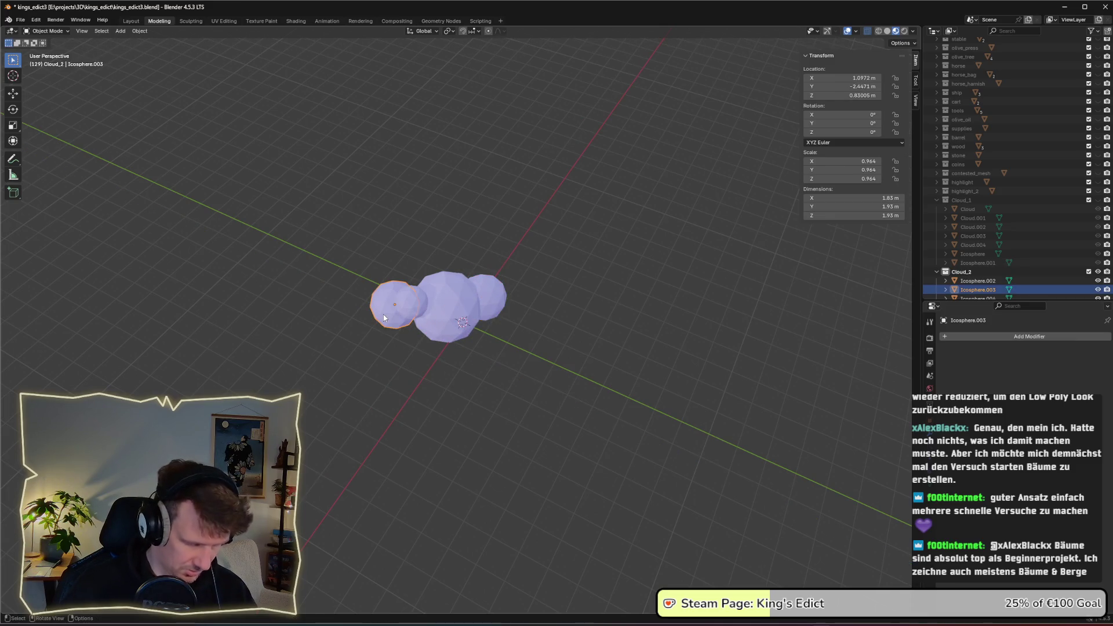
{"action": "key", "text": "g"}
{"action": "key", "text": "shift+z"}
{"action": "left_click", "coordinate": [420, 339]}
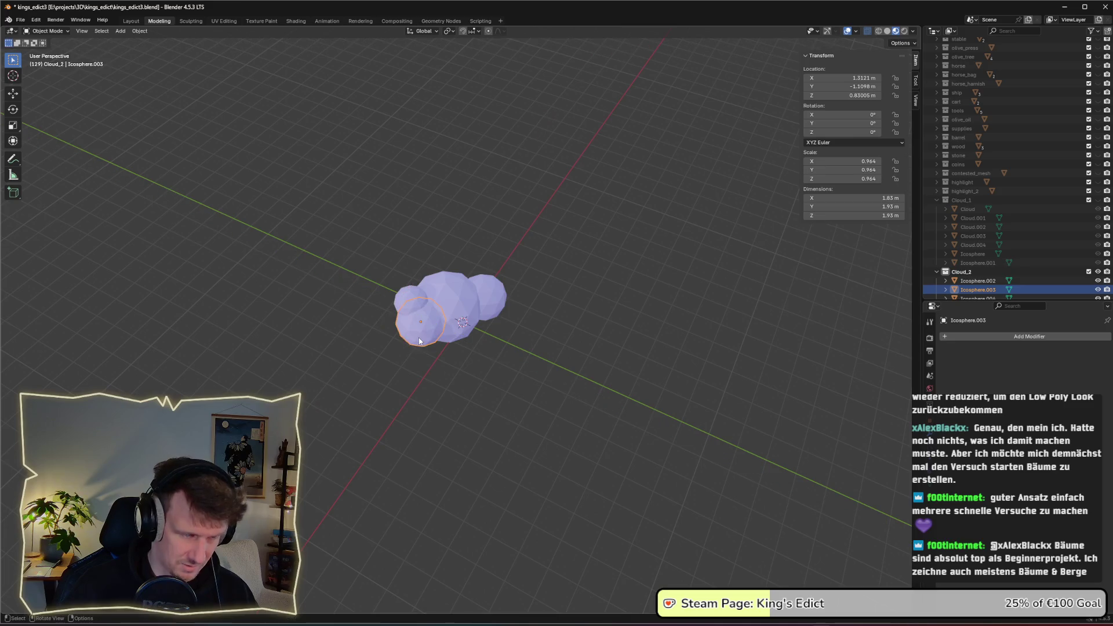
{"action": "key", "text": "z"}
{"action": "left_click", "coordinate": [420, 359]}
- Shift the top sphere Icosphere.004 slightly left and lower it to about Z 0.43
{"action": "left_click", "coordinate": [412, 302]}
{"action": "key", "text": "g"}
{"action": "key", "text": "shift+z"}
{"action": "left_click", "coordinate": [442, 310]}
{"action": "key", "text": "g"}
{"action": "key", "text": "z"}
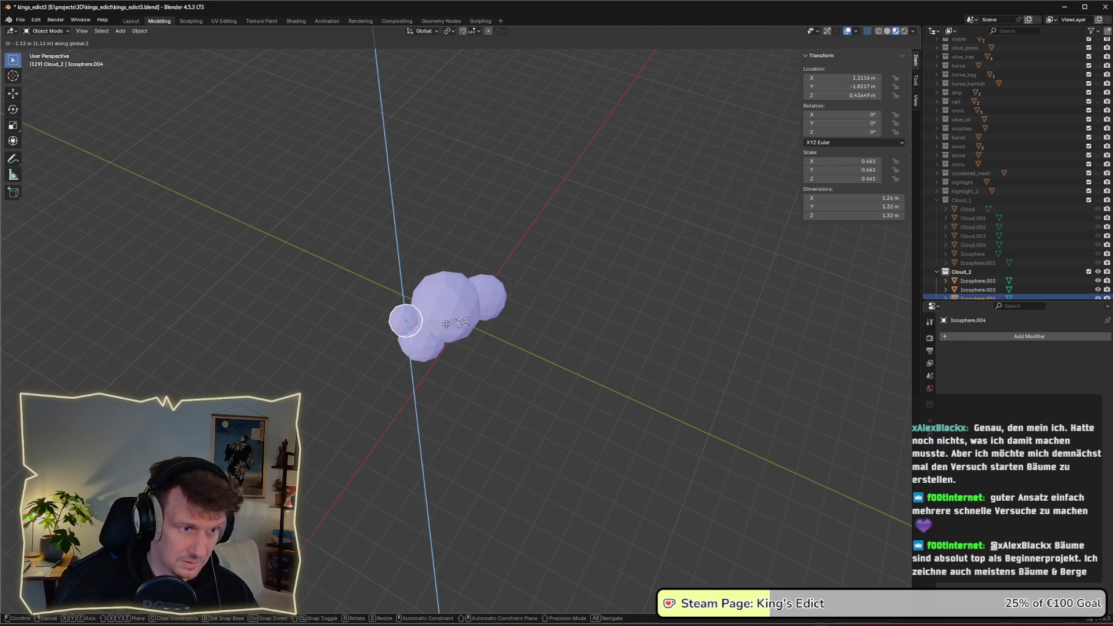
{"action": "left_click", "coordinate": [486, 384]}
- Squash all Cloud_2 spheres vertically to a Z scale of 0.546
{"action": "scroll", "coordinate": [483, 401], "scroll_direction": "down", "scroll_amount": 6}
{"action": "mouse_move", "coordinate": [484, 401]}
{"action": "left_mouse_down"}
{"action": "mouse_move", "coordinate": [488, 384]}
{"action": "mouse_move", "coordinate": [464, 366]}
{"action": "left_mouse_up"}
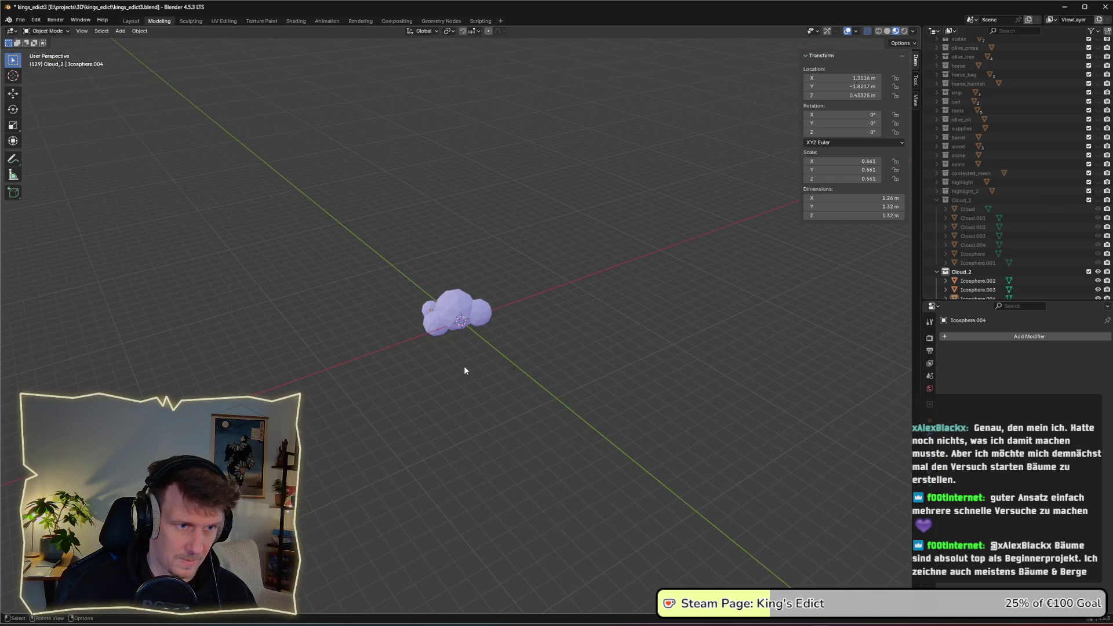
{"action": "key", "text": "a"}
{"action": "key", "text": "s"}
{"action": "key", "text": "z"}
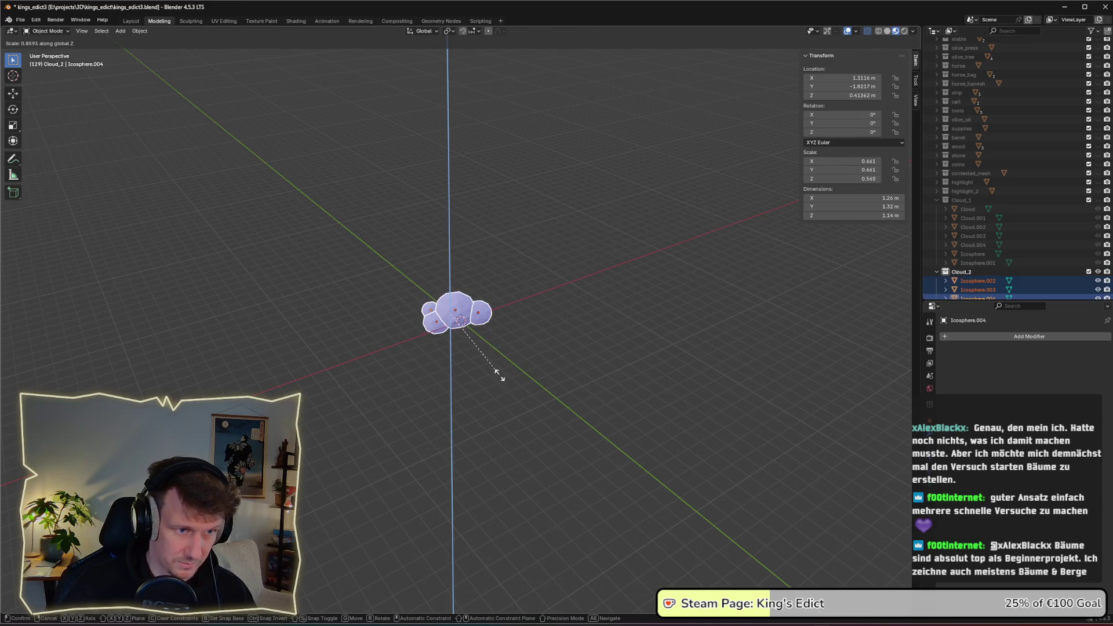
{"action": "left_click", "coordinate": [507, 392]}
{"action": "key", "text": "Tab"}
{"action": "key", "text": "Tab"}
{"action": "mouse_move", "coordinate": [512, 363]}
{"action": "left_mouse_down"}
{"action": "mouse_move", "coordinate": [545, 374]}
{"action": "mouse_move", "coordinate": [522, 375]}
{"action": "left_mouse_up"}
- Move Icosphere.005 further left, tucking it deeper into the Cloud_2 clump
{"action": "left_click", "coordinate": [847, 32]}
{"action": "scroll", "coordinate": [523, 315], "scroll_direction": "up", "scroll_amount": 2}
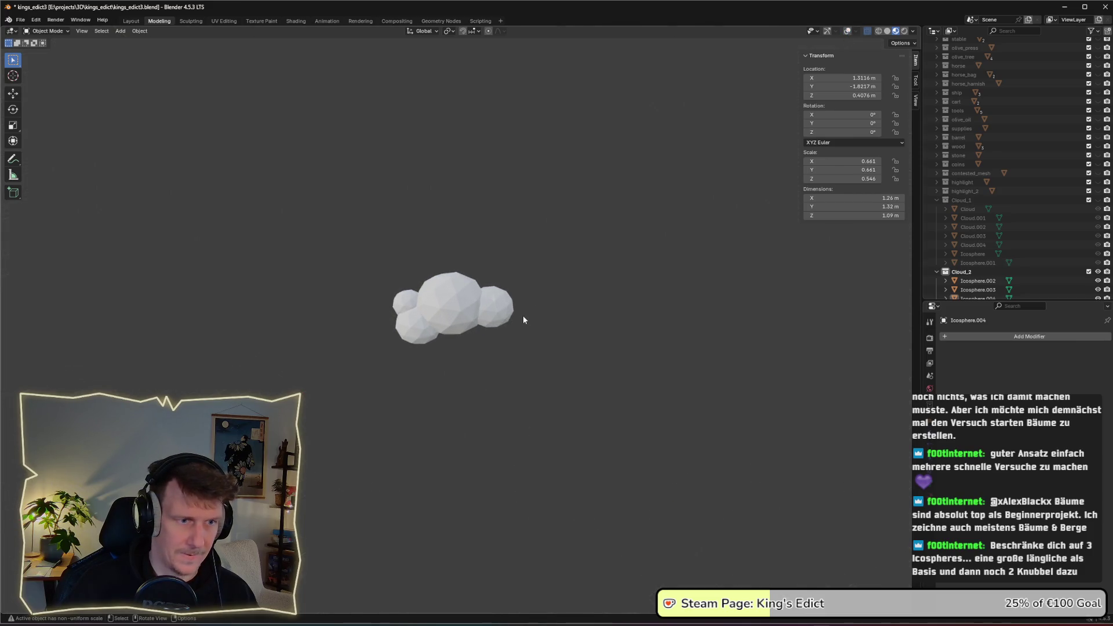
{"action": "left_click_drag", "start_coordinate": [514, 319], "coordinate": [530, 334]}
{"action": "scroll", "coordinate": [521, 336], "scroll_direction": "down", "scroll_amount": 3}
{"action": "left_click", "coordinate": [497, 320]}
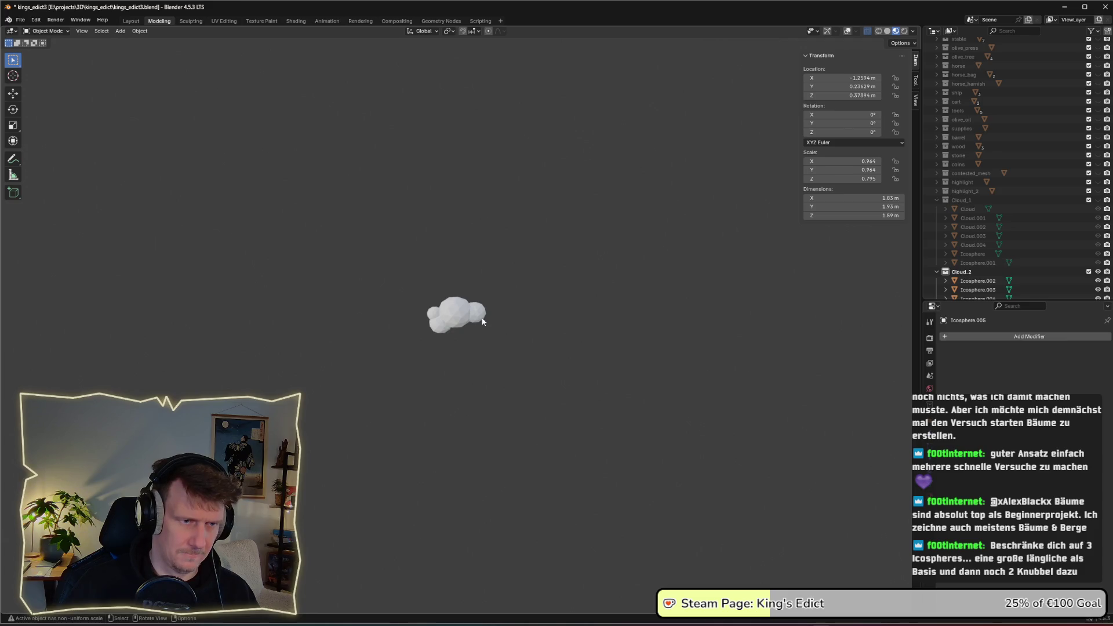
{"action": "left_click", "coordinate": [847, 31]}
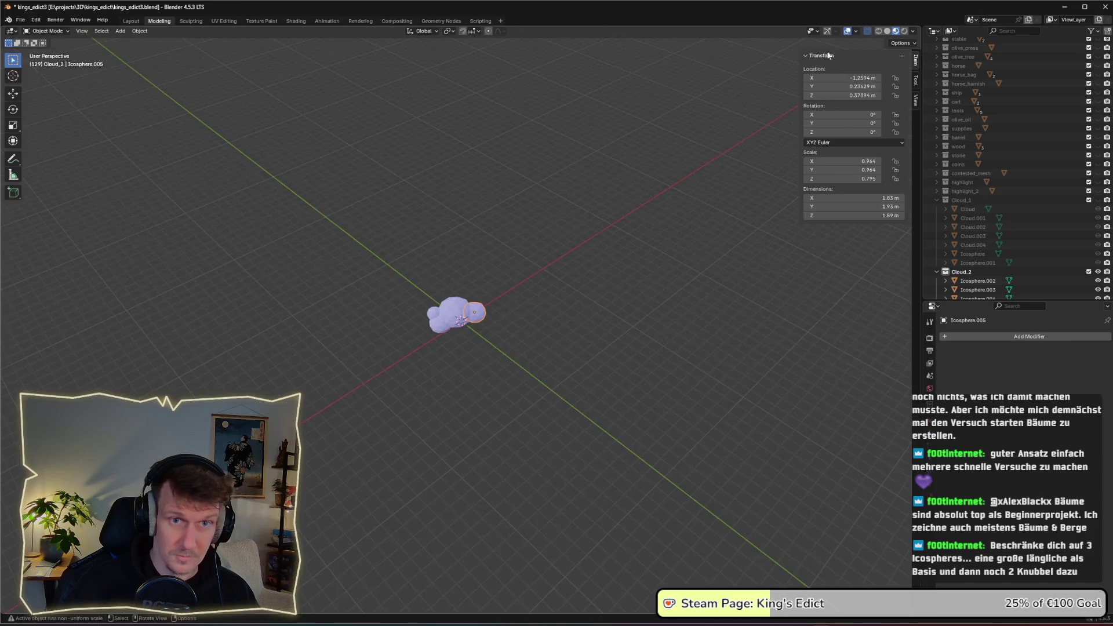
{"action": "key", "text": "g"}
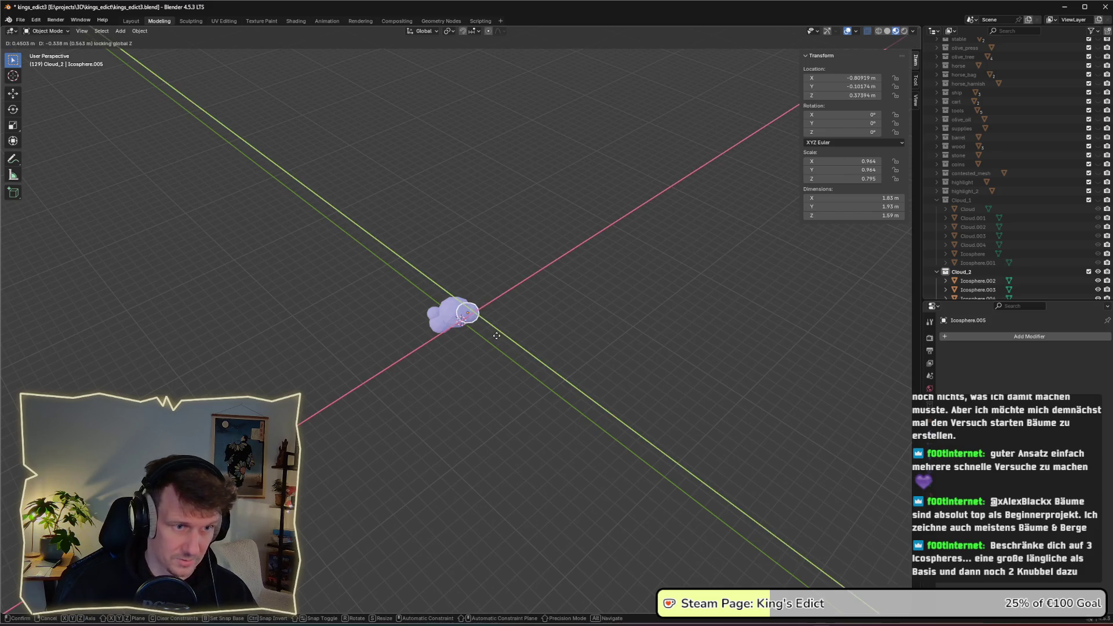
{"action": "left_click", "coordinate": [490, 336]}
- Preview the cloud without overlays, then switch to the browser's cloud references
{"action": "key", "text": "shift+alt+z"}
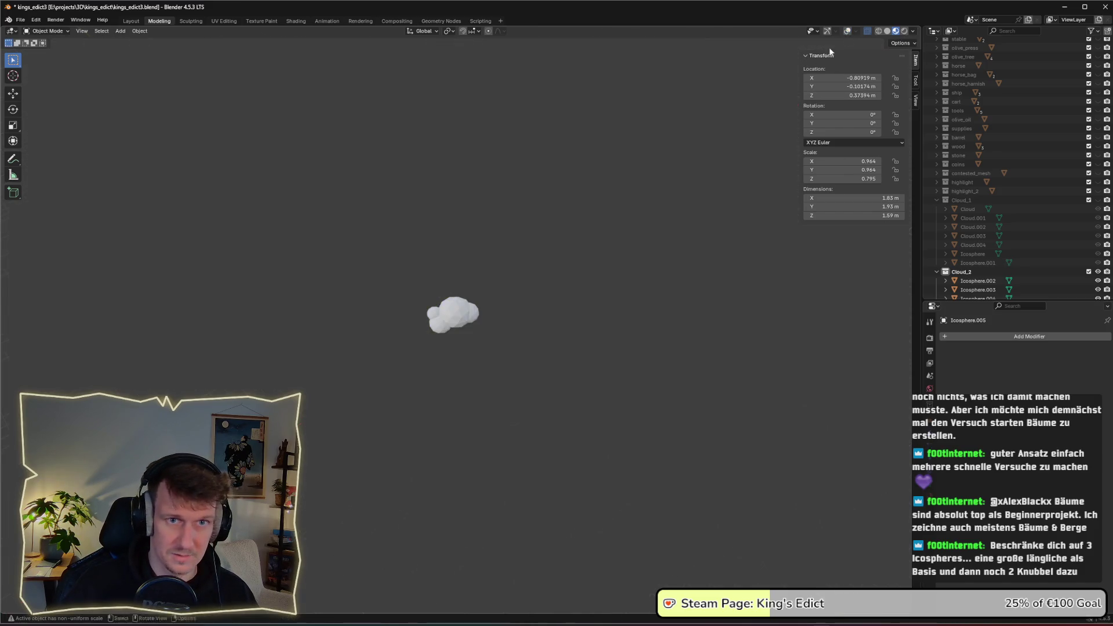
{"action": "scroll", "coordinate": [527, 328], "scroll_direction": "up", "scroll_amount": 5}
{"action": "scroll", "coordinate": [461, 328], "scroll_direction": "down", "scroll_amount": 5}
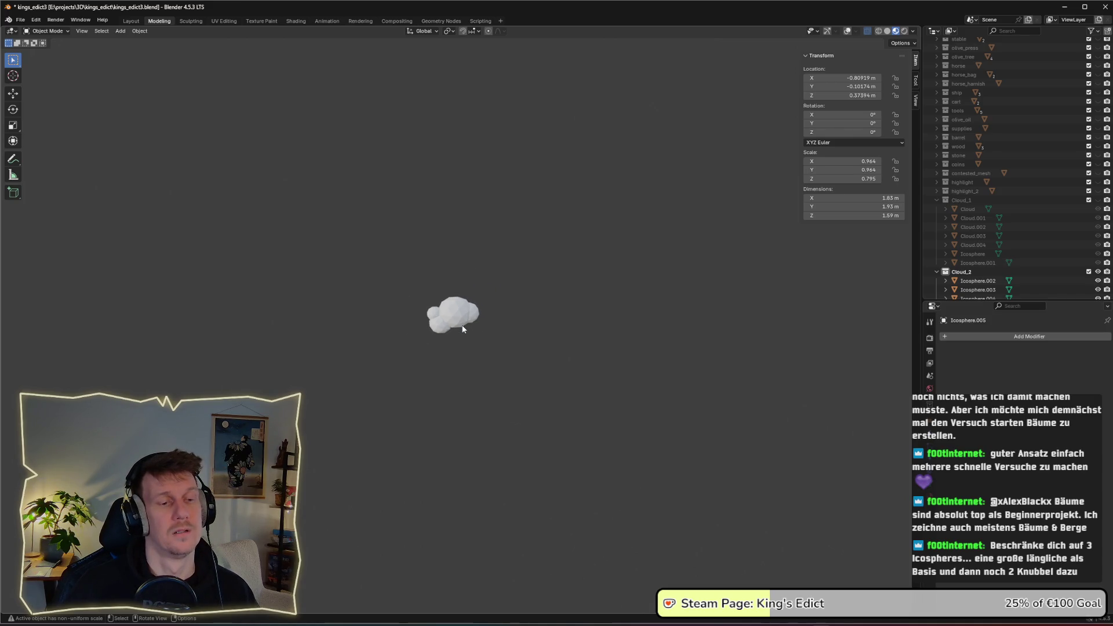
{"action": "key", "text": "alt+Tab"}
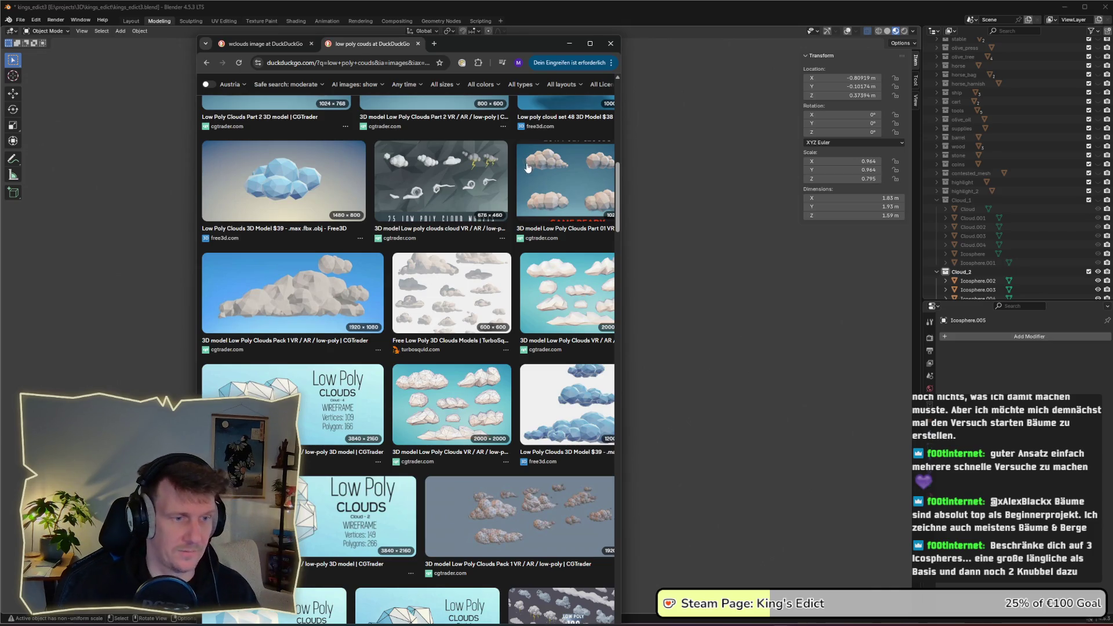
- Compare the DuckDuckGo low-poly cloud images with the model, ending back in Blender's viewport
{"action": "key", "text": "alt+Tab"}
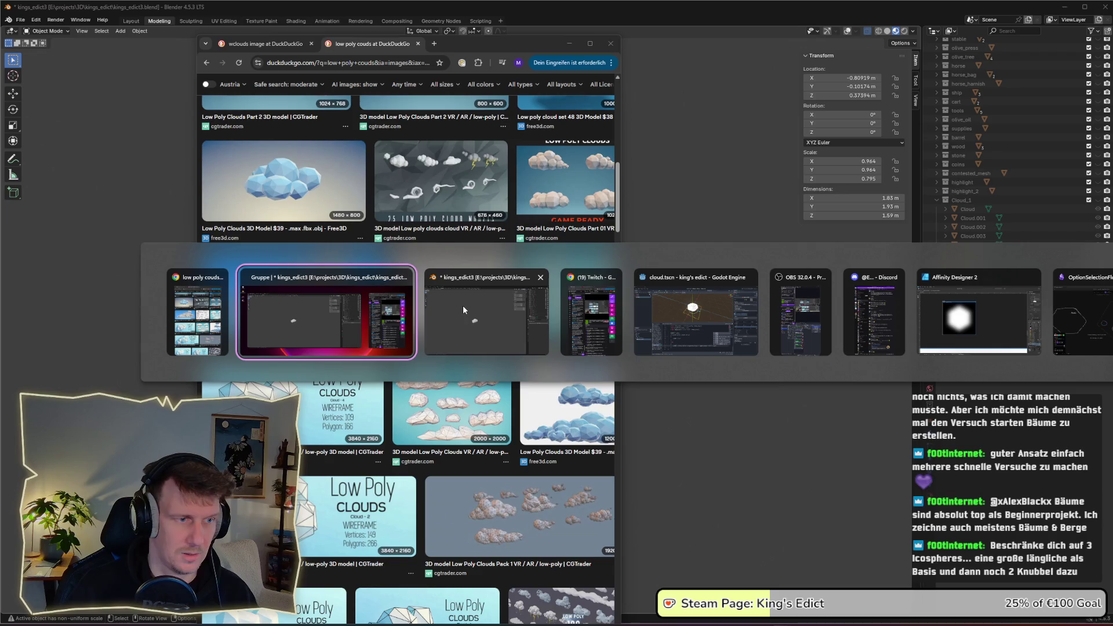
{"action": "left_click", "coordinate": [463, 305]}
{"action": "scroll", "coordinate": [458, 322], "scroll_direction": "up", "scroll_amount": 4}
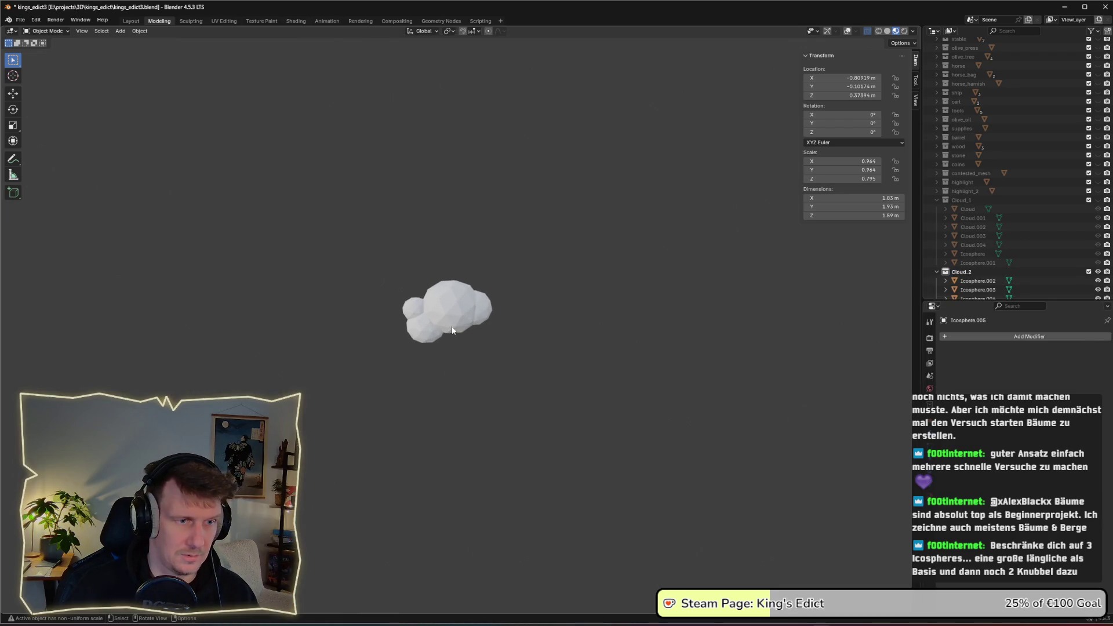
{"action": "key", "text": "alt+Tab"}
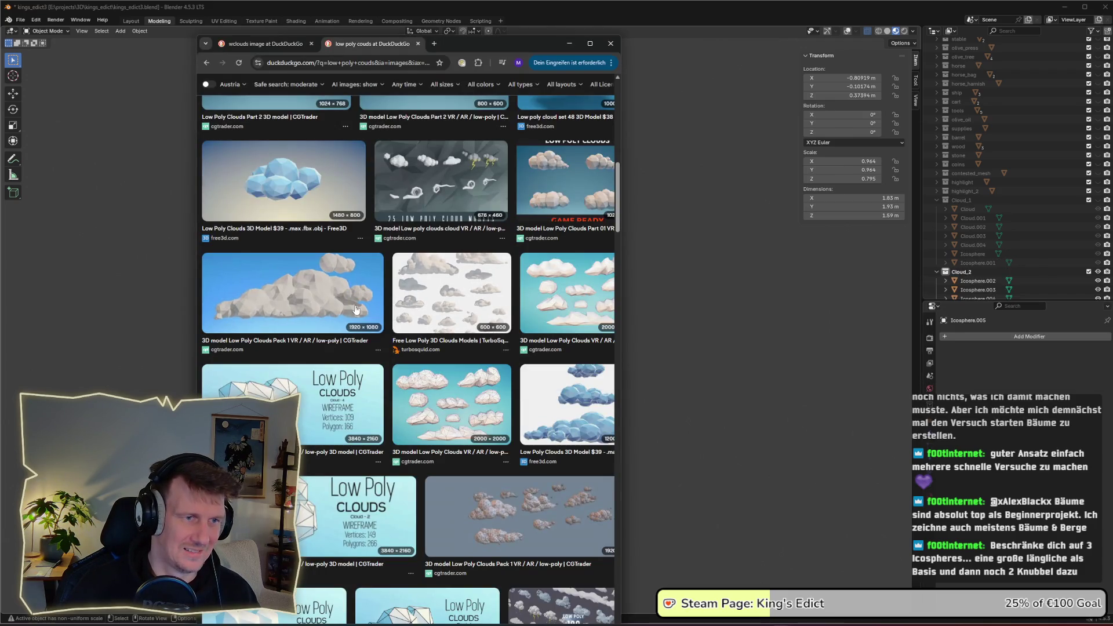
{"action": "key", "text": "alt+Tab"}
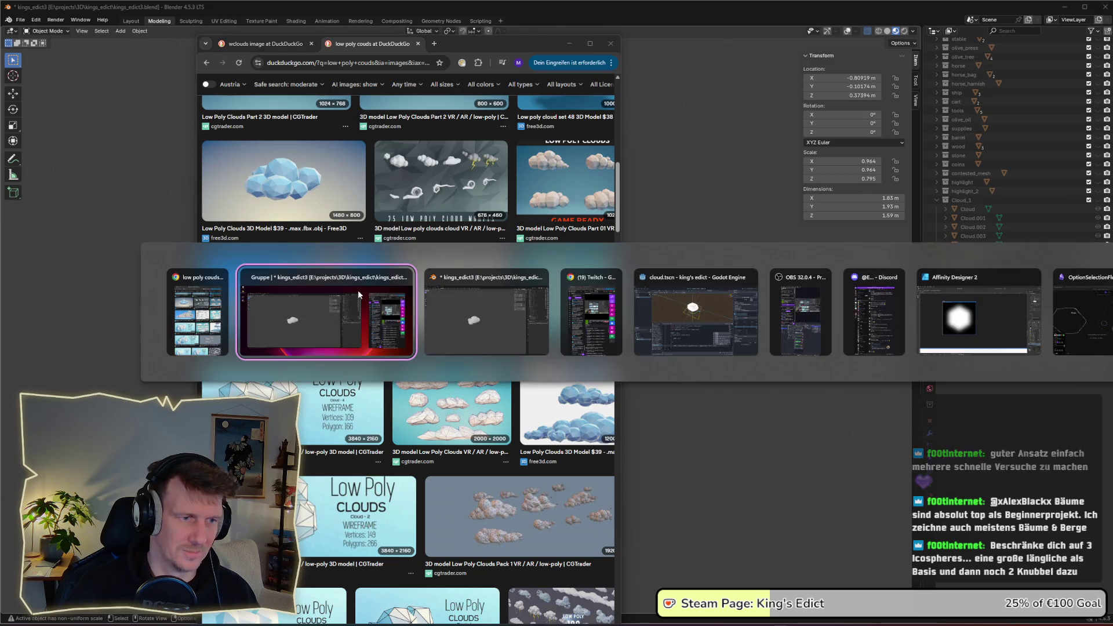
{"action": "mouse_move", "coordinate": [375, 310]}
{"action": "left_mouse_down"}
{"action": "mouse_move", "coordinate": [468, 319]}
{"action": "mouse_move", "coordinate": [460, 300]}
{"action": "mouse_move", "coordinate": [471, 304]}
{"action": "mouse_move", "coordinate": [471, 349]}
{"action": "left_mouse_up"}
- Select all the Cloud_2 spheres so they can be edited together
{"action": "scroll", "coordinate": [472, 349], "scroll_direction": "up", "scroll_amount": 3}
{"action": "key", "text": "Tab"}
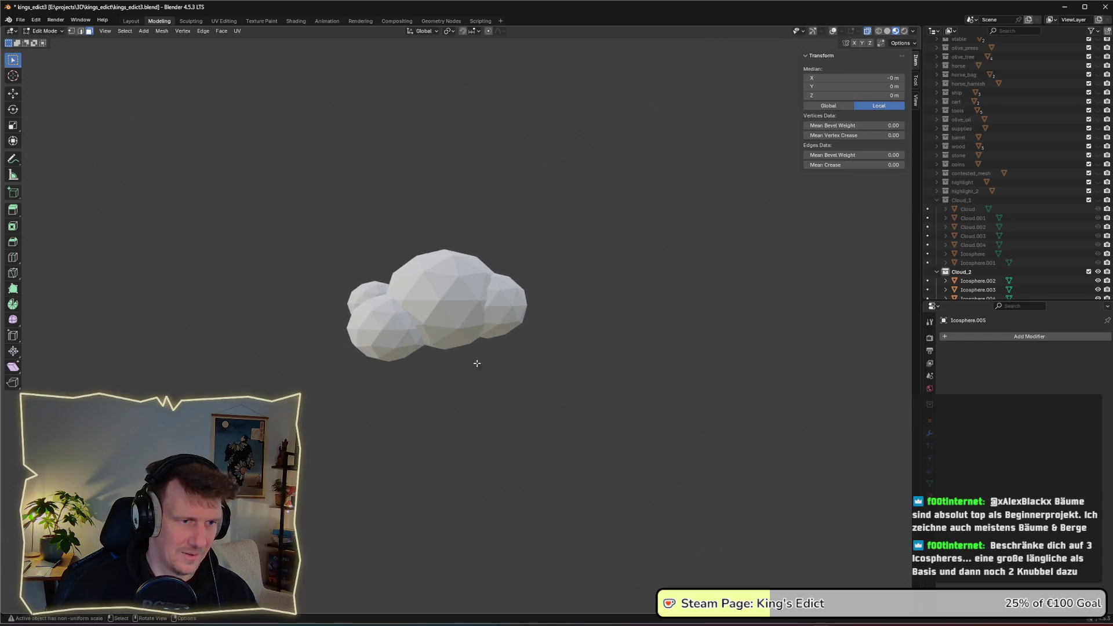
{"action": "key", "text": "shift+alt+z"}
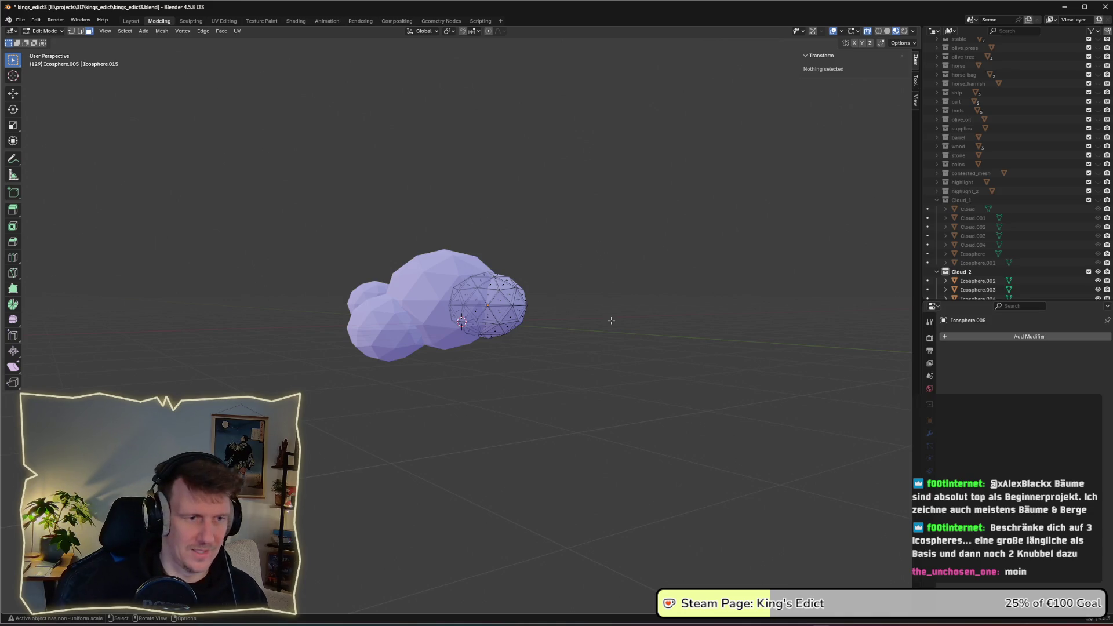
{"action": "key", "text": "Tab"}
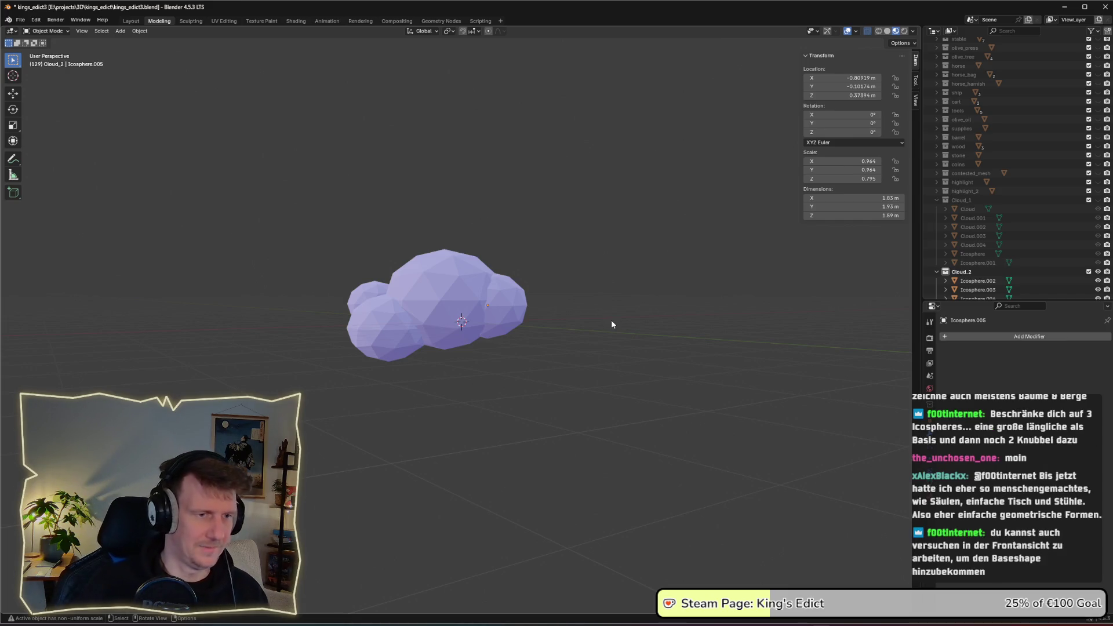
{"action": "key", "text": "Tab"}
{"action": "key", "text": "Tab"}
{"action": "left_click_drag", "start_coordinate": [257, 203], "coordinate": [658, 459]}
{"action": "key", "text": "Tab"}
{"action": "mouse_move", "coordinate": [454, 366]}
{"action": "left_mouse_down"}
{"action": "mouse_move", "coordinate": [373, 385]}
{"action": "mouse_move", "coordinate": [333, 346]}
{"action": "left_mouse_up"}
- Box-select the cloud's lower faces, squash them along Z and raise them
{"action": "key", "text": "alt+a"}
{"action": "mouse_move", "coordinate": [291, 315]}
{"action": "left_mouse_down"}
{"action": "mouse_move", "coordinate": [291, 331]}
{"action": "mouse_move", "coordinate": [288, 318]}
{"action": "mouse_move", "coordinate": [590, 393]}
{"action": "left_mouse_up"}
{"action": "mouse_move", "coordinate": [514, 370]}
{"action": "left_mouse_down"}
{"action": "mouse_move", "coordinate": [562, 377]}
{"action": "mouse_move", "coordinate": [513, 365]}
{"action": "left_mouse_up"}
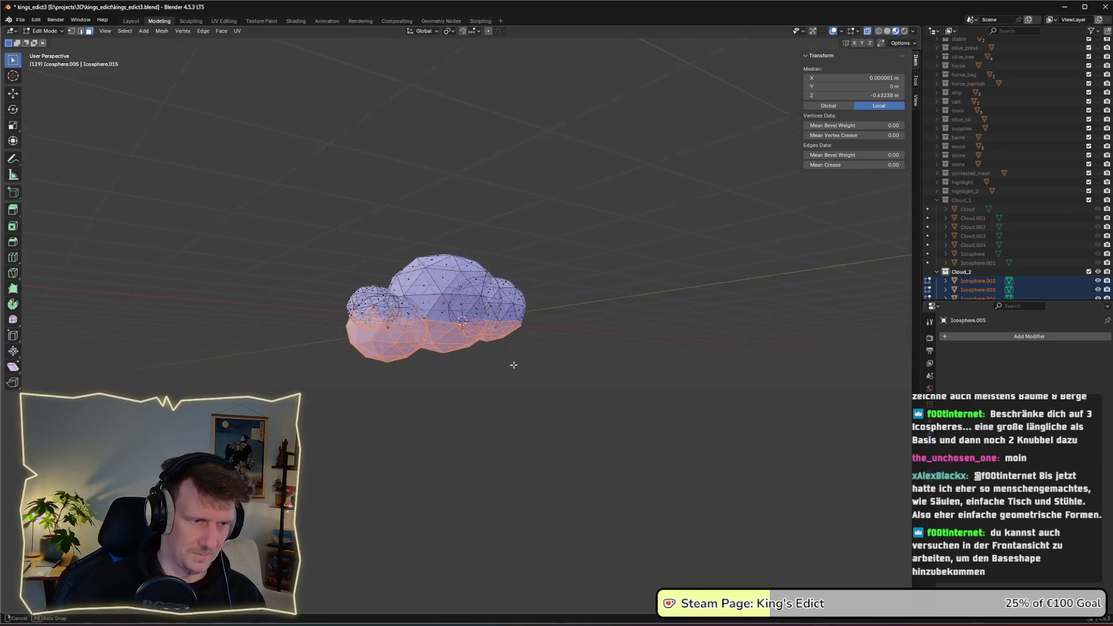
{"action": "key", "text": "s"}
{"action": "key", "text": "z"}
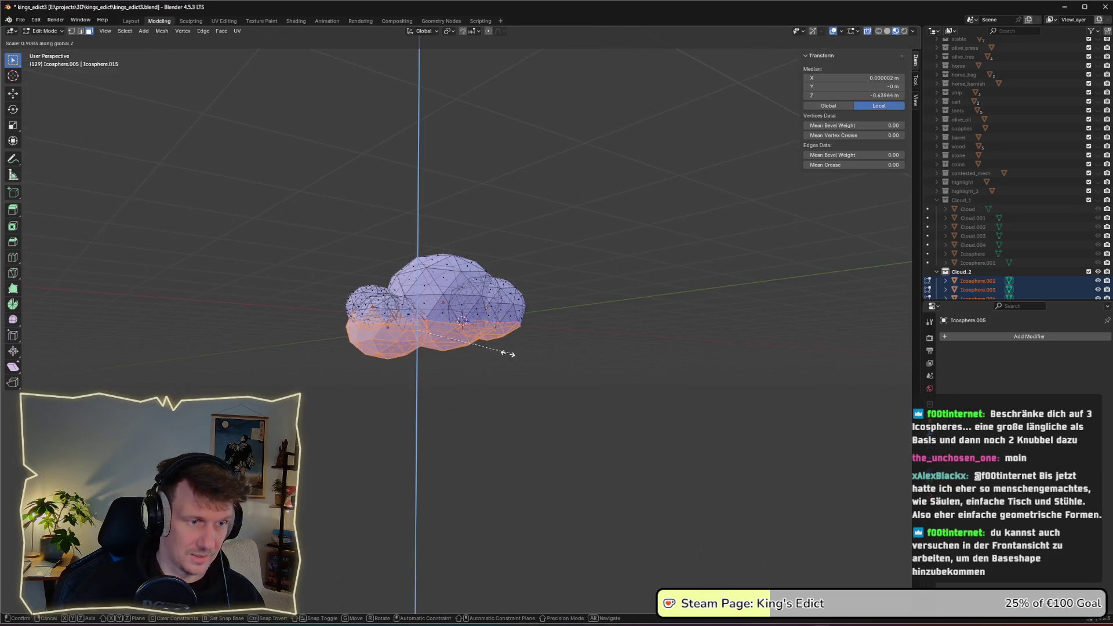
{"action": "left_click", "coordinate": [458, 353]}
{"action": "key", "text": "g"}
{"action": "key", "text": "z"}
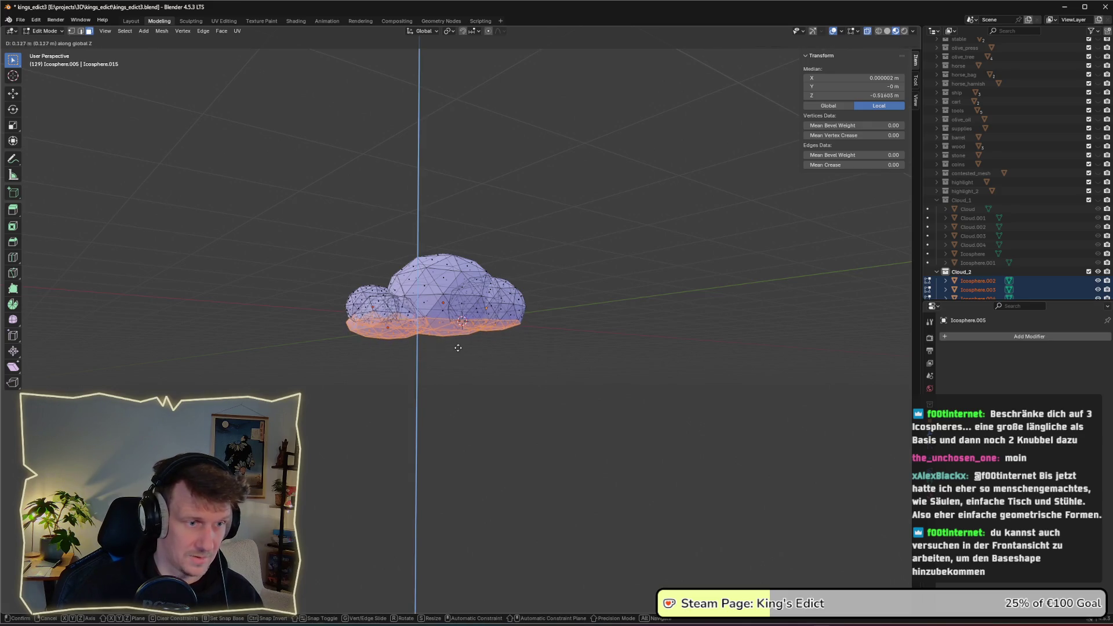
{"action": "left_click", "coordinate": [458, 346]}
- Return to Object Mode and enter Edit Mode on the right cloud blob
{"action": "key", "text": "alt+a"}
{"action": "key", "text": "Tab"}
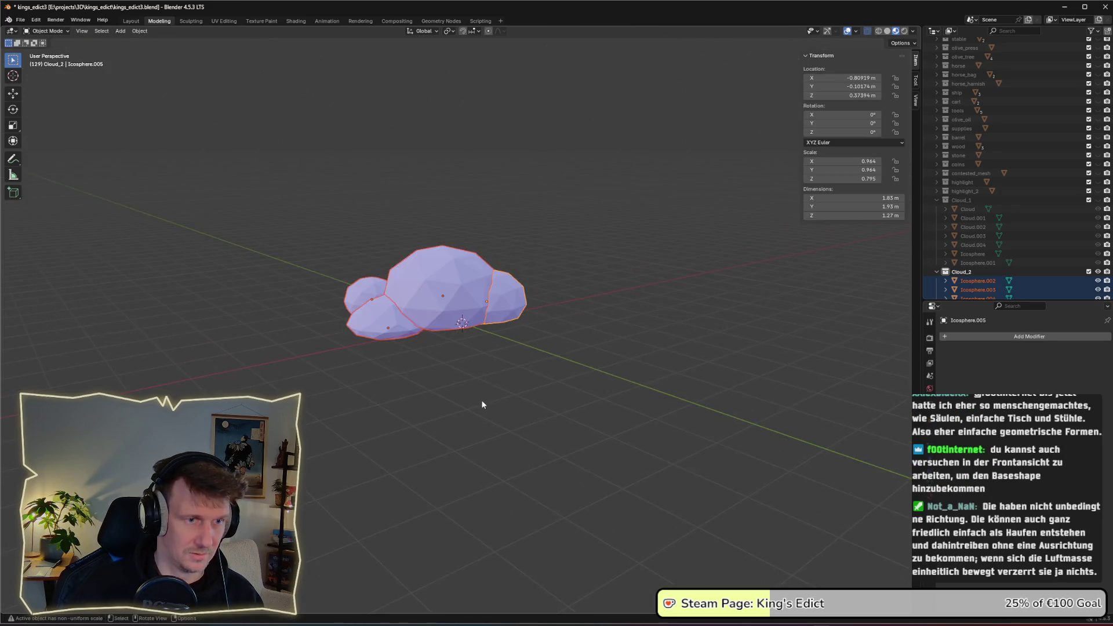
{"action": "scroll", "coordinate": [474, 399], "scroll_direction": "down", "scroll_amount": 4}
{"action": "left_click", "coordinate": [459, 386]}
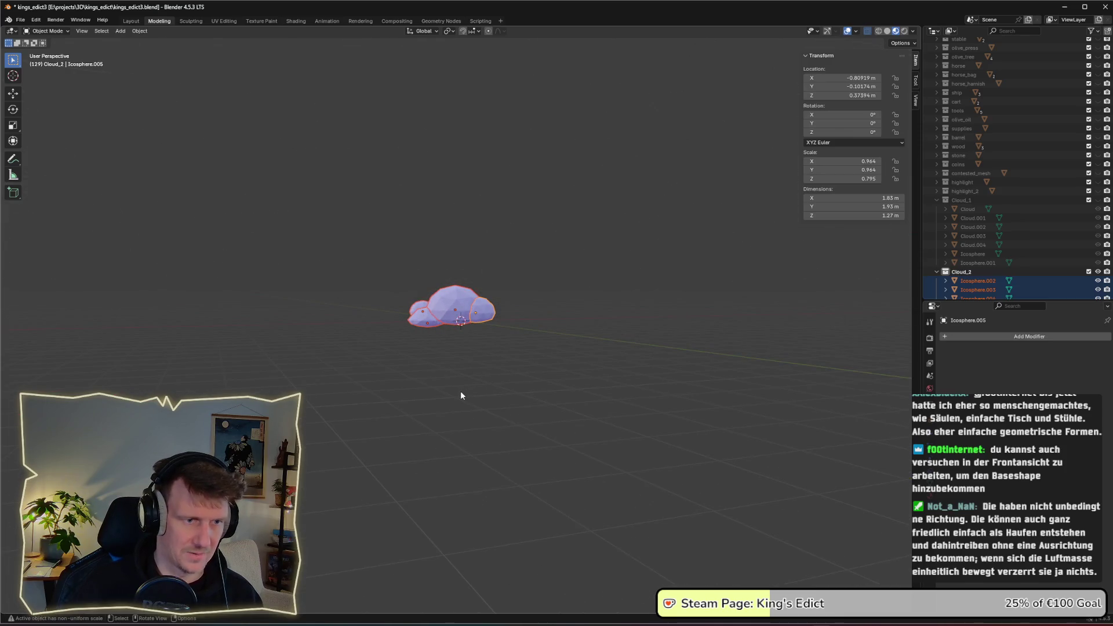
{"action": "key", "text": "Tab"}
{"action": "key", "text": "Tab"}
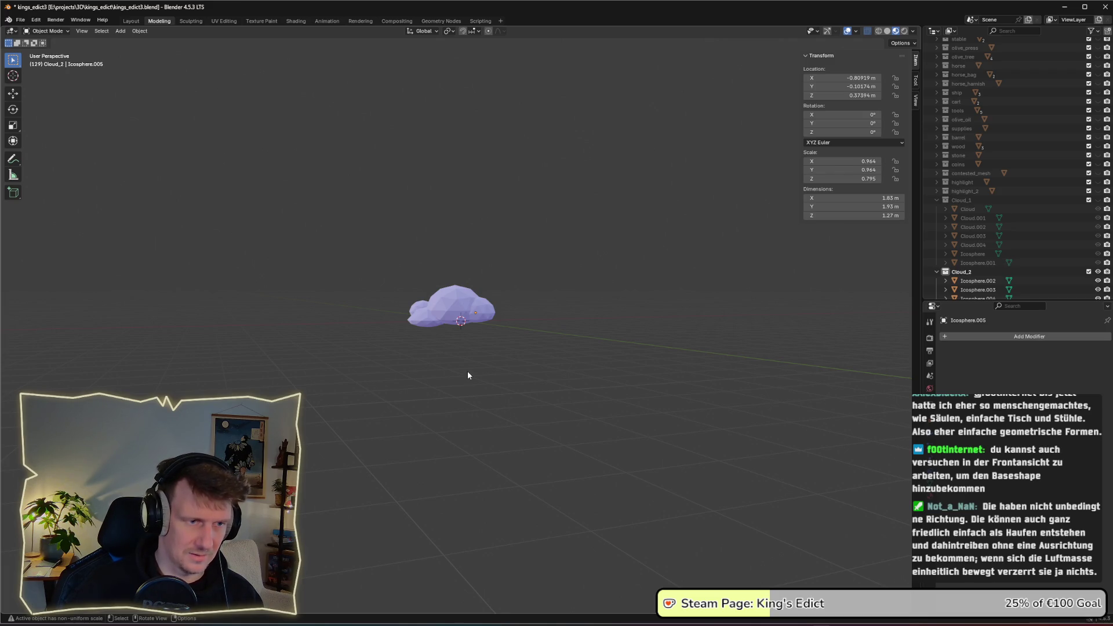
{"action": "scroll", "coordinate": [467, 371], "scroll_direction": "up", "scroll_amount": 2}
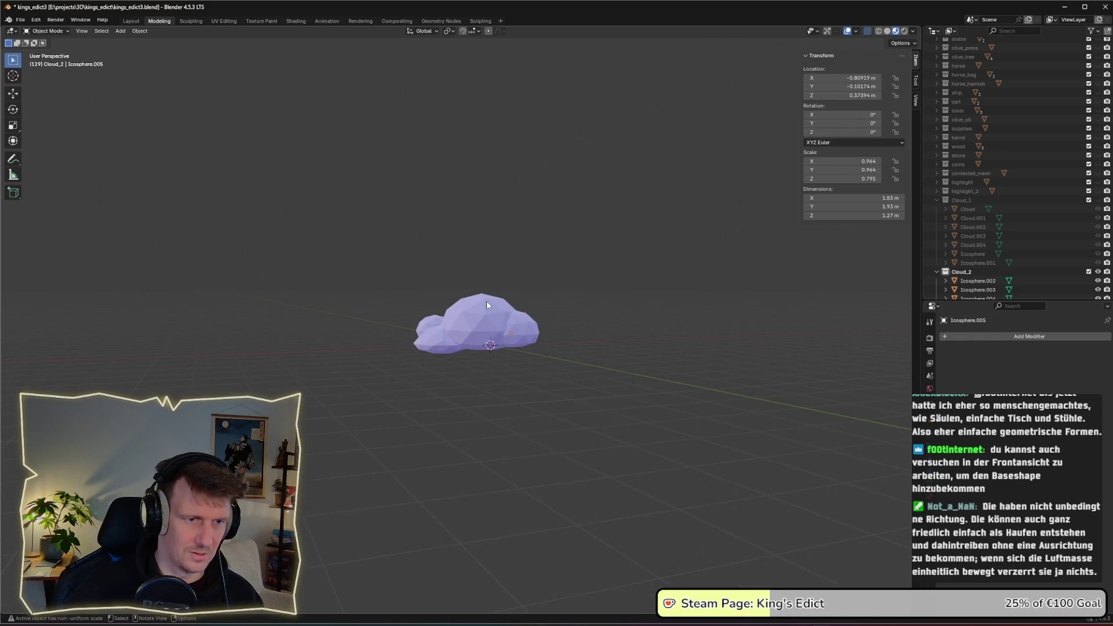
{"action": "scroll", "coordinate": [487, 305], "scroll_direction": "up", "scroll_amount": 3}
{"action": "left_click", "coordinate": [541, 366]}
{"action": "key", "text": "Tab"}
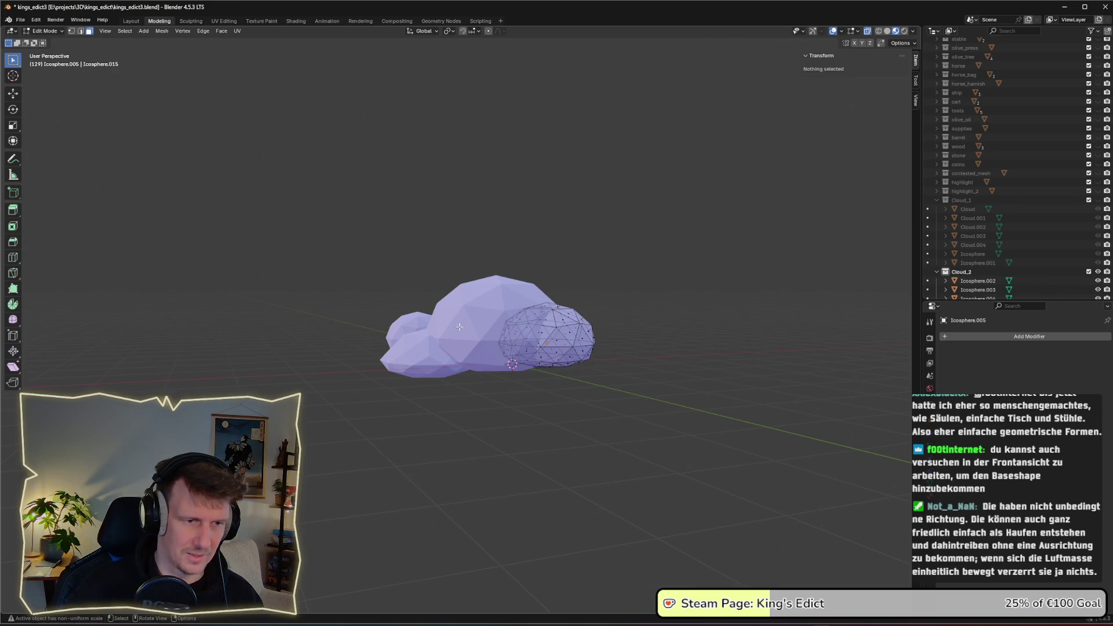
- Edit all cloud parts together and scale the middle band inward in front view
{"action": "key", "text": "Tab"}
{"action": "key", "text": "a"}
{"action": "key", "text": "Tab"}
{"action": "left_click_drag", "start_coordinate": [373, 323], "coordinate": [649, 359]}
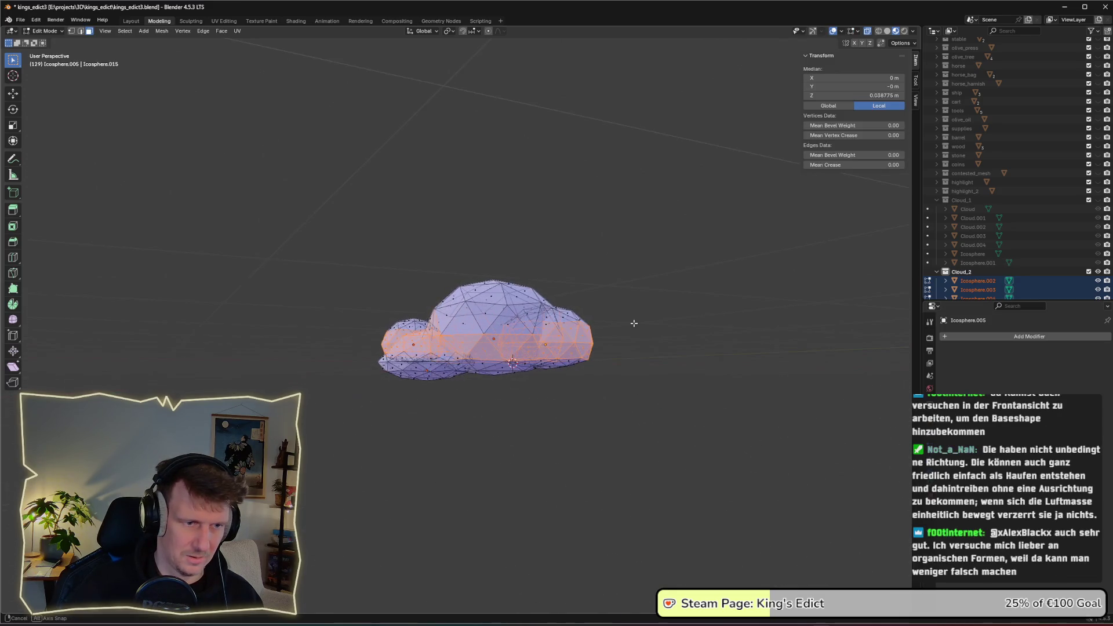
{"action": "mouse_move", "coordinate": [341, 327]}
{"action": "left_mouse_down"}
{"action": "mouse_move", "coordinate": [666, 345]}
{"action": "mouse_move", "coordinate": [654, 339]}
{"action": "left_mouse_up"}
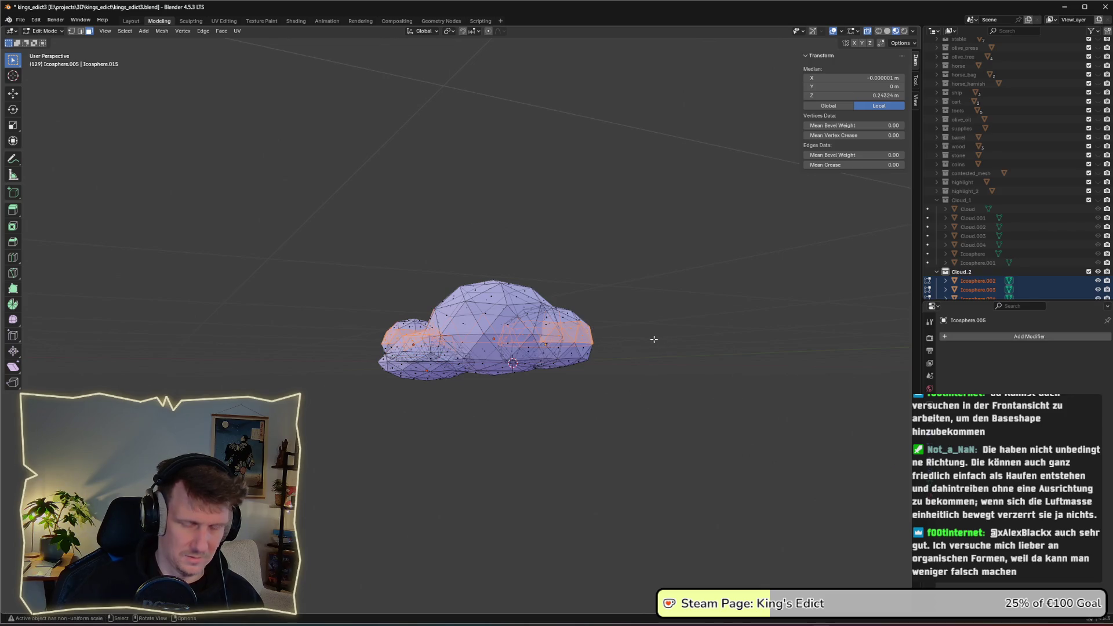
{"action": "key", "text": "KP_1"}
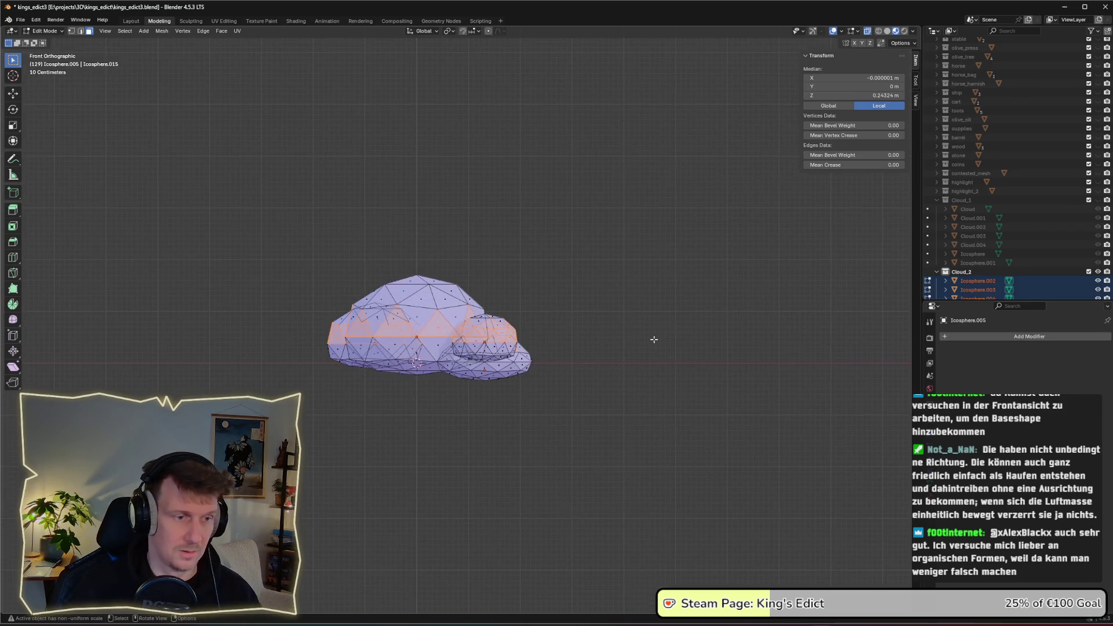
{"action": "left_click_drag", "start_coordinate": [277, 307], "coordinate": [561, 350]}
{"action": "key", "text": "s"}
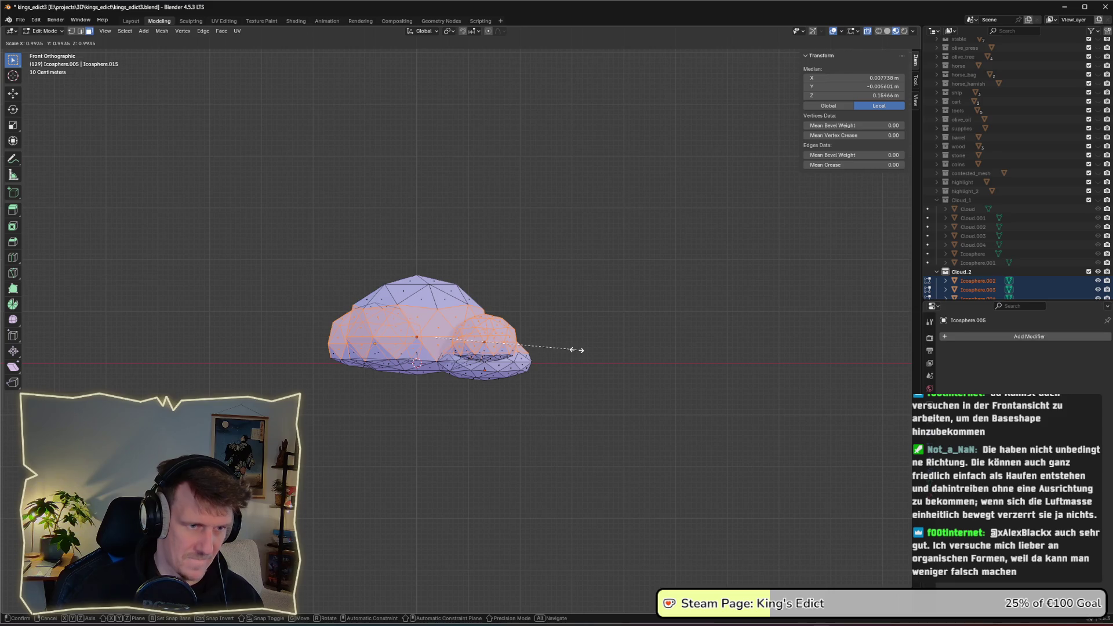
{"action": "left_click", "coordinate": [576, 350]}
- Shrink the cloud's upper vertices inward to taper the top, then return to Object Mode
{"action": "left_click", "coordinate": [307, 299]}
{"action": "key", "text": "2"}
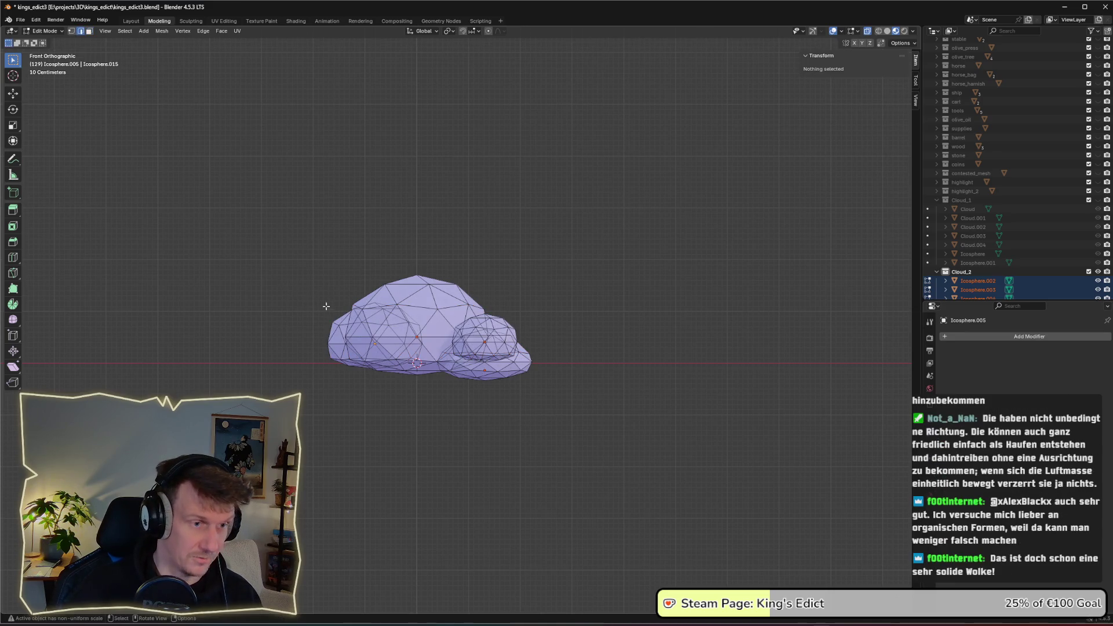
{"action": "left_click_drag", "start_coordinate": [304, 301], "coordinate": [570, 328]}
{"action": "key", "text": "1"}
{"action": "left_click_drag", "start_coordinate": [277, 302], "coordinate": [550, 326]}
{"action": "key", "text": "s"}
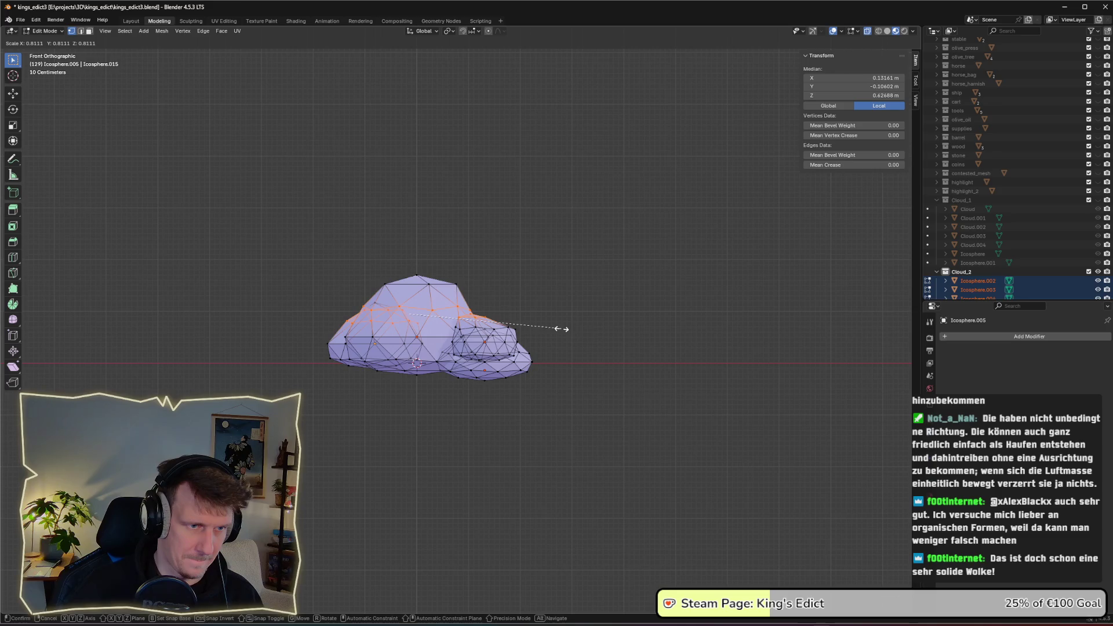
{"action": "left_click", "coordinate": [563, 330]}
{"action": "key", "text": "Tab"}
{"action": "scroll", "coordinate": [548, 313], "scroll_direction": "down", "scroll_amount": 6}
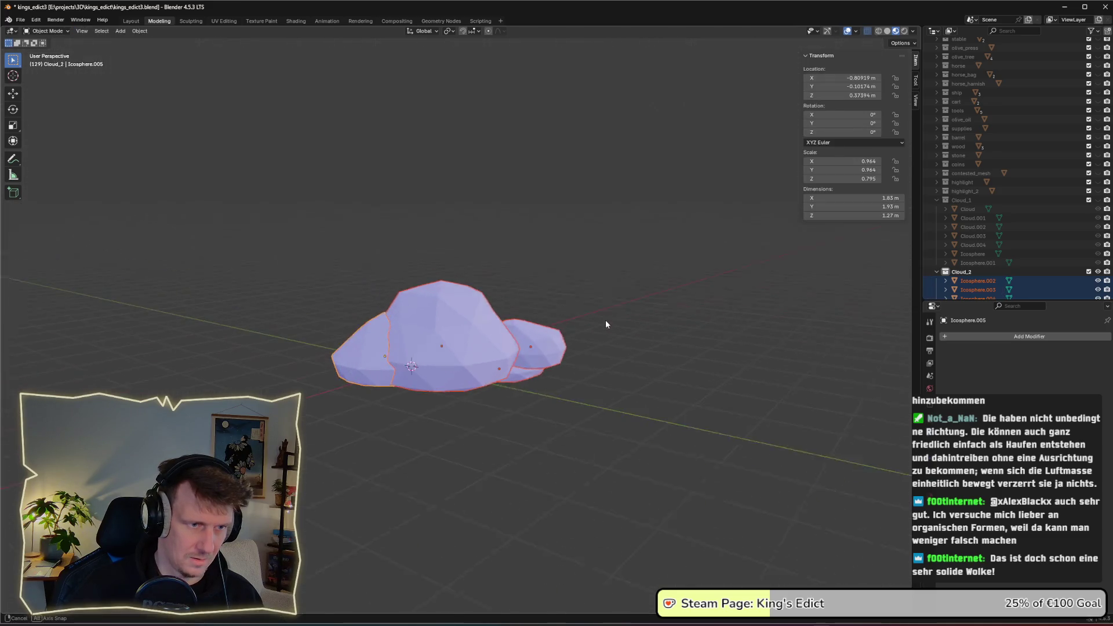
- Compare Cloud_2 against Cloud_1 by toggling their visibility in the outliner
{"action": "key", "text": "Tab"}
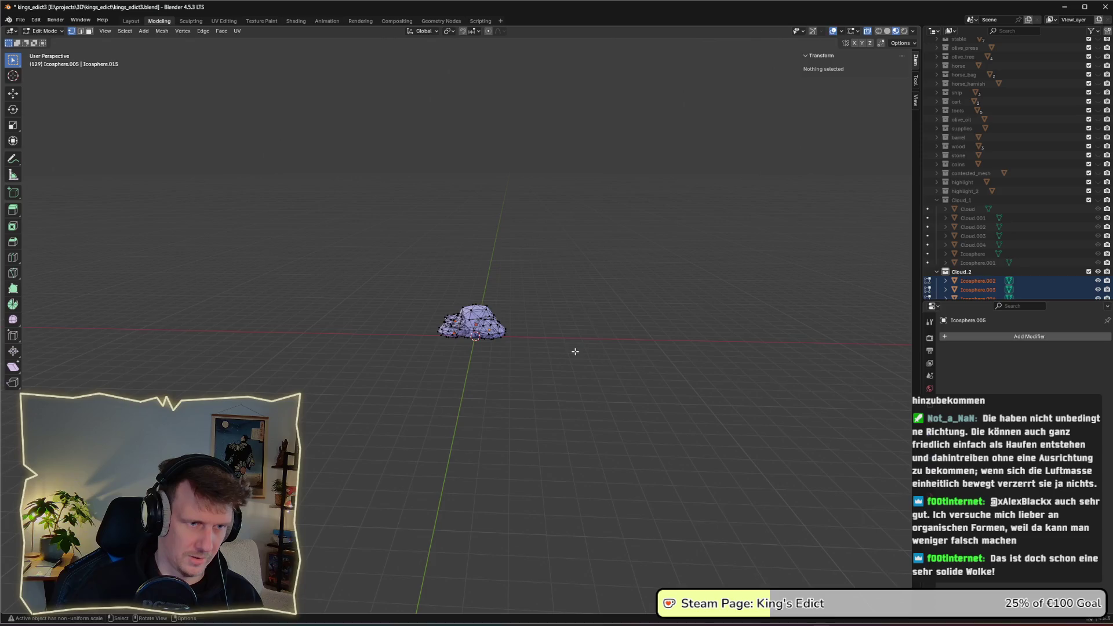
{"action": "key", "text": "Tab"}
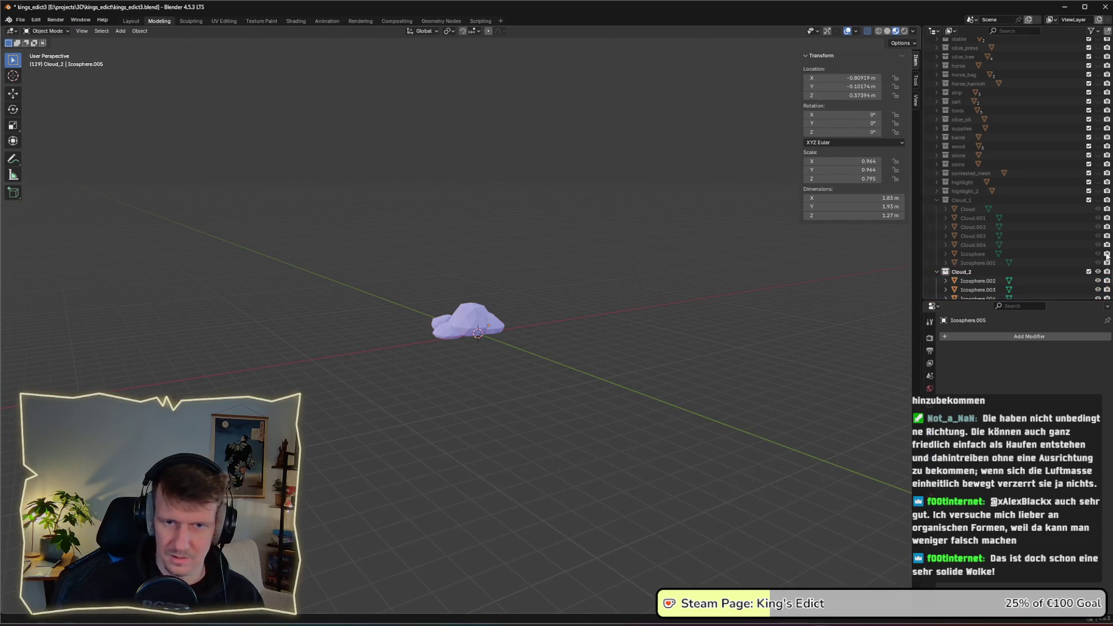
{"action": "left_click", "coordinate": [937, 201]}
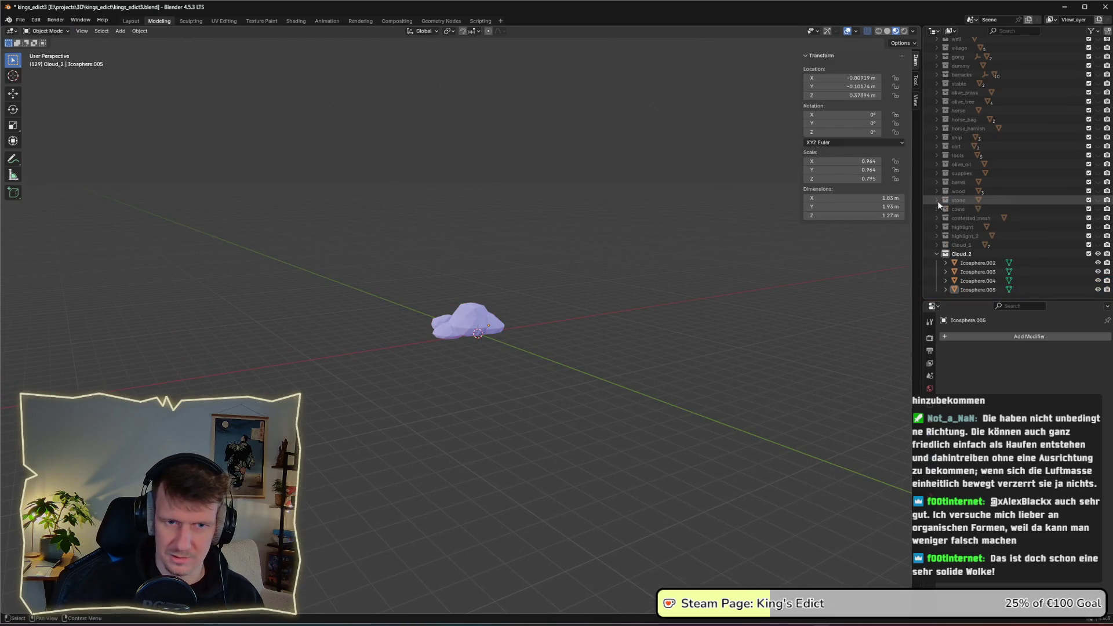
{"action": "left_click", "coordinate": [1097, 254]}
{"action": "left_click", "coordinate": [1097, 245]}
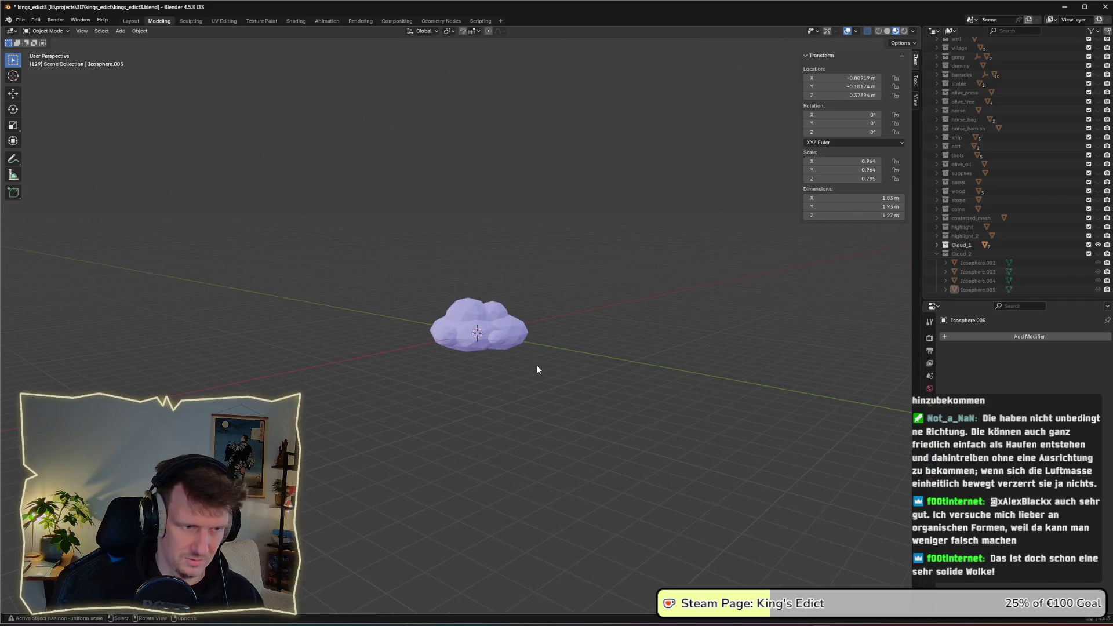
{"action": "left_click", "coordinate": [1097, 254]}
{"action": "left_click", "coordinate": [1097, 245]}
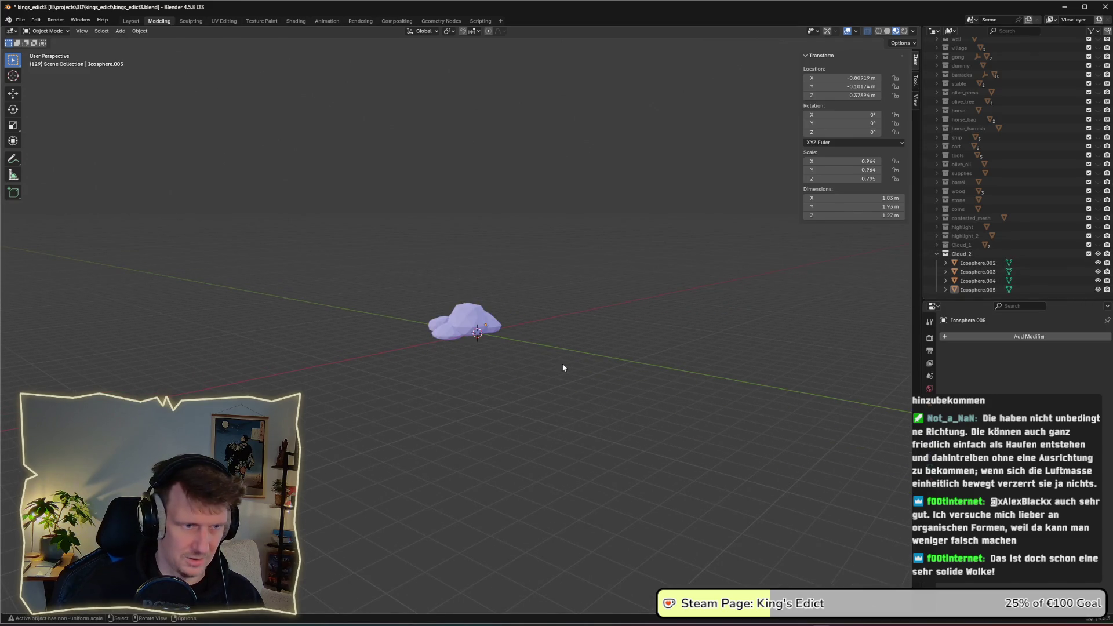
{"action": "scroll", "coordinate": [512, 354], "scroll_direction": "up", "scroll_amount": 2}
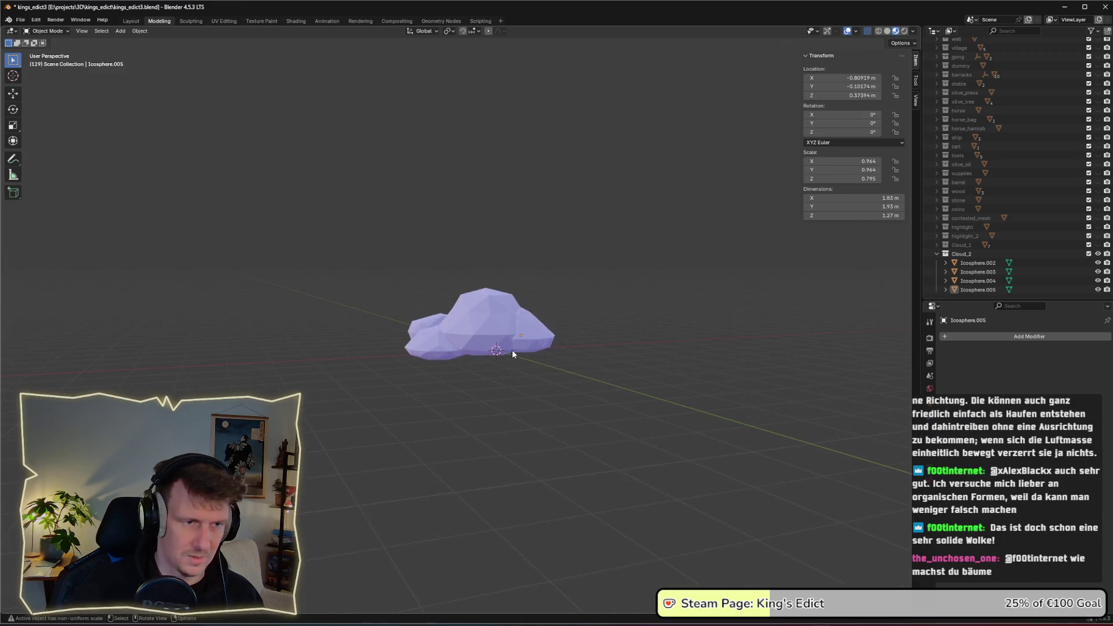
{"action": "scroll", "coordinate": [512, 349], "scroll_direction": "up", "scroll_amount": 2}
- Lower the top vertices of the central Icosphere.002 along Z to flatten its top
{"action": "key", "text": "Tab"}
{"action": "key", "text": "Tab"}
{"action": "left_click", "coordinate": [481, 334]}
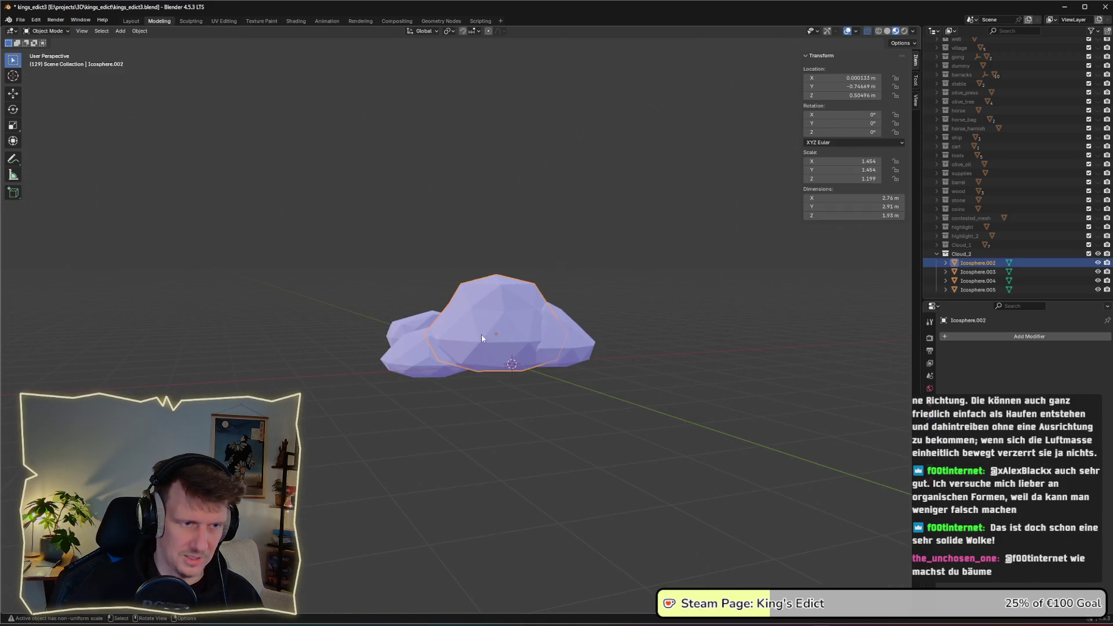
{"action": "key", "text": "Tab"}
{"action": "left_click_drag", "start_coordinate": [425, 256], "coordinate": [558, 317]}
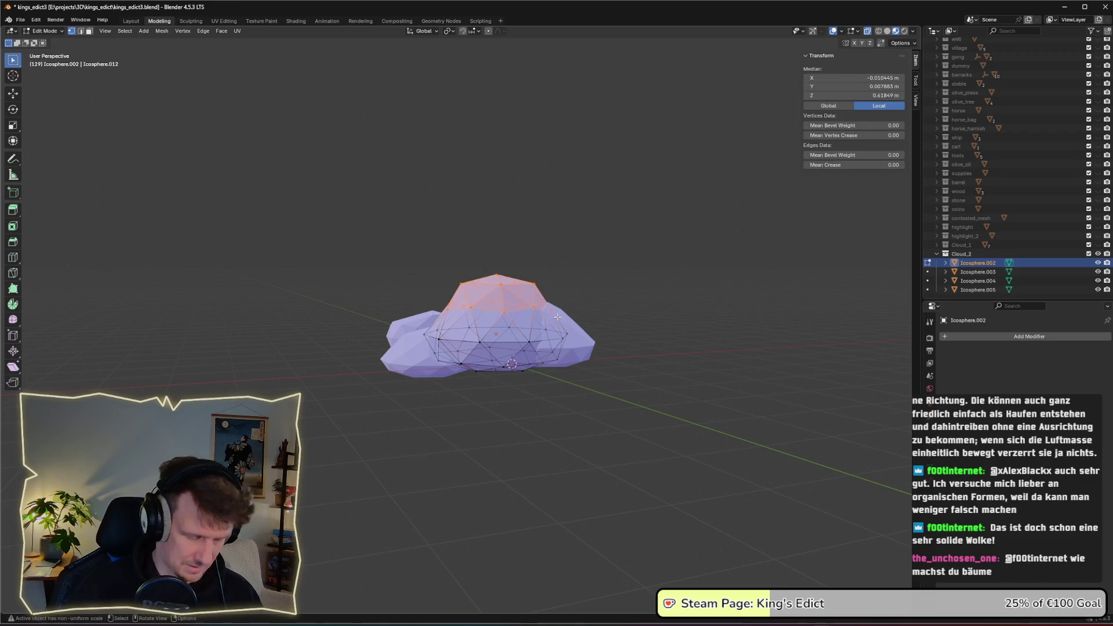
{"action": "key", "text": "g"}
{"action": "key", "text": "z"}
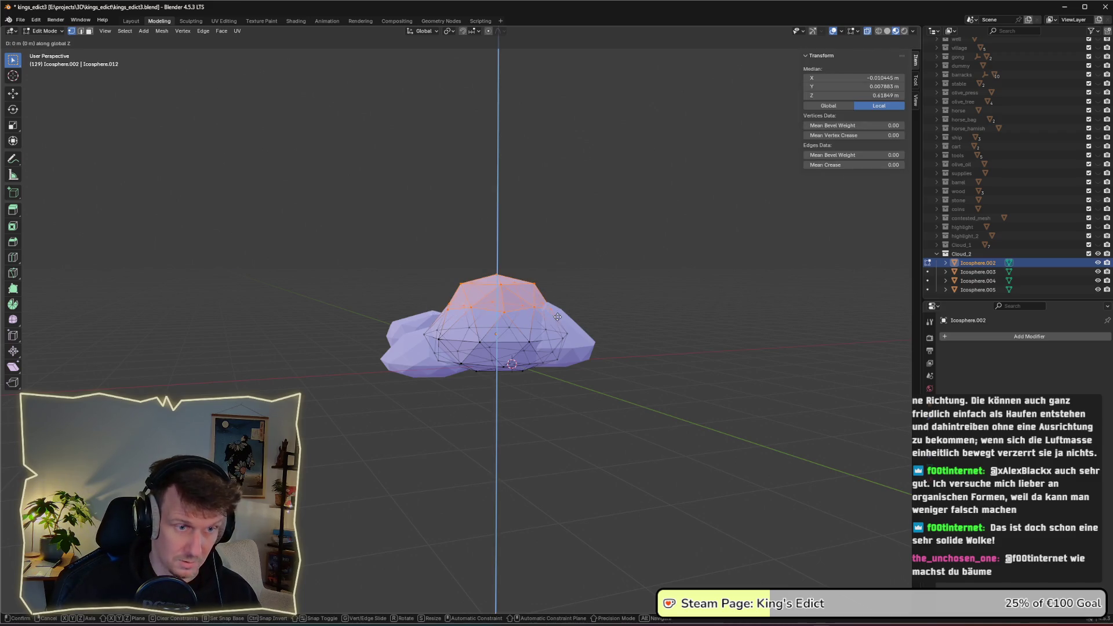
{"action": "left_click", "coordinate": [559, 329]}
{"action": "left_click", "coordinate": [659, 331]}
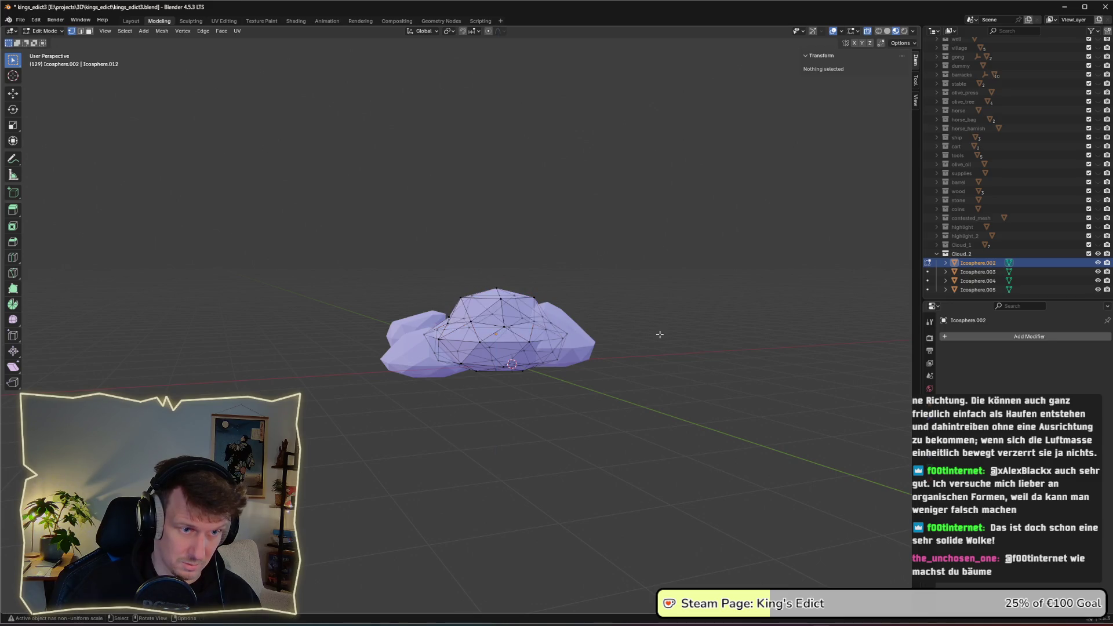
{"action": "key", "text": "Tab"}
{"action": "scroll", "coordinate": [638, 371], "scroll_direction": "down", "scroll_amount": 4}
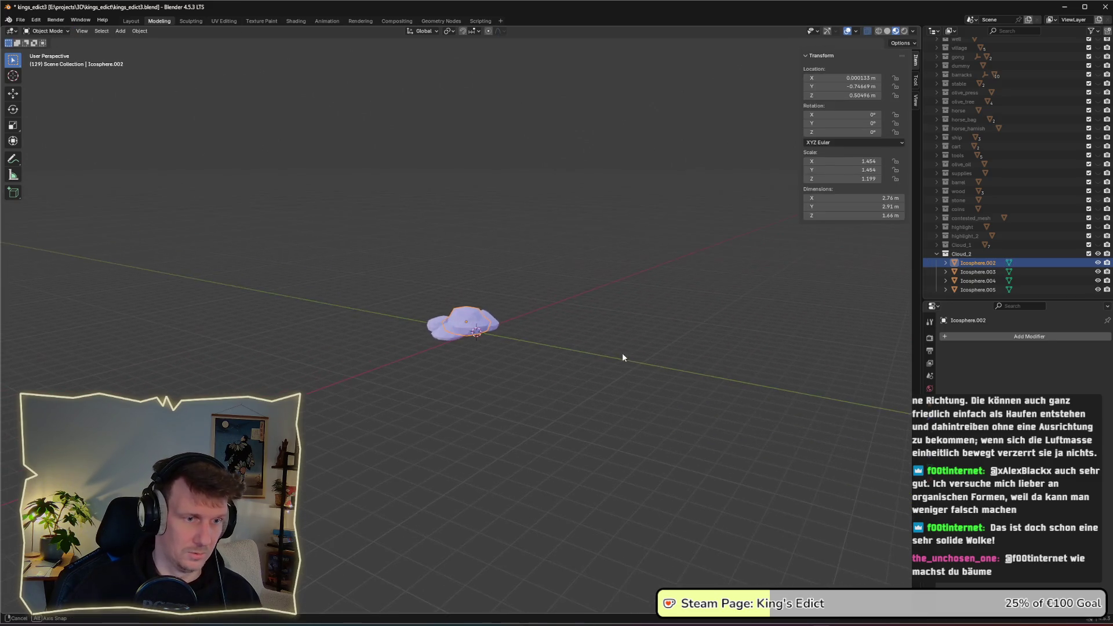
- Inspect the clean cloud with overlays hidden and select the small puff Icosphere.004
{"action": "key", "text": "Tab"}
{"action": "key", "text": "Tab"}
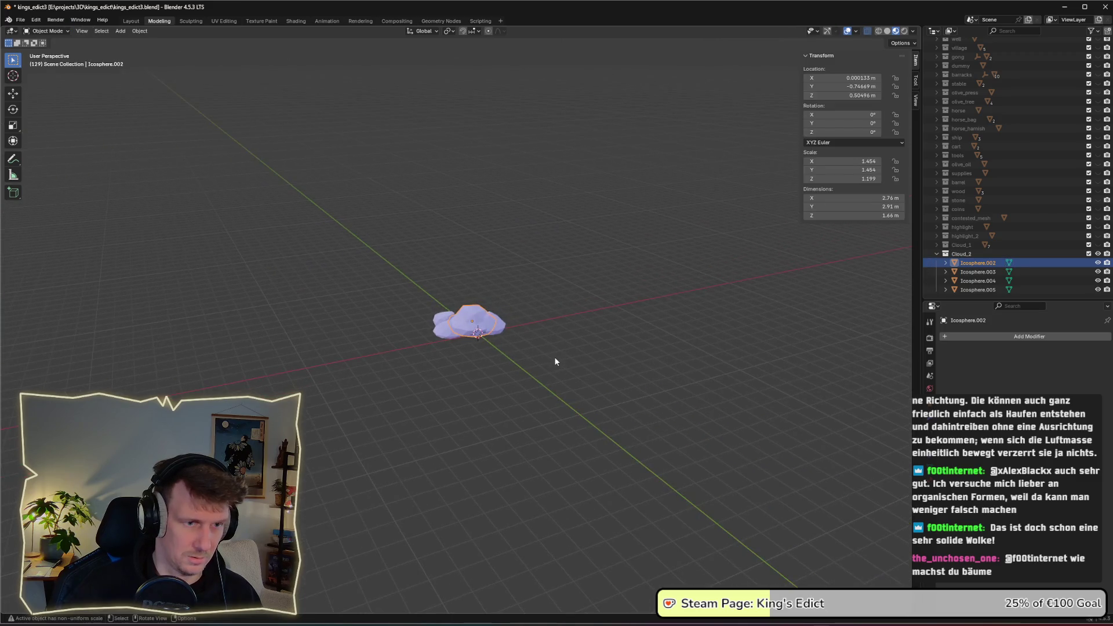
{"action": "left_click", "coordinate": [554, 357]}
{"action": "left_click", "coordinate": [846, 31]}
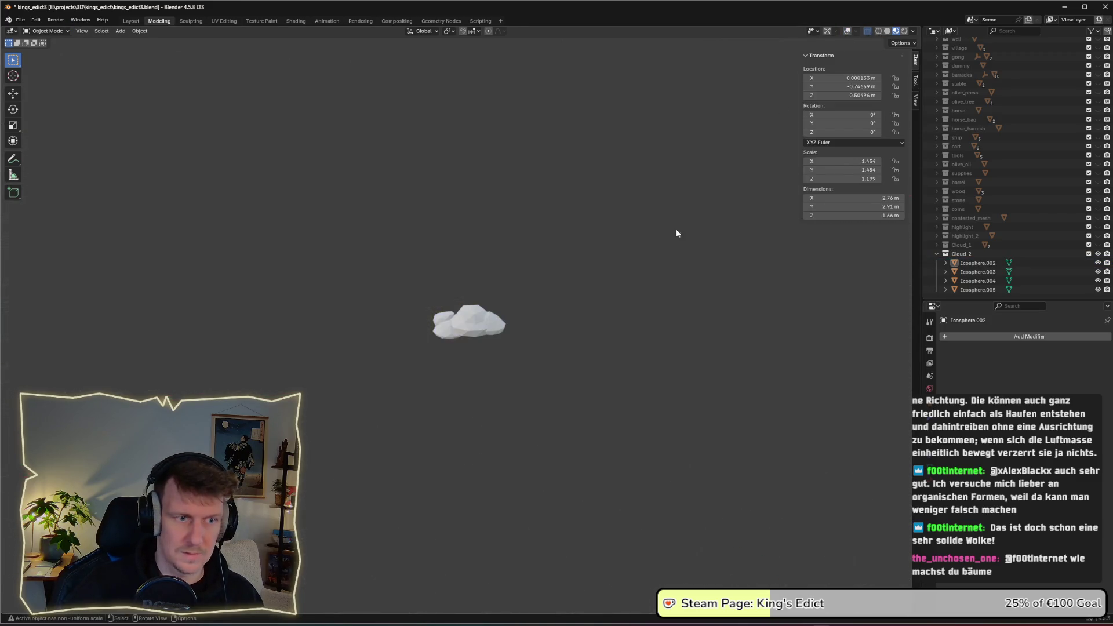
{"action": "scroll", "coordinate": [540, 360], "scroll_direction": "up", "scroll_amount": 4}
{"action": "mouse_move", "coordinate": [587, 387]}
{"action": "left_mouse_down"}
{"action": "mouse_move", "coordinate": [617, 380]}
{"action": "mouse_move", "coordinate": [580, 376]}
{"action": "mouse_move", "coordinate": [669, 357]}
{"action": "mouse_move", "coordinate": [447, 370]}
{"action": "mouse_move", "coordinate": [571, 377]}
{"action": "left_mouse_up"}
{"action": "left_click", "coordinate": [452, 336]}
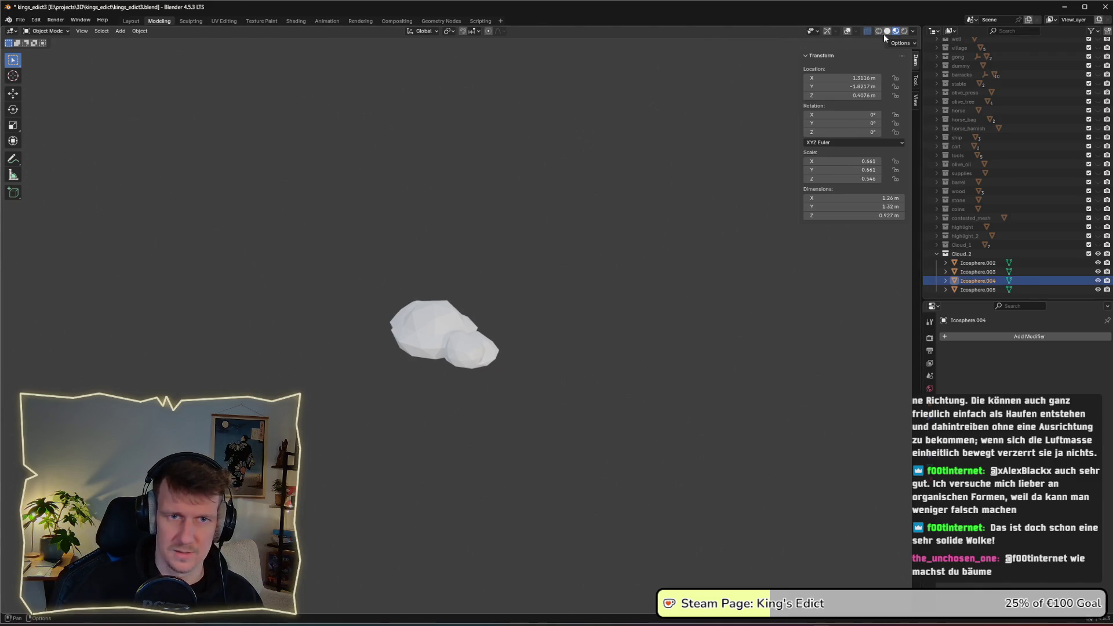
- Move Icosphere.004 closer to the cloud's centre for a more compact Cloud_2
{"action": "left_click", "coordinate": [850, 32]}
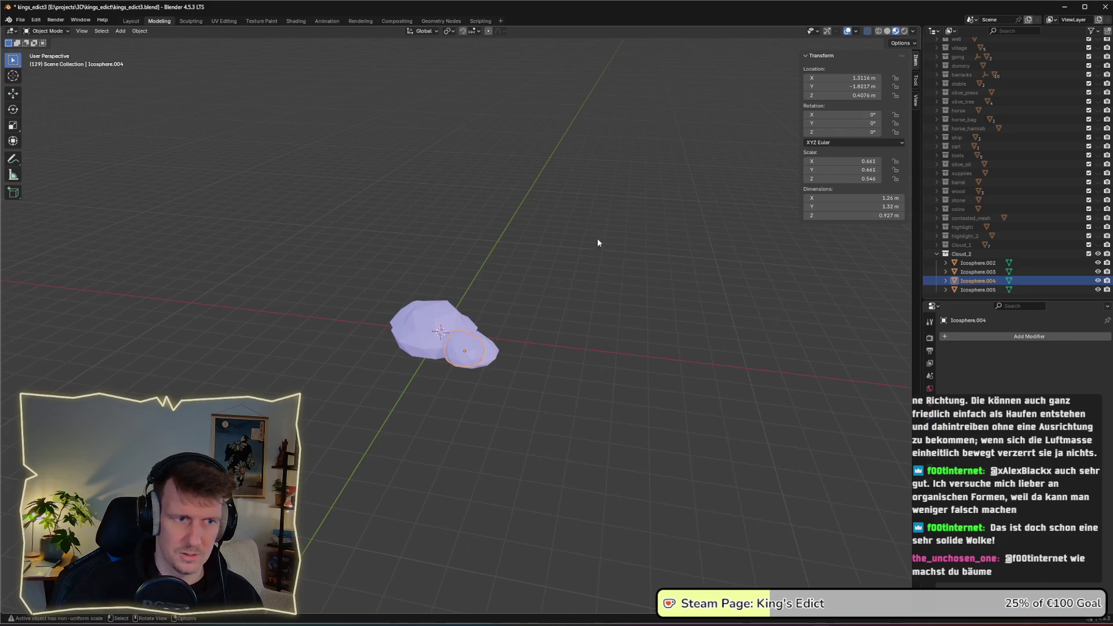
{"action": "key", "text": "g"}
{"action": "left_click", "coordinate": [475, 341]}
{"action": "mouse_move", "coordinate": [475, 342]}
{"action": "left_mouse_down"}
{"action": "mouse_move", "coordinate": [521, 338]}
{"action": "mouse_move", "coordinate": [496, 327]}
{"action": "mouse_move", "coordinate": [520, 383]}
{"action": "left_mouse_up"}
{"action": "left_click", "coordinate": [512, 350]}
{"action": "key", "text": "Tab"}
{"action": "key", "text": "Tab"}
{"action": "scroll", "coordinate": [520, 366], "scroll_direction": "down", "scroll_amount": 5}
{"action": "key", "text": "Tab"}
{"action": "key", "text": "Tab"}
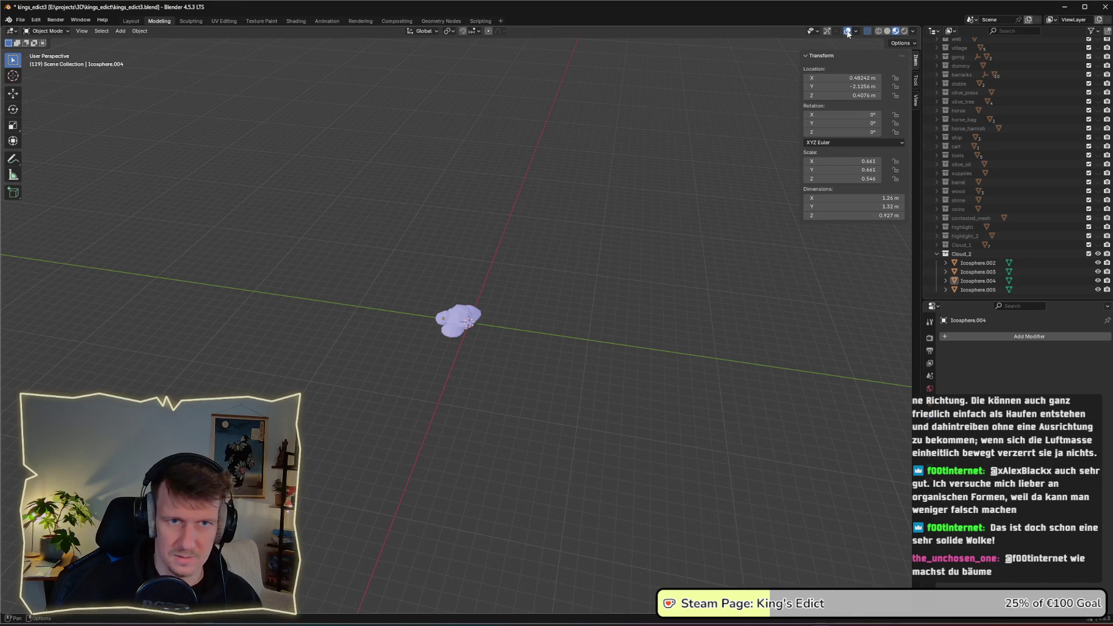
- Inspect the overlay-free cloud from top-down and side views with all four icospheres selected
{"action": "key", "text": "shift+alt+z"}
{"action": "mouse_move", "coordinate": [596, 333]}
{"action": "left_mouse_down"}
{"action": "mouse_move", "coordinate": [580, 363]}
{"action": "mouse_move", "coordinate": [592, 365]}
{"action": "mouse_move", "coordinate": [501, 362]}
{"action": "mouse_move", "coordinate": [516, 376]}
{"action": "mouse_move", "coordinate": [559, 376]}
{"action": "mouse_move", "coordinate": [536, 367]}
{"action": "left_mouse_up"}
{"action": "scroll", "coordinate": [541, 365], "scroll_direction": "up", "scroll_amount": 2}
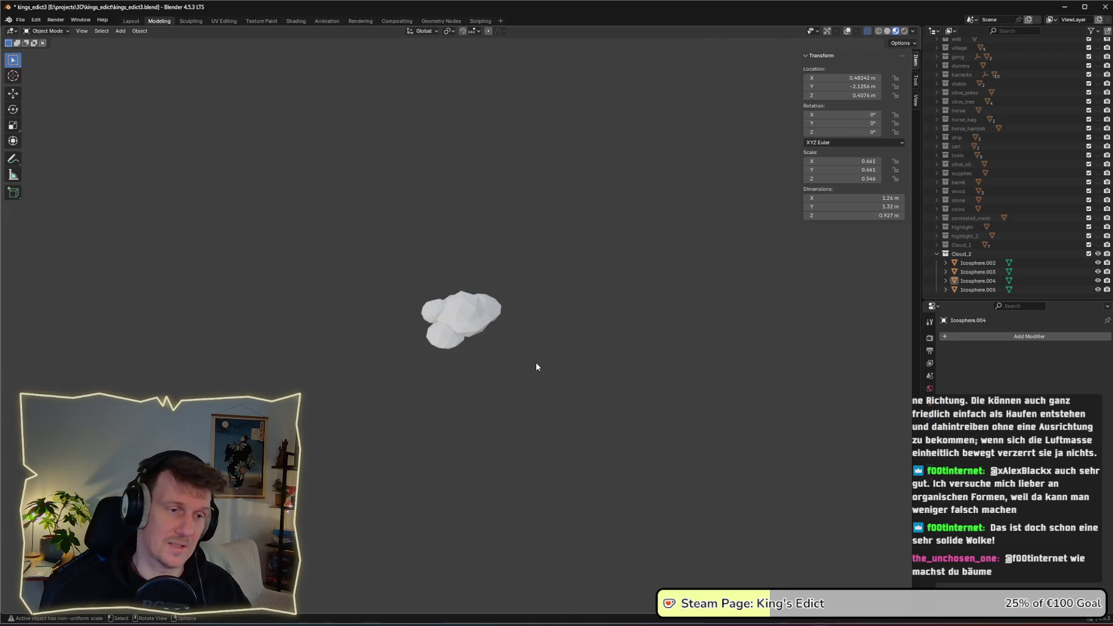
{"action": "mouse_move", "coordinate": [368, 230]}
{"action": "left_mouse_down"}
{"action": "mouse_move", "coordinate": [524, 385]}
{"action": "mouse_move", "coordinate": [441, 369]}
{"action": "mouse_move", "coordinate": [423, 381]}
{"action": "mouse_move", "coordinate": [374, 351]}
{"action": "left_mouse_up"}
{"action": "scroll", "coordinate": [446, 352], "scroll_direction": "up", "scroll_amount": 3}
{"action": "left_click_drag", "start_coordinate": [446, 352], "coordinate": [461, 347]}
{"action": "scroll", "coordinate": [571, 354], "scroll_direction": "up", "scroll_amount": 2}
{"action": "scroll", "coordinate": [572, 354], "scroll_direction": "down", "scroll_amount": 8}
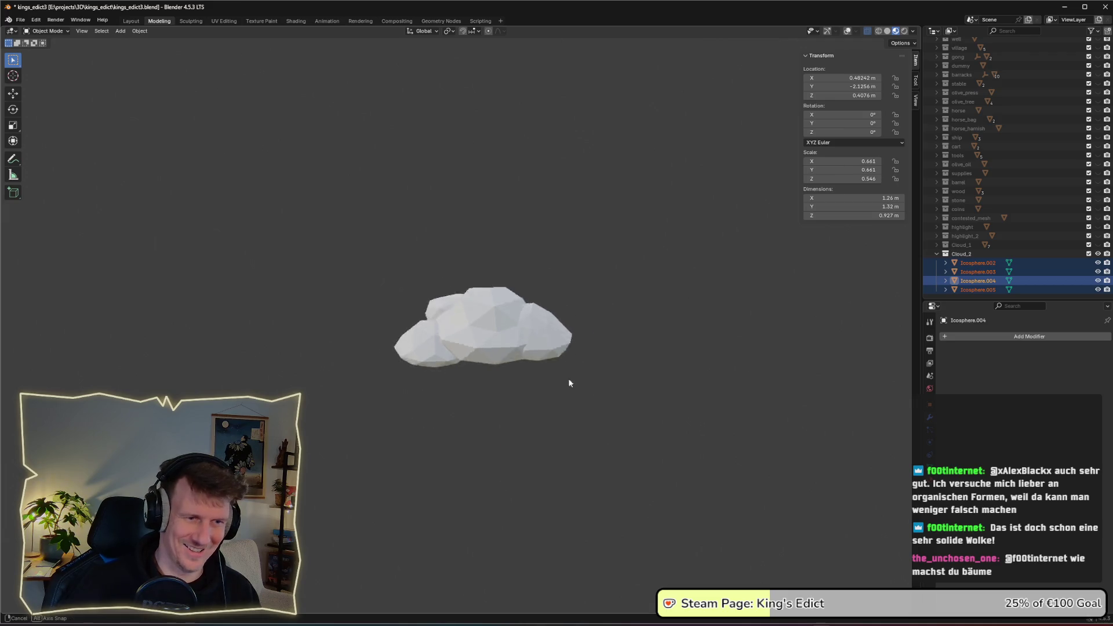
{"action": "left_click_drag", "start_coordinate": [548, 394], "coordinate": [563, 350]}
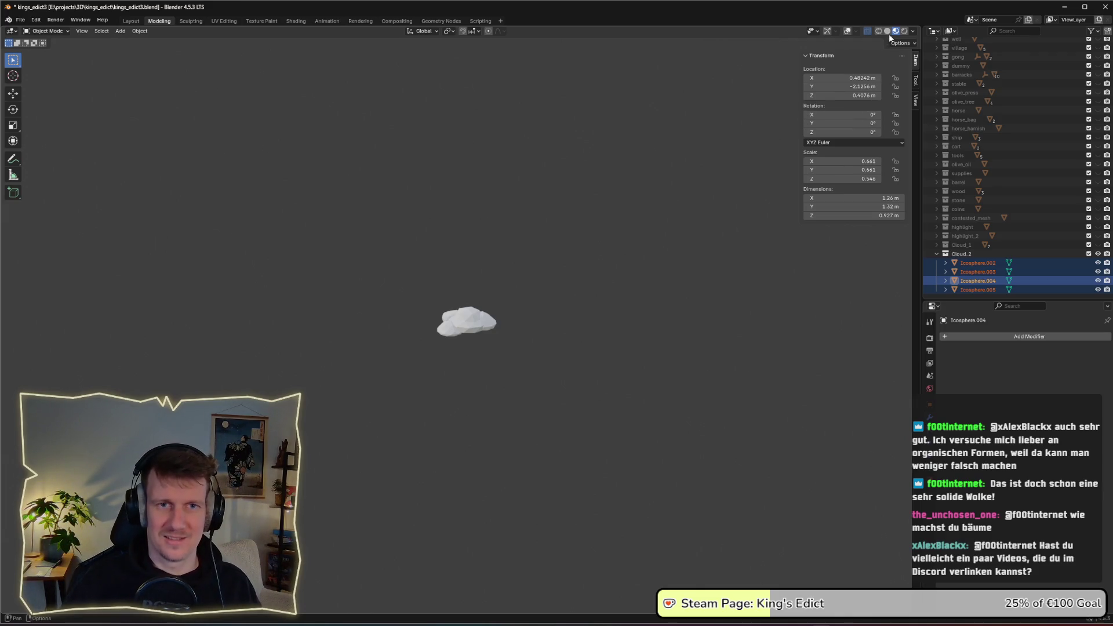
- Look down on the cloud with overlays on, then bring up the low-poly cloud reference images
{"action": "left_click", "coordinate": [847, 31]}
{"action": "scroll", "coordinate": [558, 371], "scroll_direction": "up", "scroll_amount": 5}
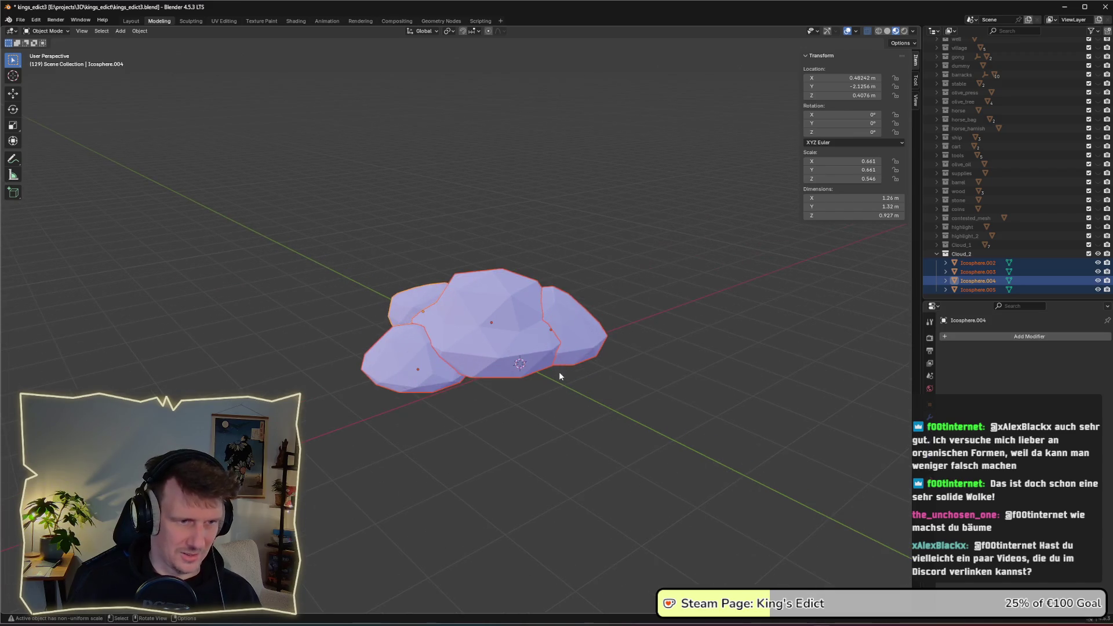
{"action": "mouse_move", "coordinate": [555, 348]}
{"action": "left_mouse_down"}
{"action": "mouse_move", "coordinate": [628, 388]}
{"action": "mouse_move", "coordinate": [547, 356]}
{"action": "left_mouse_up"}
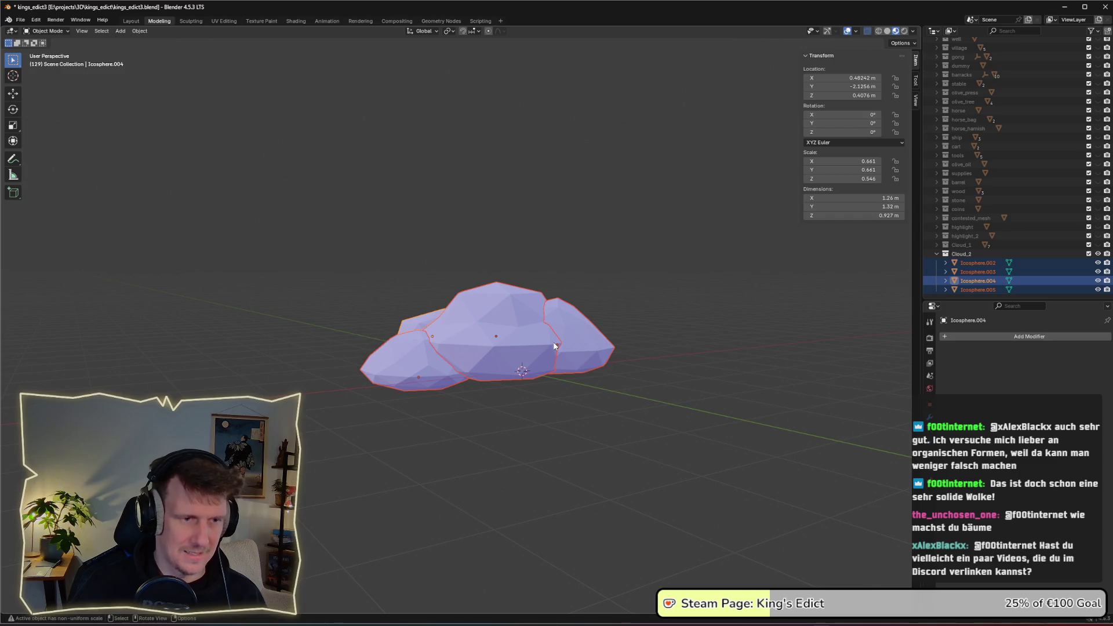
{"action": "key", "text": "alt+Tab"}
{"action": "left_click", "coordinate": [547, 355]}
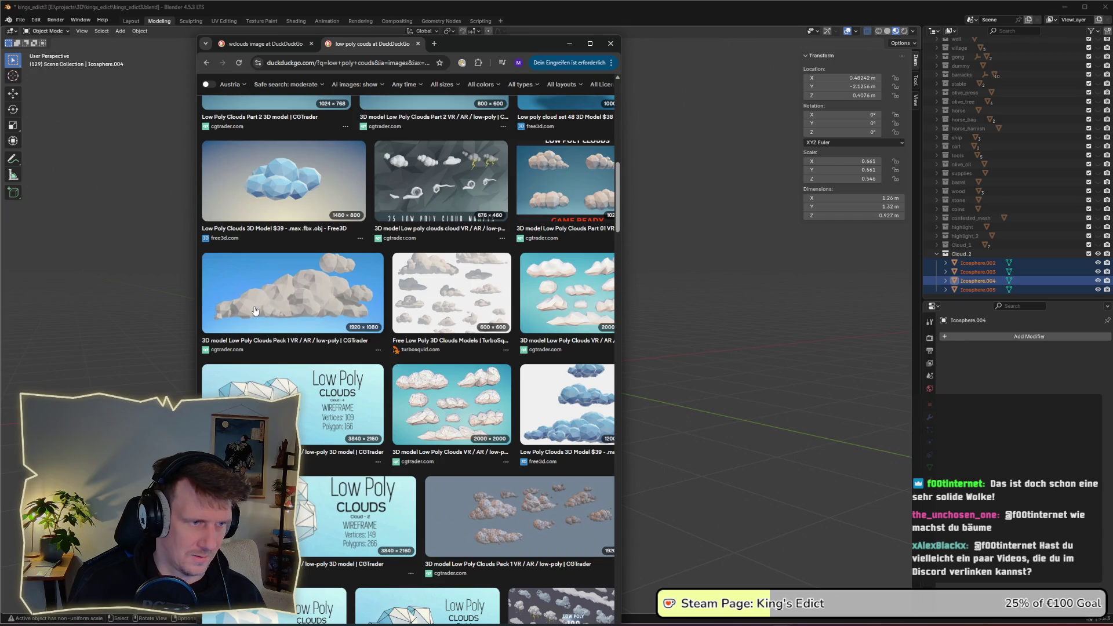
{"action": "scroll", "coordinate": [255, 311], "scroll_direction": "down", "scroll_amount": 2}
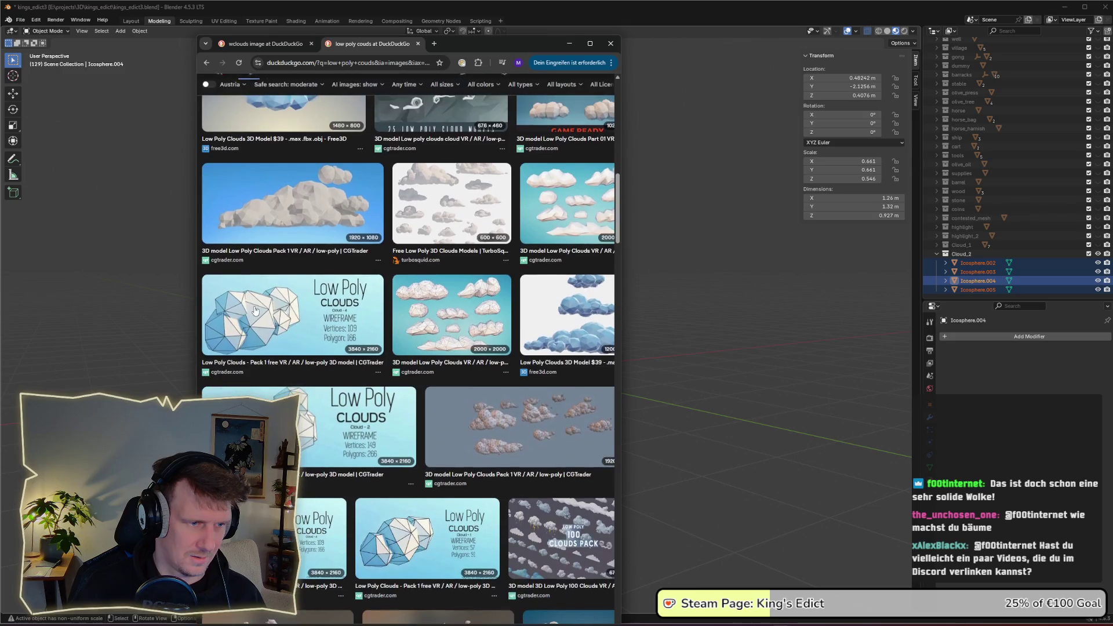
{"action": "scroll", "coordinate": [255, 311], "scroll_direction": "down", "scroll_amount": 2}
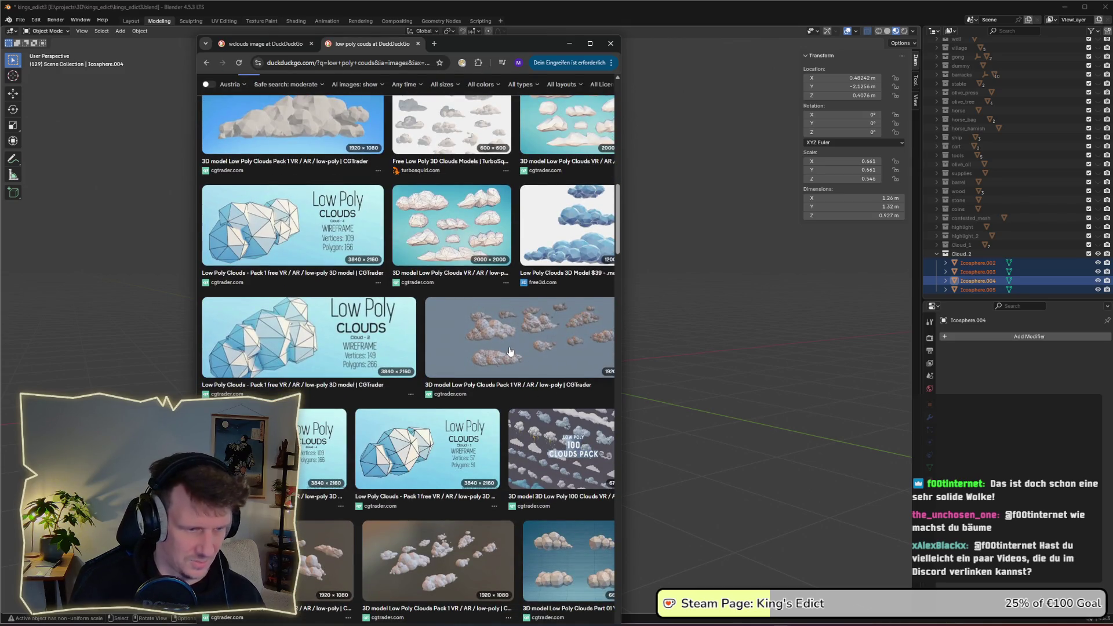
{"action": "scroll", "coordinate": [498, 365], "scroll_direction": "down", "scroll_amount": 6}
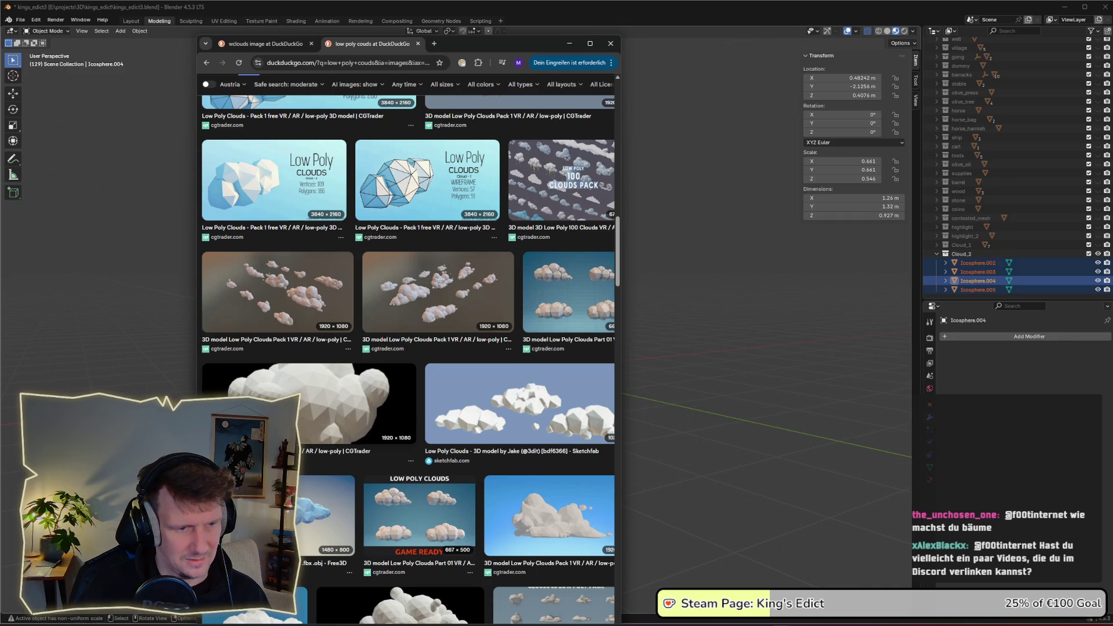
{"action": "left_click", "coordinate": [776, 343]}
{"action": "left_click", "coordinate": [451, 272]}
{"action": "key", "text": "Tab"}
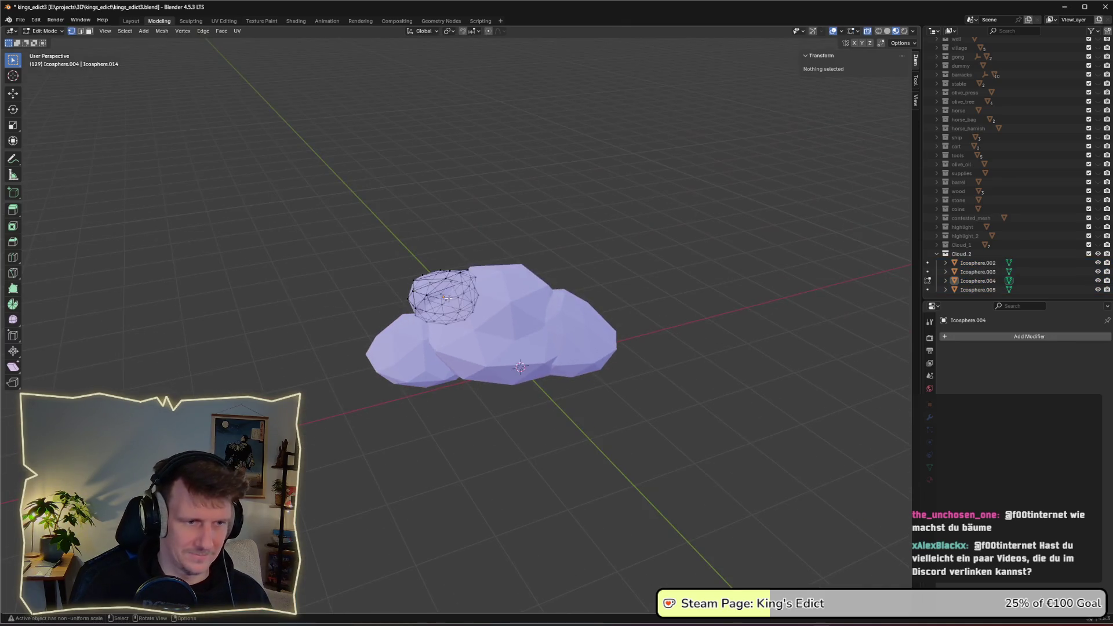
- Leave Edit Mode, select Cloud_2's icospheres and give Icosphere.002 a Decimate modifier with a lowered ratio
{"action": "key", "text": "Tab"}
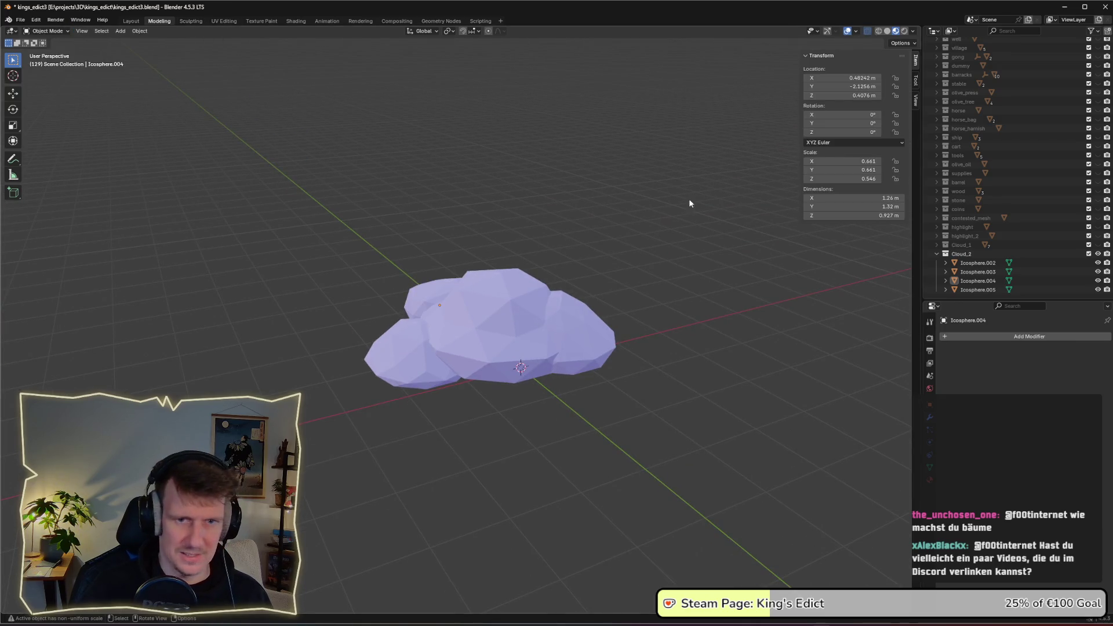
{"action": "left_click", "coordinate": [979, 256]}
{"action": "left_click", "coordinate": [979, 263]}
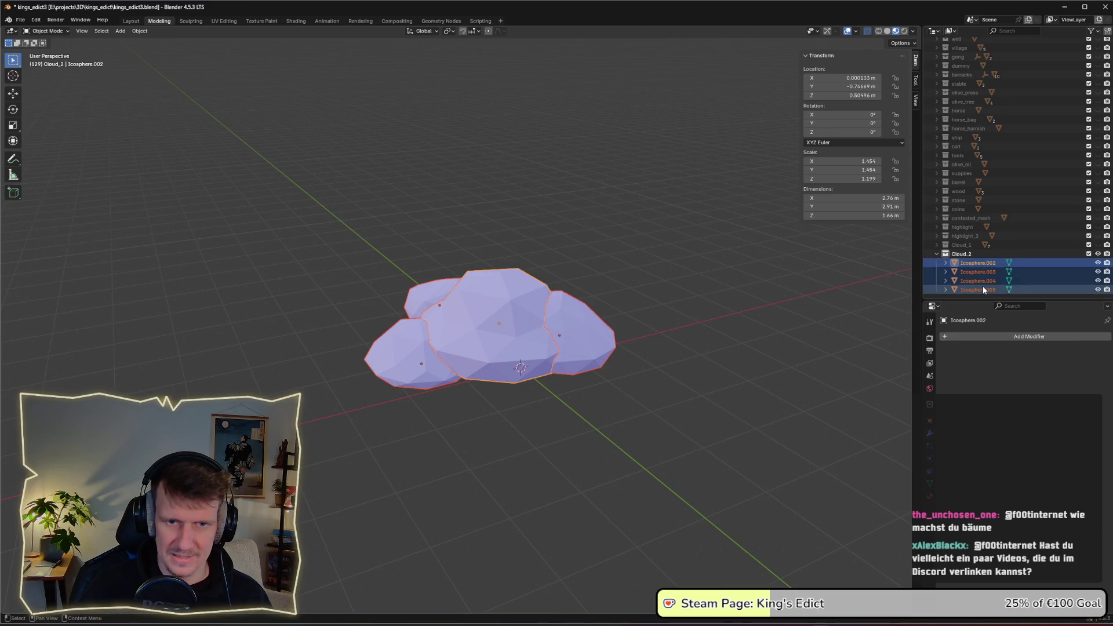
{"action": "left_click", "coordinate": [982, 289], "text": "shift"}
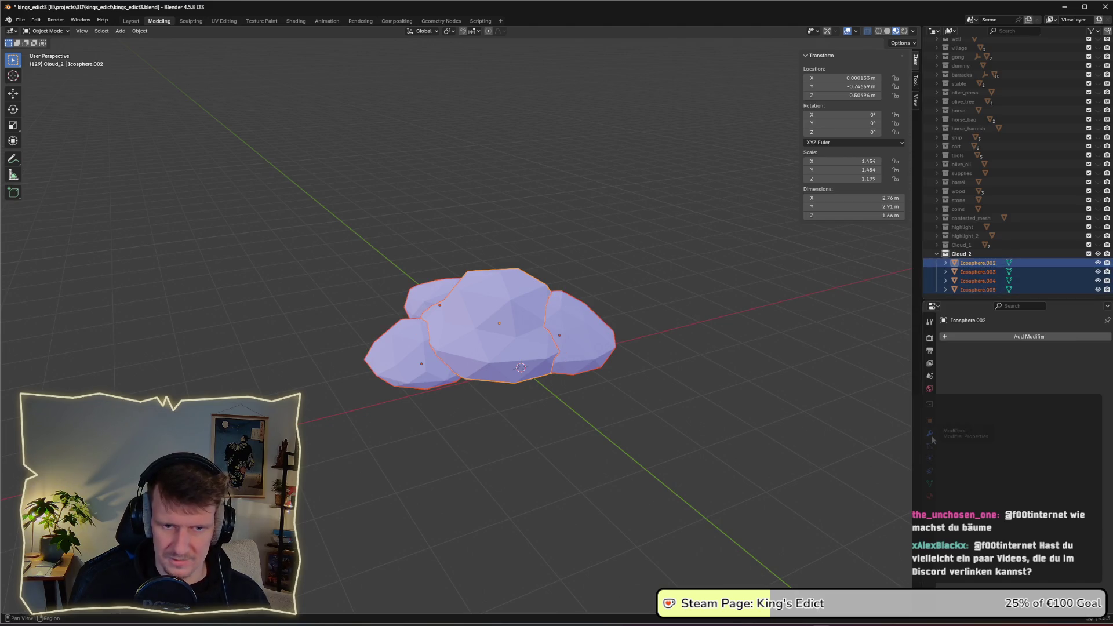
{"action": "left_click", "coordinate": [975, 337]}
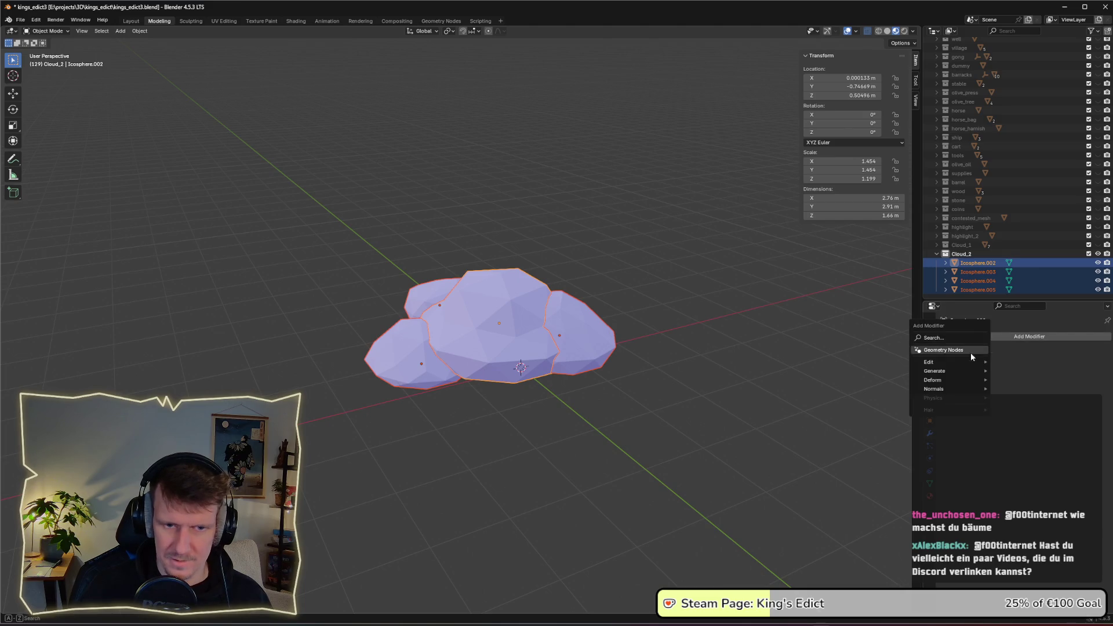
{"action": "mouse_move", "coordinate": [970, 360]}
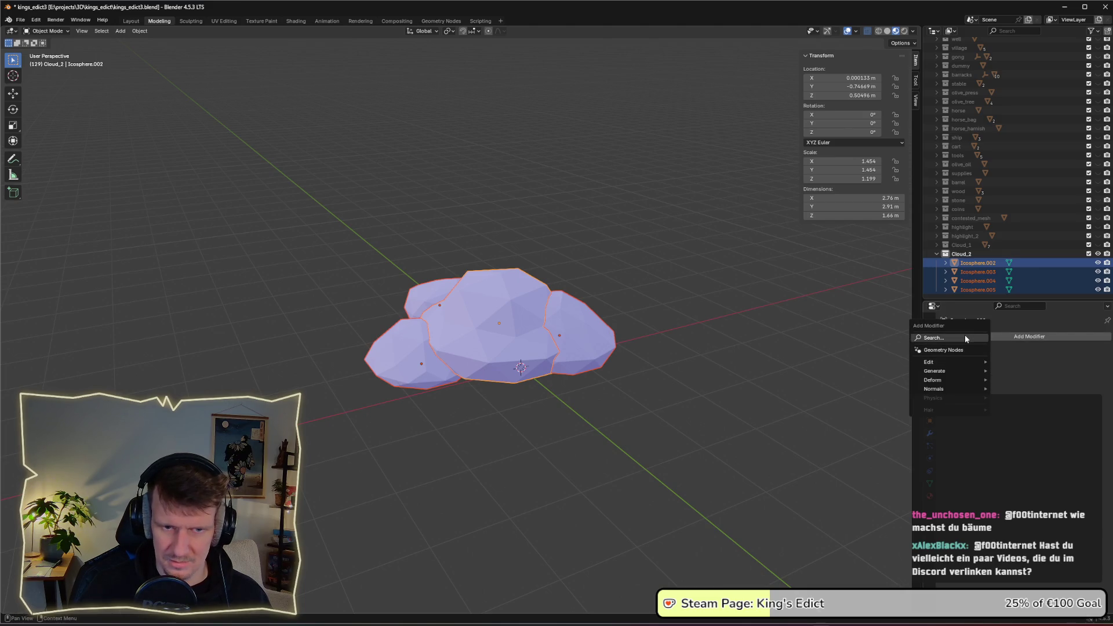
{"action": "left_click", "coordinate": [964, 337]}
{"action": "type", "text": "dec"}
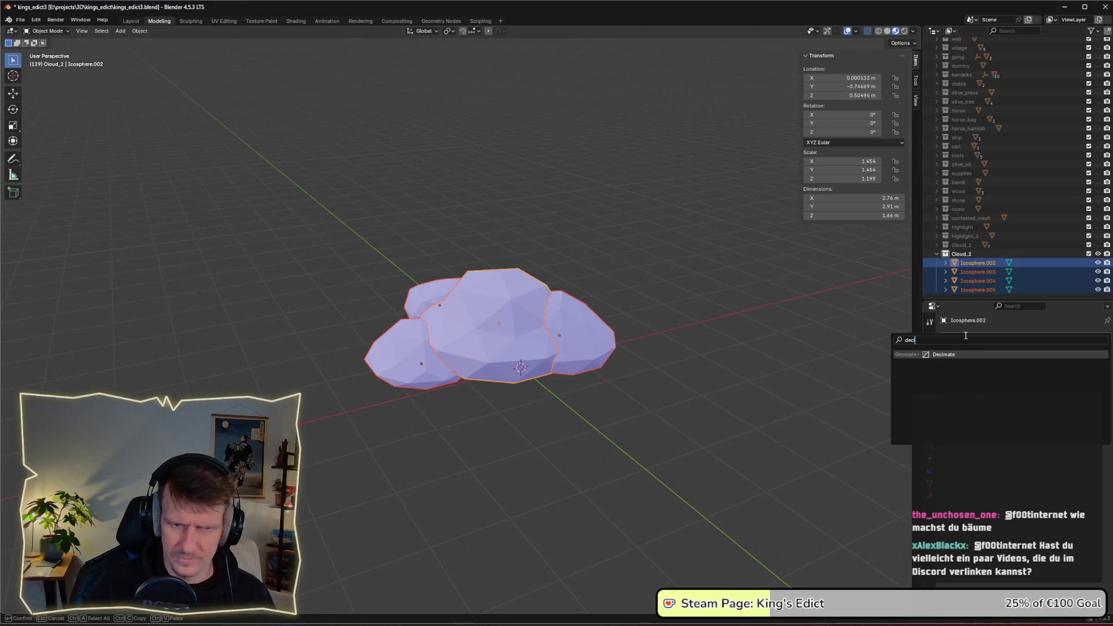
{"action": "key", "text": "Return"}
{"action": "mouse_move", "coordinate": [1028, 380]}
{"action": "left_mouse_down"}
{"action": "mouse_move", "coordinate": [1096, 377]}
{"action": "mouse_move", "coordinate": [1049, 376]}
{"action": "left_mouse_up"}
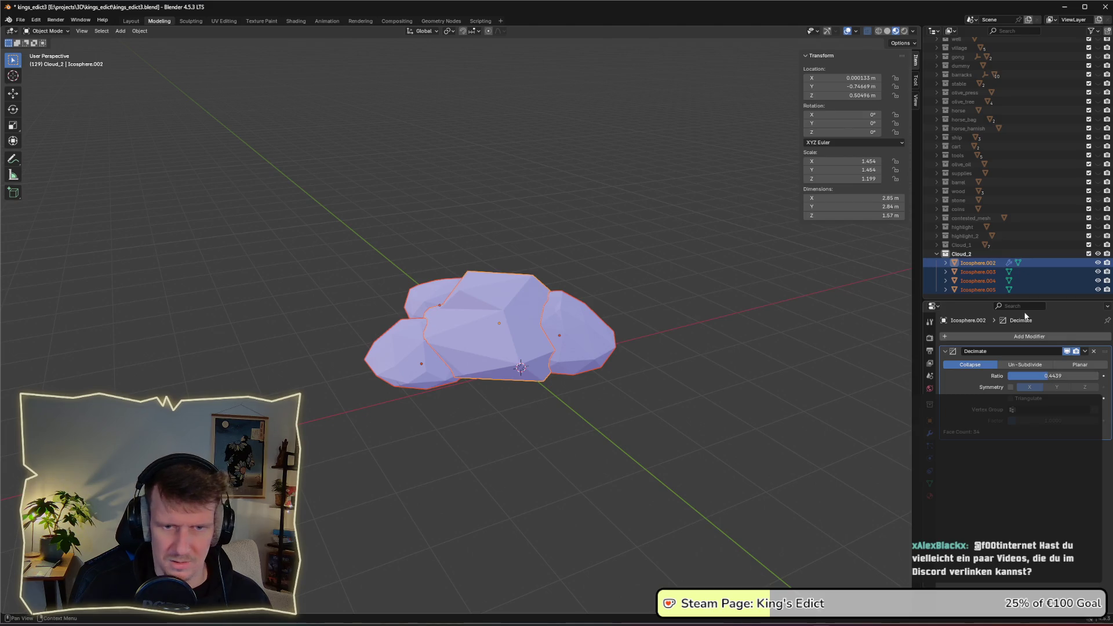
- Add Decimate modifiers with lowered ratios to Icosphere.003 and Icosphere.004
{"action": "left_click", "coordinate": [980, 273]}
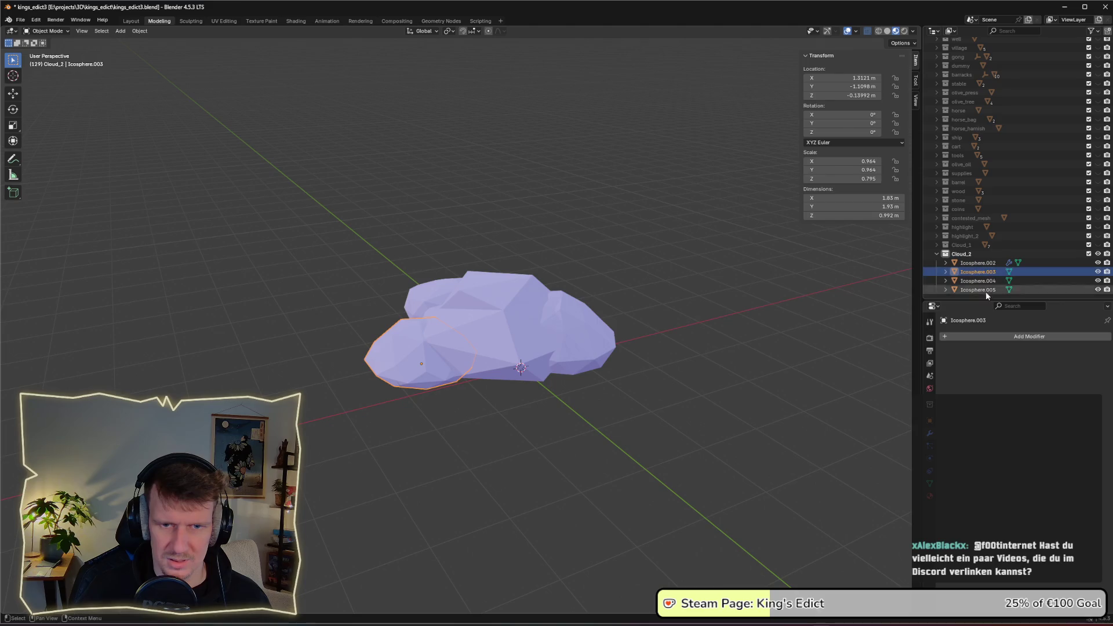
{"action": "left_click", "coordinate": [969, 337]}
{"action": "type", "text": "dec"}
{"action": "key", "text": "Return"}
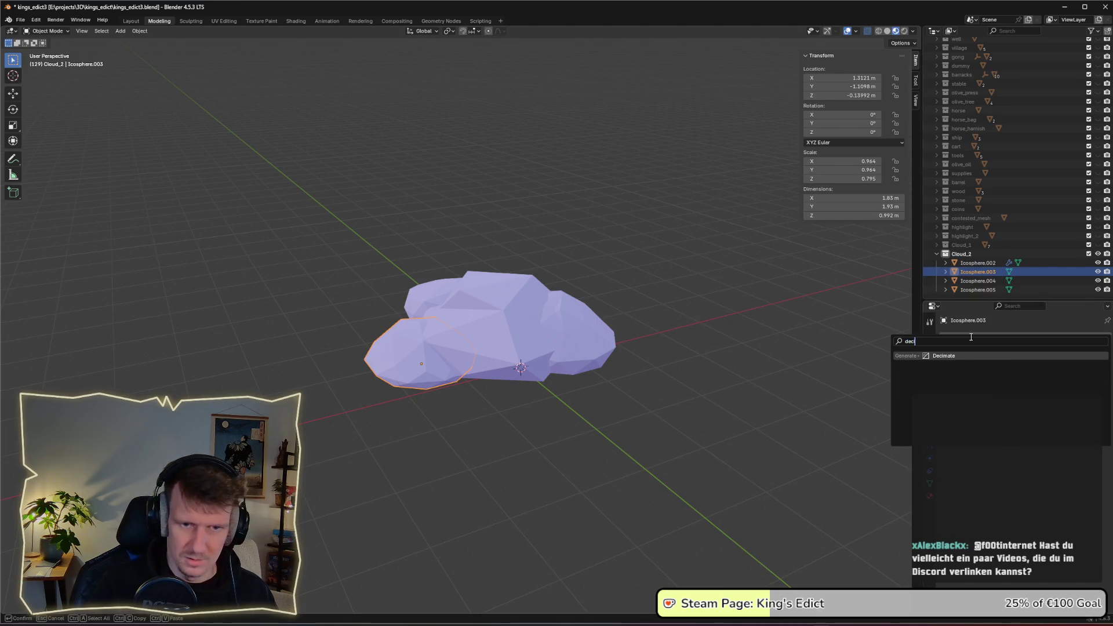
{"action": "left_click_drag", "start_coordinate": [1066, 377], "coordinate": [1072, 376]}
{"action": "left_click", "coordinate": [978, 280]}
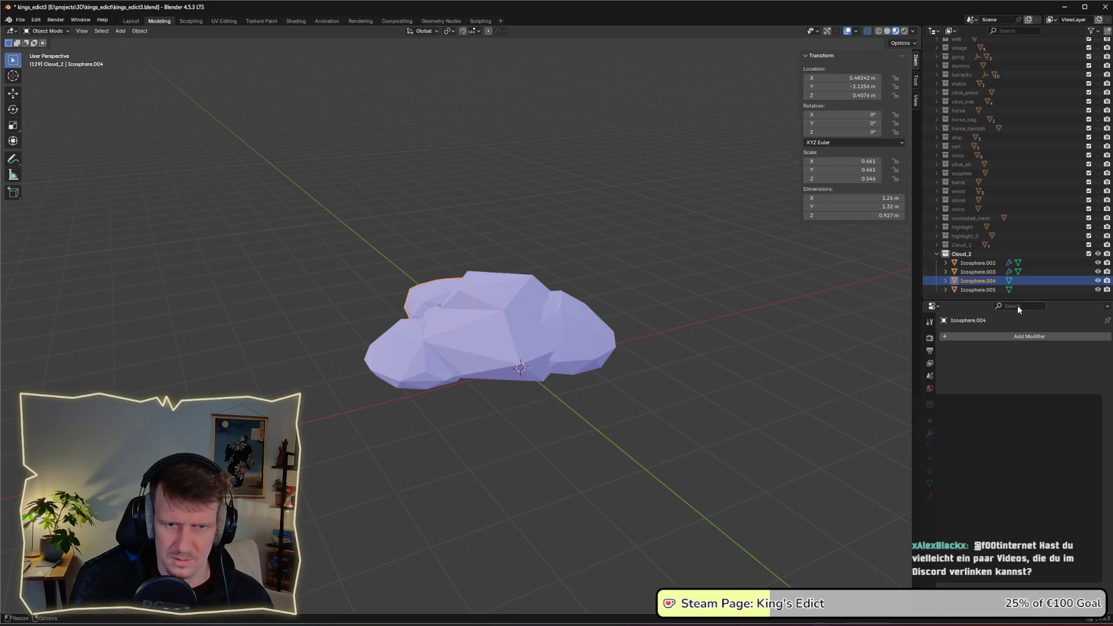
{"action": "left_click", "coordinate": [1006, 337]}
{"action": "type", "text": "decima"}
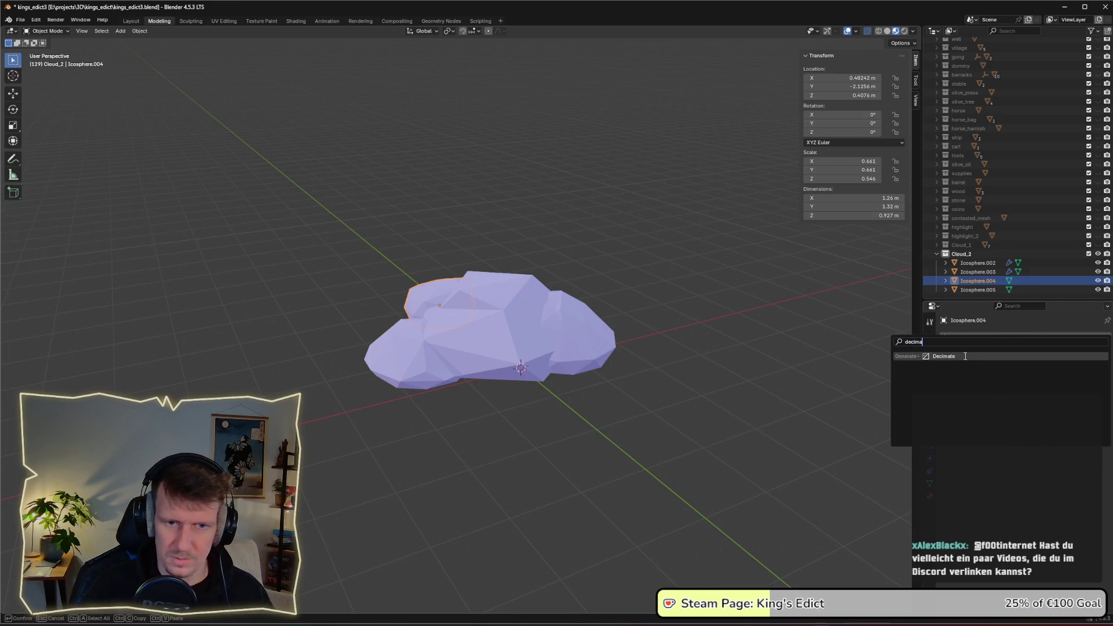
{"action": "left_click", "coordinate": [964, 356]}
{"action": "left_click_drag", "start_coordinate": [1076, 378], "coordinate": [1071, 378]}
- Give Icosphere.005 a Decimate modifier with its ratio lowered to about 0.54
{"action": "mouse_move", "coordinate": [763, 330]}
{"action": "left_mouse_down"}
{"action": "mouse_move", "coordinate": [616, 323]}
{"action": "mouse_move", "coordinate": [703, 330]}
{"action": "mouse_move", "coordinate": [569, 340]}
{"action": "mouse_move", "coordinate": [604, 302]}
{"action": "mouse_move", "coordinate": [533, 307]}
{"action": "left_mouse_up"}
{"action": "left_click", "coordinate": [556, 342]}
{"action": "left_click", "coordinate": [1014, 335]}
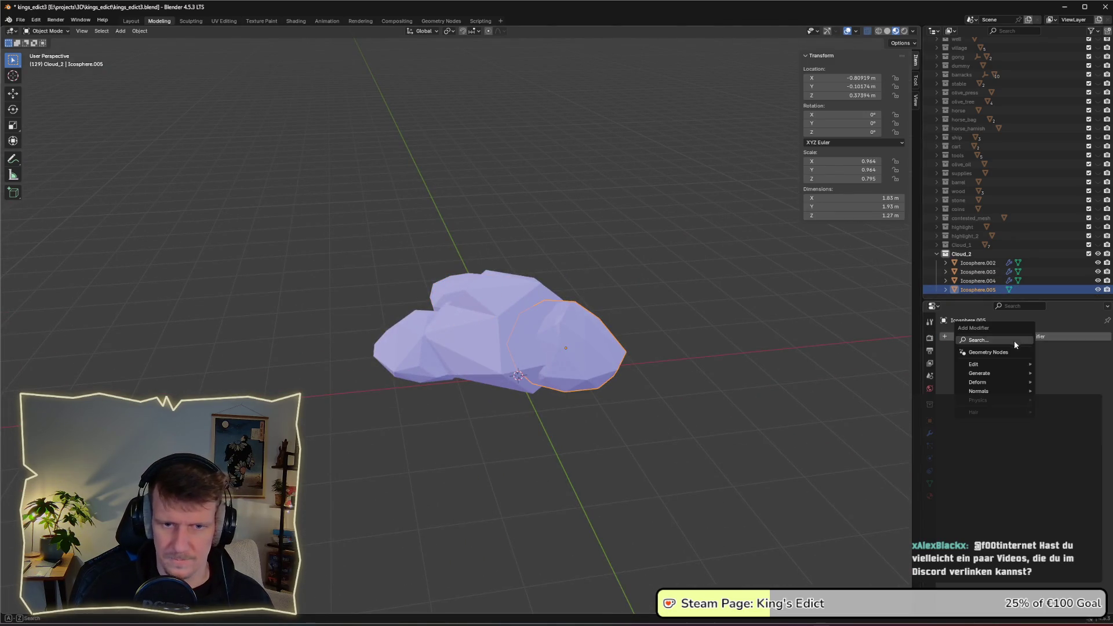
{"action": "key", "text": "space"}
{"action": "type", "text": "decimate"}
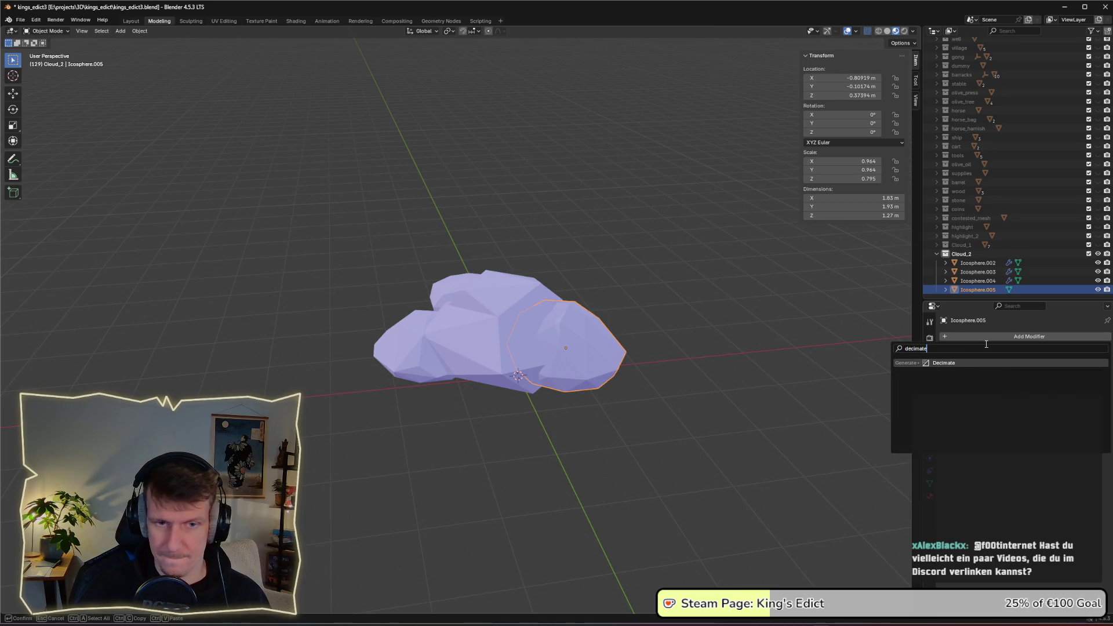
{"action": "left_click", "coordinate": [976, 362]}
{"action": "left_click_drag", "start_coordinate": [1030, 375], "coordinate": [987, 376]}
- Preview the decimated cloud with overlays hidden from several angles, then collapse the Cloud_2 collection
{"action": "key", "text": "Tab"}
{"action": "mouse_move", "coordinate": [729, 328]}
{"action": "left_mouse_down"}
{"action": "mouse_move", "coordinate": [637, 322]}
{"action": "mouse_move", "coordinate": [735, 158]}
{"action": "left_mouse_up"}
{"action": "key", "text": "Tab"}
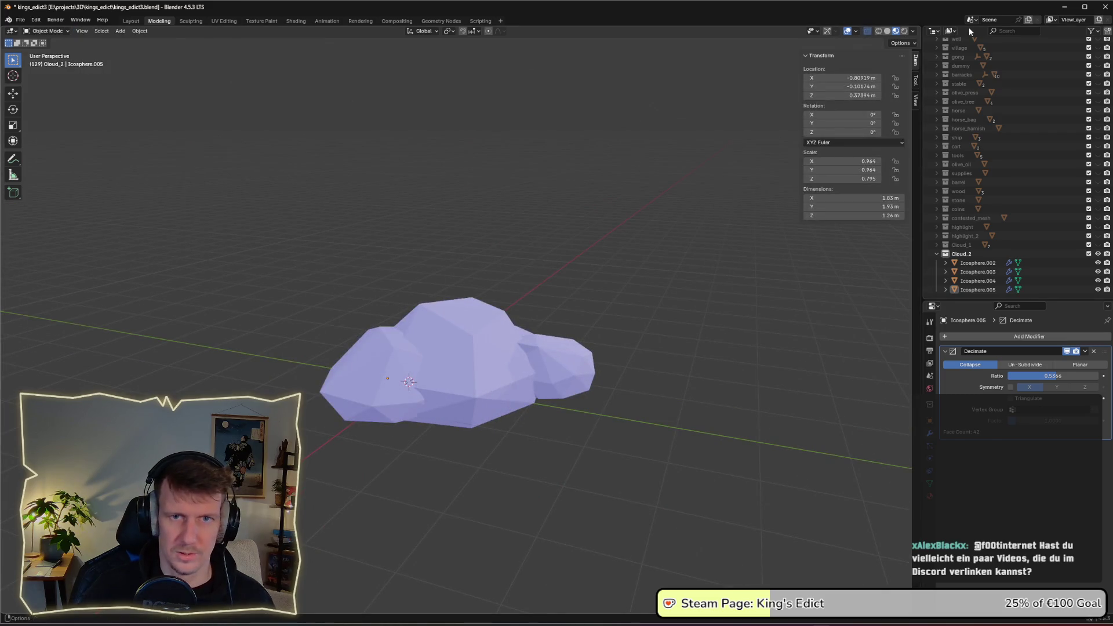
{"action": "left_click", "coordinate": [846, 31]}
{"action": "mouse_move", "coordinate": [565, 229]}
{"action": "left_mouse_down"}
{"action": "mouse_move", "coordinate": [548, 416]}
{"action": "mouse_move", "coordinate": [593, 381]}
{"action": "left_mouse_up"}
{"action": "mouse_move", "coordinate": [604, 311]}
{"action": "left_mouse_down"}
{"action": "mouse_move", "coordinate": [554, 355]}
{"action": "mouse_move", "coordinate": [539, 390]}
{"action": "mouse_move", "coordinate": [454, 385]}
{"action": "mouse_move", "coordinate": [502, 379]}
{"action": "left_mouse_up"}
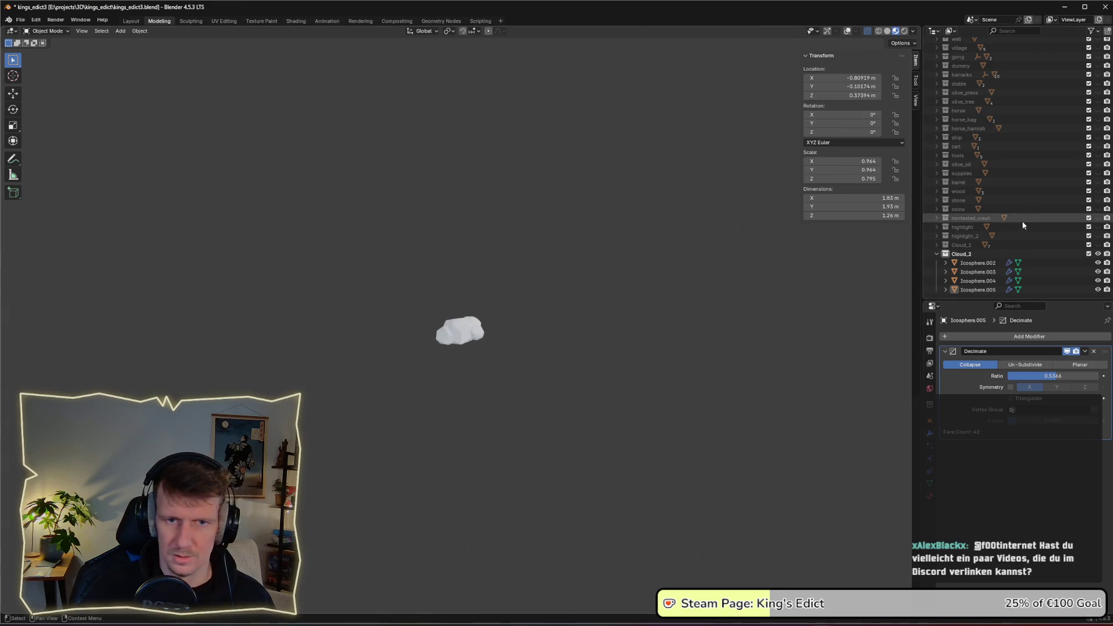
{"action": "left_click", "coordinate": [938, 254]}
- Select the Cloud_2 collection, switch to the Scripting workspace with the export script, then Alt+Tab to Godot
{"action": "left_click", "coordinate": [965, 289]}
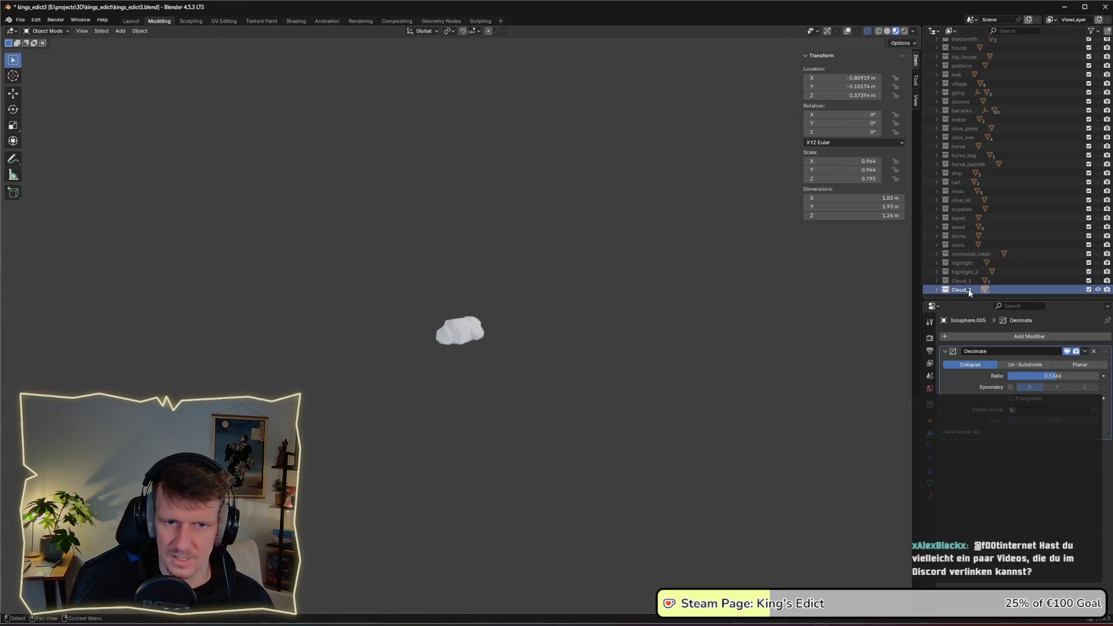
{"action": "left_click", "coordinate": [480, 20]}
{"action": "scroll", "coordinate": [381, 175], "scroll_direction": "down", "scroll_amount": 8}
{"action": "scroll", "coordinate": [330, 184], "scroll_direction": "up", "scroll_amount": 5}
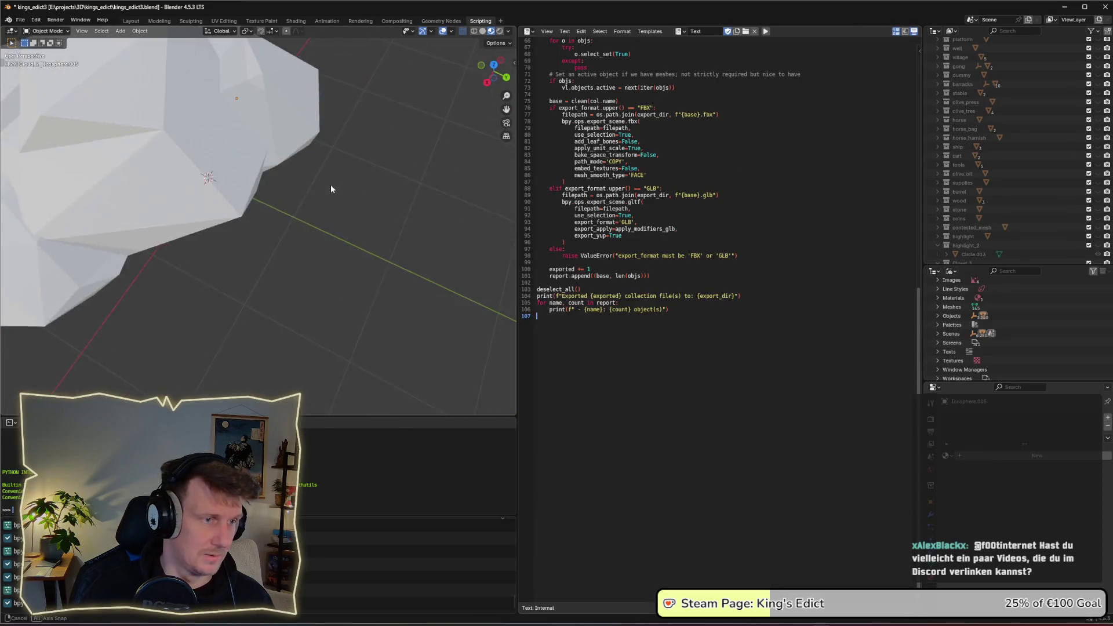
{"action": "scroll", "coordinate": [297, 161], "scroll_direction": "down", "scroll_amount": 3}
{"action": "scroll", "coordinate": [392, 236], "scroll_direction": "up", "scroll_amount": 1}
{"action": "scroll", "coordinate": [391, 236], "scroll_direction": "down", "scroll_amount": 2}
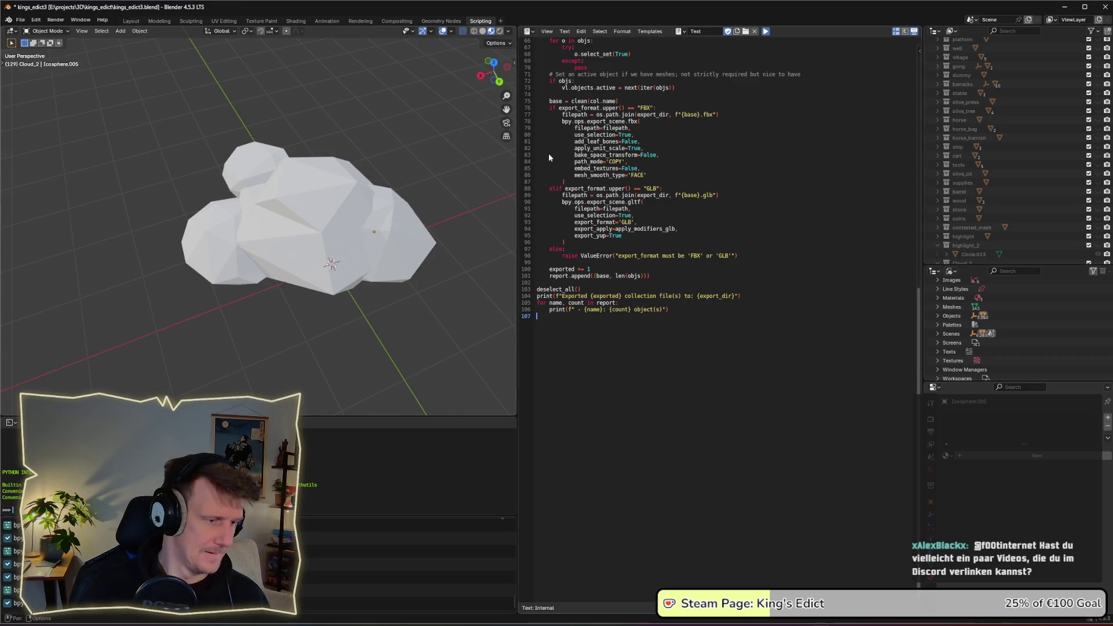
{"action": "left_click", "coordinate": [422, 227]}
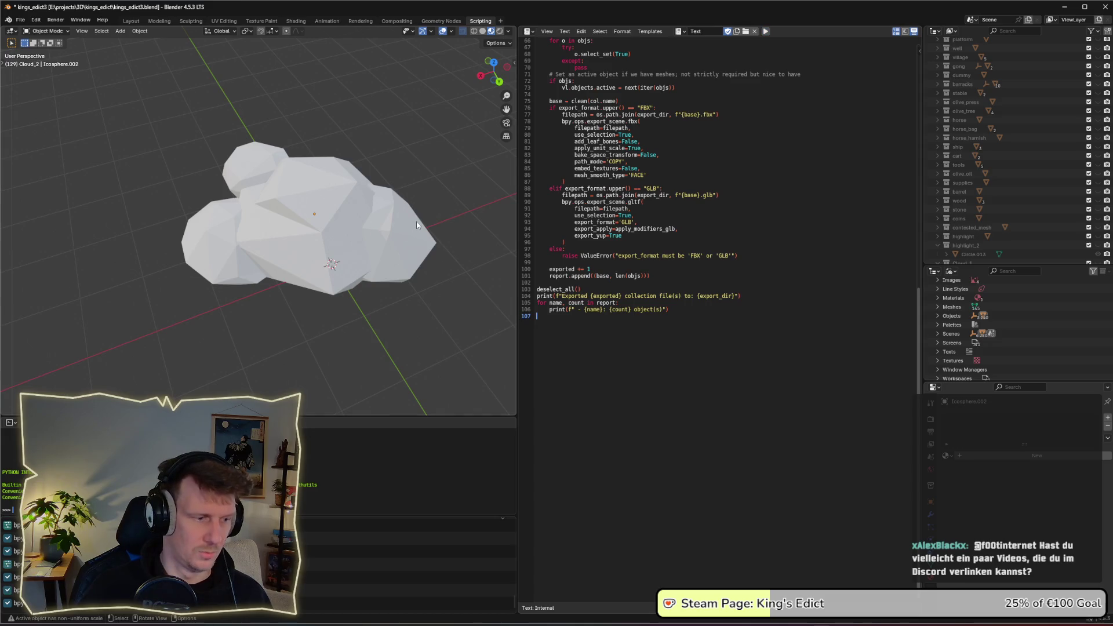
{"action": "key", "text": "alt+Tab"}
{"action": "key", "text": "alt+Tab"}
{"action": "key", "text": "alt+Tab"}
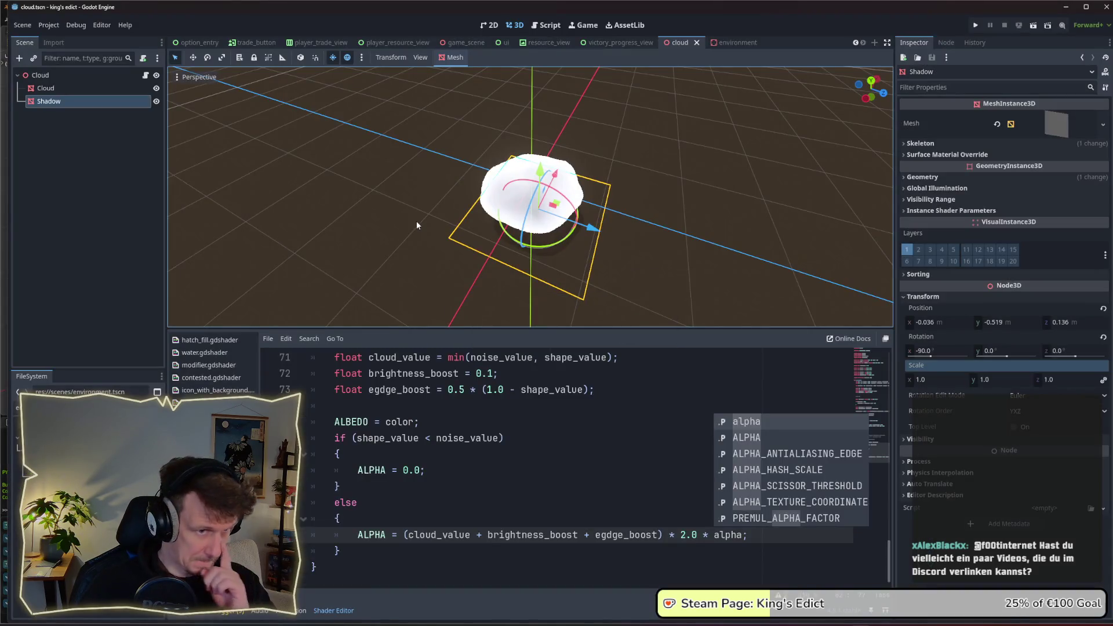
- Add the Cloud_2.glb model from the FileSystem as a child of the Cloud node
{"action": "left_click", "coordinate": [78, 87]}
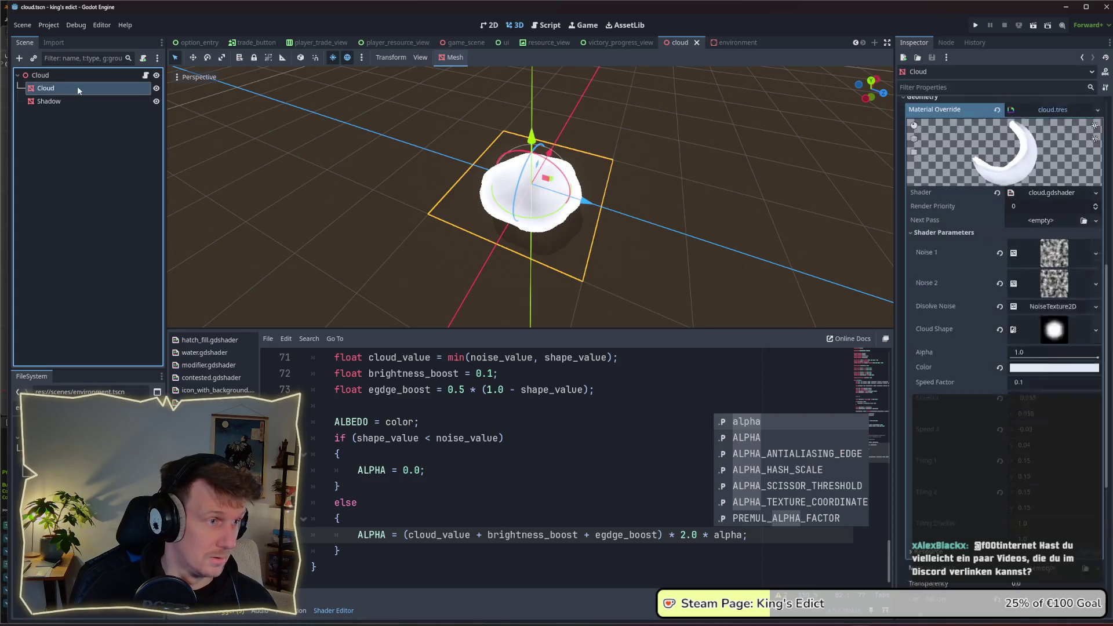
{"action": "left_click", "coordinate": [58, 75]}
{"action": "left_click", "coordinate": [17, 407]}
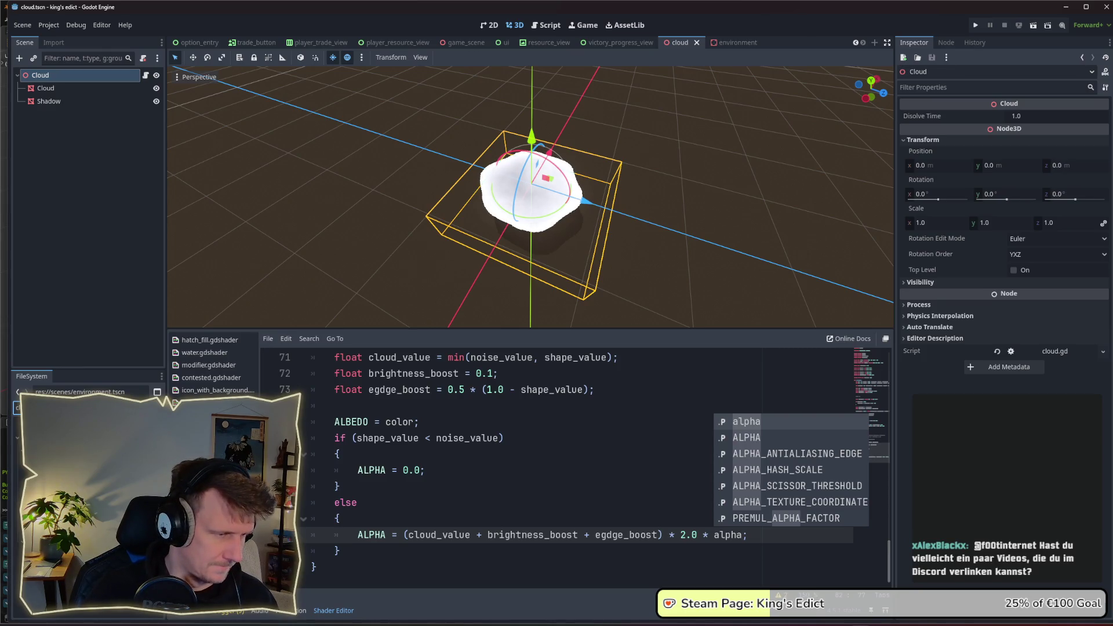
{"action": "key", "text": "Down"}
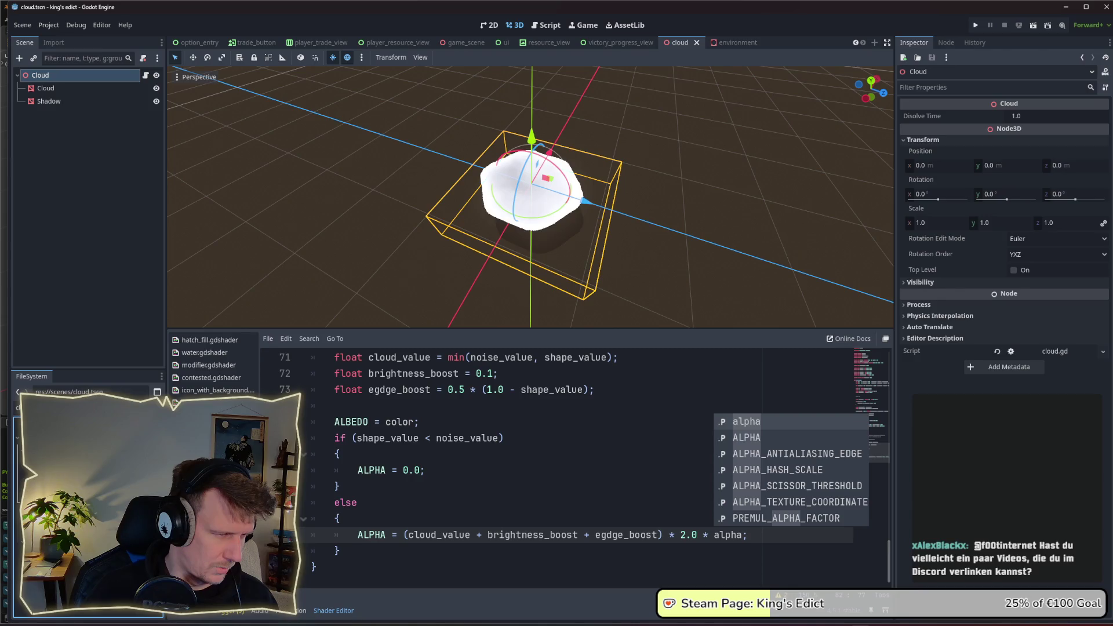
{"action": "left_click_drag", "start_coordinate": [58, 441], "coordinate": [74, 82]}
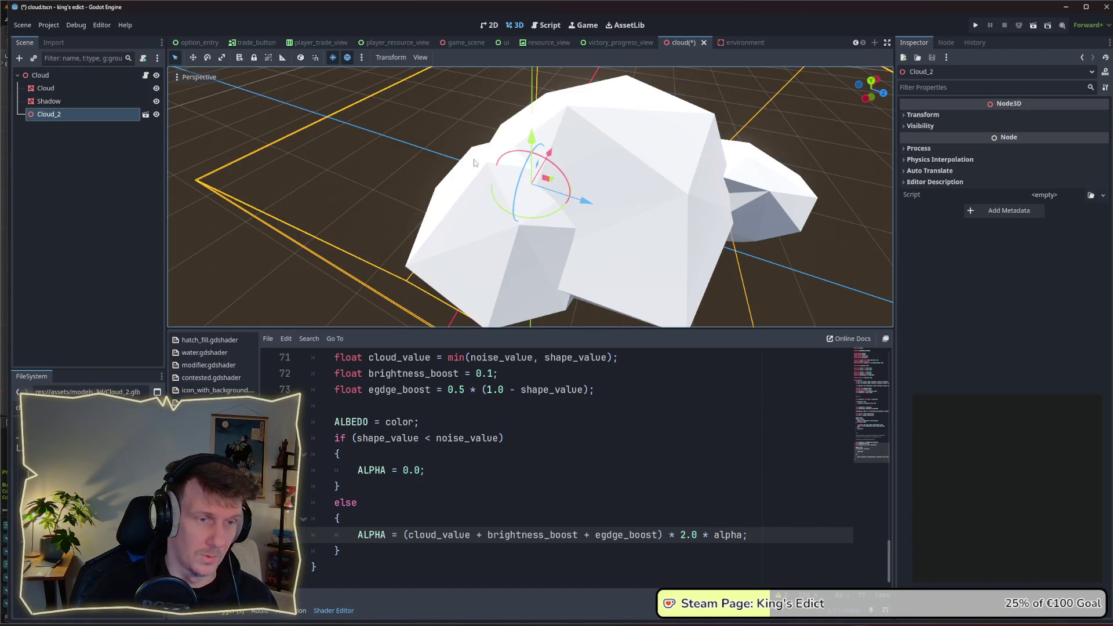
- Scale Cloud_2 to 0.43, lower it to Z -0.329, save the scene and run the game
{"action": "left_click", "coordinate": [54, 87]}
{"action": "left_click", "coordinate": [58, 102]}
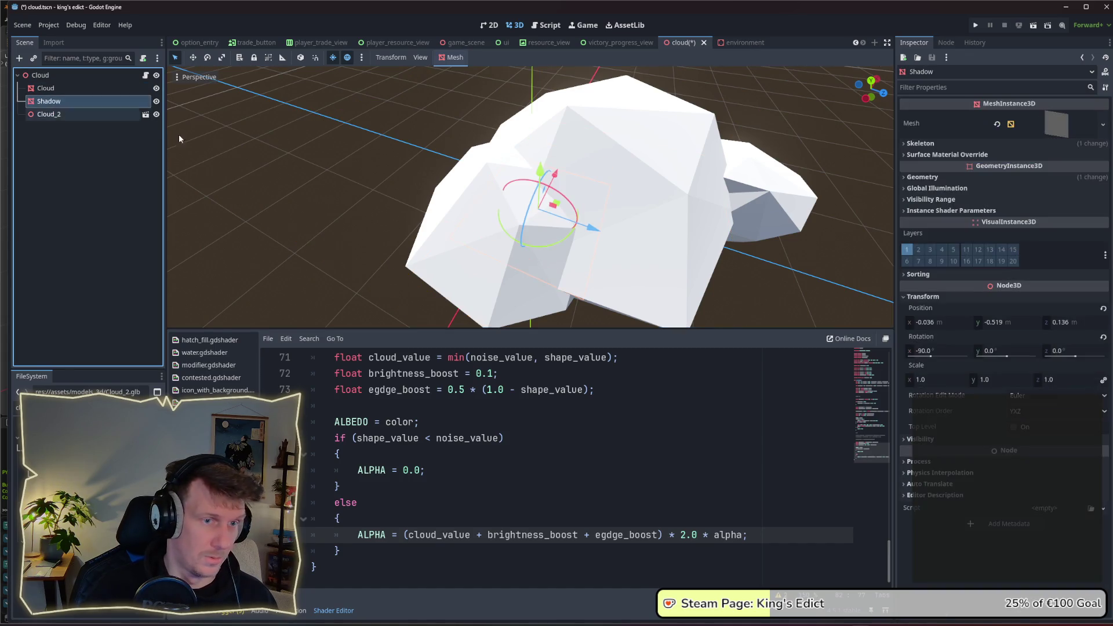
{"action": "left_click", "coordinate": [61, 116]}
{"action": "scroll", "coordinate": [775, 224], "scroll_direction": "down", "scroll_amount": 4}
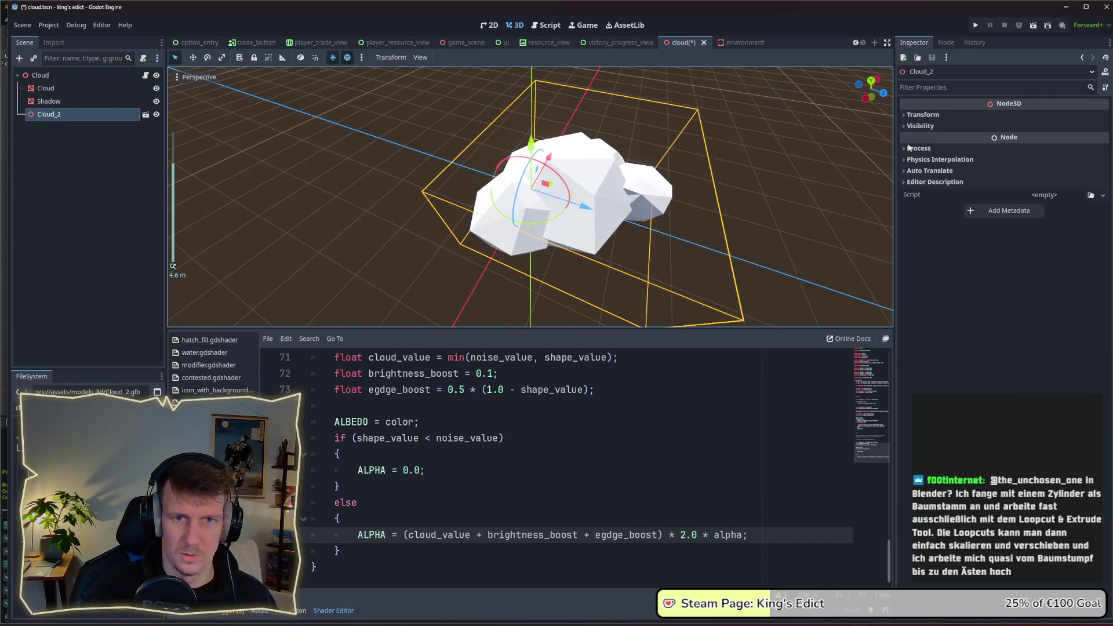
{"action": "left_click", "coordinate": [923, 114]}
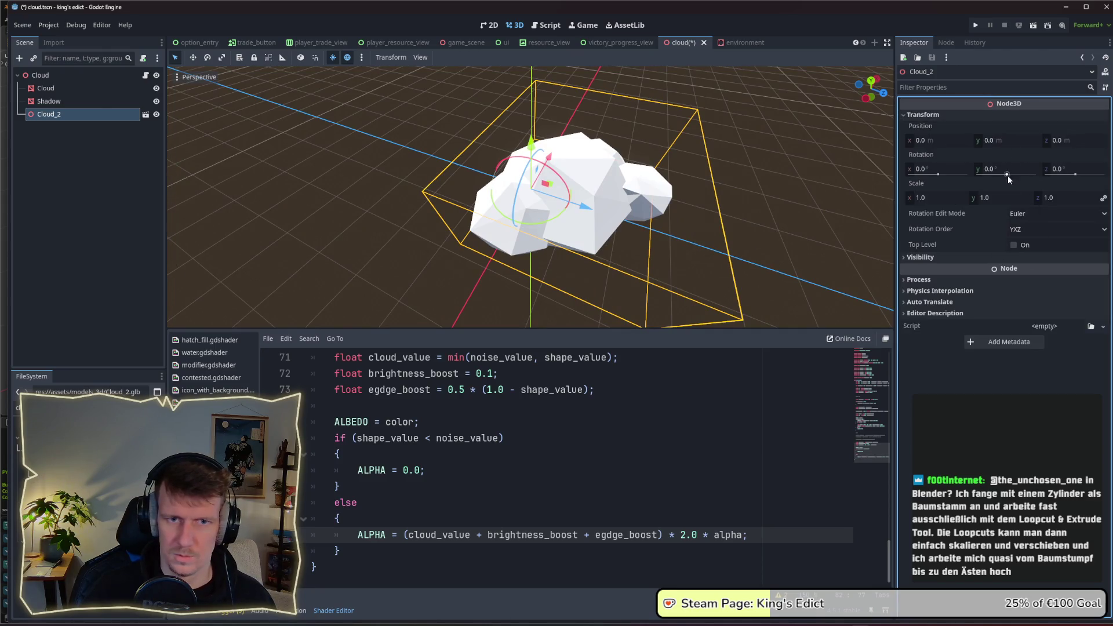
{"action": "mouse_move", "coordinate": [1000, 197]}
{"action": "left_mouse_down"}
{"action": "mouse_move", "coordinate": [976, 197]}
{"action": "mouse_move", "coordinate": [1006, 200]}
{"action": "left_mouse_up"}
{"action": "mouse_move", "coordinate": [597, 201]}
{"action": "left_mouse_down"}
{"action": "mouse_move", "coordinate": [580, 199]}
{"action": "mouse_move", "coordinate": [711, 178]}
{"action": "mouse_move", "coordinate": [642, 187]}
{"action": "left_mouse_up"}
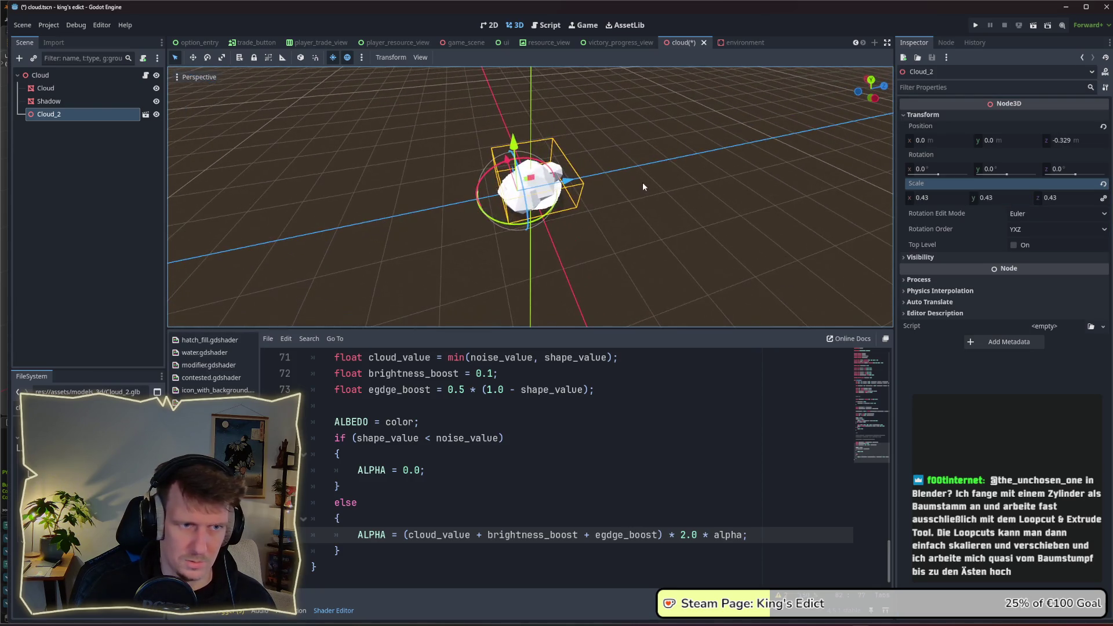
{"action": "left_click", "coordinate": [642, 184]}
{"action": "key", "text": "ctrl+s"}
{"action": "left_click", "coordinate": [976, 26]}
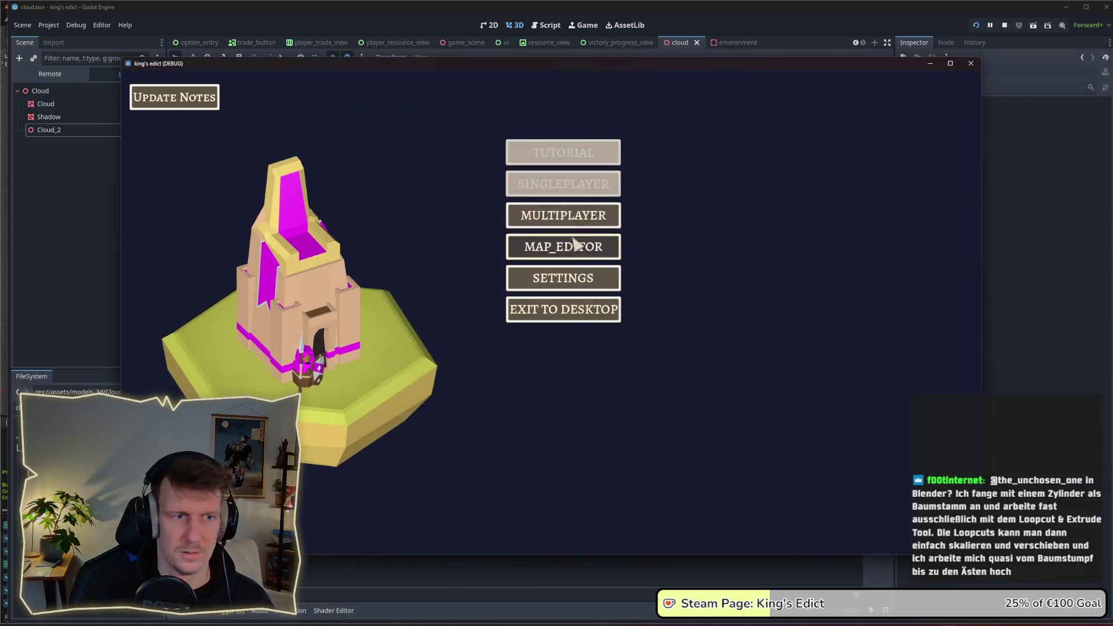
- Start a match on the i_know_this_place.map map from the multiplayer lobby
{"action": "left_click", "coordinate": [565, 223]}
{"action": "left_click", "coordinate": [646, 216]}
{"action": "left_click", "coordinate": [643, 181]}
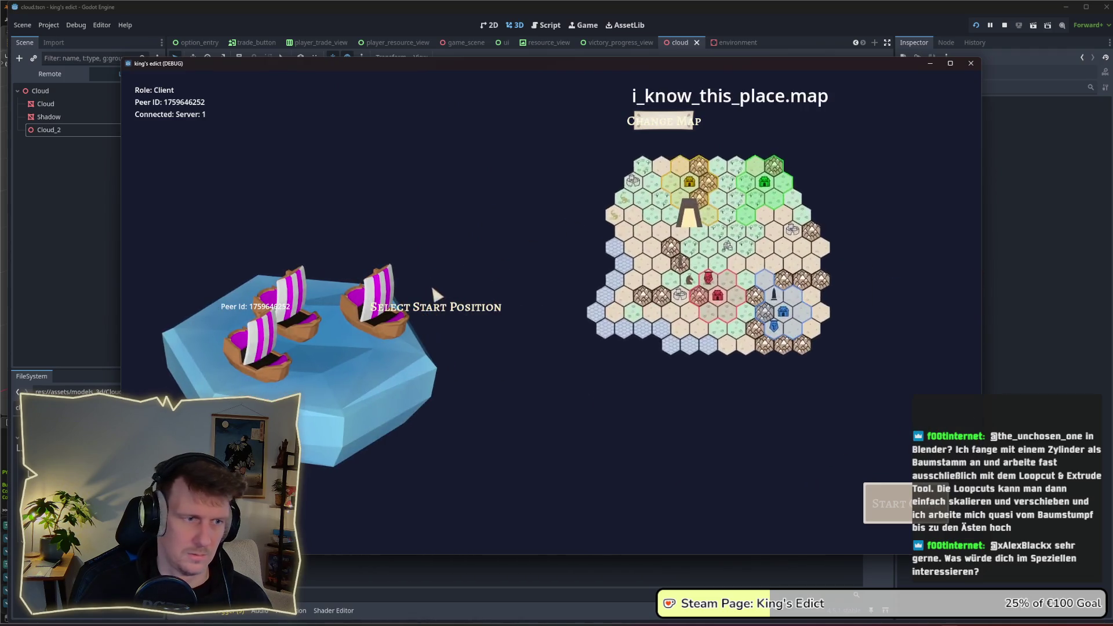
{"action": "left_click", "coordinate": [897, 490]}
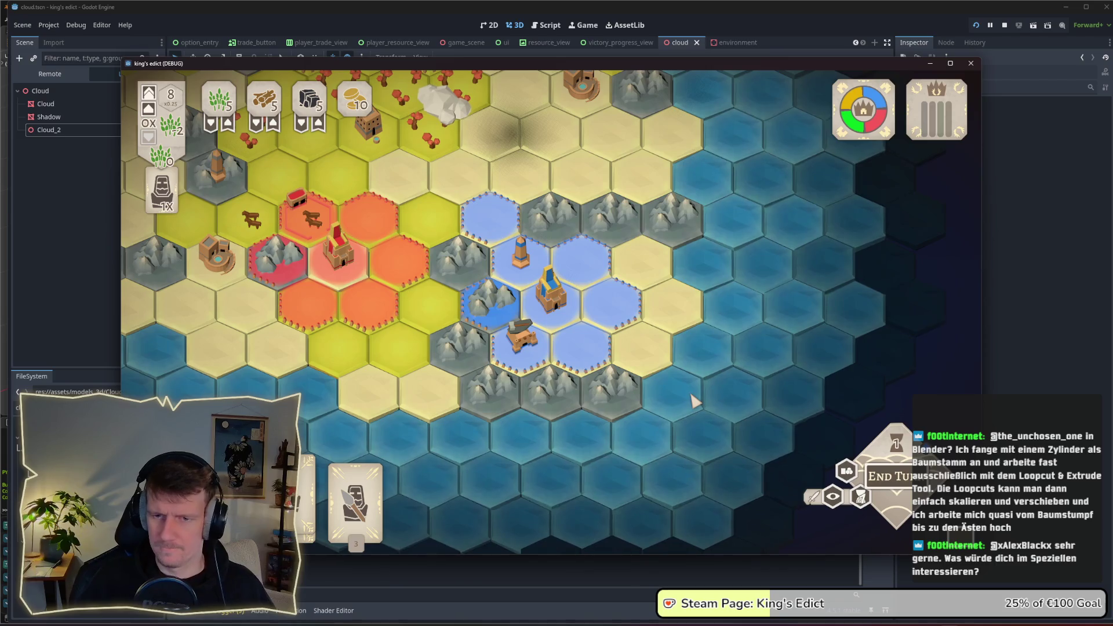
- Zoom out and pan across the hex map to inspect the low-poly clouds and their shadows
{"action": "mouse_move", "coordinate": [587, 383]}
{"action": "scroll", "coordinate": [568, 368], "scroll_direction": "down", "scroll_amount": 3}
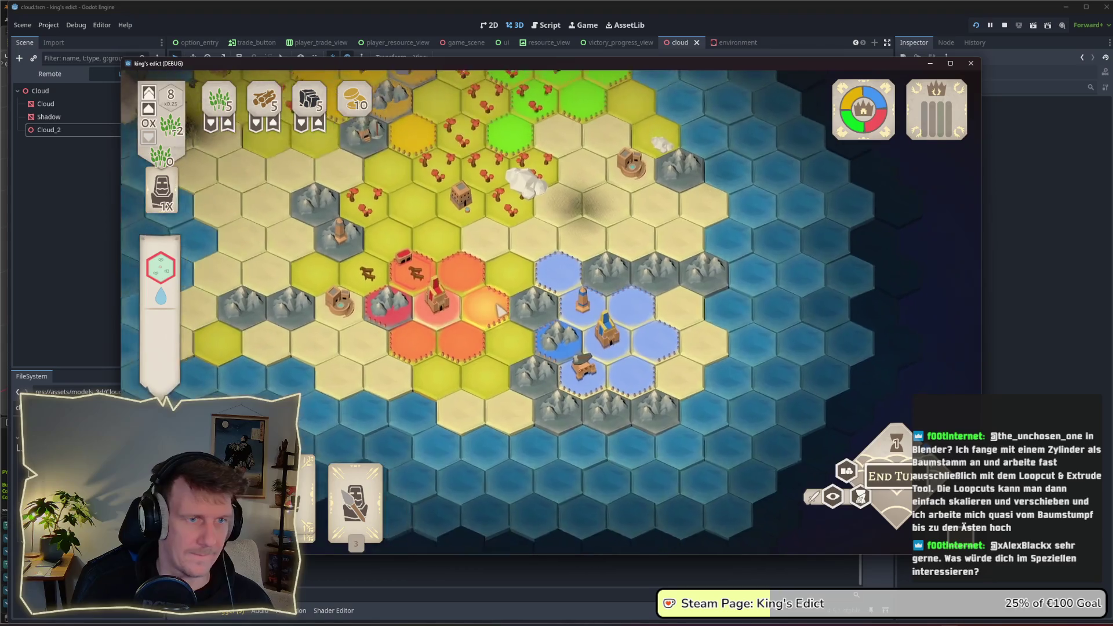
{"action": "scroll", "coordinate": [466, 327], "scroll_direction": "down", "scroll_amount": 2}
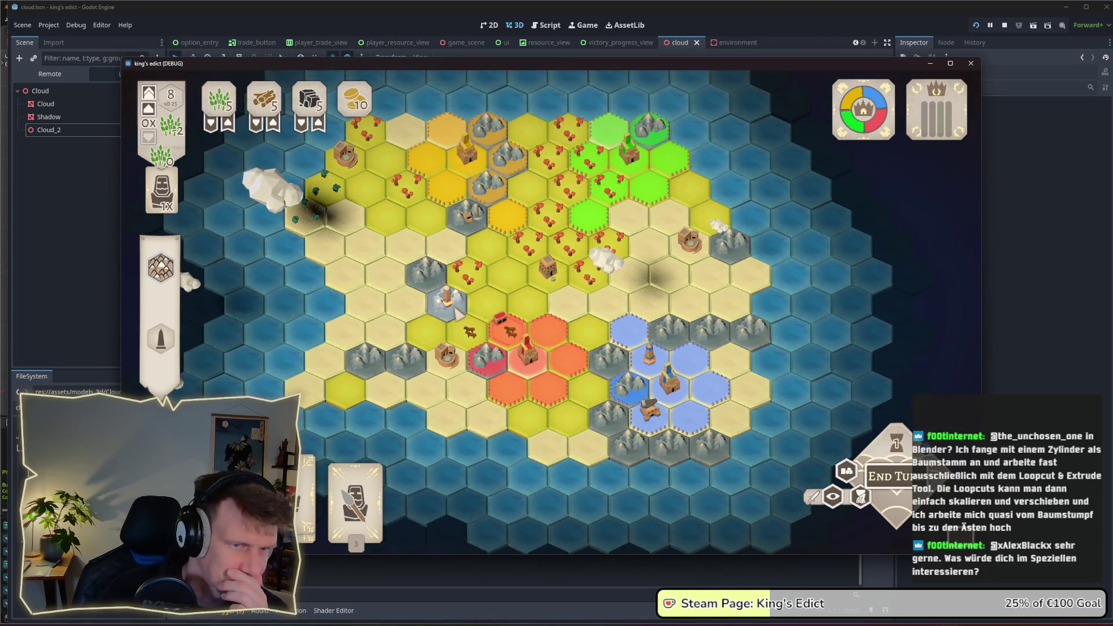
{"action": "left_click_drag", "start_coordinate": [447, 262], "coordinate": [495, 298]}
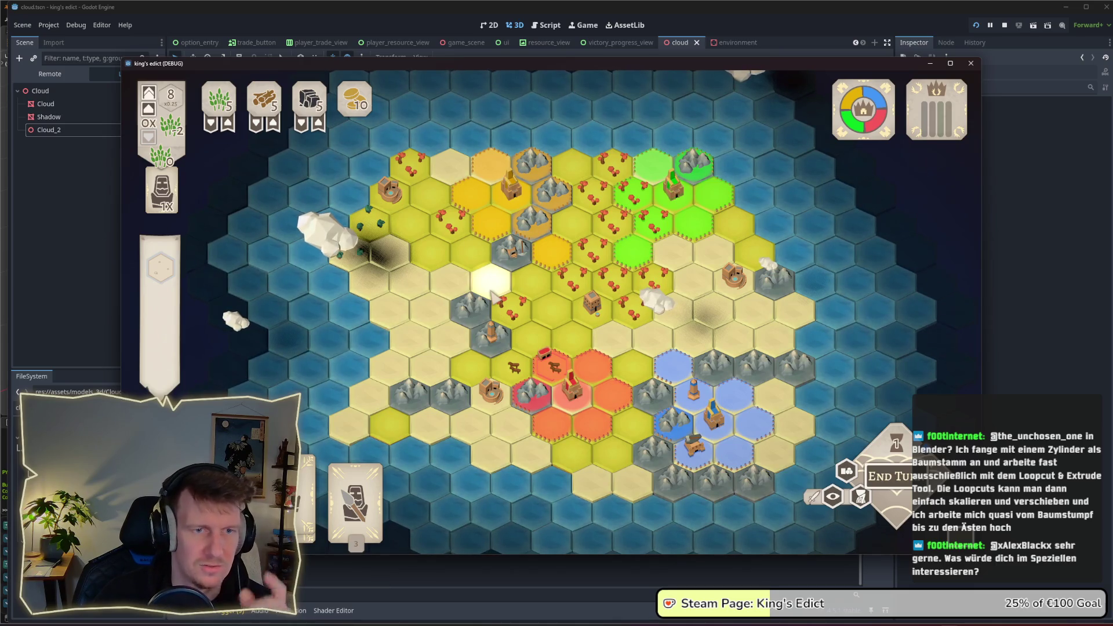
{"action": "key", "text": "w"}
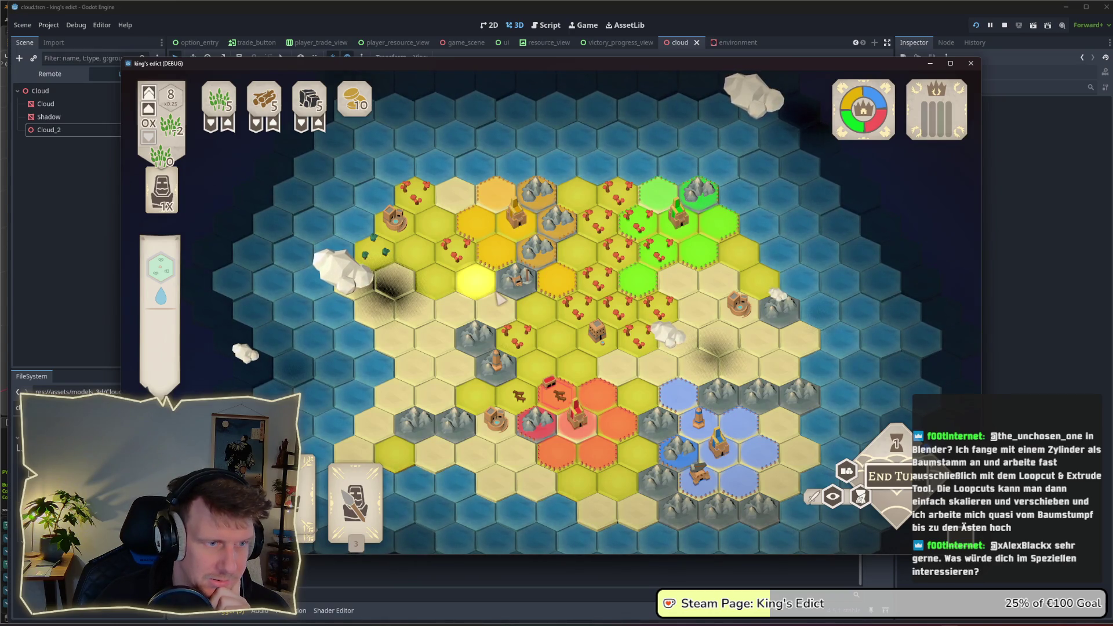
{"action": "scroll", "coordinate": [498, 297], "scroll_direction": "down", "scroll_amount": 2}
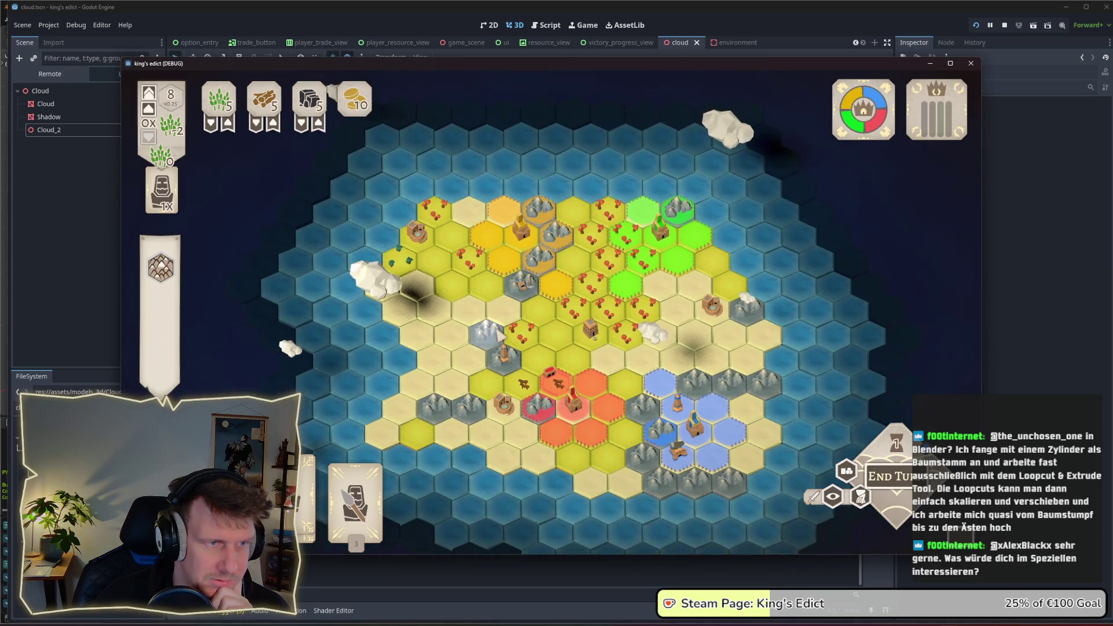
{"action": "scroll", "coordinate": [510, 257], "scroll_direction": "down", "scroll_amount": 1}
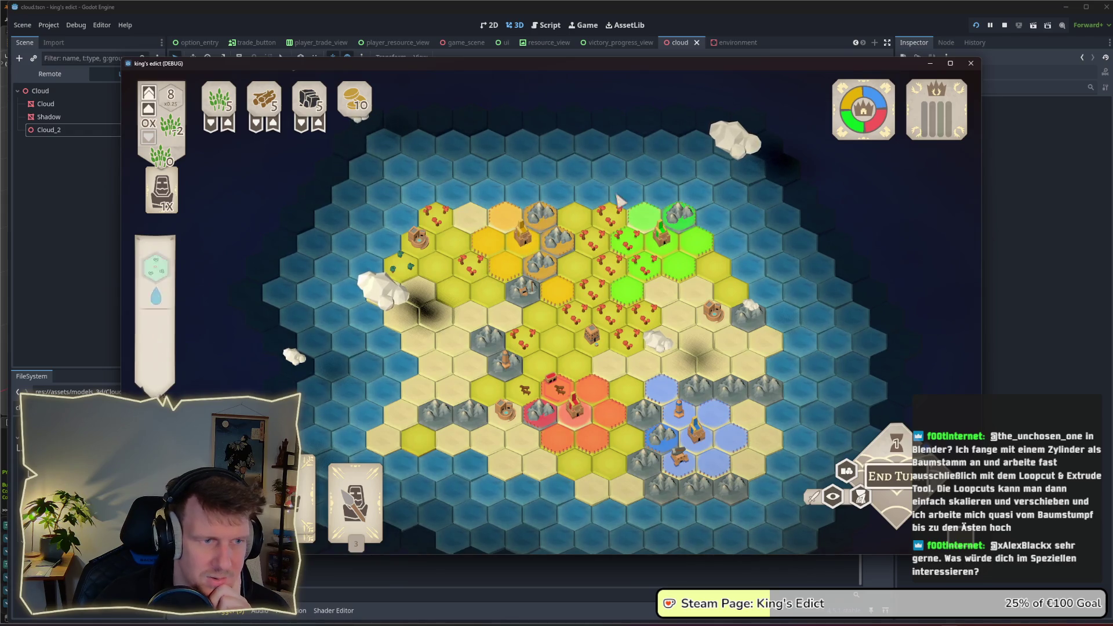
{"action": "scroll", "coordinate": [575, 274], "scroll_direction": "up", "scroll_amount": 1}
{"action": "left_click_drag", "start_coordinate": [573, 275], "coordinate": [586, 235]}
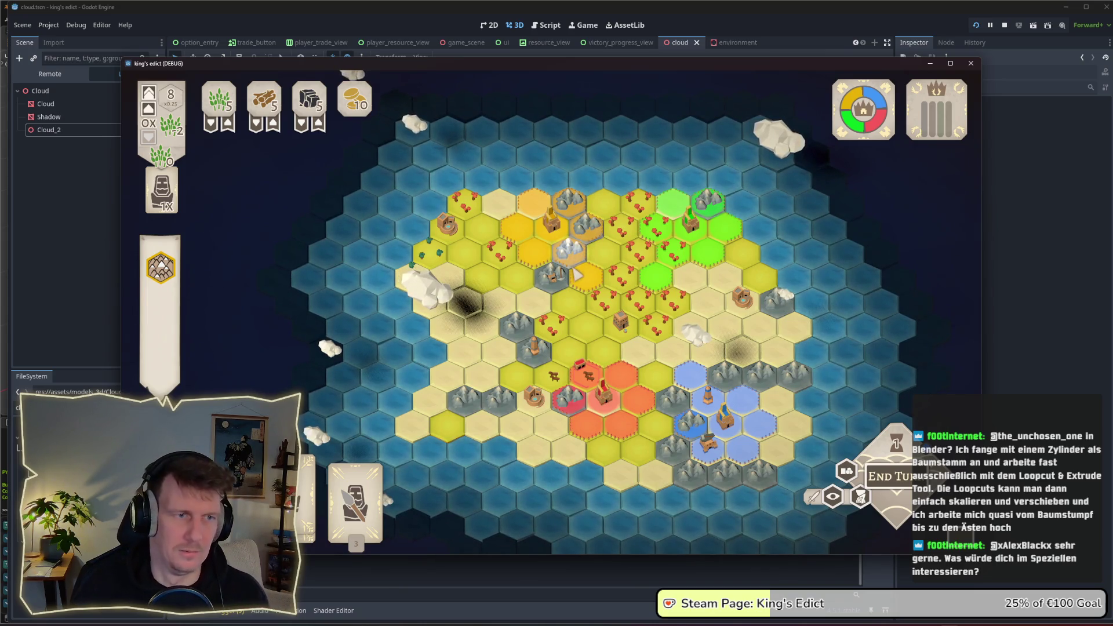
- Open the imported Cloud_2.glb scene anyway to inspect its Icosphere meshes, then close it
{"action": "left_click", "coordinate": [56, 129]}
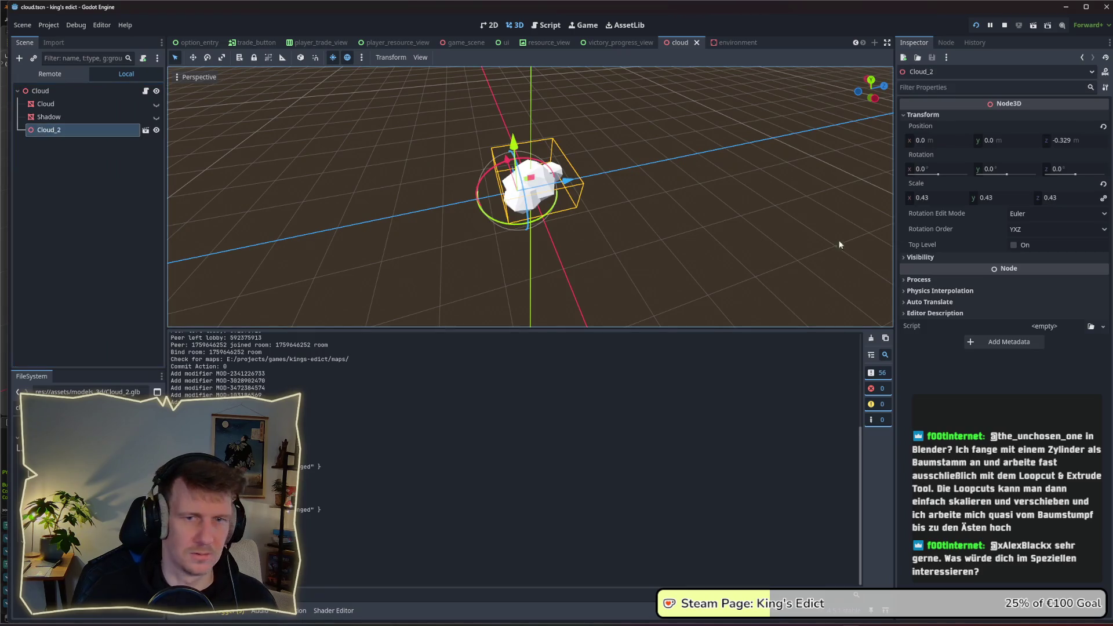
{"action": "right_click", "coordinate": [83, 131]}
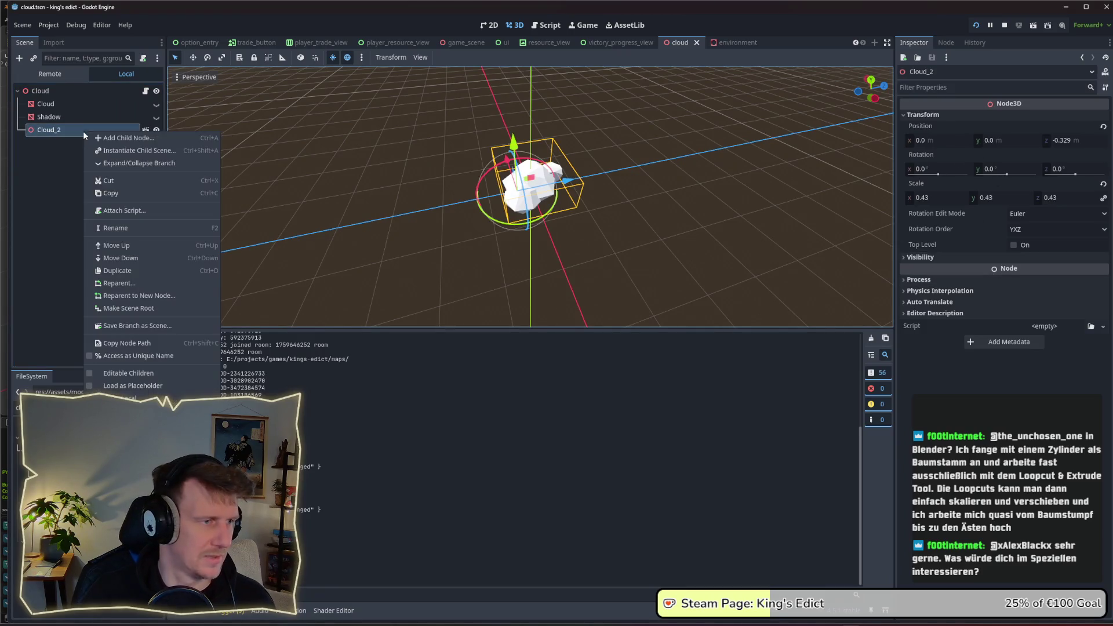
{"action": "left_click", "coordinate": [30, 184]}
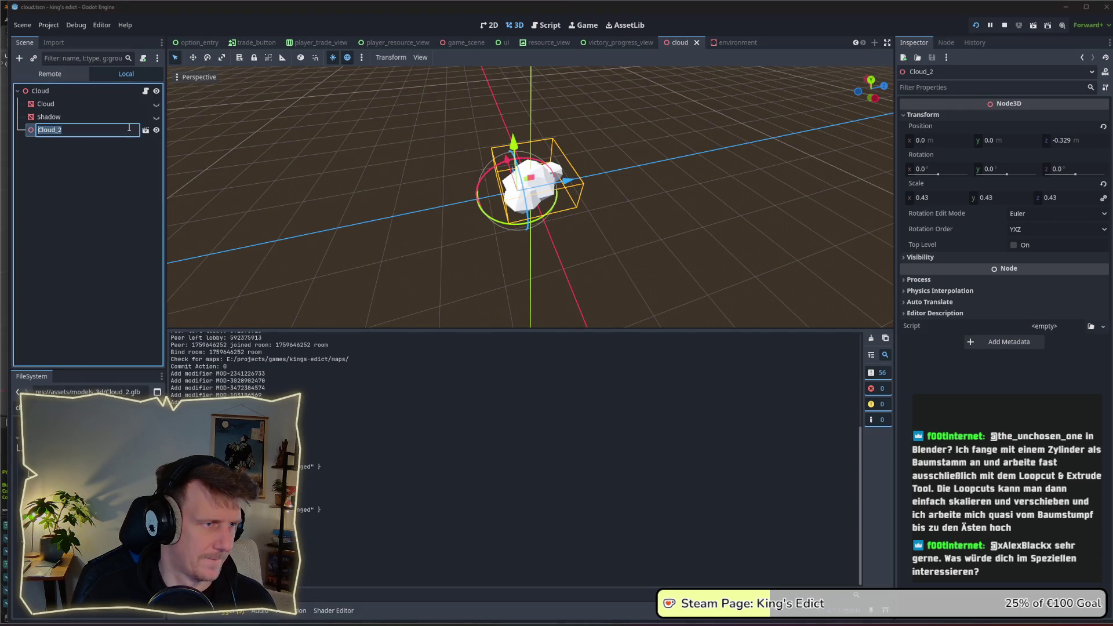
{"action": "left_click", "coordinate": [146, 131]}
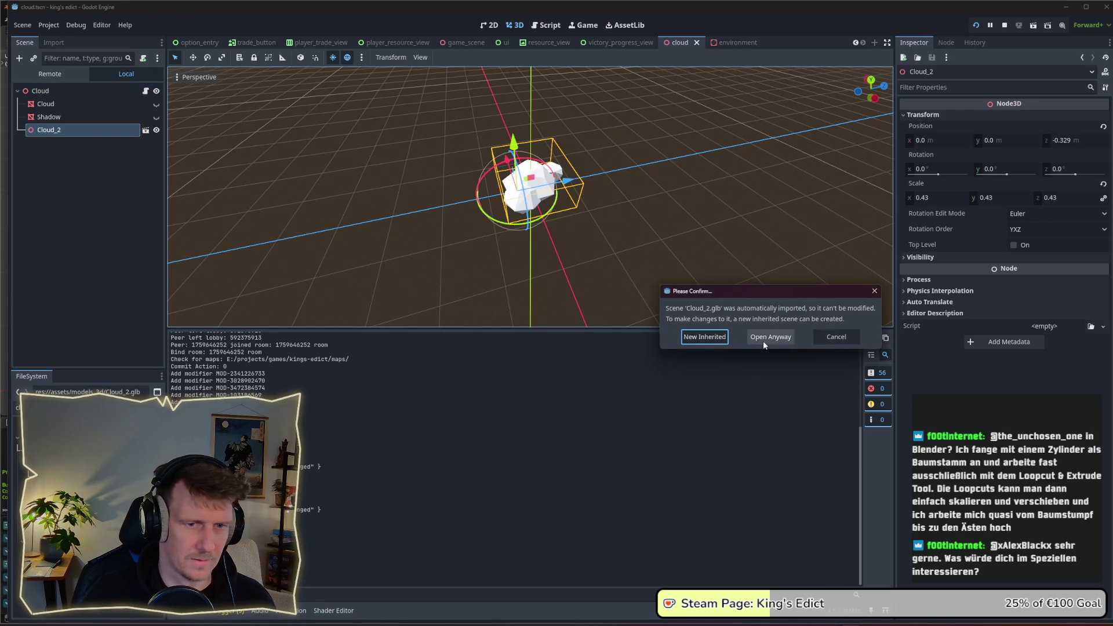
{"action": "left_click", "coordinate": [763, 342]}
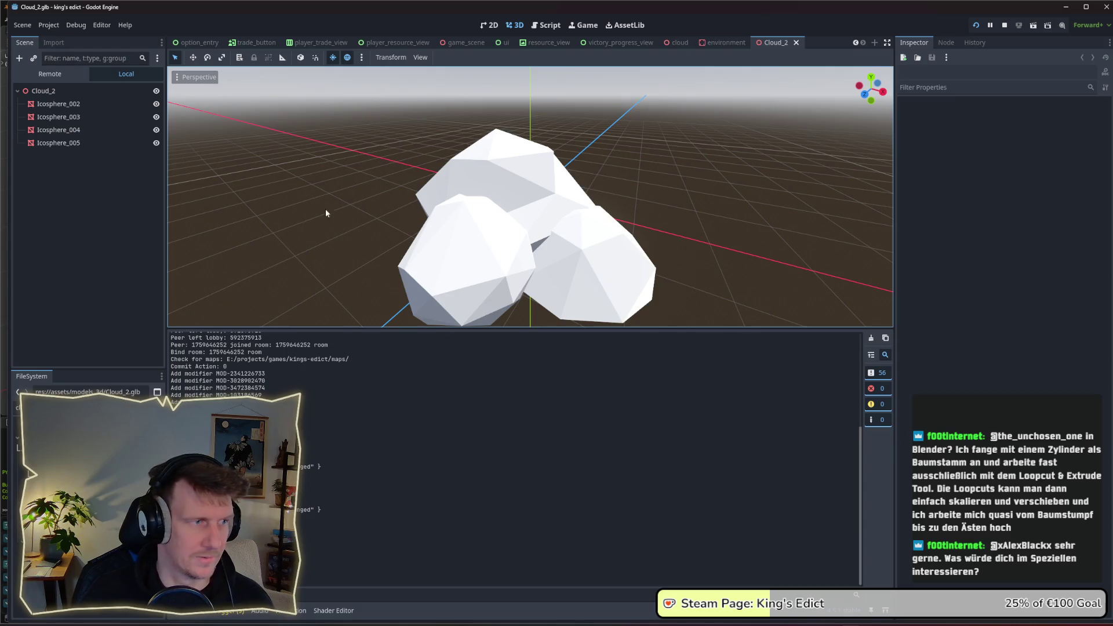
{"action": "key", "text": "ctrl+w"}
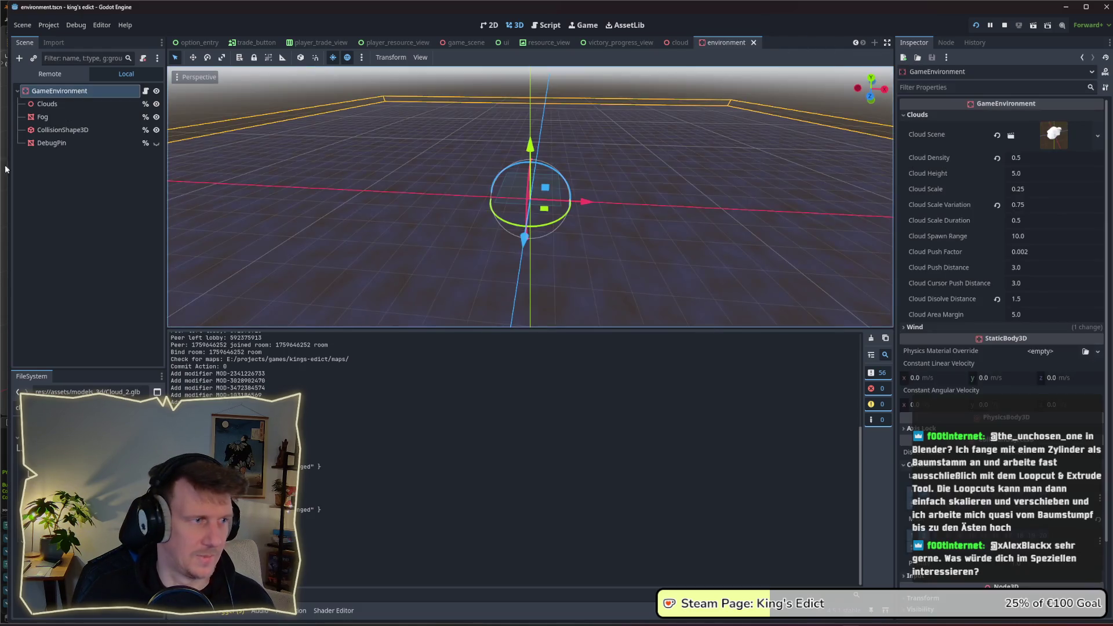
{"action": "left_click", "coordinate": [673, 42]}
- Enable Access as Unique Name on Cloud_2 in the cloud scene and open cloud.gd
{"action": "left_click", "coordinate": [51, 93]}
{"action": "left_click", "coordinate": [154, 92]}
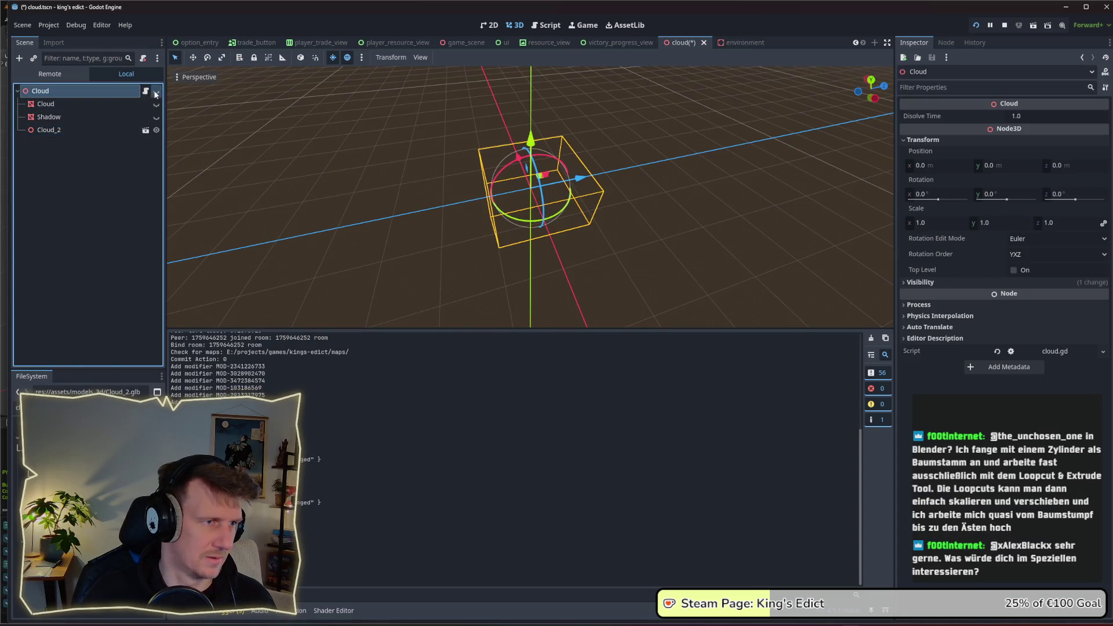
{"action": "left_click", "coordinate": [155, 91]}
{"action": "left_click", "coordinate": [49, 130]}
{"action": "right_click", "coordinate": [39, 129]}
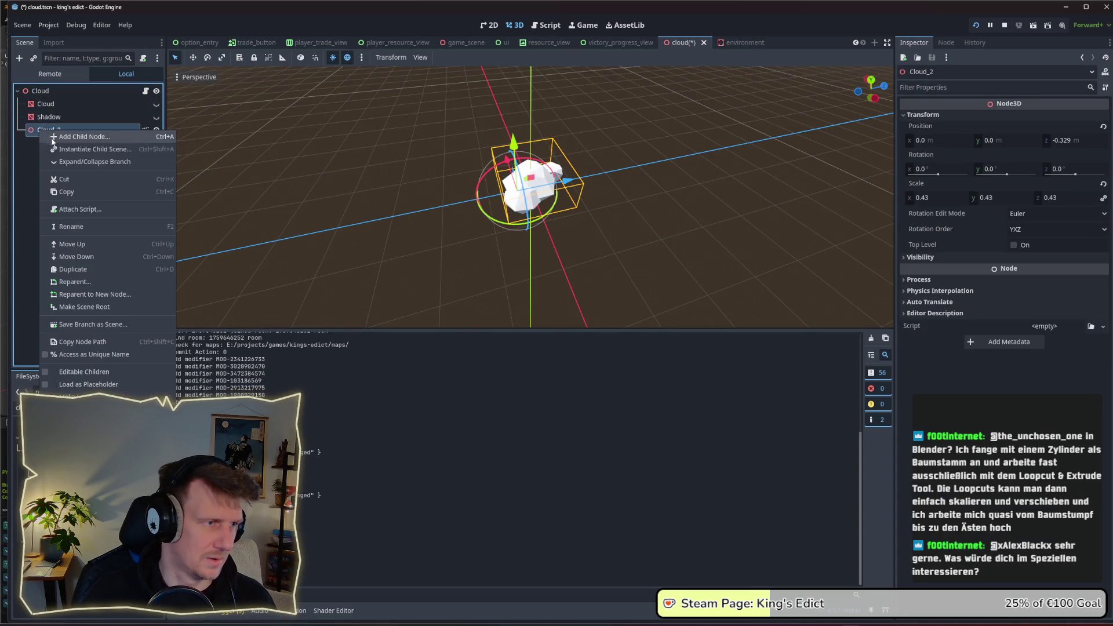
{"action": "left_click", "coordinate": [97, 359]}
{"action": "left_click", "coordinate": [147, 93]}
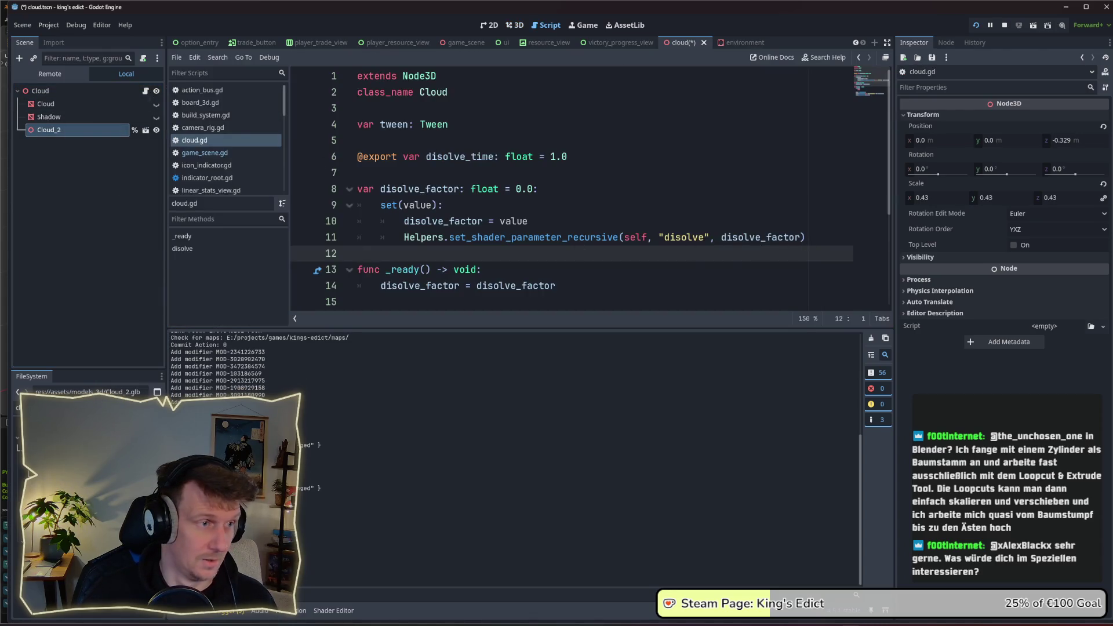
- Add an exported cloud_material variable of type StandardMaterial3D below disolve_time in cloud.gd
{"action": "left_click", "coordinate": [40, 92]}
{"action": "left_click", "coordinate": [618, 156]}
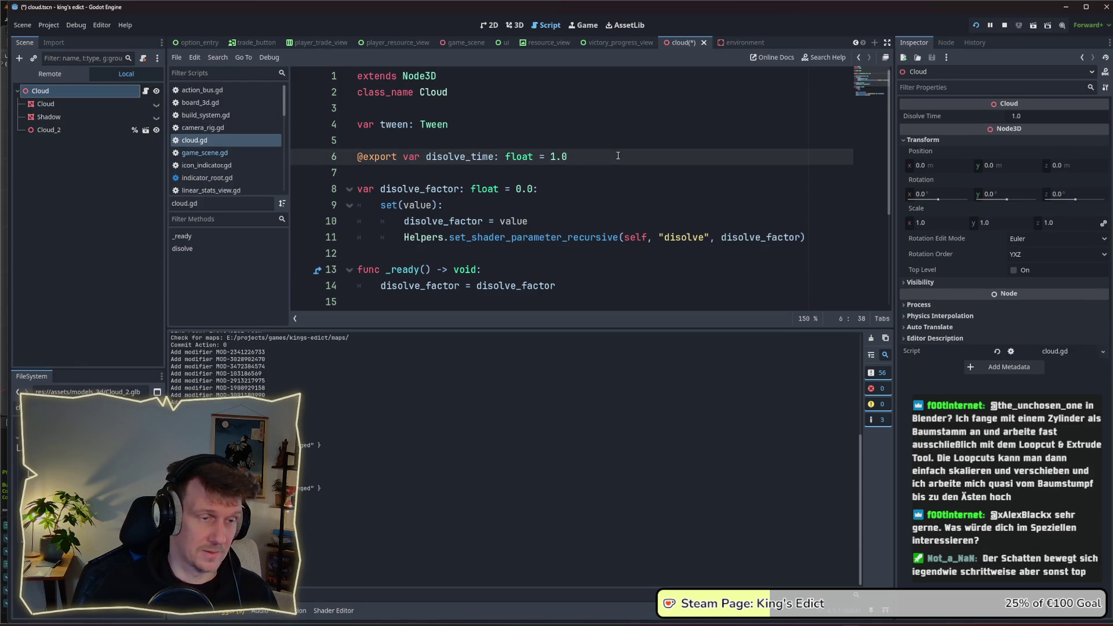
{"action": "key", "text": "Return"}
{"action": "type", "text": "@exprot var cloud_material"}
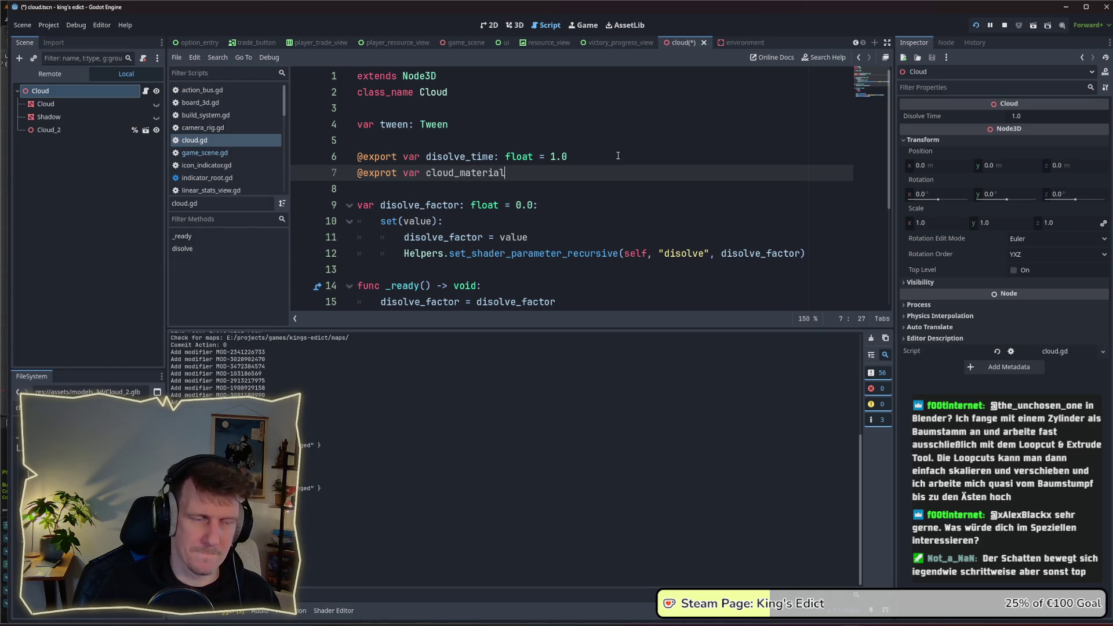
{"action": "type", "text": "tan"}
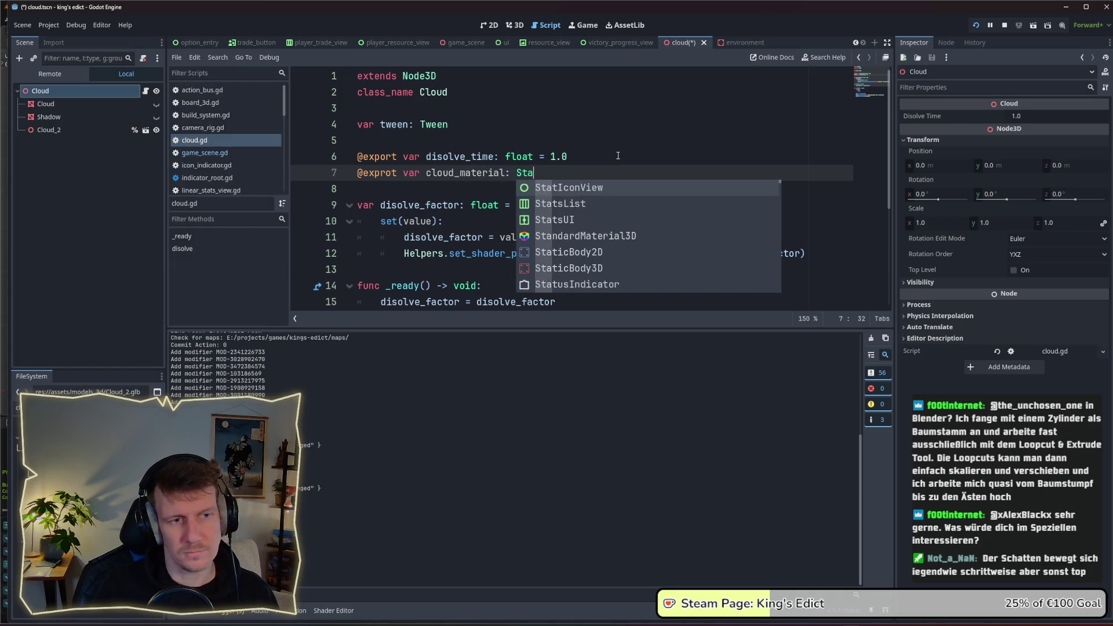
{"action": "key", "text": "Return"}
{"action": "key", "text": "ctrl+s"}
- Correct the misspelled 'exprot' annotation to 'export' and save the script
{"action": "scroll", "coordinate": [600, 221], "scroll_direction": "down", "scroll_amount": 1}
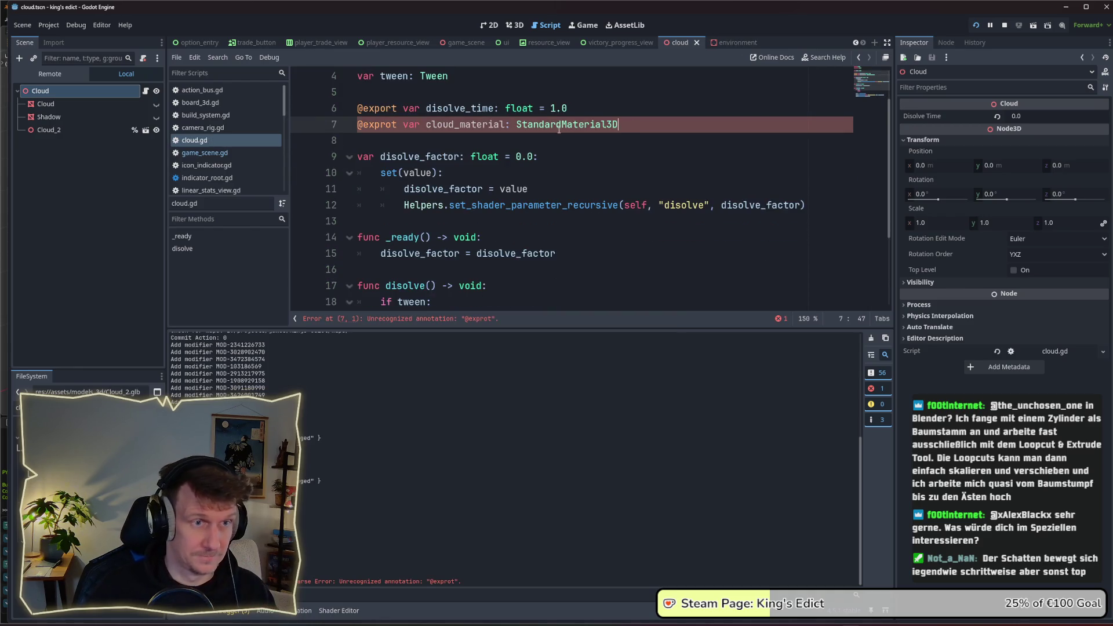
{"action": "double_click", "coordinate": [391, 124]}
{"action": "type", "text": "export"}
{"action": "key", "text": "ctrl+s"}
{"action": "scroll", "coordinate": [533, 192], "scroll_direction": "down", "scroll_amount": 2}
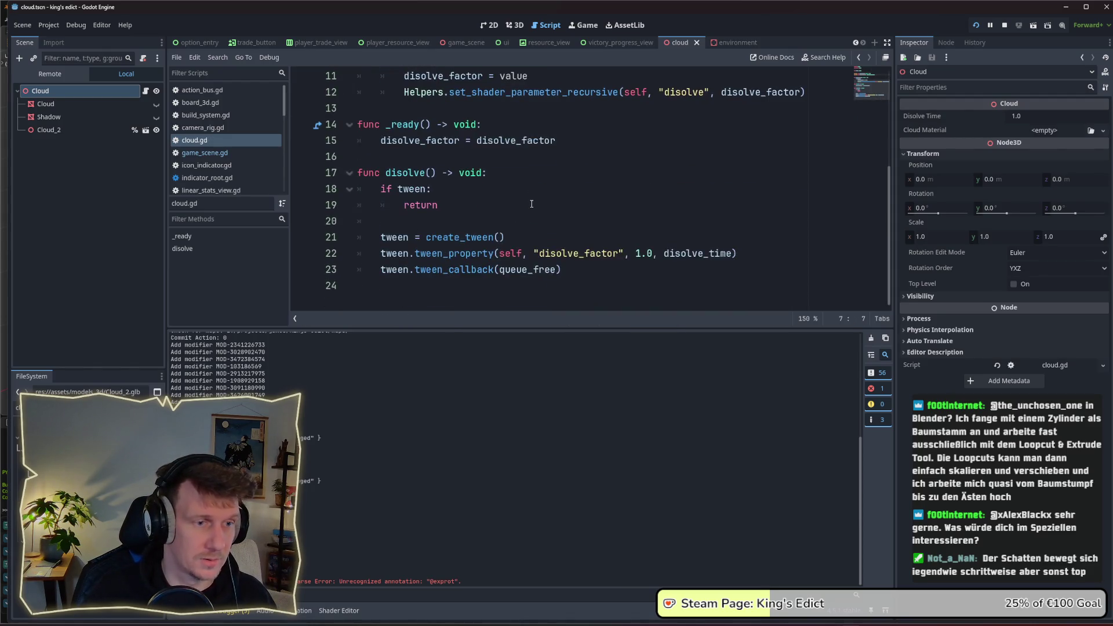
{"action": "scroll", "coordinate": [533, 192], "scroll_direction": "up", "scroll_amount": 2}
{"action": "left_click", "coordinate": [586, 242]}
{"action": "key", "text": "Return"}
{"action": "key", "text": "Return"}
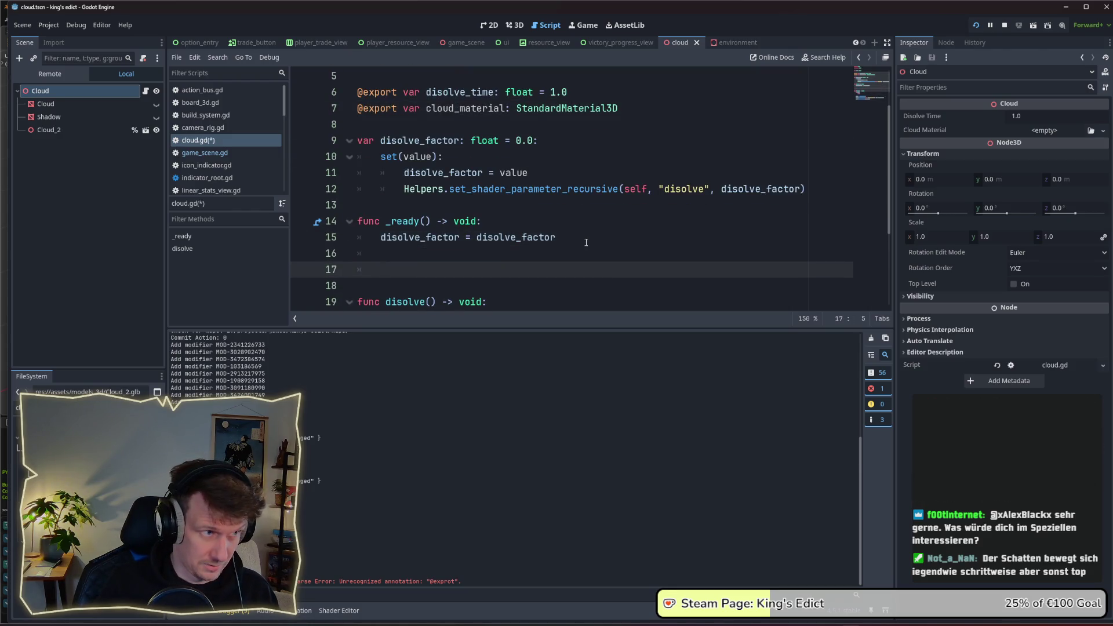
{"action": "key", "text": "ctrl+Home"}
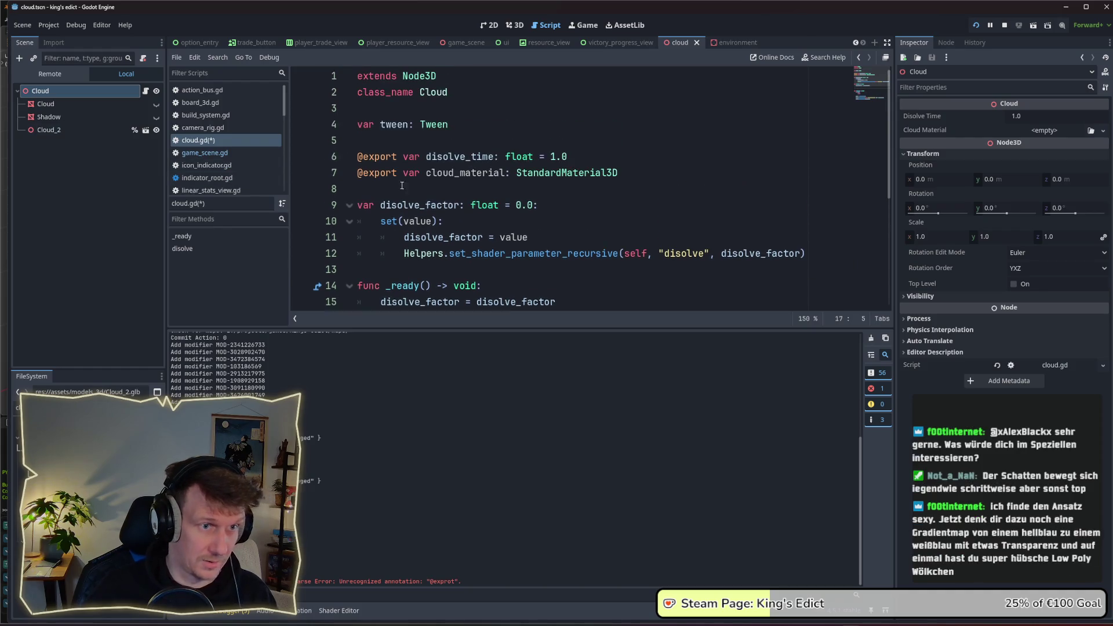
{"action": "left_click_drag", "start_coordinate": [57, 127], "coordinate": [388, 191]}
{"action": "scroll", "coordinate": [471, 219], "scroll_direction": "down", "scroll_amount": 3}
- Call Helpers.set_override_material_recursive(cloud_2, cloud_material) in _ready and save
{"action": "left_click", "coordinate": [445, 204]}
{"action": "type", "text": "_2."}
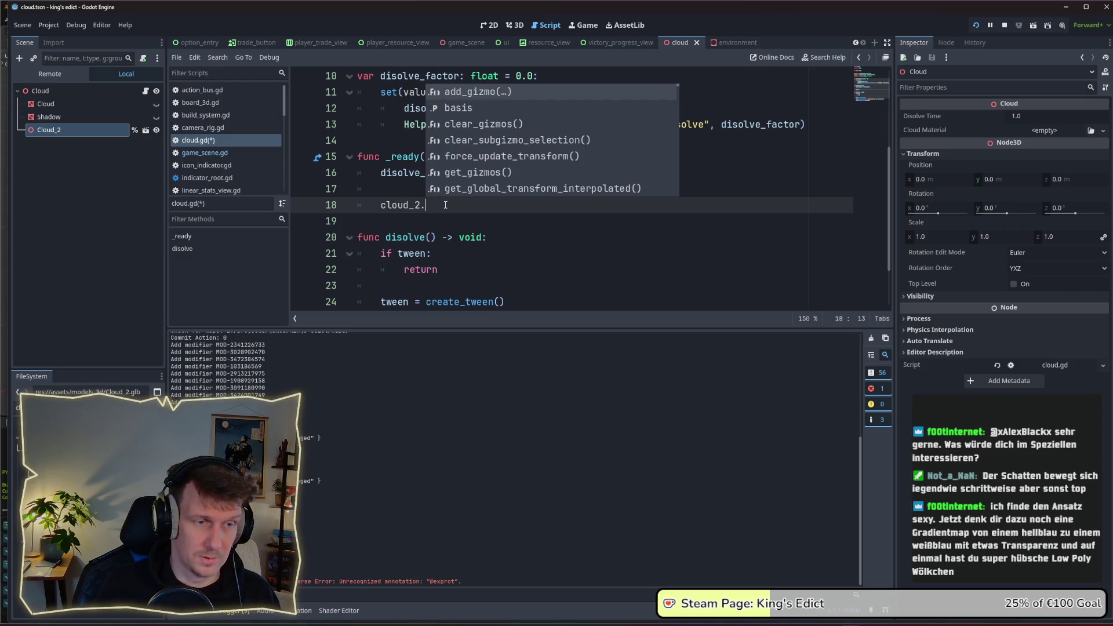
{"action": "key", "text": "BackSpace"}
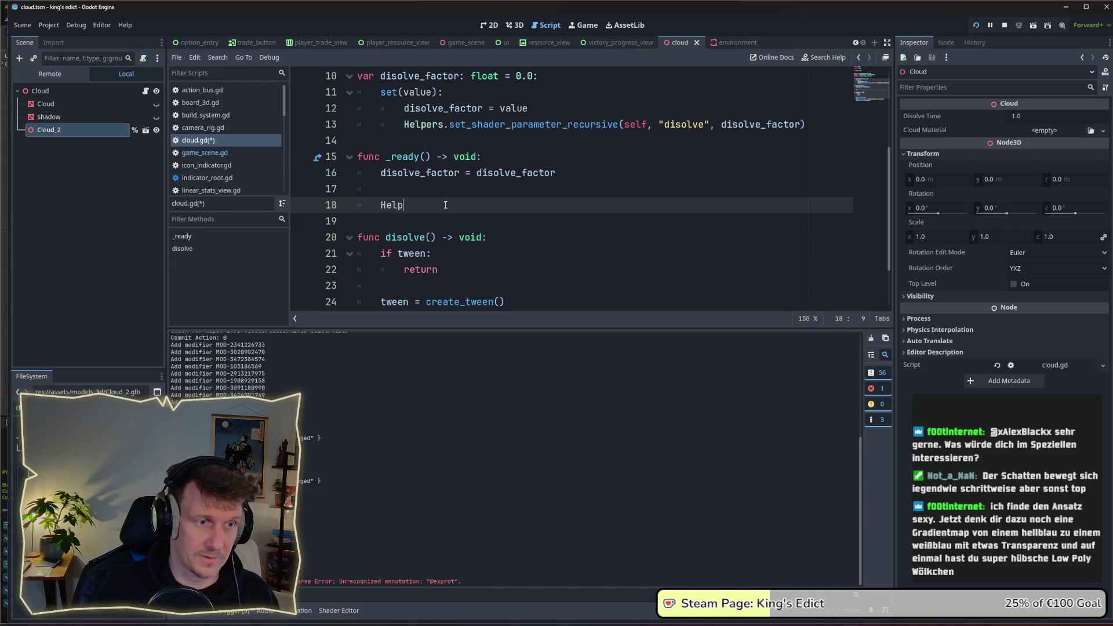
{"action": "key", "text": "Return"}
{"action": "type", "text": ".set"}
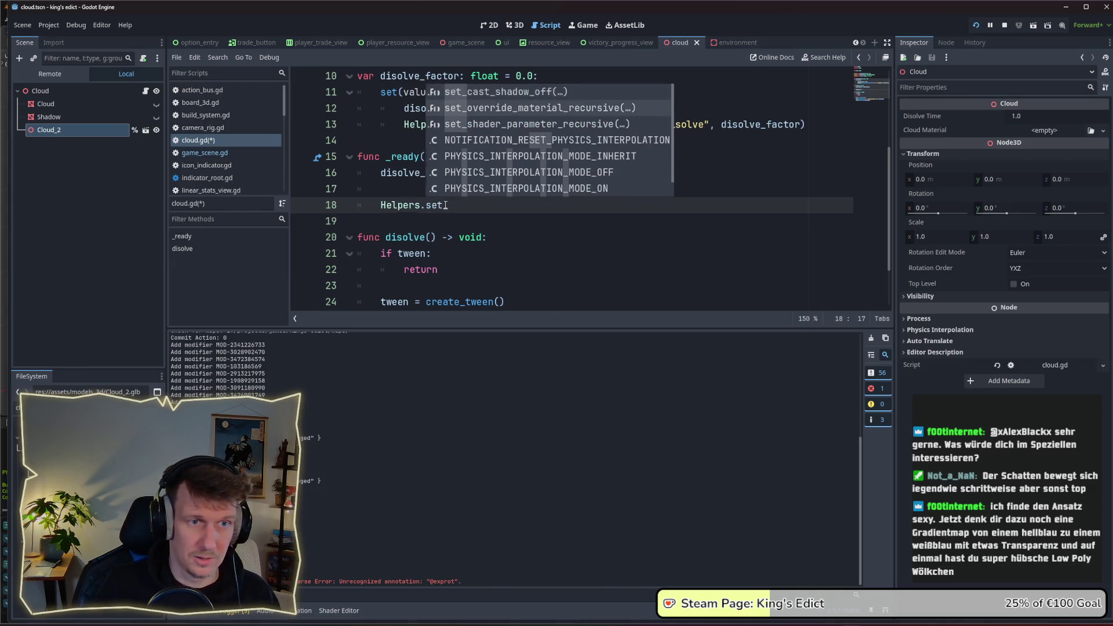
{"action": "key", "text": "Return"}
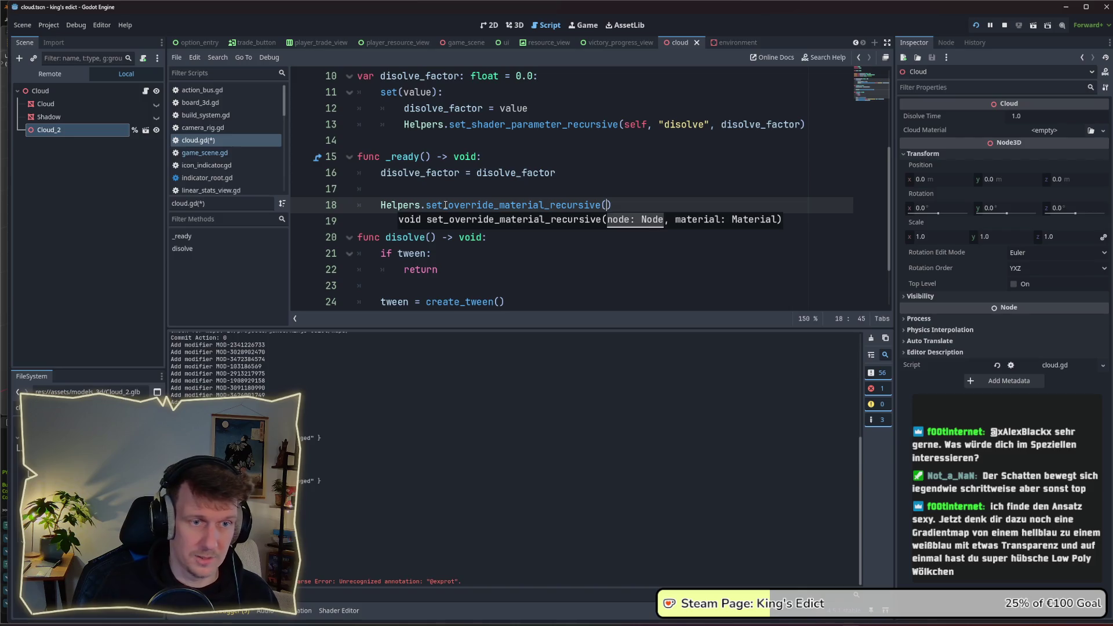
{"action": "type", "text": "clo"}
{"action": "key", "text": "Return"}
{"action": "type", "text": ", "}
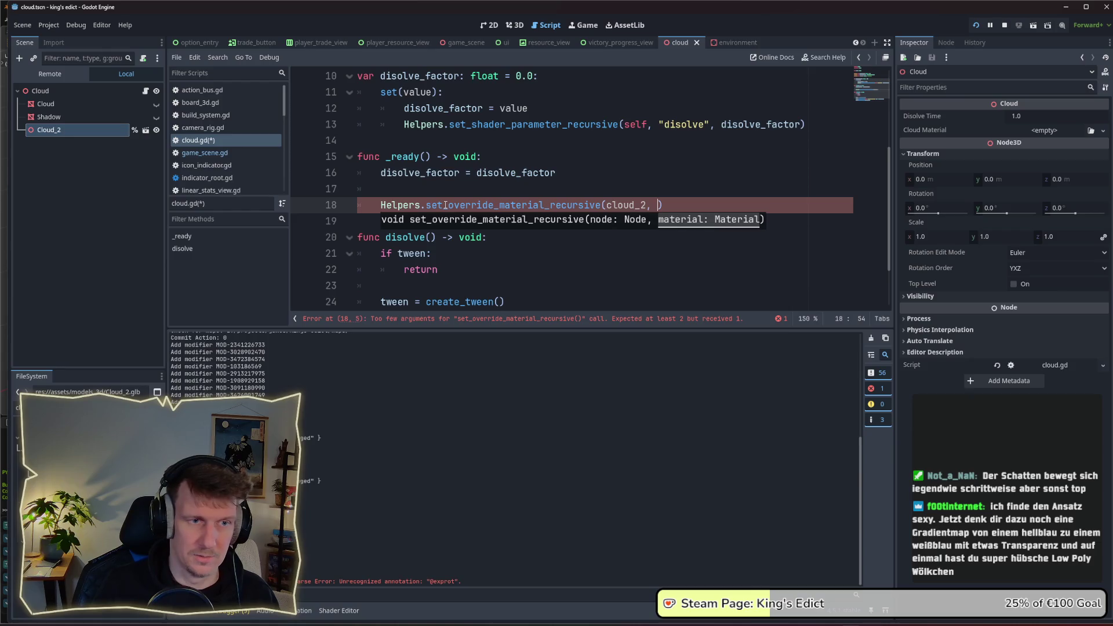
{"action": "type", "text": "cl"}
{"action": "key", "text": "Down"}
{"action": "key", "text": "Return"}
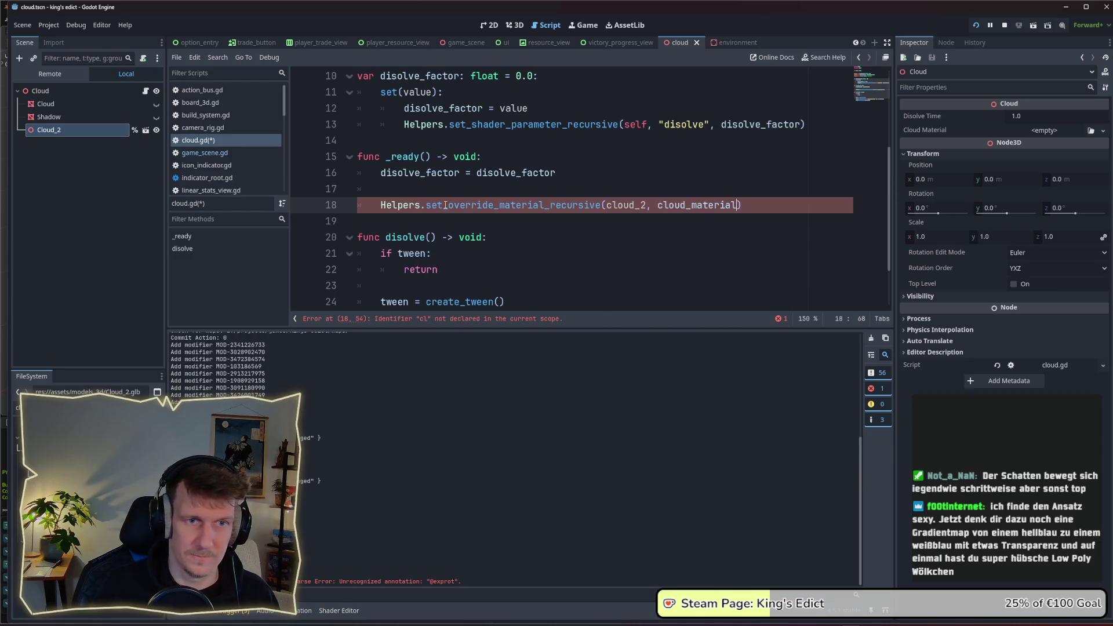
{"action": "key", "text": "ctrl+s"}
{"action": "scroll", "coordinate": [441, 194], "scroll_direction": "up", "scroll_amount": 2}
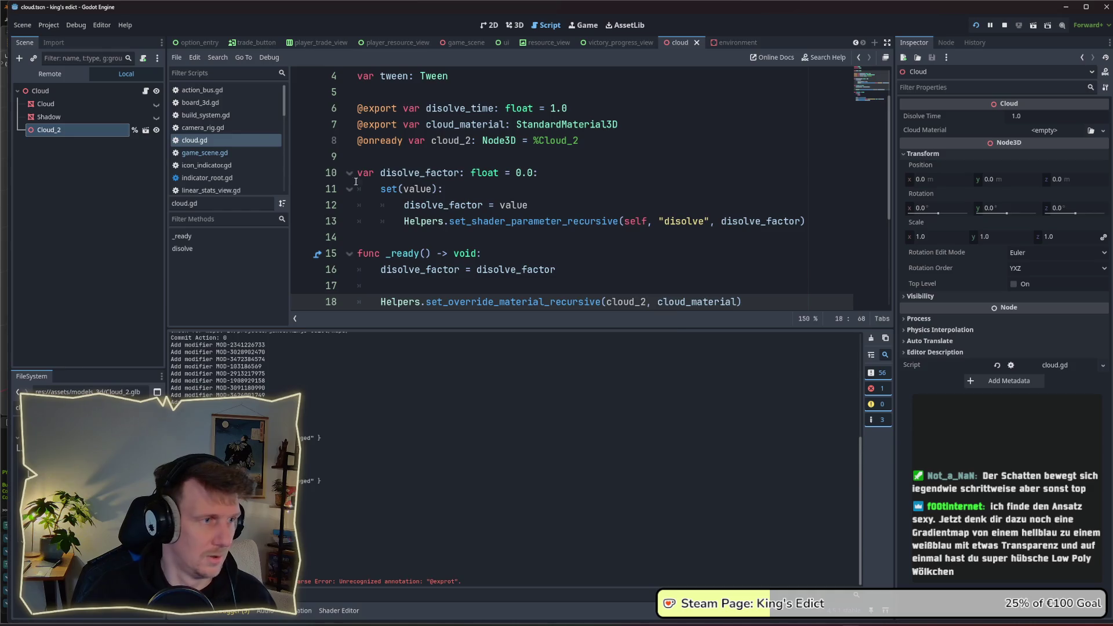
{"action": "left_click", "coordinate": [116, 91]}
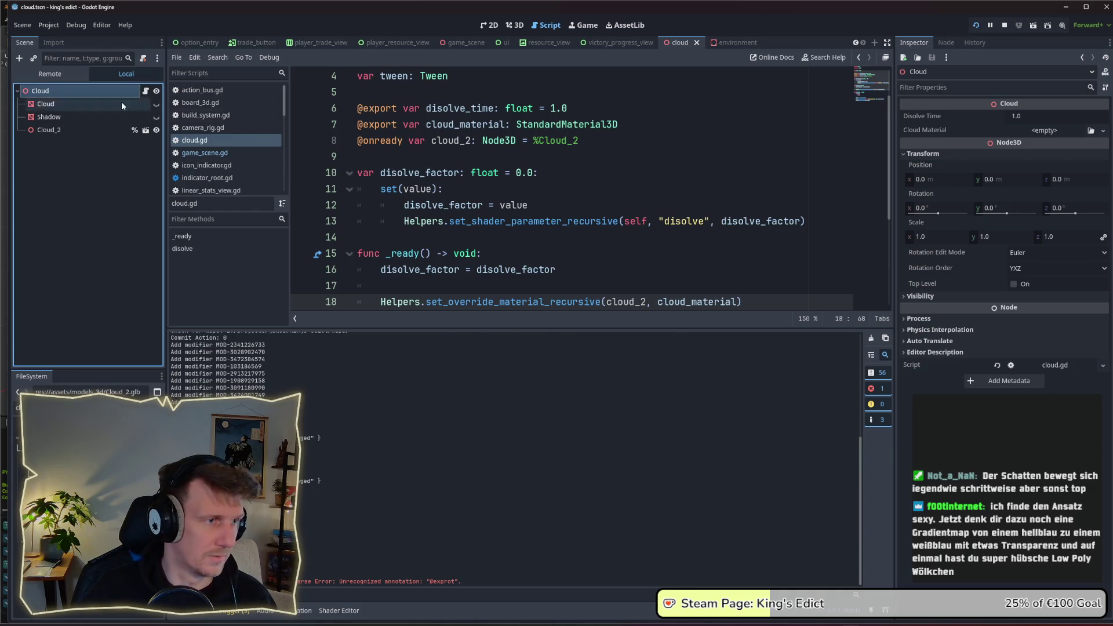
- Give the Cloud node a new StandardMaterial3D cloud material, stop the errored run with F8, and save
{"action": "left_click", "coordinate": [1014, 130]}
{"action": "left_click", "coordinate": [1059, 158]}
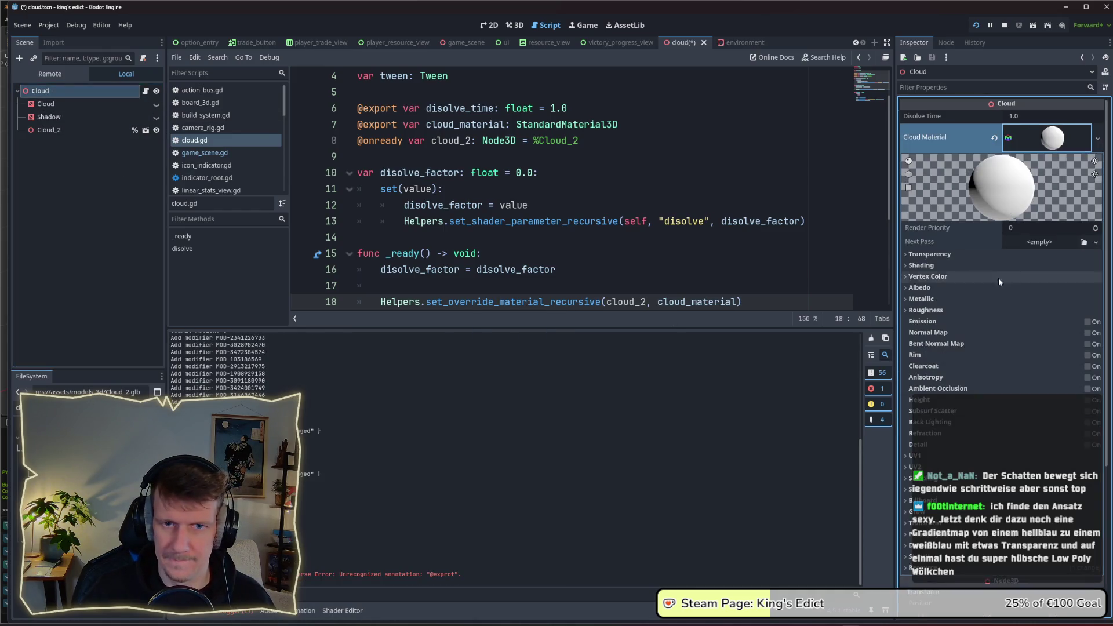
{"action": "left_click", "coordinate": [961, 264]}
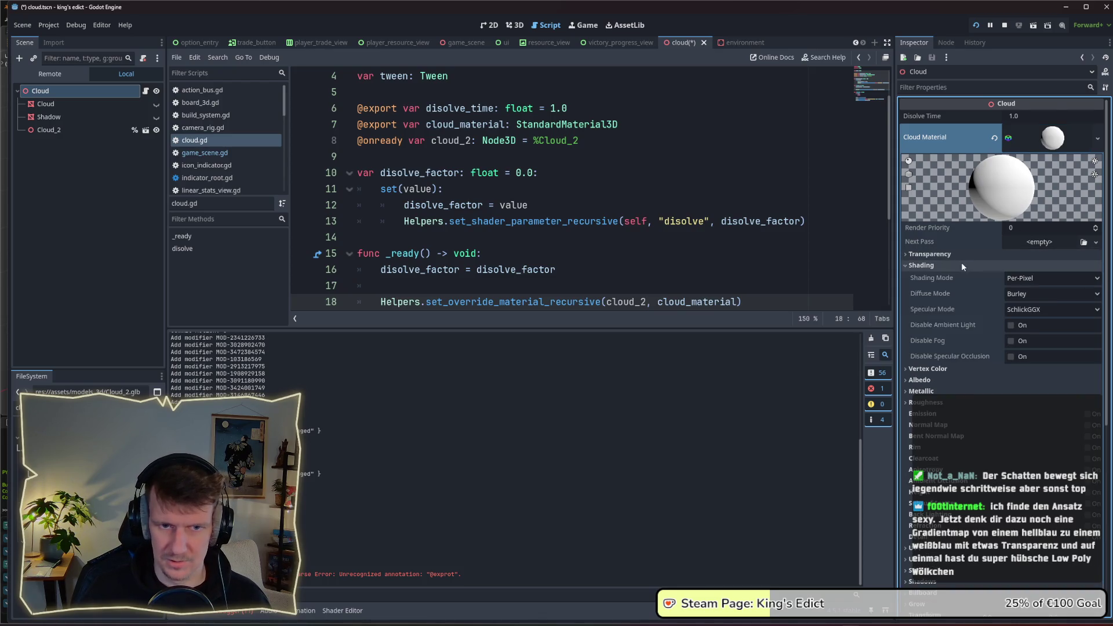
{"action": "left_click", "coordinate": [1033, 279]}
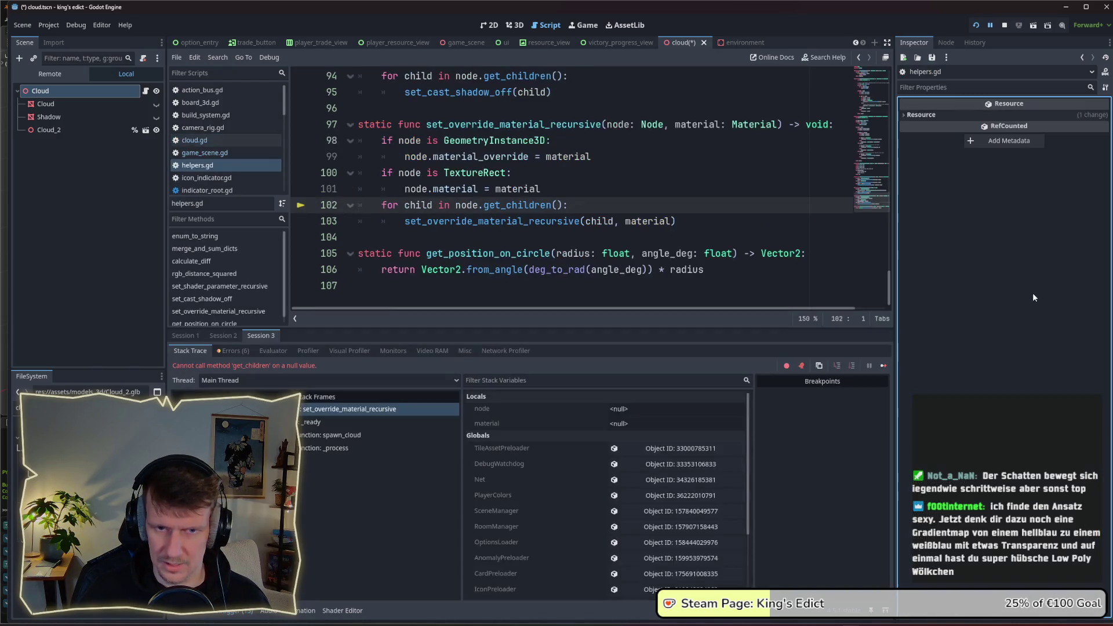
{"action": "key", "text": "F8"}
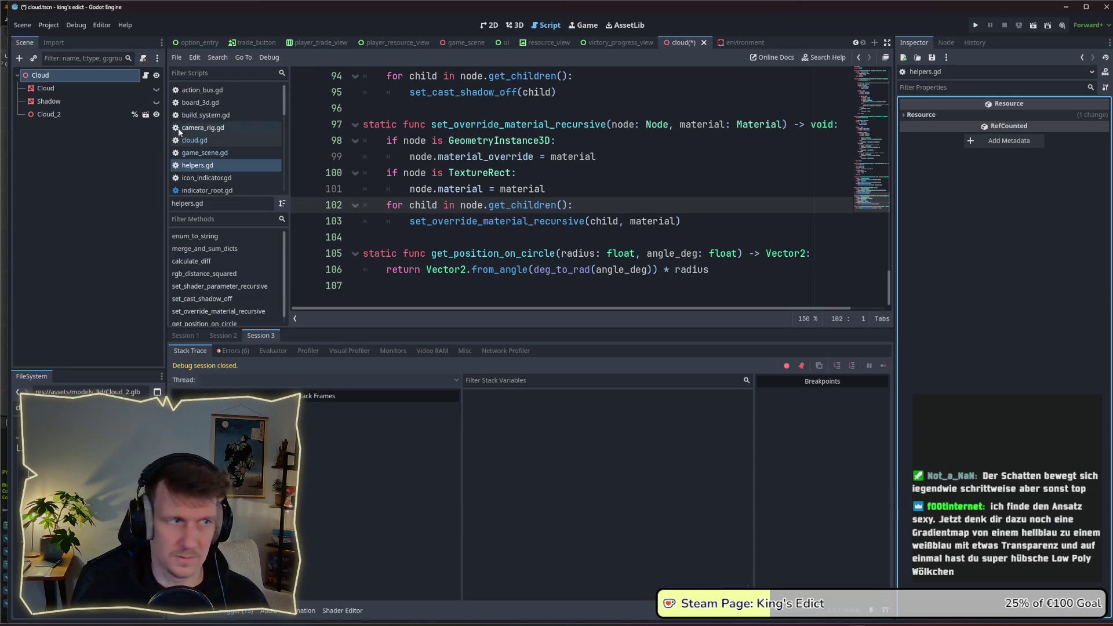
{"action": "key", "text": "ctrl+s"}
{"action": "left_click", "coordinate": [96, 75]}
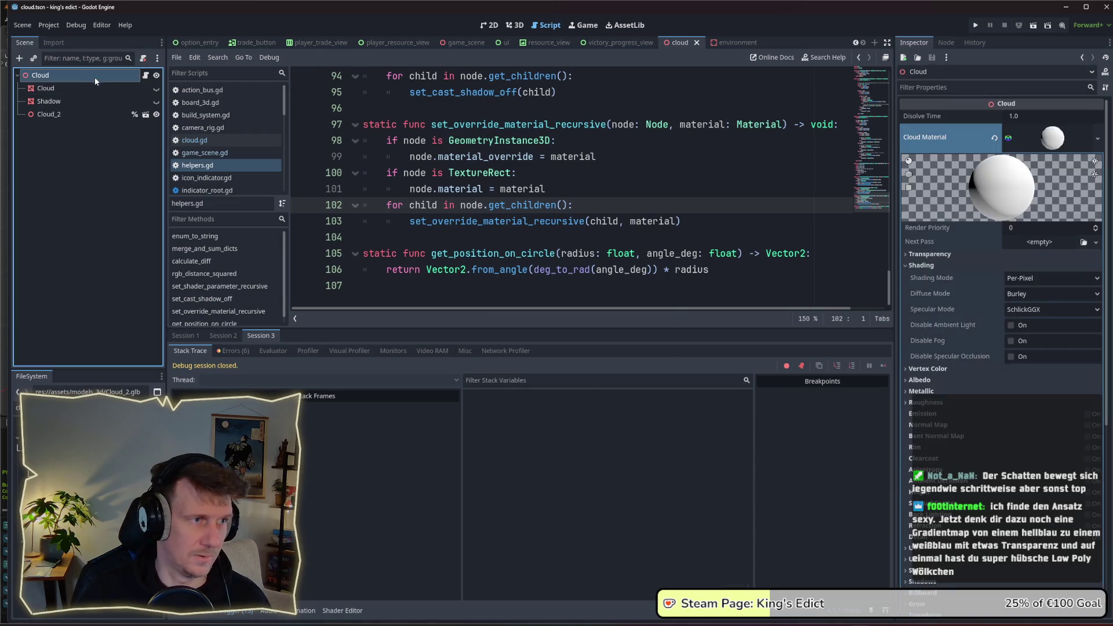
- Set the cloud material's Shading Mode to Unshaded and save the scene
{"action": "left_click", "coordinate": [1034, 309]}
{"action": "left_click", "coordinate": [1028, 298]}
{"action": "left_click", "coordinate": [1035, 278]}
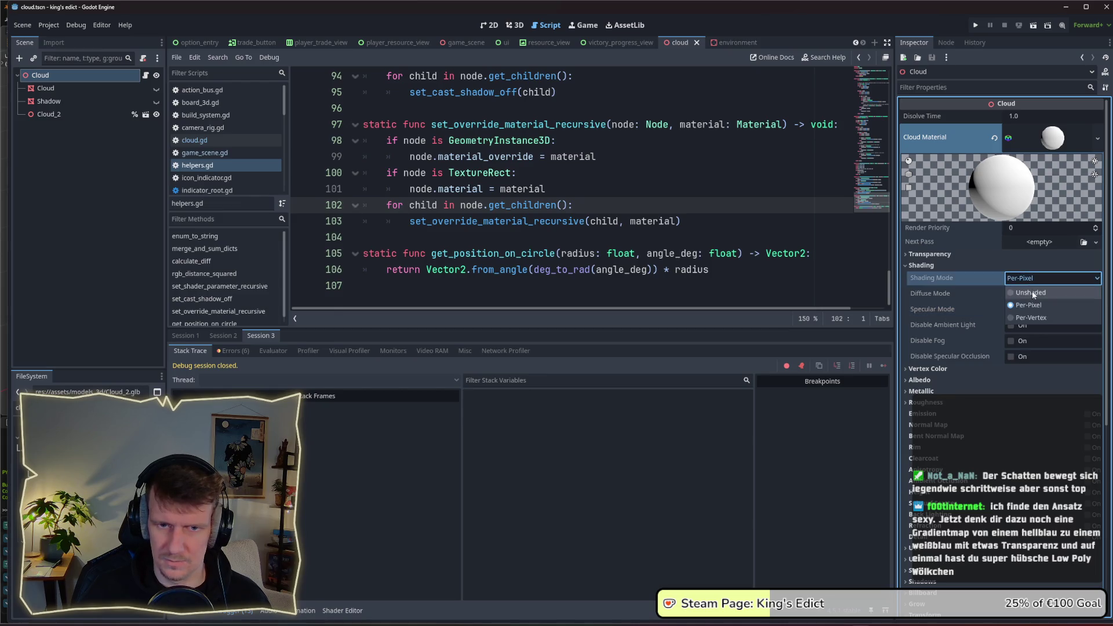
{"action": "left_click", "coordinate": [1037, 292]}
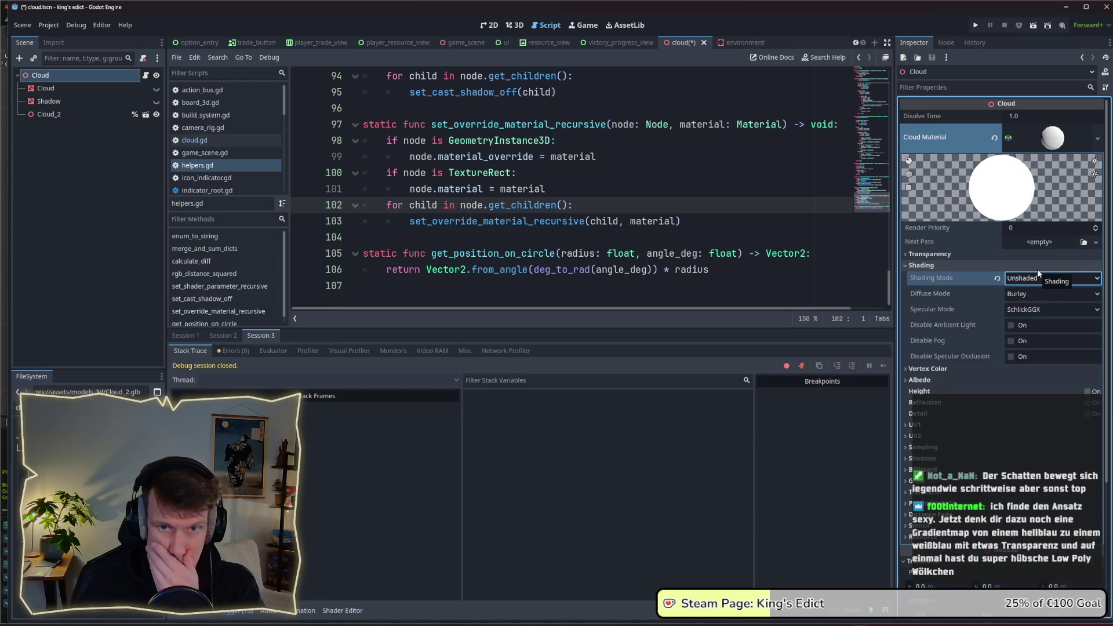
{"action": "key", "text": "ctrl+s"}
- Use vertex colour as albedo with a light grey albedo tint, then run the project
{"action": "left_click", "coordinate": [955, 370]}
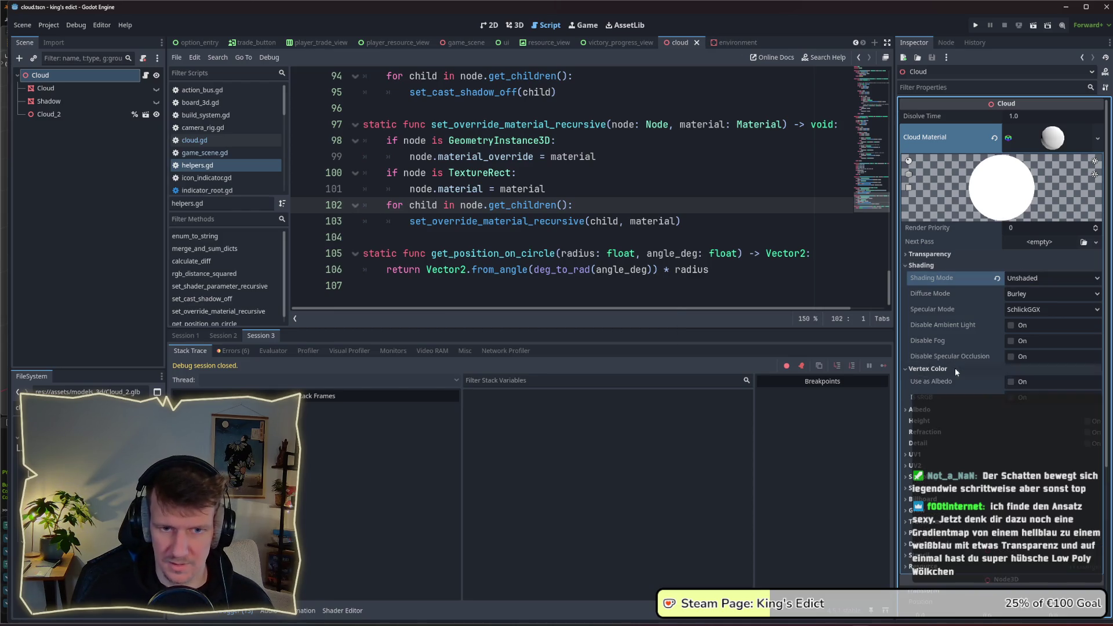
{"action": "left_click", "coordinate": [1010, 382]}
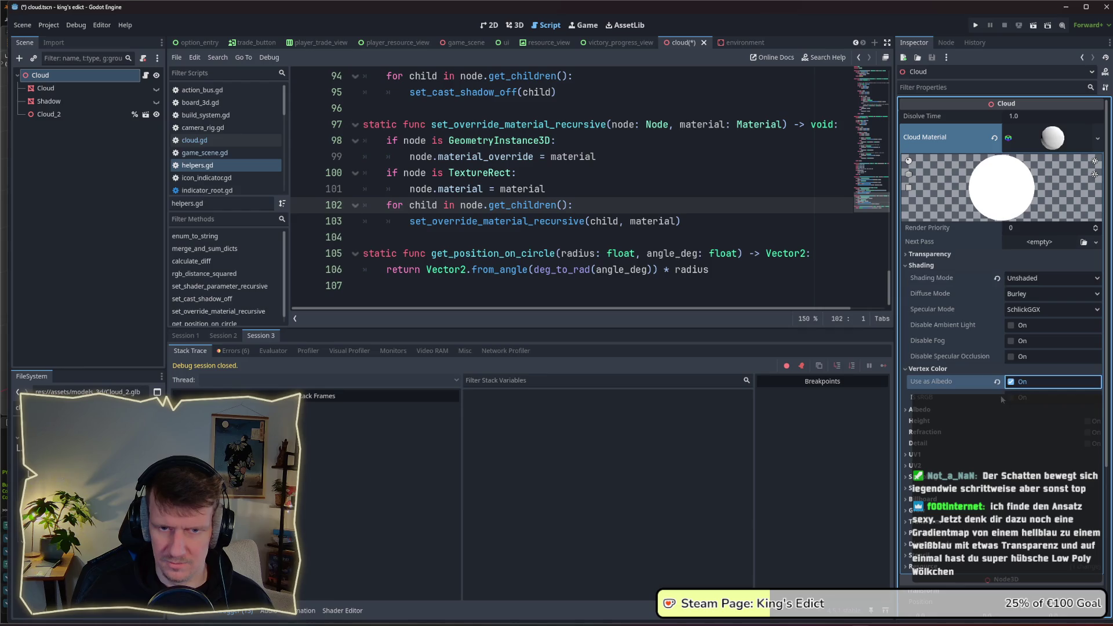
{"action": "left_click", "coordinate": [934, 410]}
{"action": "left_click", "coordinate": [1020, 422]}
{"action": "left_click", "coordinate": [1108, 165]}
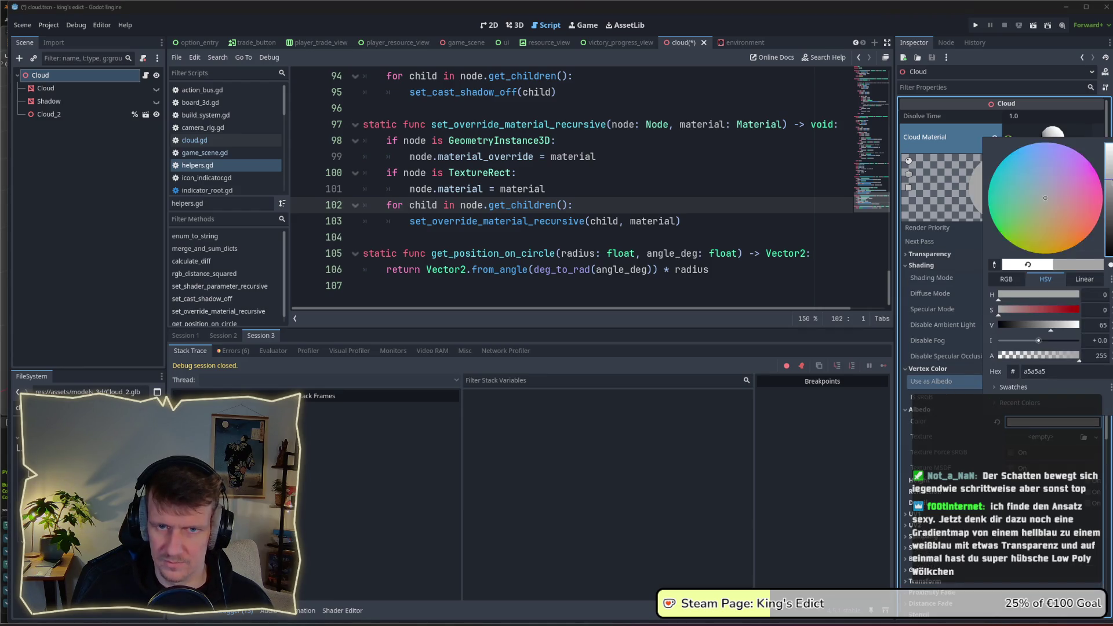
{"action": "left_click", "coordinate": [1080, 93]}
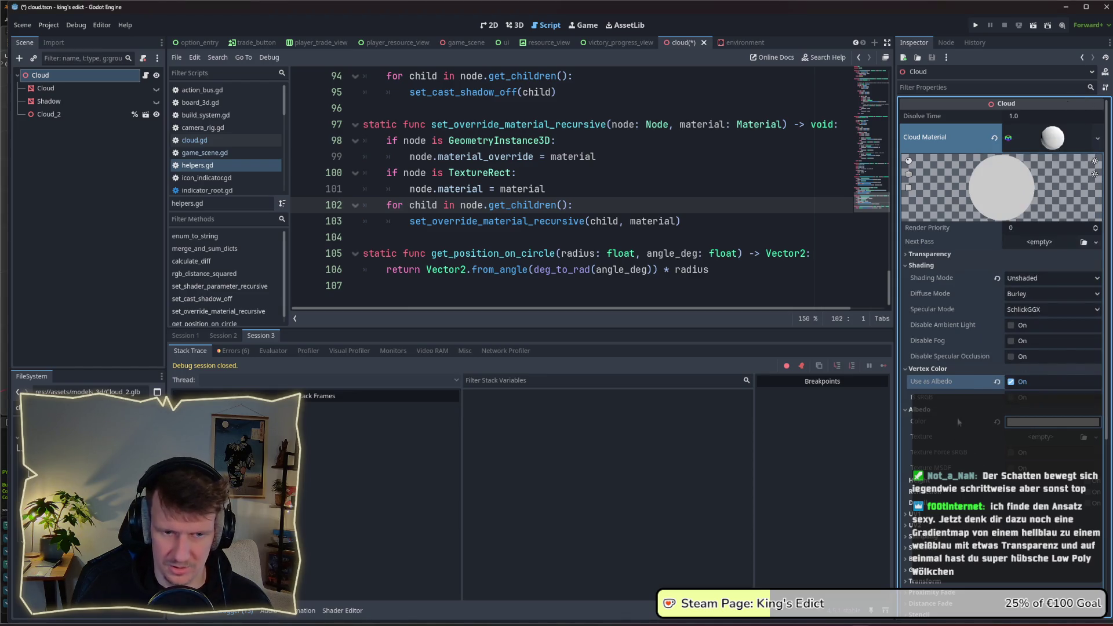
{"action": "left_click", "coordinate": [1025, 410]}
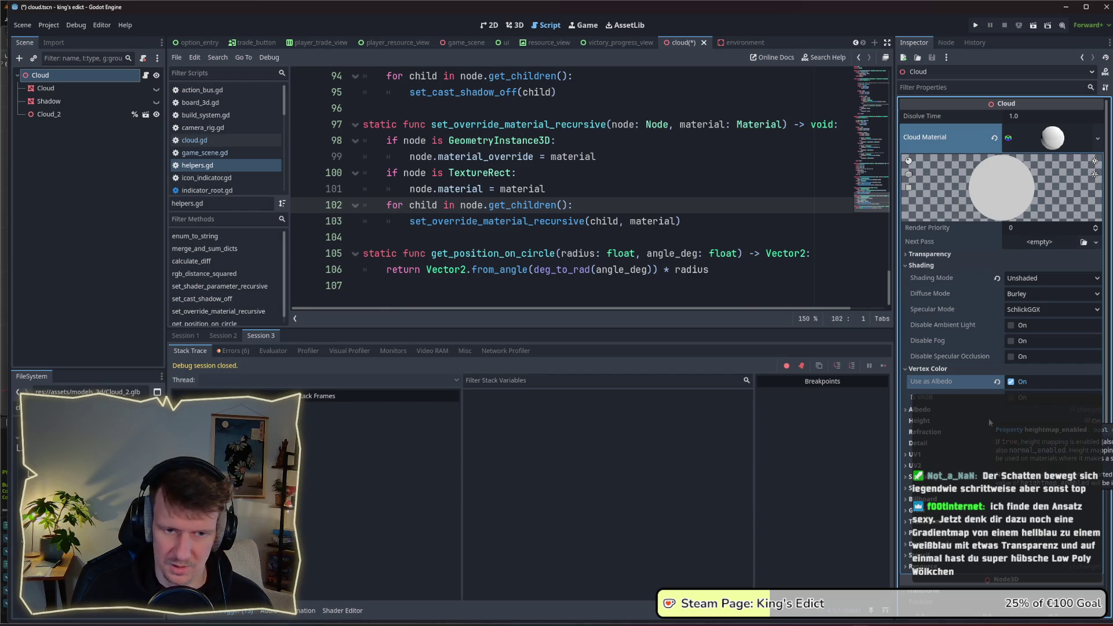
{"action": "left_click", "coordinate": [972, 412]}
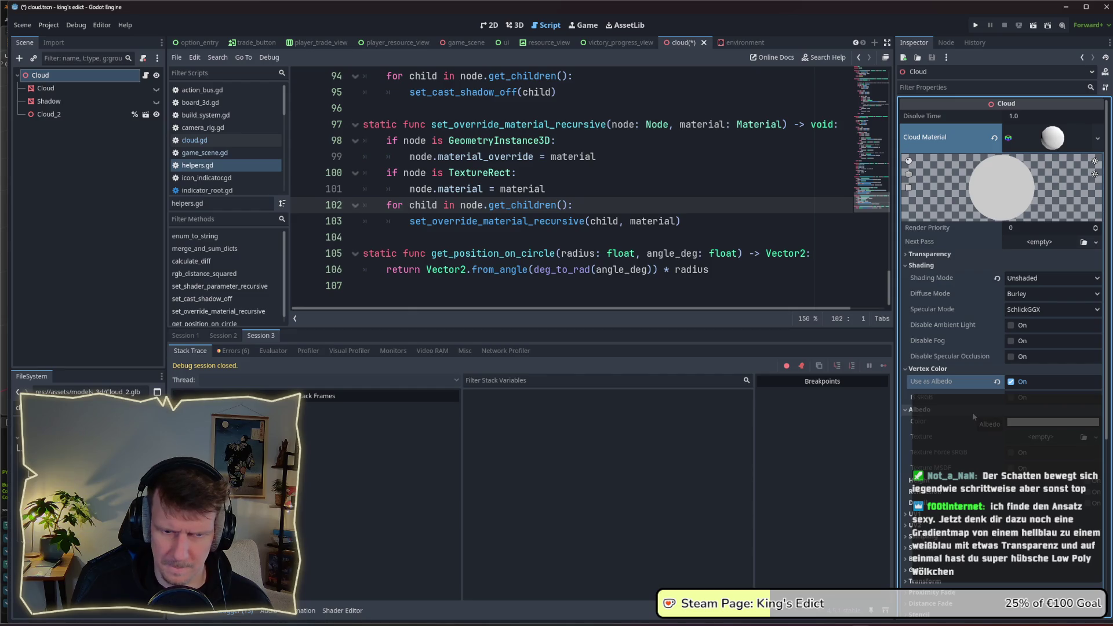
{"action": "left_click", "coordinate": [972, 412]}
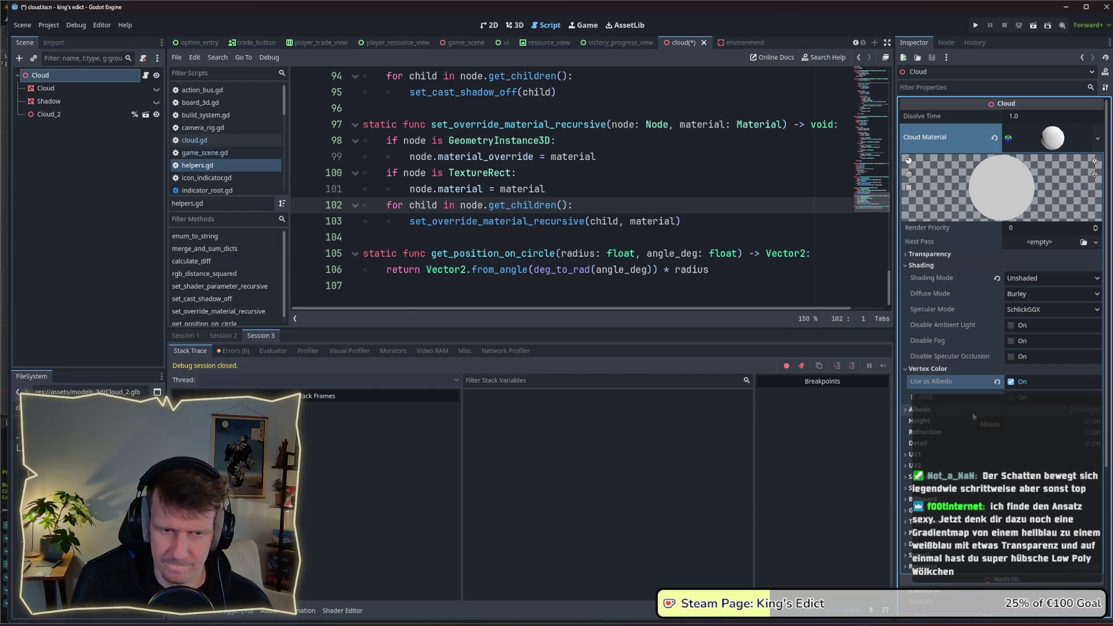
{"action": "left_click", "coordinate": [976, 25]}
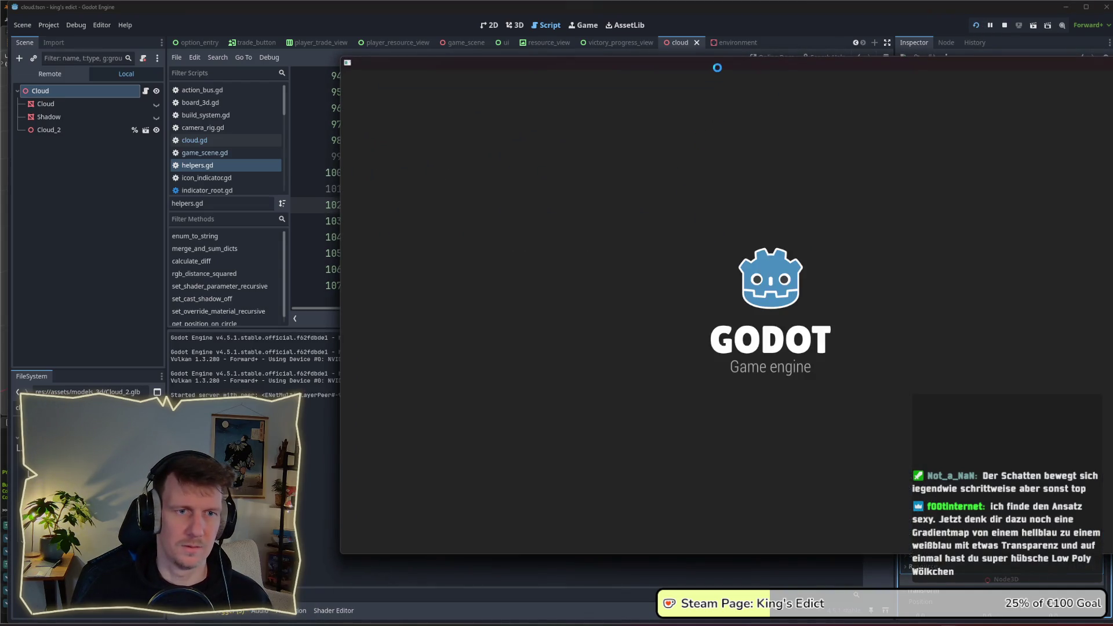
- Create a game on the i_know_this_place map, pick a ship start position and start the match
{"action": "left_click", "coordinate": [510, 212]}
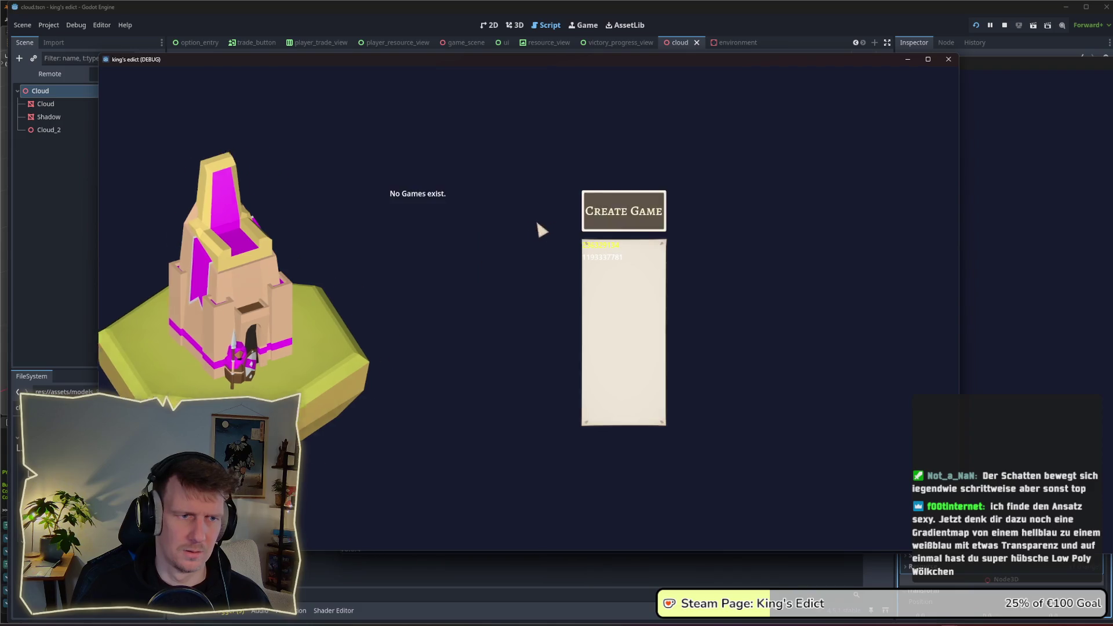
{"action": "left_click", "coordinate": [624, 211]}
{"action": "left_click", "coordinate": [638, 116]}
{"action": "left_click", "coordinate": [632, 203]}
{"action": "left_click", "coordinate": [354, 302]}
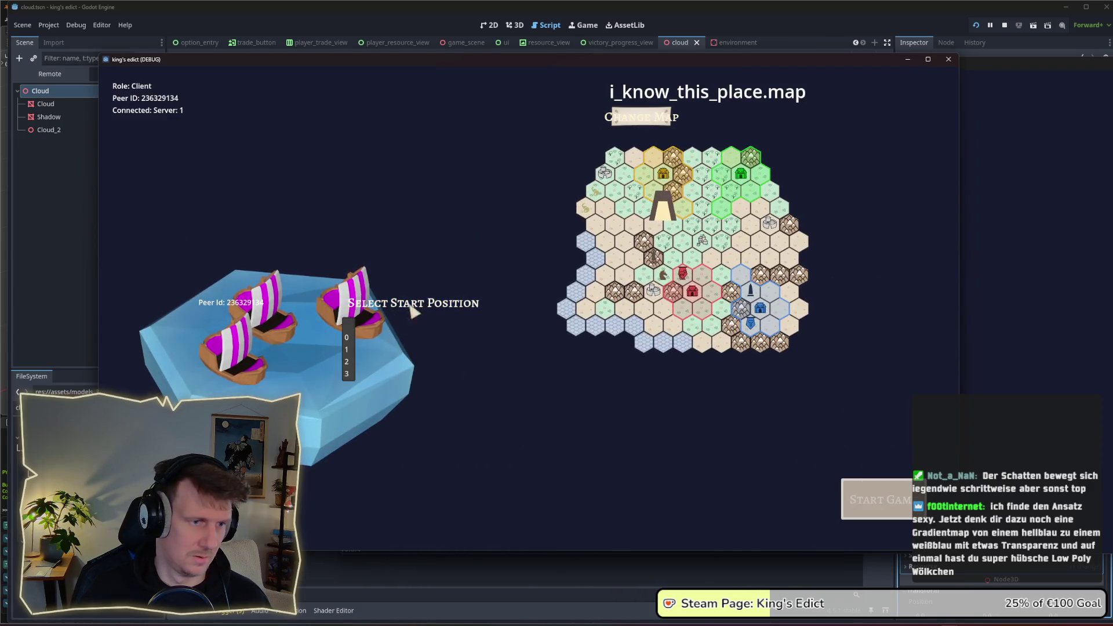
{"action": "left_click", "coordinate": [878, 498]}
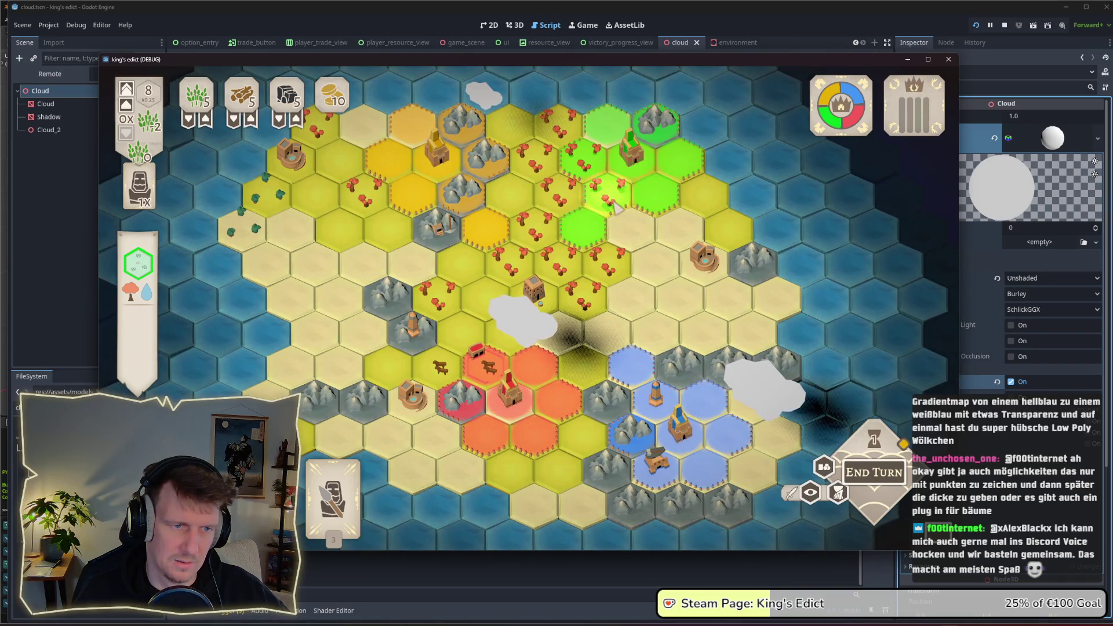
- Set the cloud material's Shading Mode to Per-Pixel
{"action": "scroll", "coordinate": [637, 231], "scroll_direction": "down", "scroll_amount": 2}
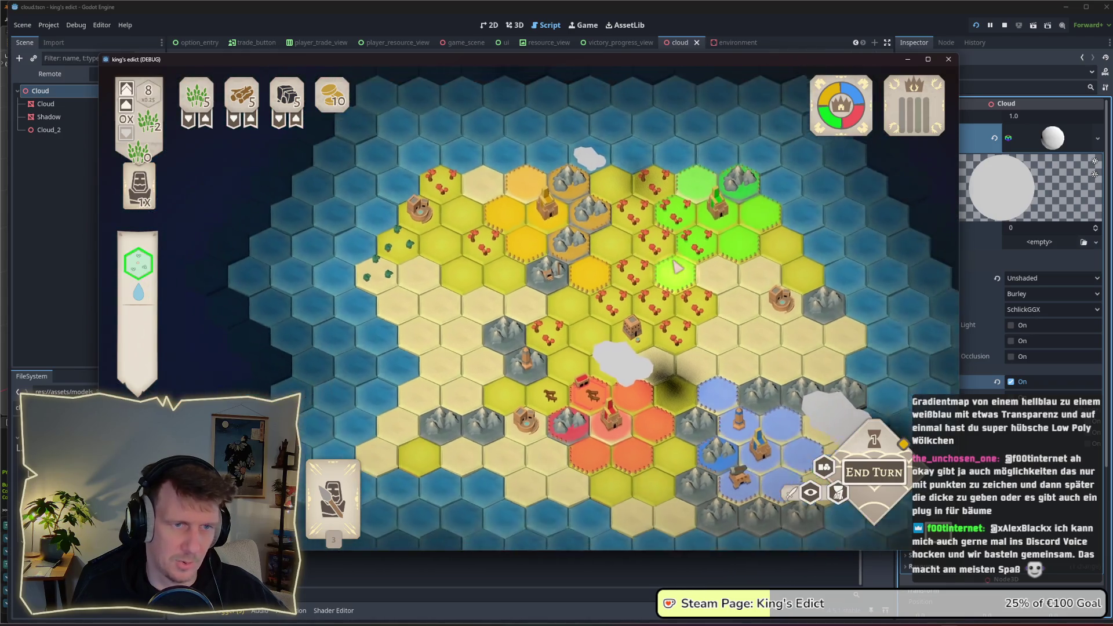
{"action": "scroll", "coordinate": [677, 266], "scroll_direction": "down", "scroll_amount": 4}
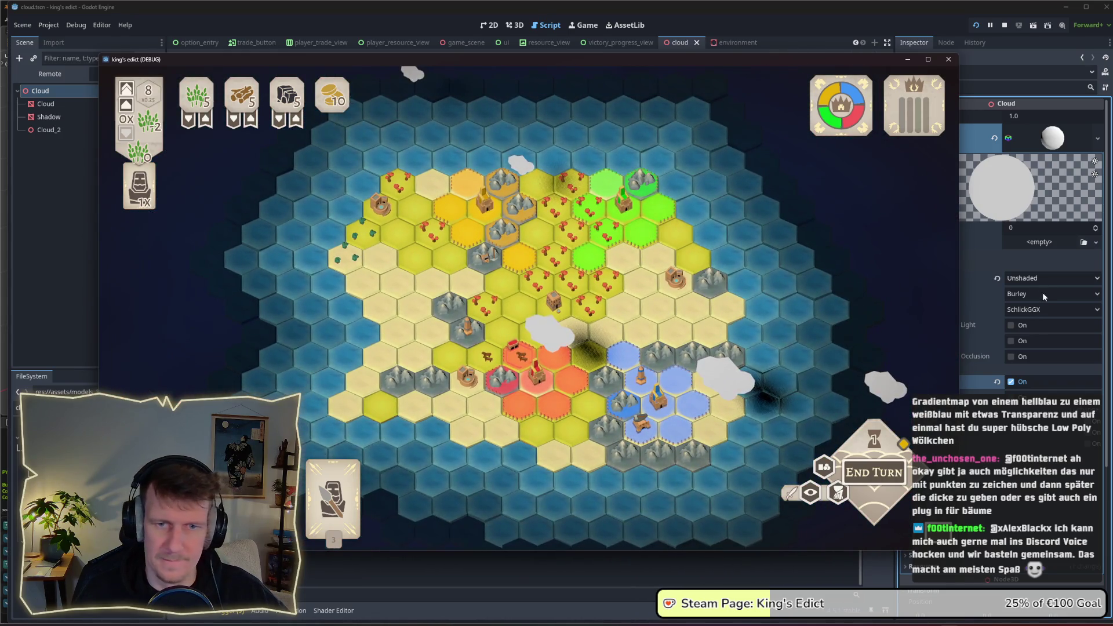
{"action": "left_click", "coordinate": [1038, 277]}
{"action": "left_click", "coordinate": [1023, 305]}
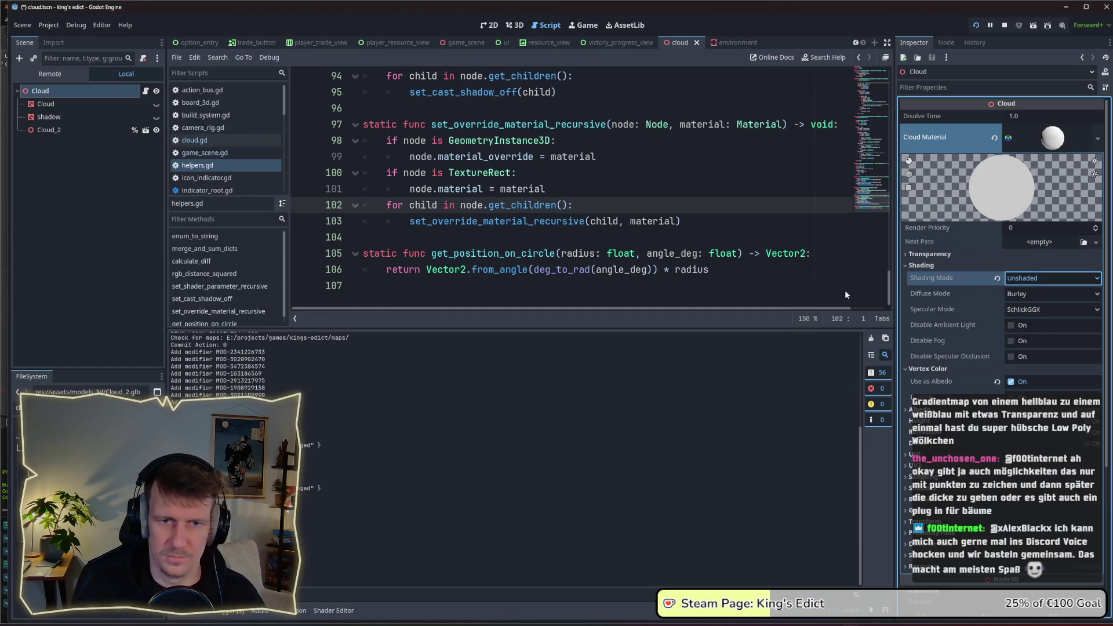
- Switch the cloud material to Per-Vertex shading and check it in the running game
{"action": "left_click", "coordinate": [1030, 280]}
{"action": "left_click", "coordinate": [1023, 321]}
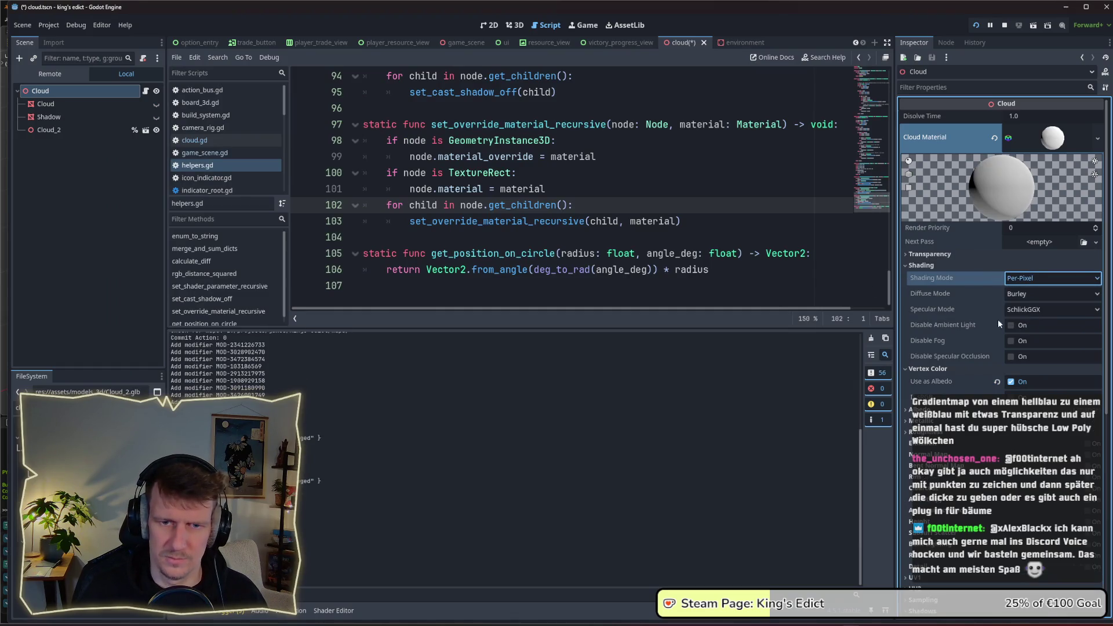
{"action": "key", "text": "alt+Tab"}
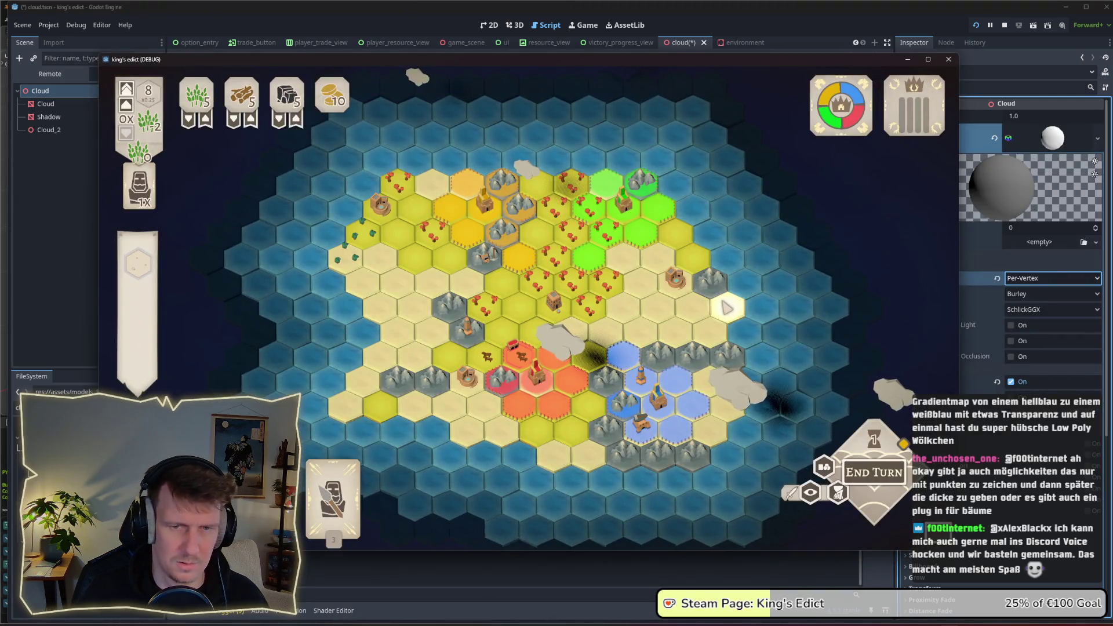
- Set the cloud material's Albedo Color to pure white and compare it in-game
{"action": "left_click", "coordinate": [1010, 186]}
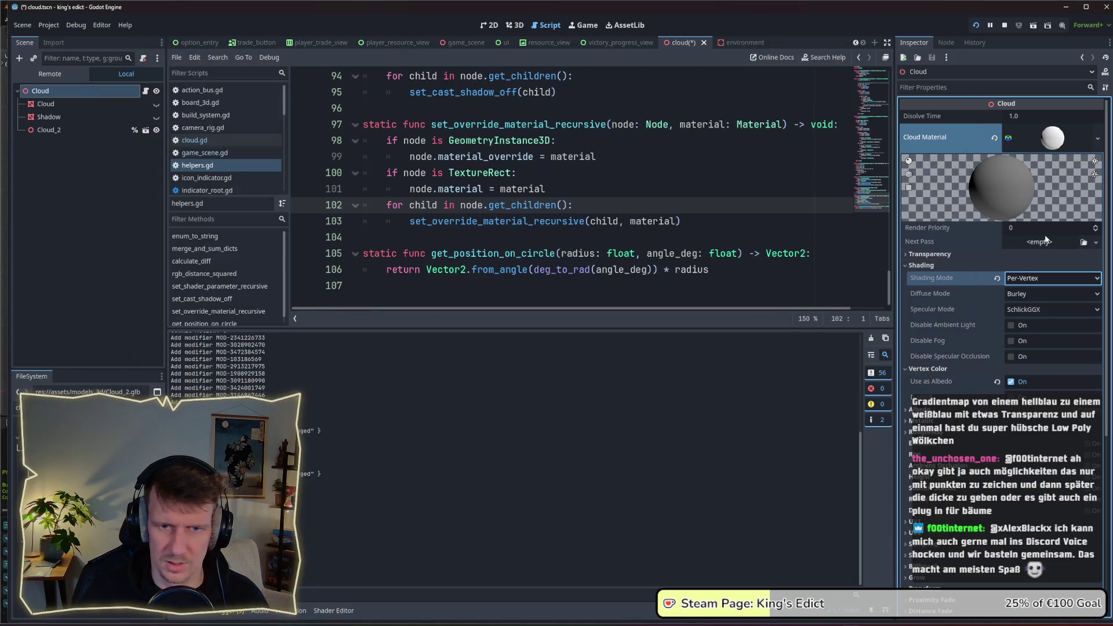
{"action": "left_click", "coordinate": [957, 265]}
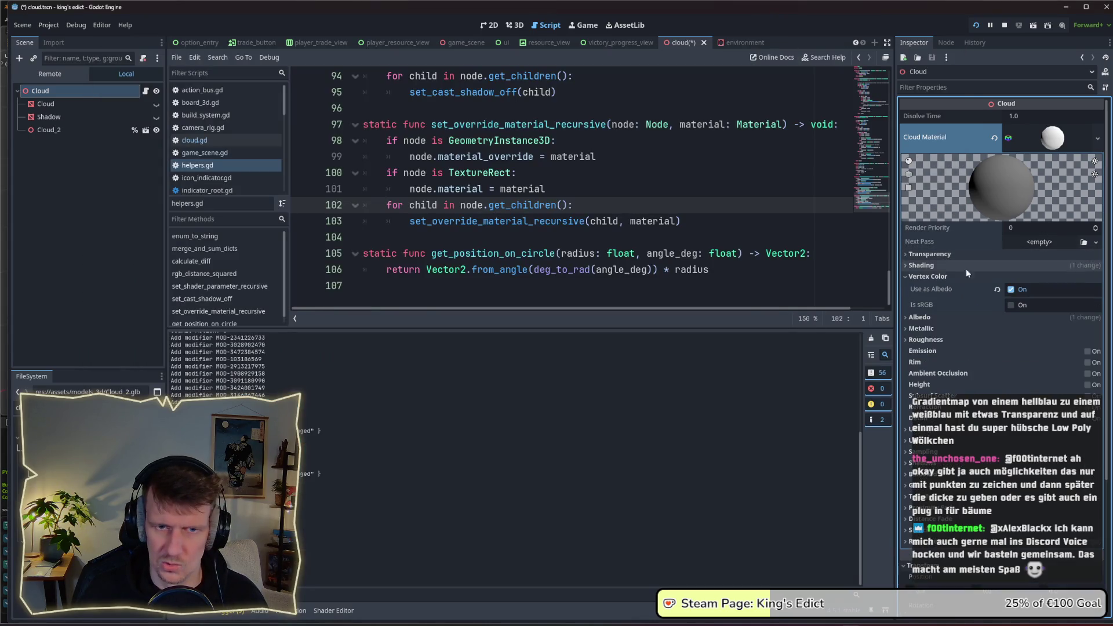
{"action": "left_click", "coordinate": [962, 318]}
{"action": "left_click", "coordinate": [1024, 330]}
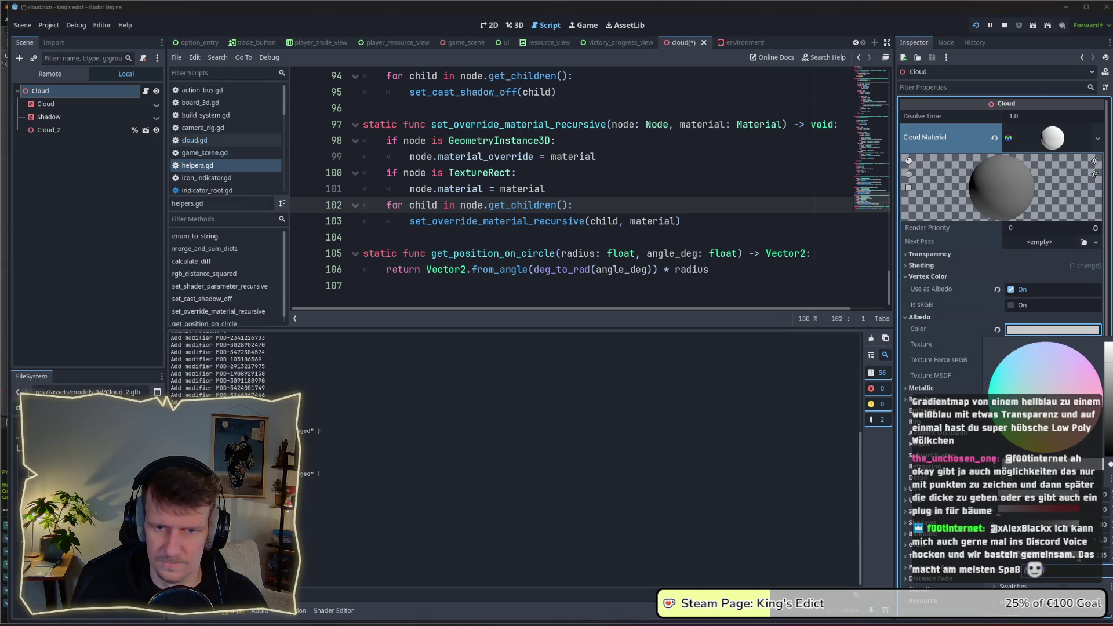
{"action": "left_click", "coordinate": [1110, 345]}
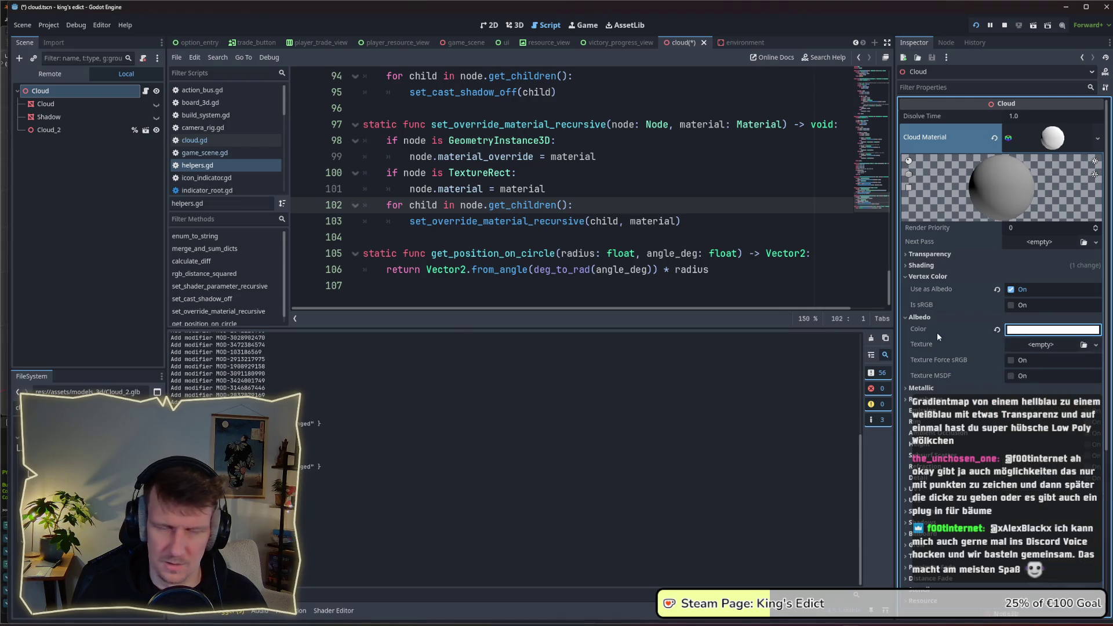
{"action": "key", "text": "alt+Tab"}
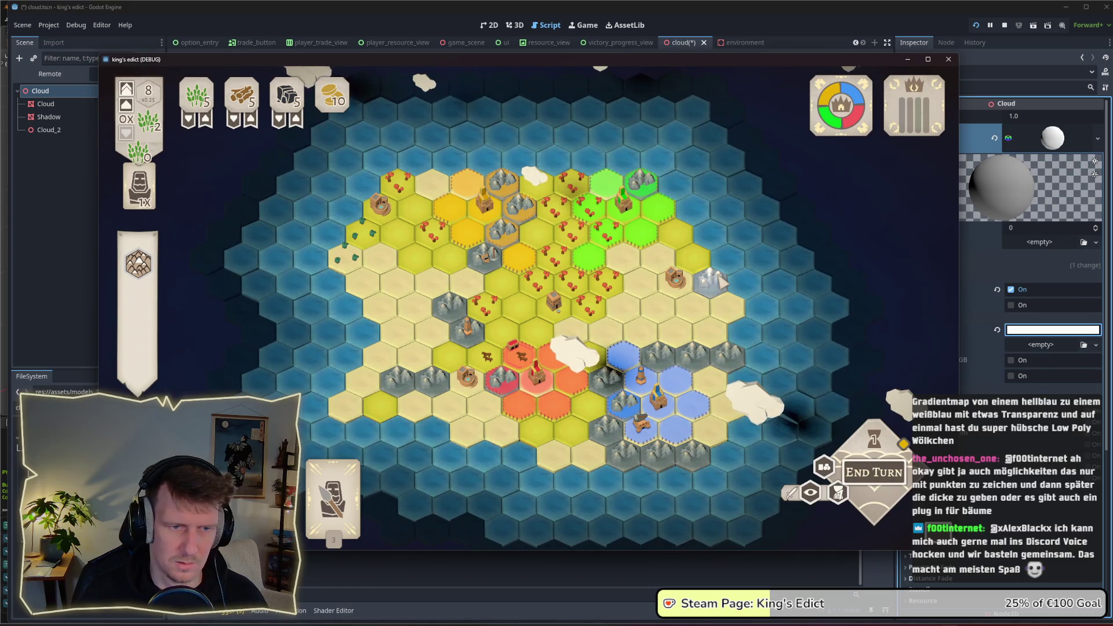
- Lower the Albedo Color to light grey and compare the clouds in-game again
{"action": "left_click", "coordinate": [1093, 334]}
{"action": "left_click_drag", "start_coordinate": [1109, 371], "coordinate": [1110, 359]}
{"action": "key", "text": "alt+Tab"}
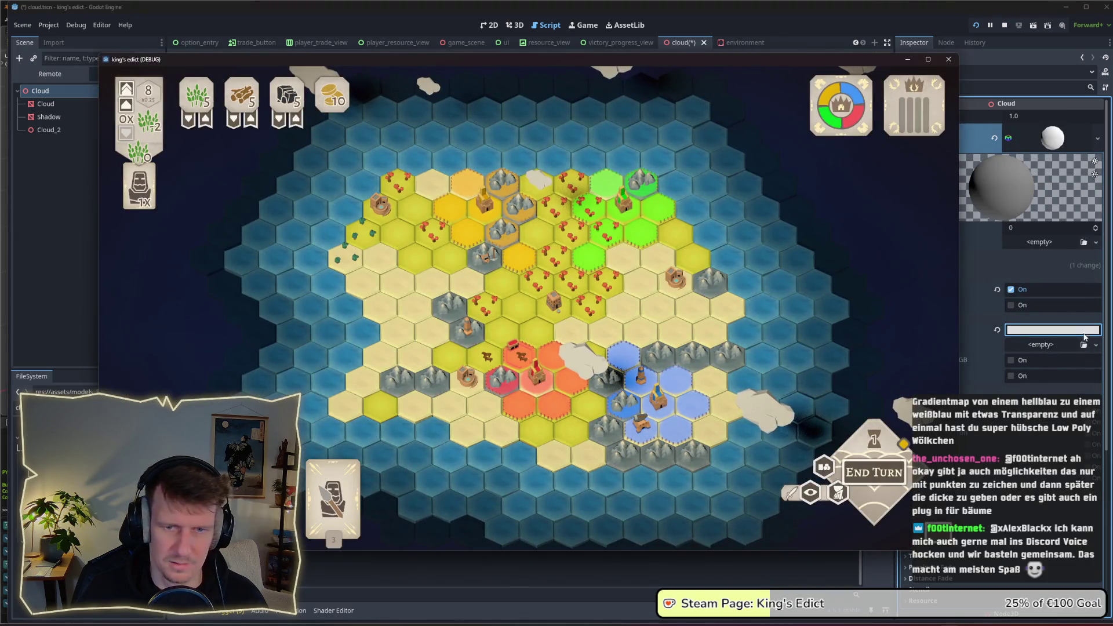
{"action": "left_click", "coordinate": [1093, 350]}
{"action": "key", "text": "alt+Tab"}
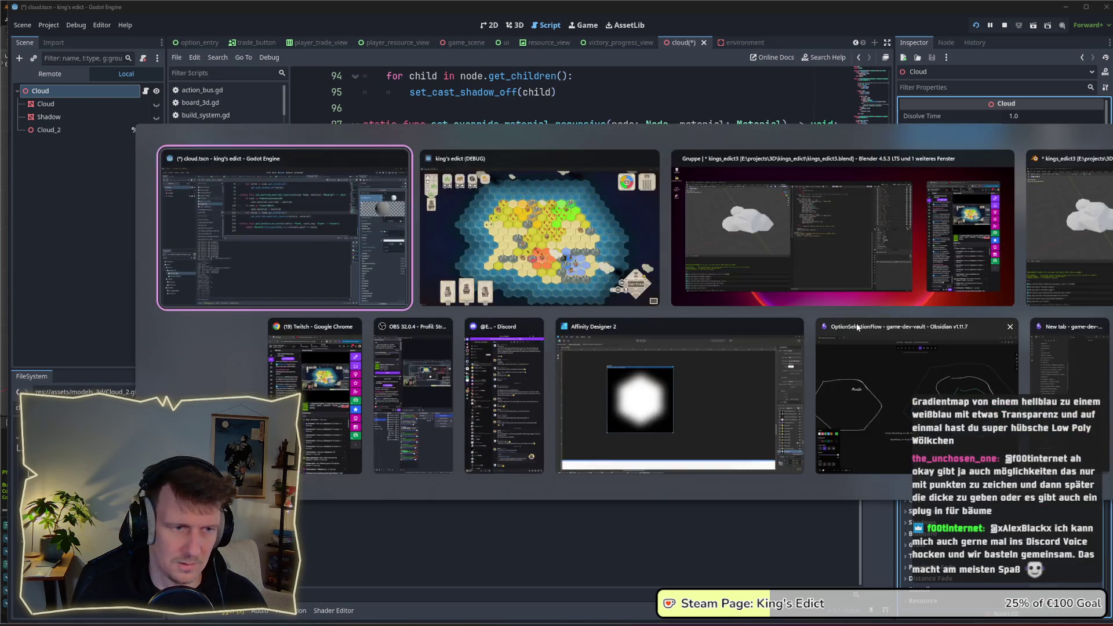
- Pan around the map to inspect the light grey clouds, briefly reopening the Albedo colour picker
{"action": "left_click_drag", "start_coordinate": [857, 324], "coordinate": [741, 269]}
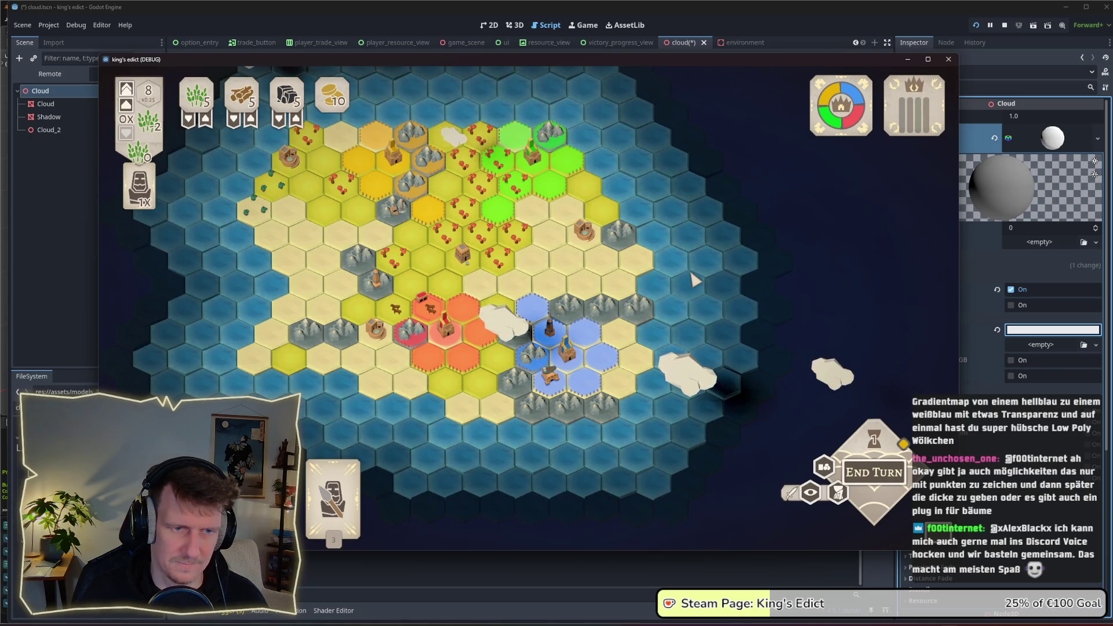
{"action": "left_click_drag", "start_coordinate": [695, 279], "coordinate": [789, 330]}
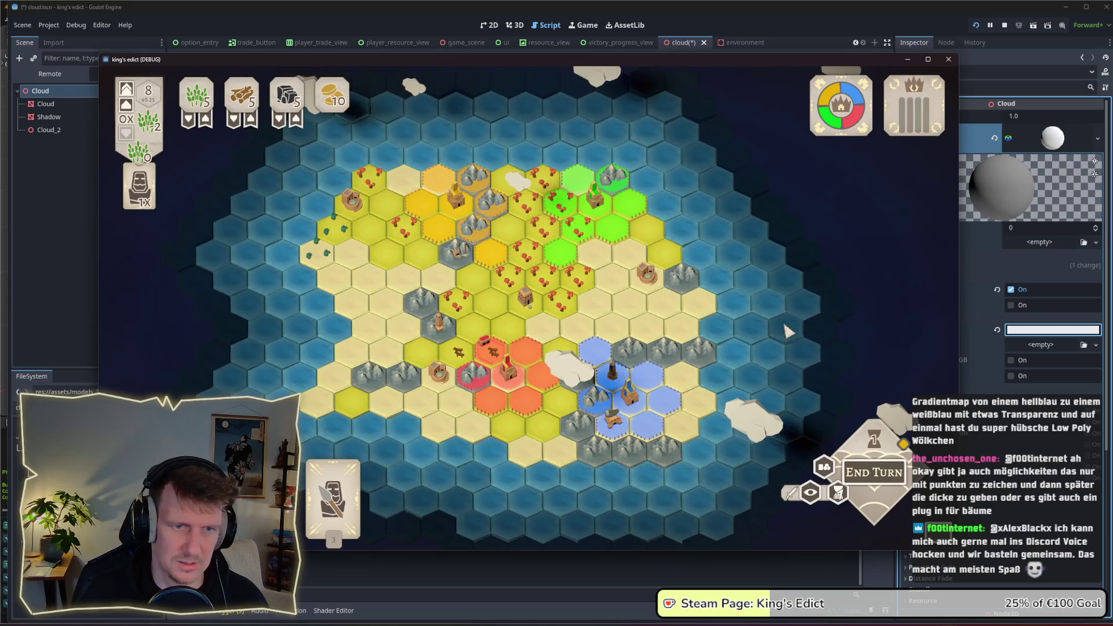
{"action": "key", "text": "F8"}
{"action": "left_click", "coordinate": [1037, 332]}
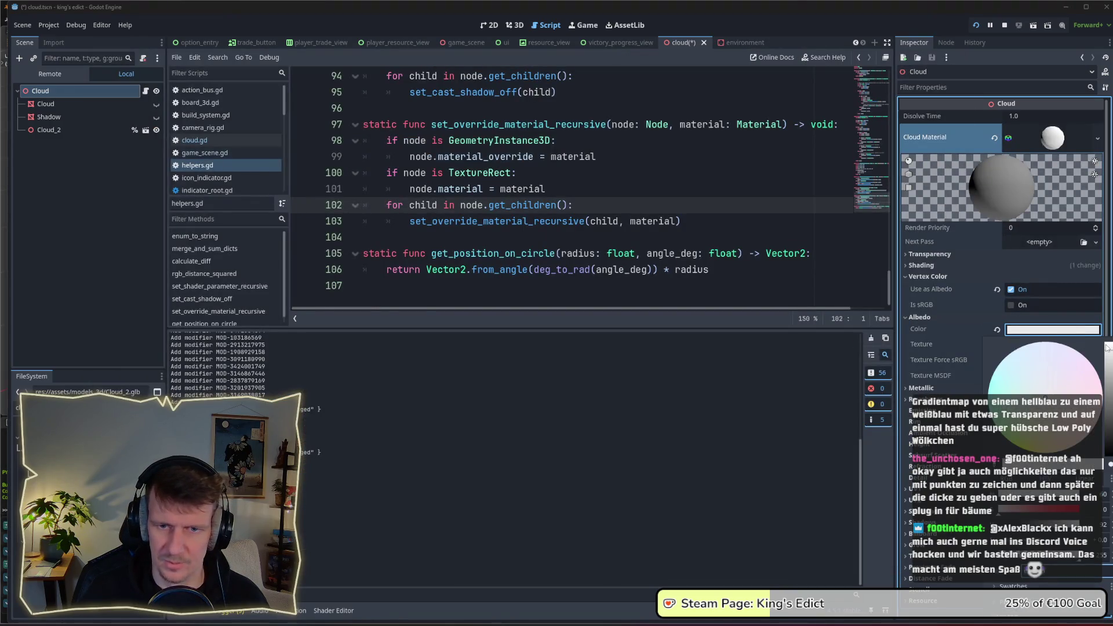
{"action": "key", "text": "alt+Tab"}
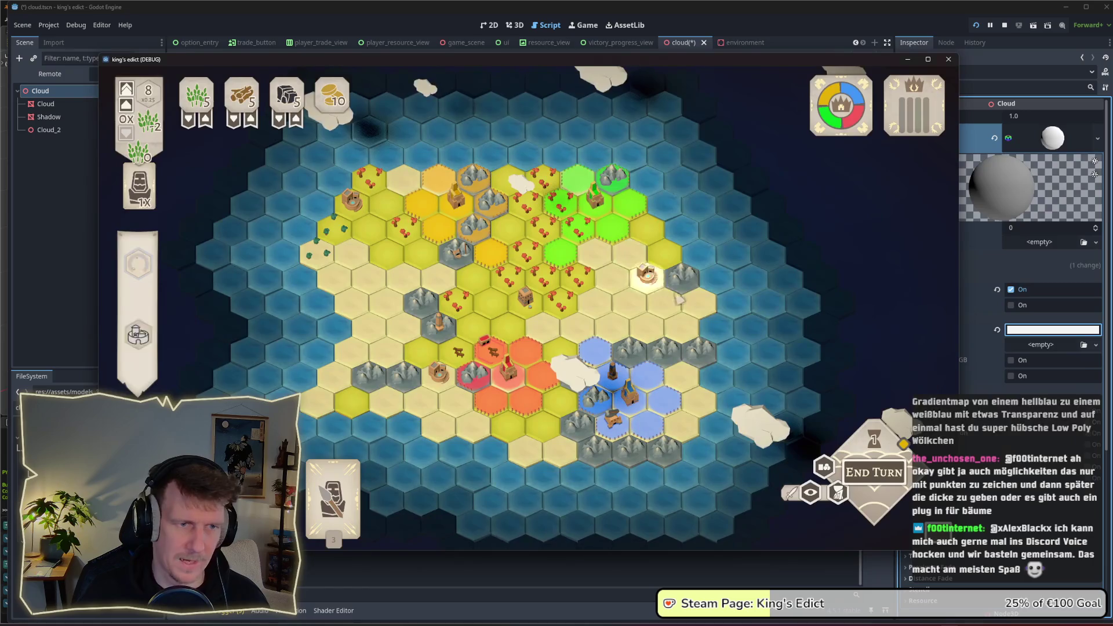
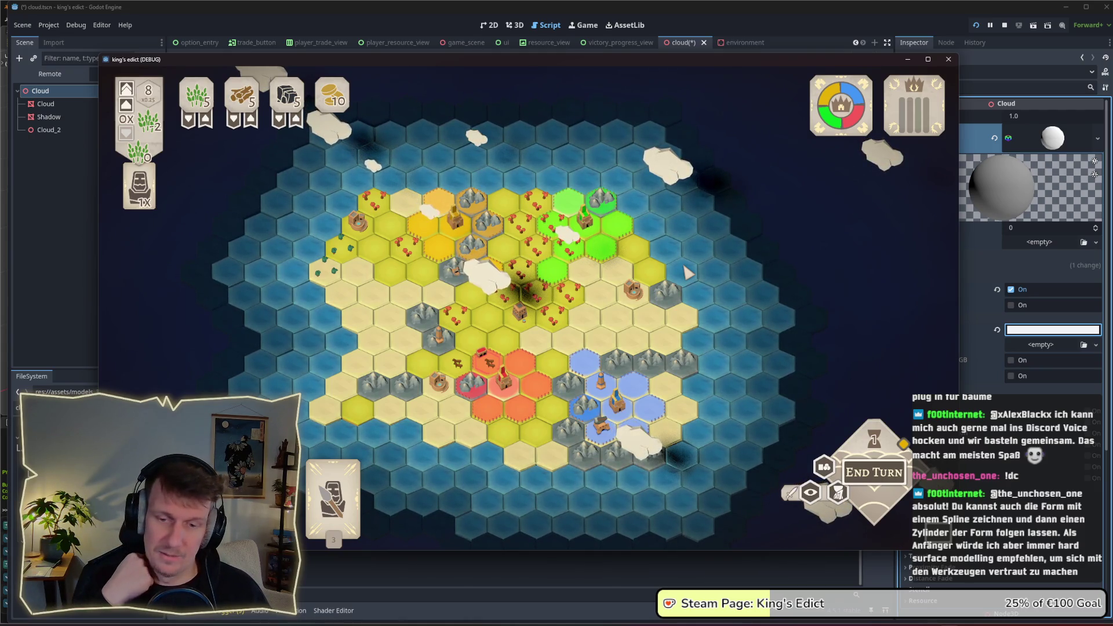
- Inspect a hex tile and zoom the King's Edict map, then quit the game and return to Blender
{"action": "left_click", "coordinate": [617, 273]}
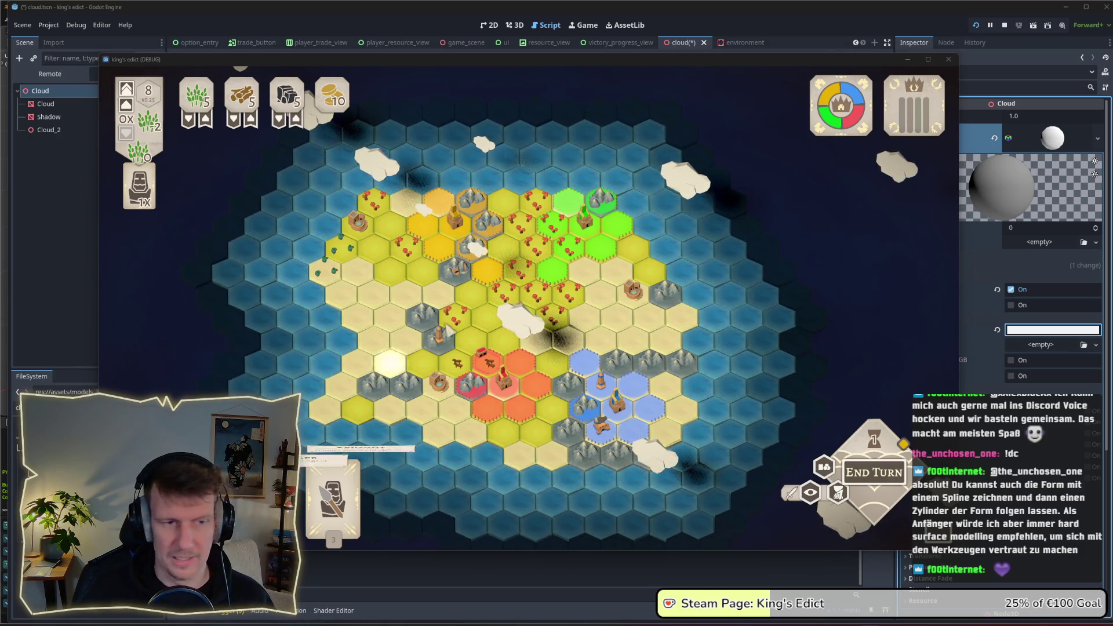
{"action": "scroll", "coordinate": [591, 276], "scroll_direction": "up", "scroll_amount": 2}
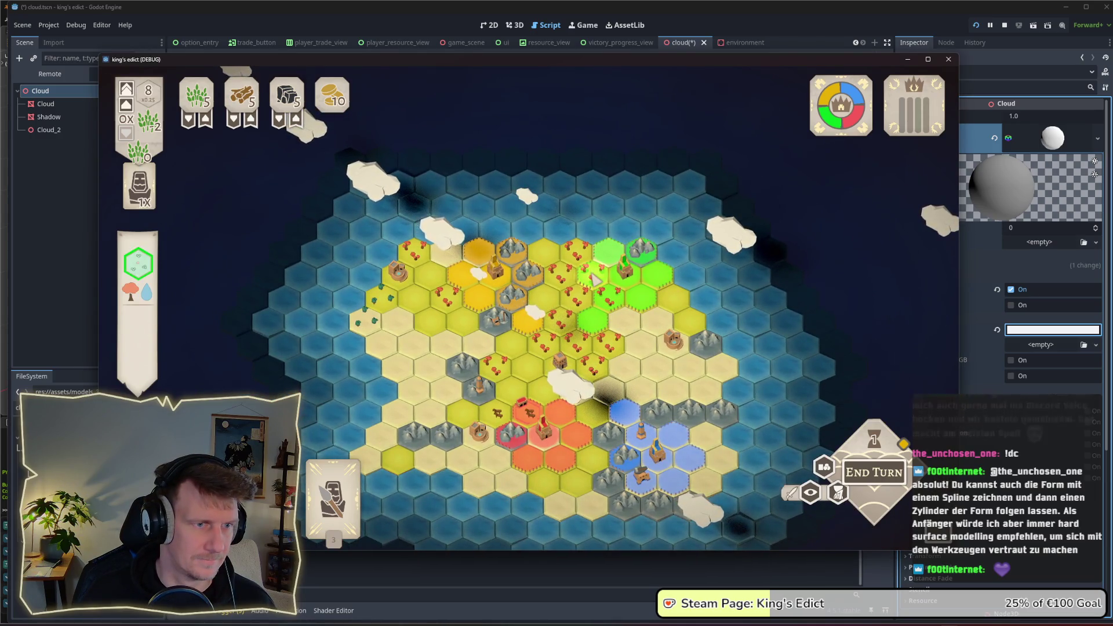
{"action": "key", "text": "F8"}
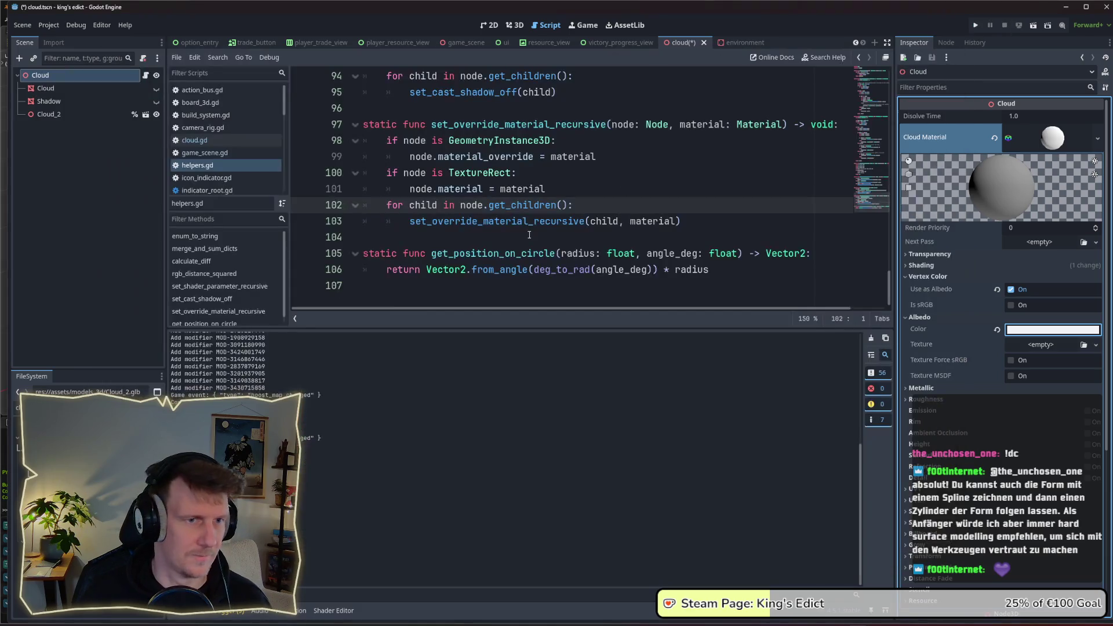
{"action": "key", "text": "alt+Tab"}
{"action": "left_click", "coordinate": [600, 294]}
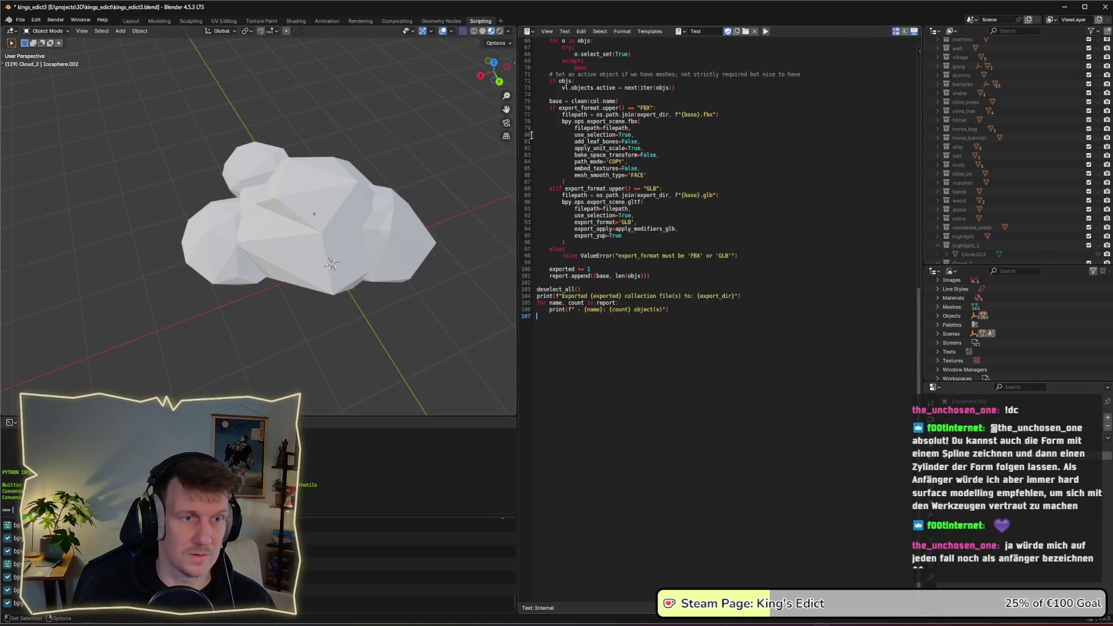
- Show the selected Cloud_2 zoomed in Modeling workspace, Object Mode, with viewport overlays enabled
{"action": "left_click", "coordinate": [164, 21]}
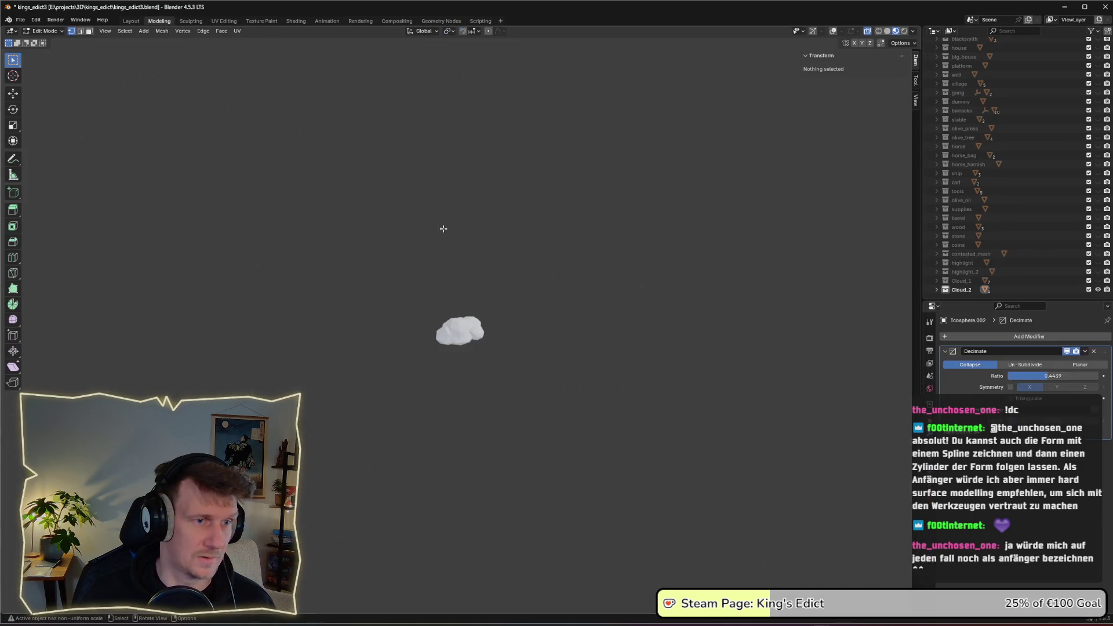
{"action": "scroll", "coordinate": [483, 286], "scroll_direction": "up", "scroll_amount": 5}
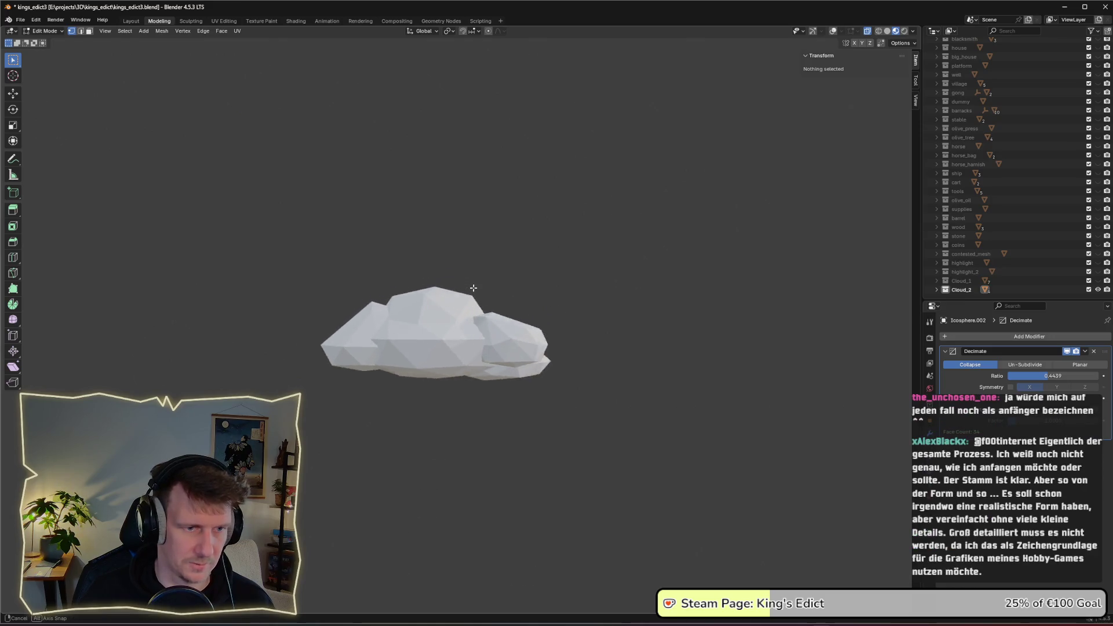
{"action": "scroll", "coordinate": [472, 314], "scroll_direction": "up", "scroll_amount": 3}
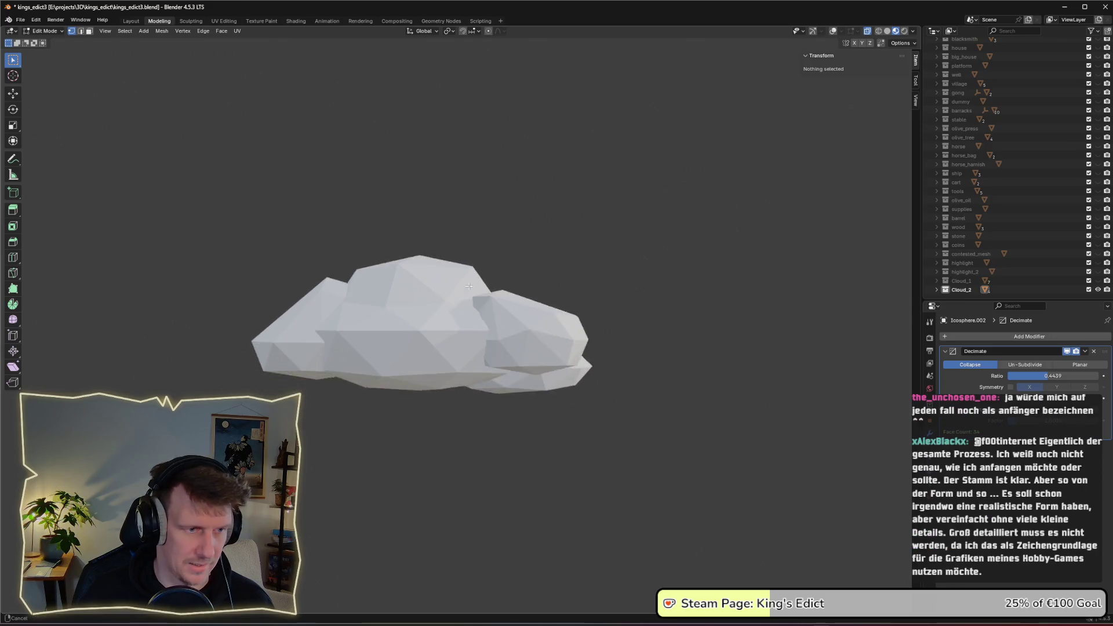
{"action": "key", "text": "Tab"}
{"action": "left_click_drag", "start_coordinate": [261, 155], "coordinate": [410, 277]}
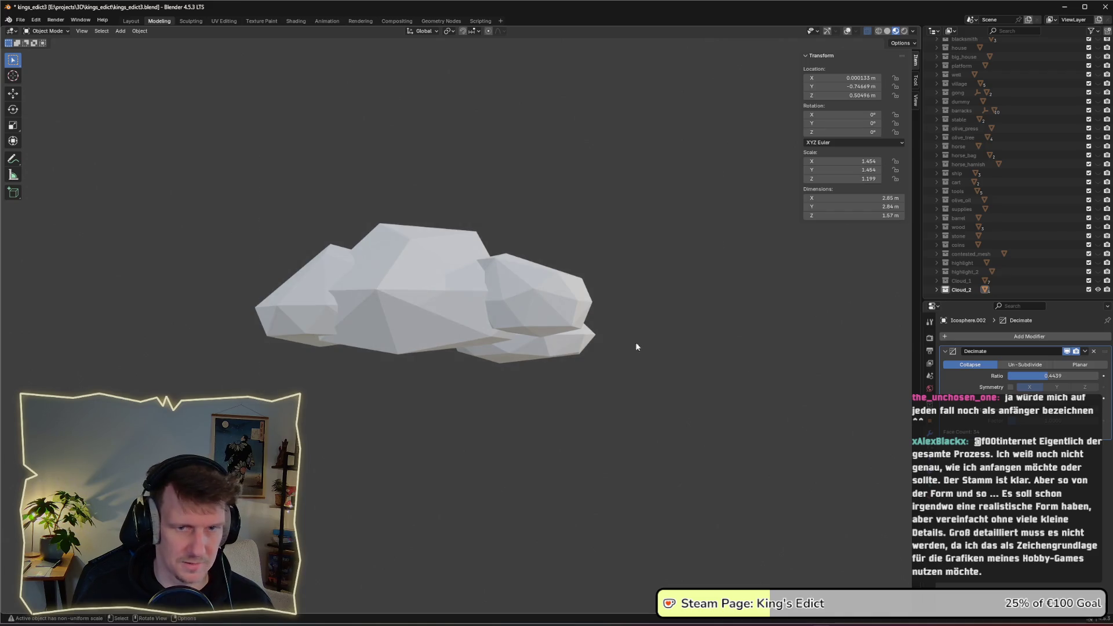
{"action": "left_click", "coordinate": [847, 33]}
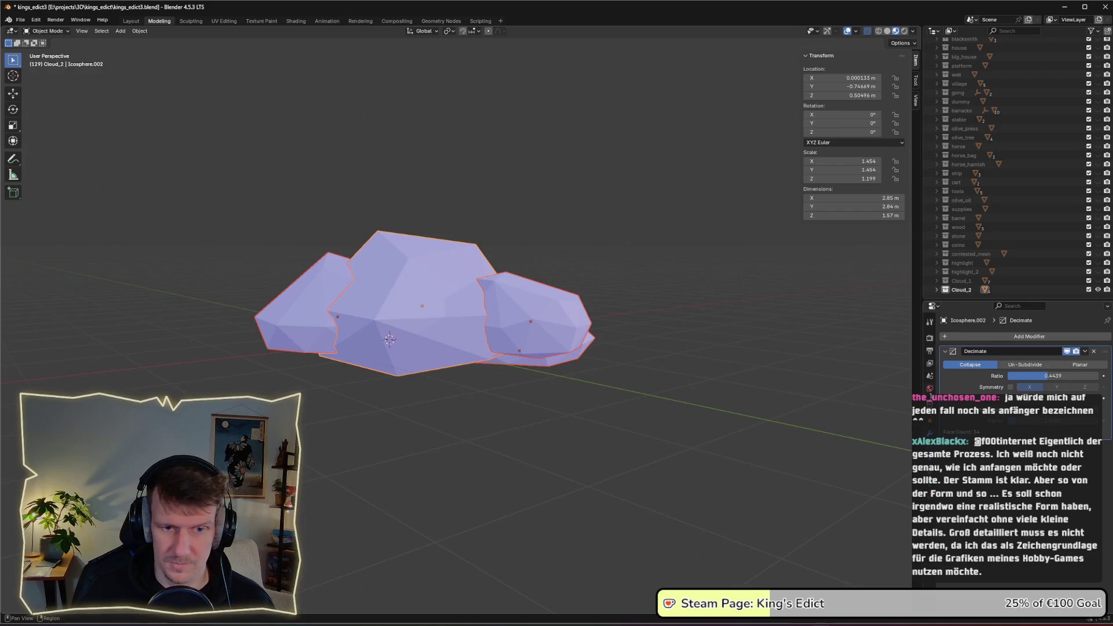
- Give Icosphere.002 the shared MainMaterial instead of MainMaterial.002 in Material Properties
{"action": "left_click", "coordinate": [930, 389]}
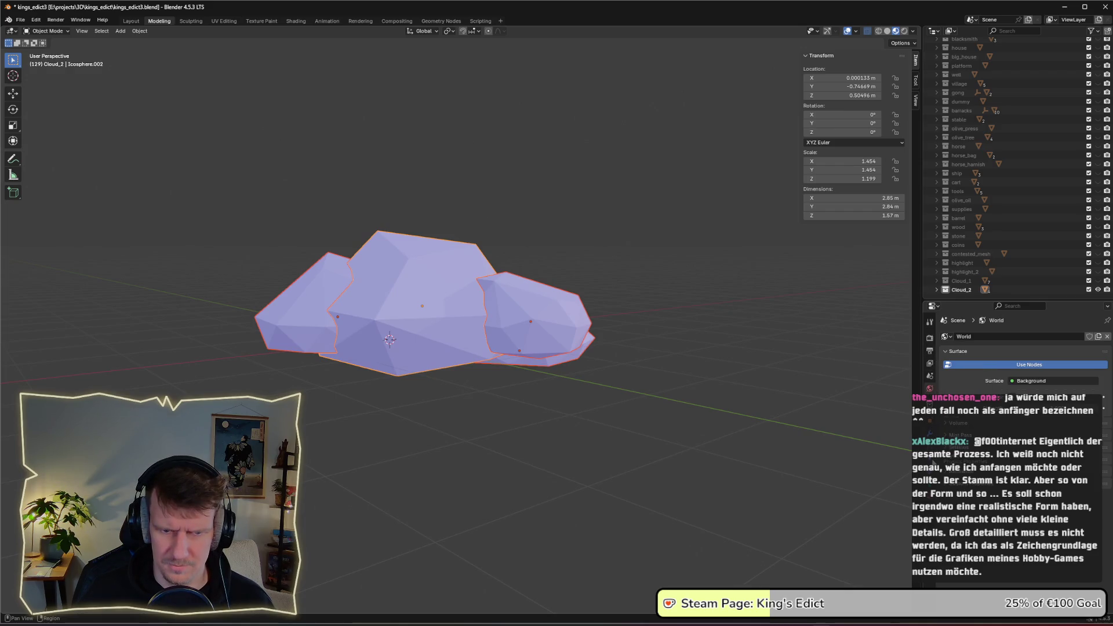
{"action": "left_click", "coordinate": [930, 488]}
{"action": "left_click", "coordinate": [946, 374]}
{"action": "left_click", "coordinate": [962, 392]}
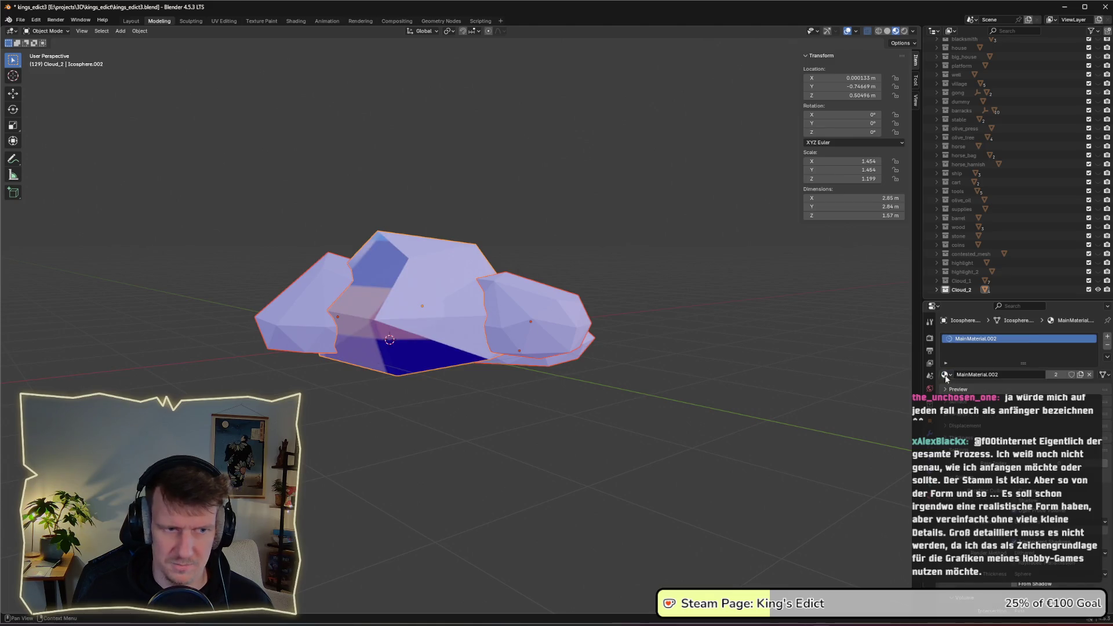
{"action": "key", "text": "ctrl+z"}
{"action": "left_click_drag", "start_coordinate": [672, 241], "coordinate": [586, 270]}
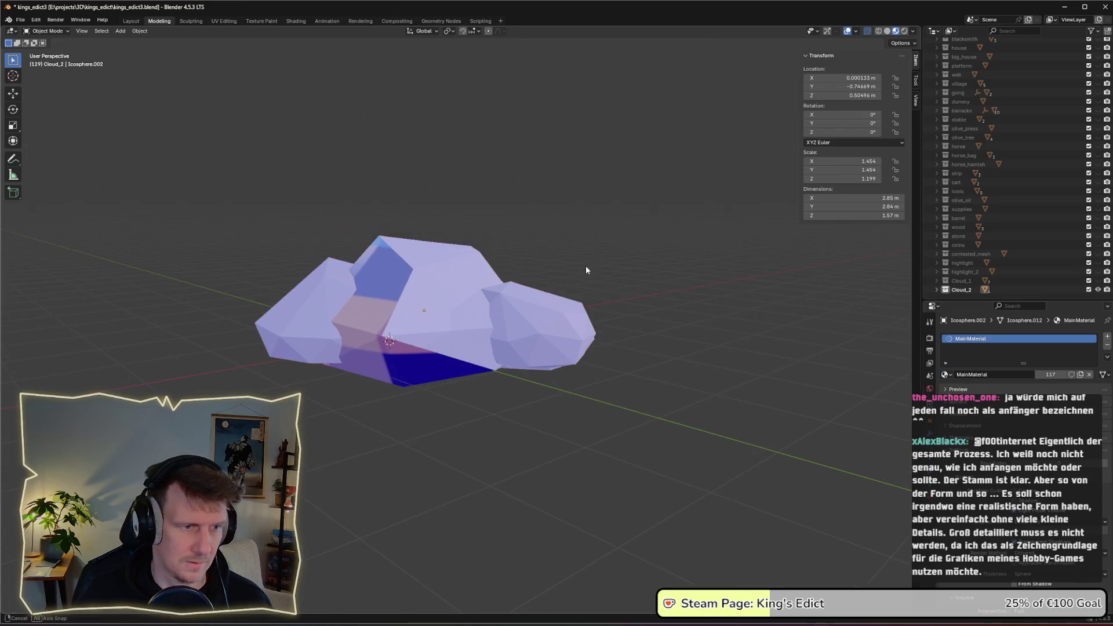
- Assign MainMaterial to Icosphere.004 and Icosphere.005 of Cloud_2
{"action": "left_click", "coordinate": [551, 319]}
{"action": "left_click", "coordinate": [955, 291]}
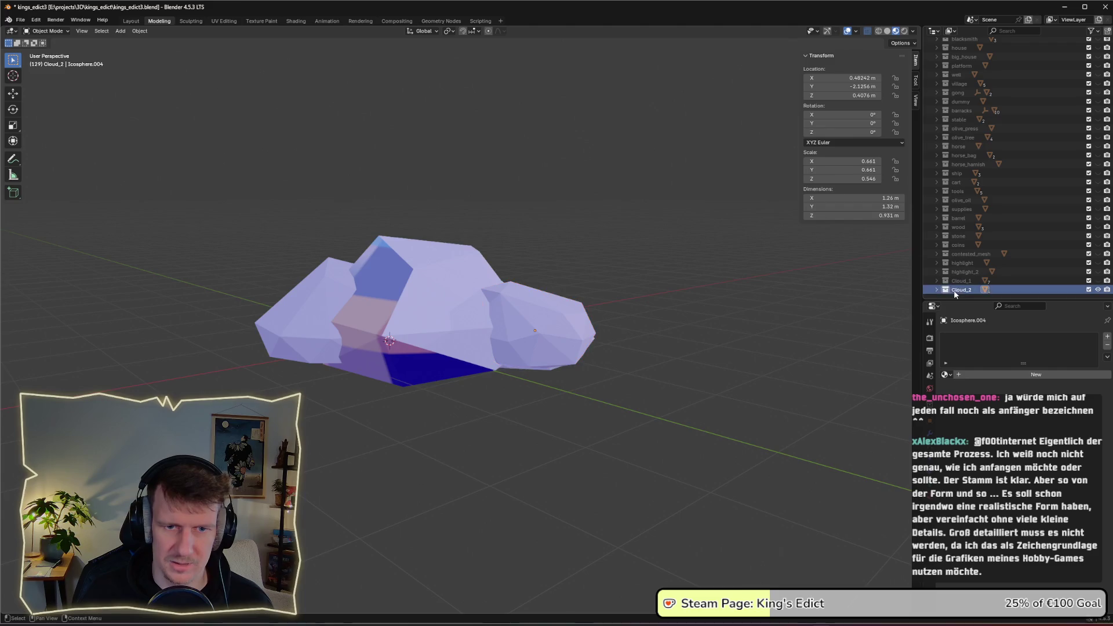
{"action": "scroll", "coordinate": [961, 273], "scroll_direction": "down", "scroll_amount": 2}
{"action": "left_click", "coordinate": [973, 272]}
{"action": "left_click", "coordinate": [963, 280]}
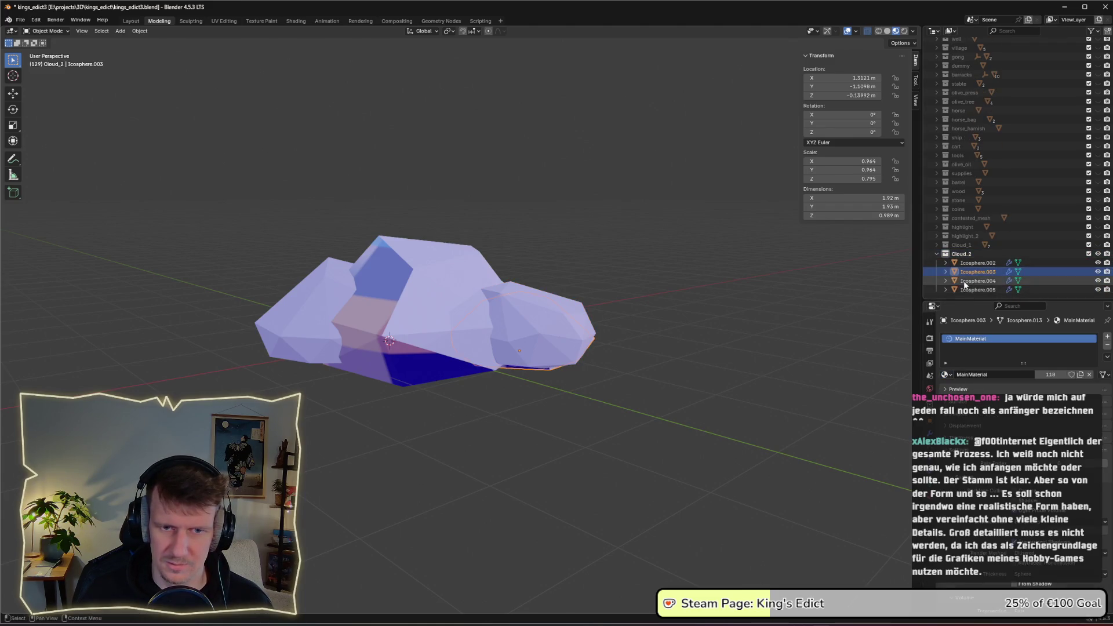
{"action": "left_click", "coordinate": [947, 375]}
{"action": "left_click", "coordinate": [965, 388]}
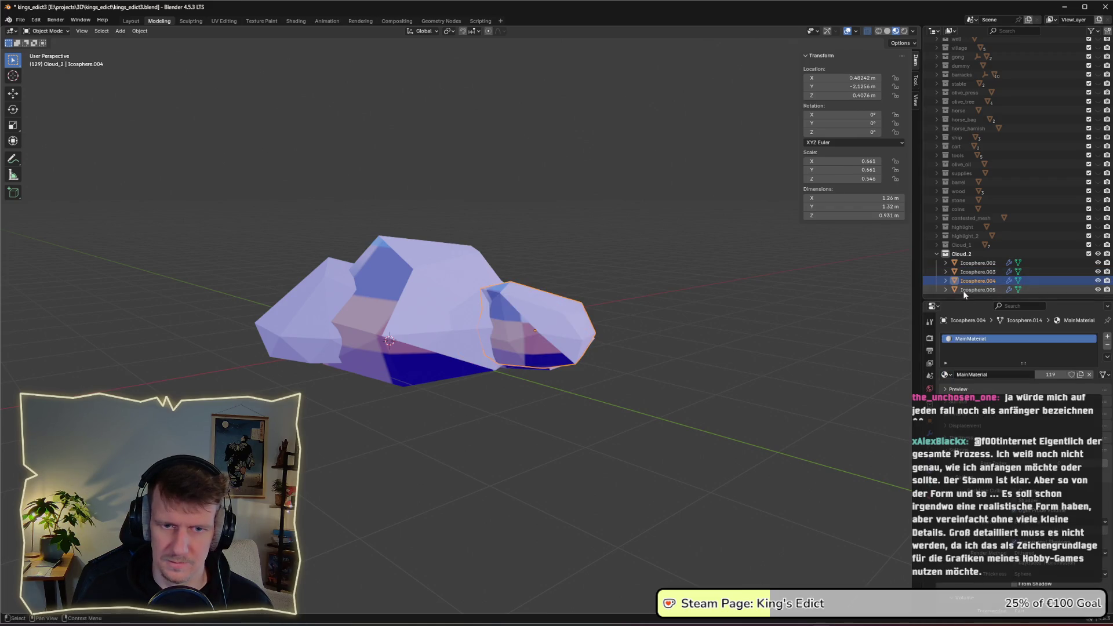
{"action": "left_click", "coordinate": [962, 290]}
{"action": "left_click", "coordinate": [947, 374]}
{"action": "left_click", "coordinate": [953, 388]}
- Check the four icospheres from top and front views, then open UV Editing with Icosphere.005 selected
{"action": "left_click", "coordinate": [687, 315]}
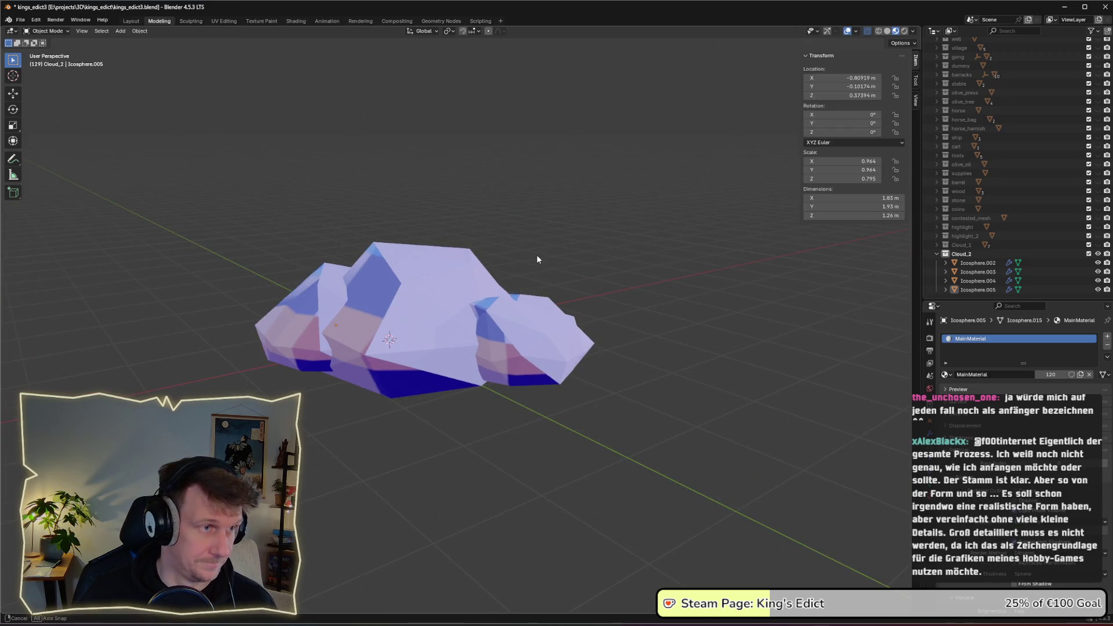
{"action": "left_click_drag", "start_coordinate": [253, 167], "coordinate": [720, 437]}
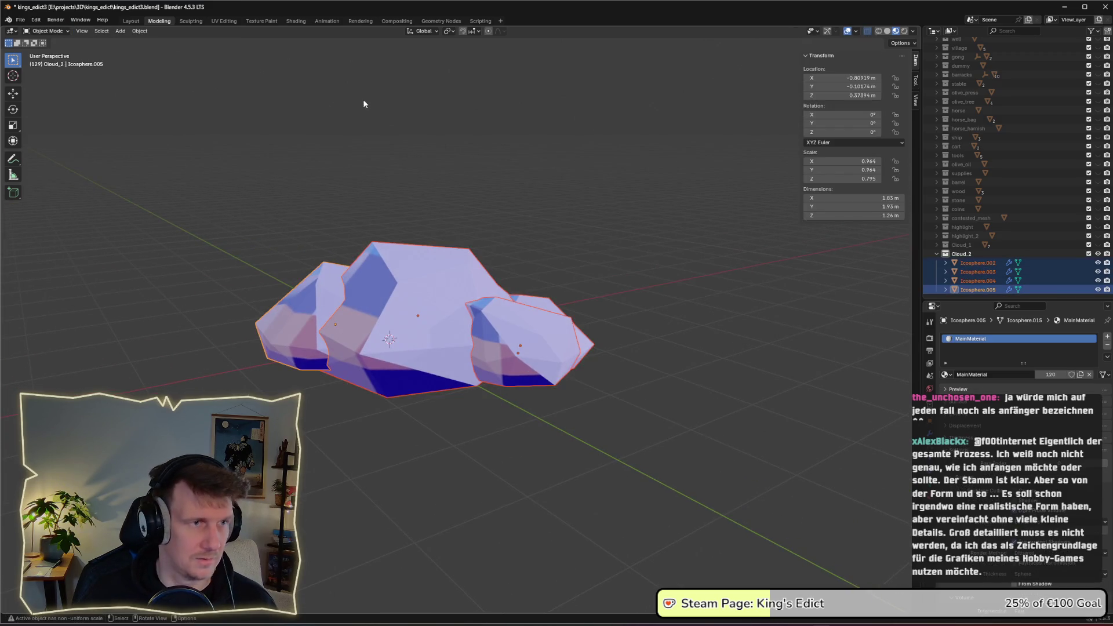
{"action": "key", "text": "KP_7"}
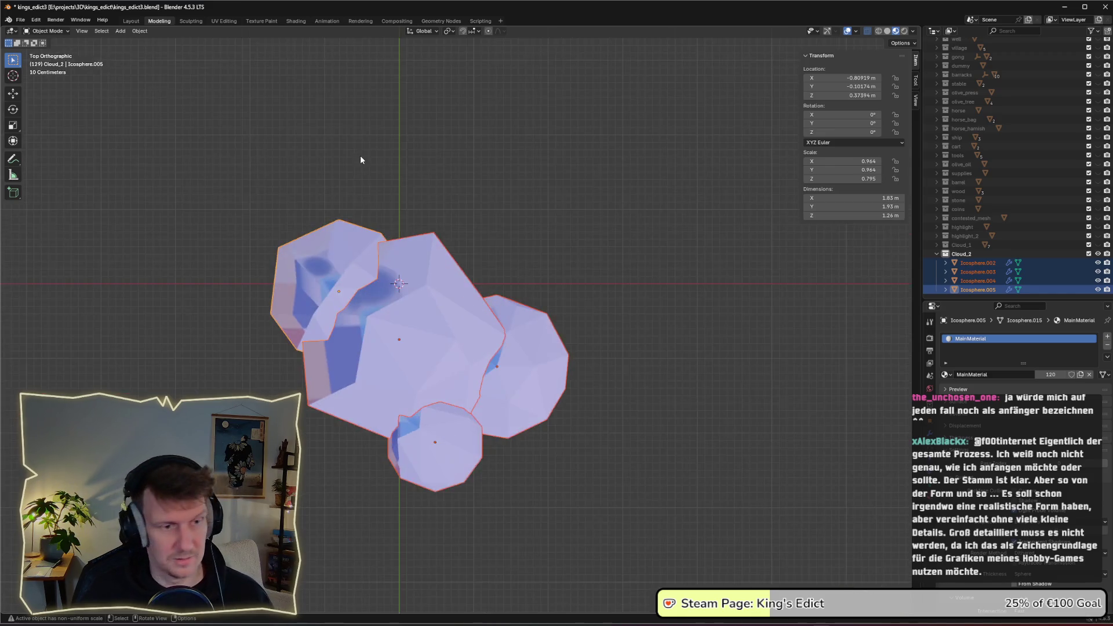
{"action": "key", "text": "KP_1"}
{"action": "left_click", "coordinate": [270, 219]}
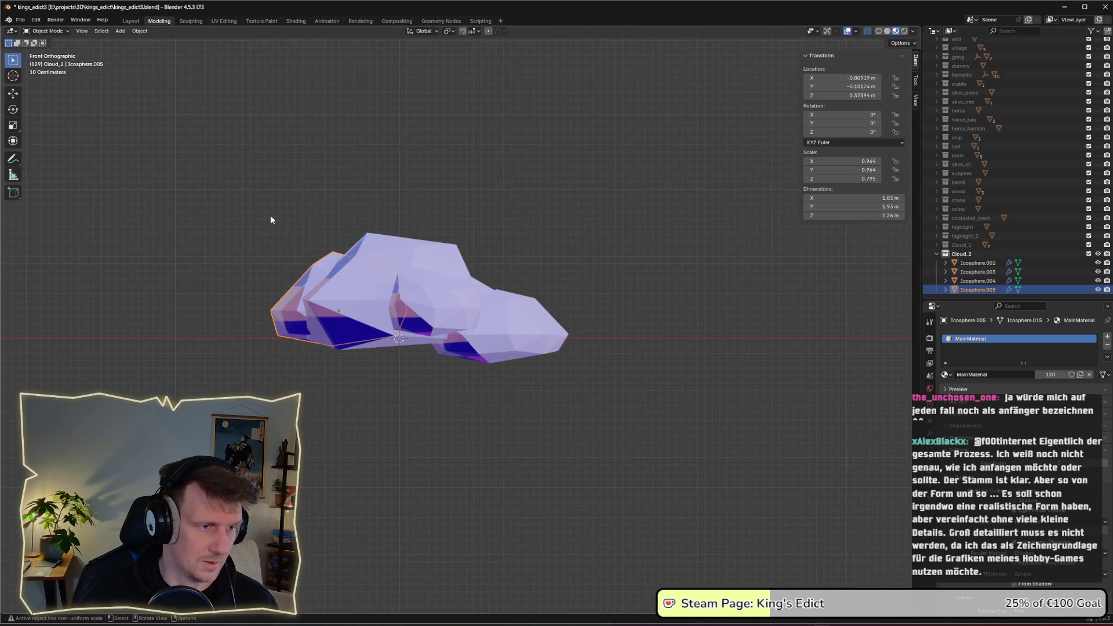
{"action": "left_click", "coordinate": [224, 22]}
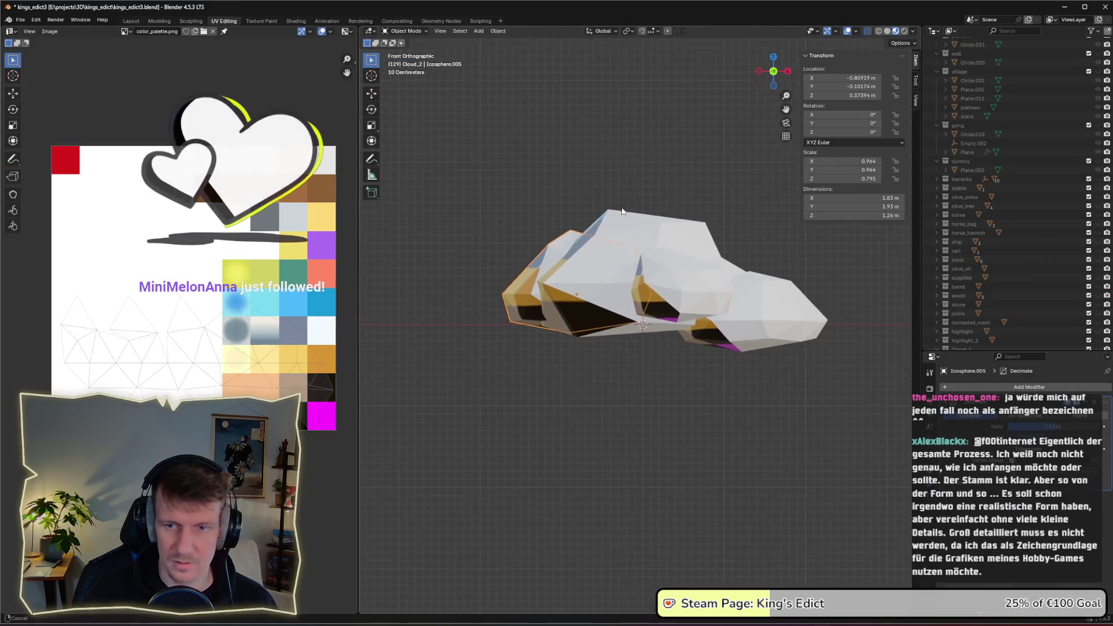
- Recentre the cloud and apply a Shade option to Icosphere.005 from its Object menu
{"action": "left_click_drag", "start_coordinate": [533, 205], "coordinate": [614, 236]}
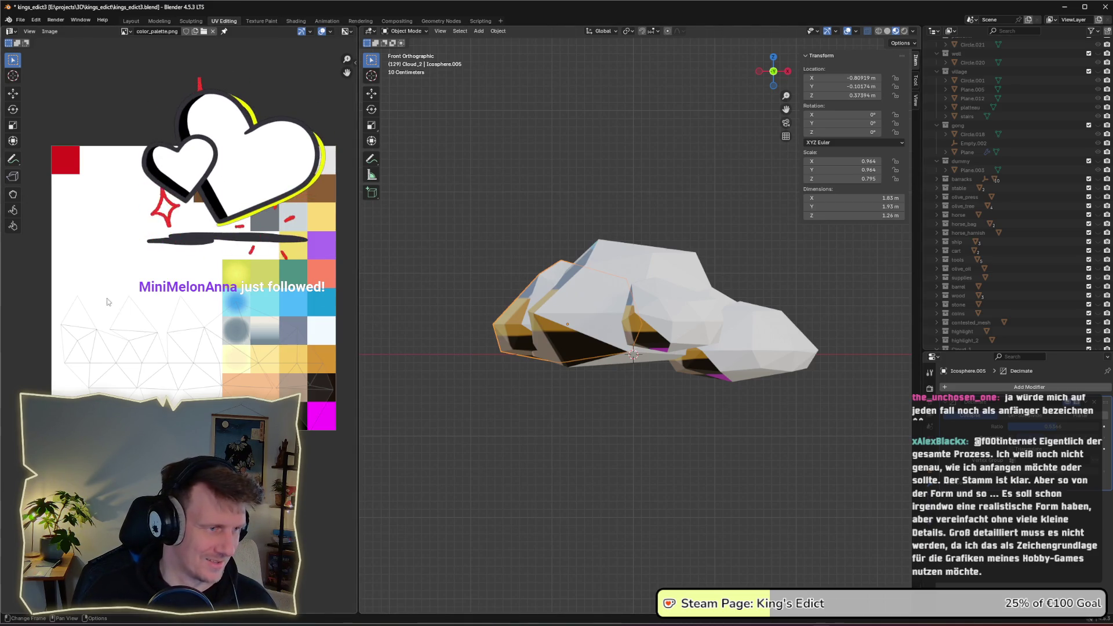
{"action": "right_click", "coordinate": [511, 329]}
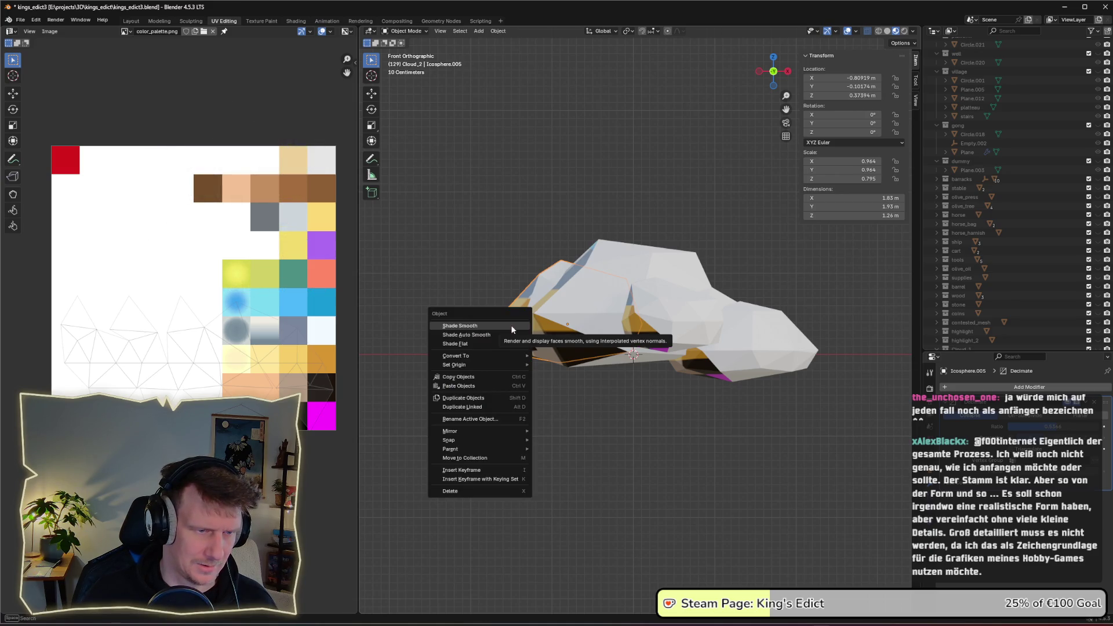
{"action": "left_click", "coordinate": [512, 329]}
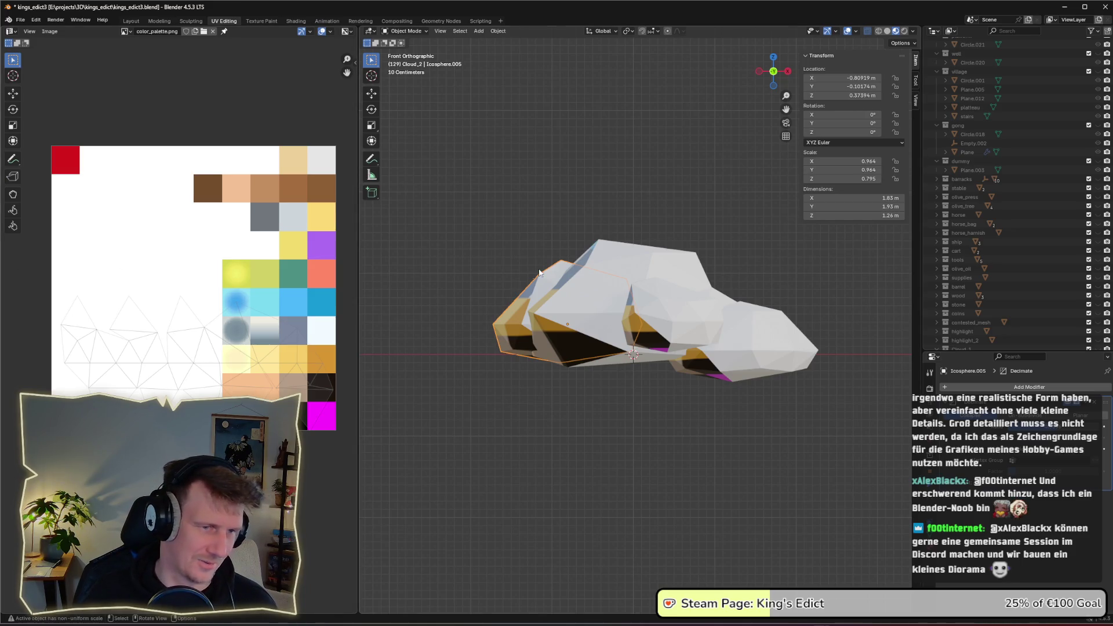
- Select all of Icosphere.005 in Edit Mode and unwrap it onto color_palette.png
{"action": "key", "text": "Tab"}
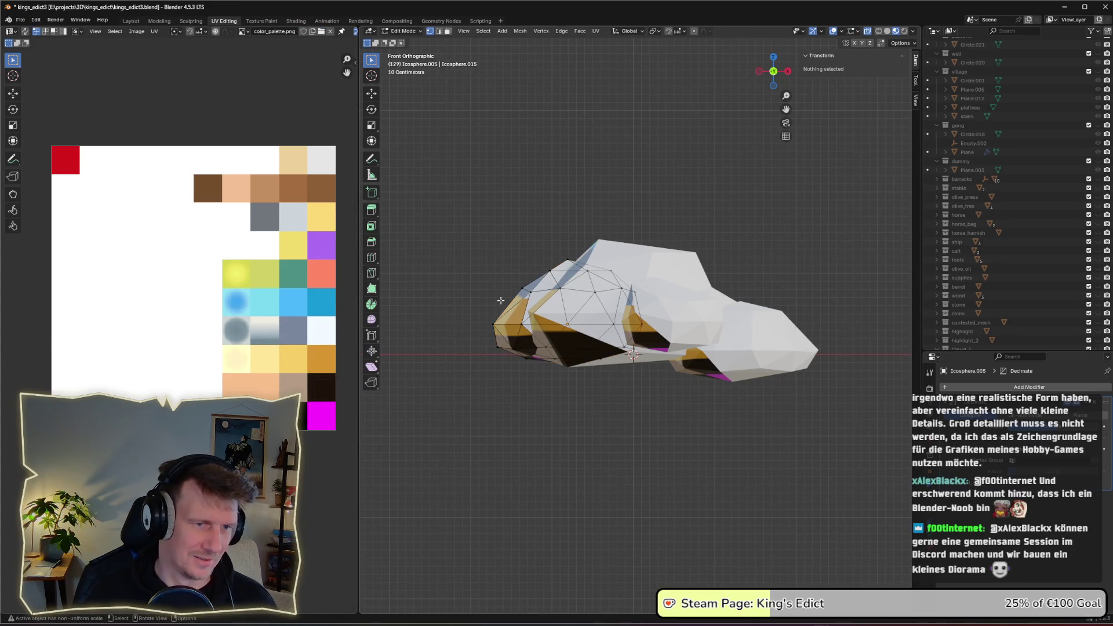
{"action": "key", "text": "a"}
{"action": "left_click_drag", "start_coordinate": [32, 264], "coordinate": [346, 461]}
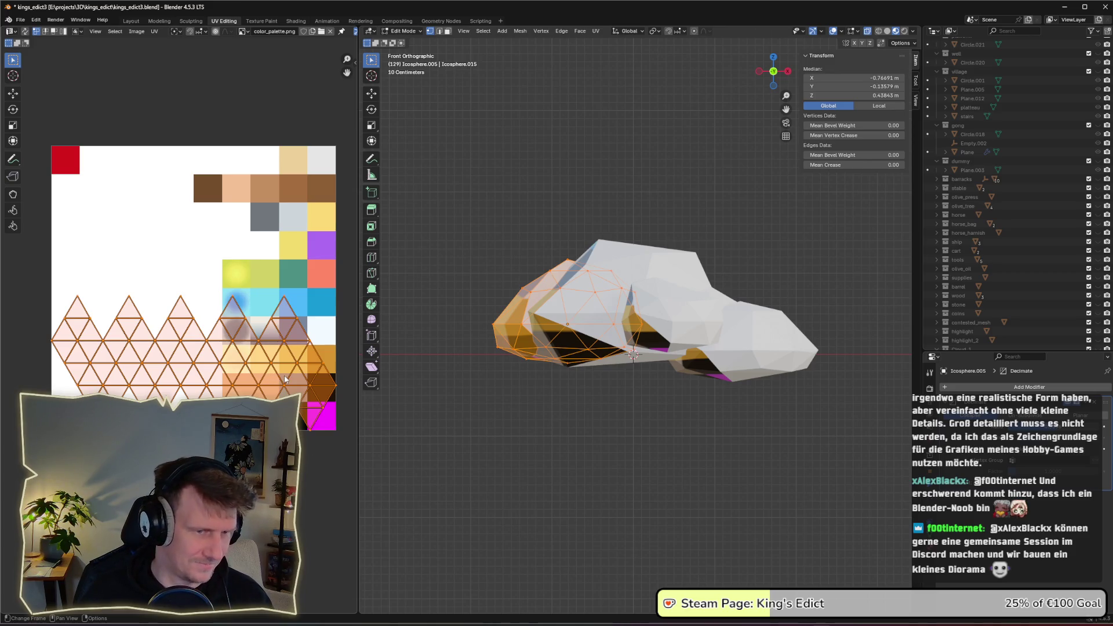
{"action": "right_click", "coordinate": [490, 354]}
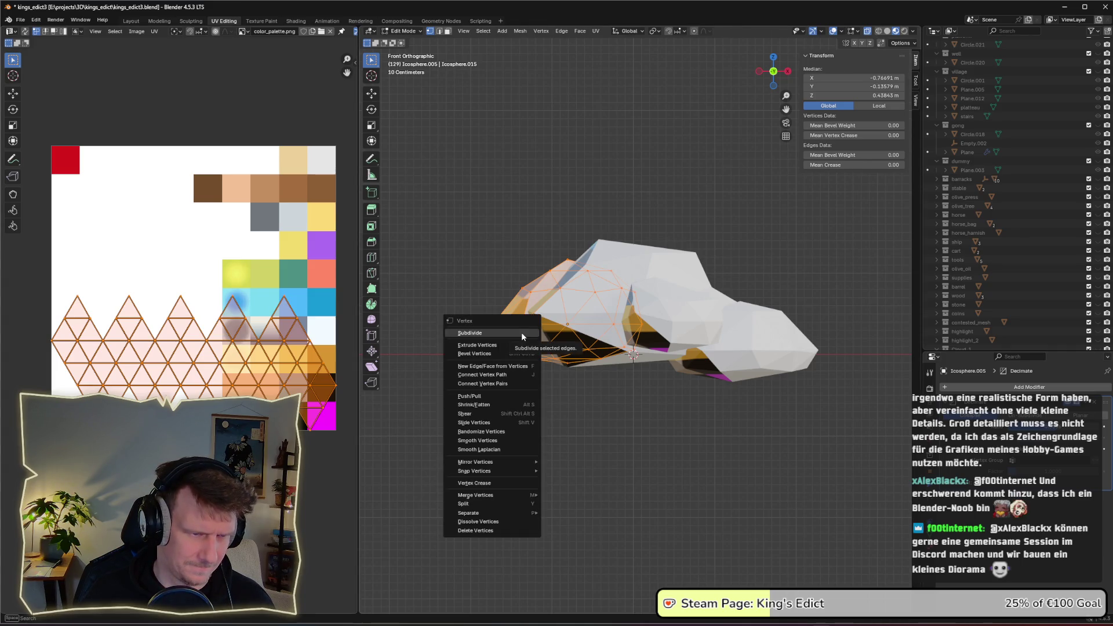
{"action": "key", "text": "u"}
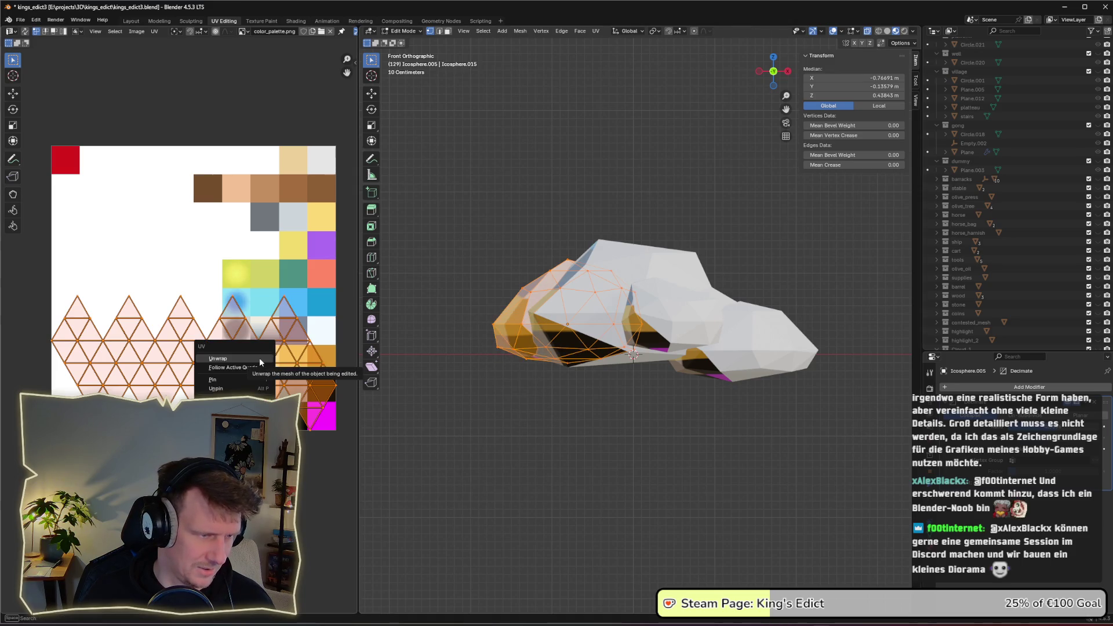
{"action": "left_click", "coordinate": [259, 357]}
- Dismiss the stray Vertex menu and rename prompt, keeping the name Icosphere.005
{"action": "right_click", "coordinate": [509, 329]}
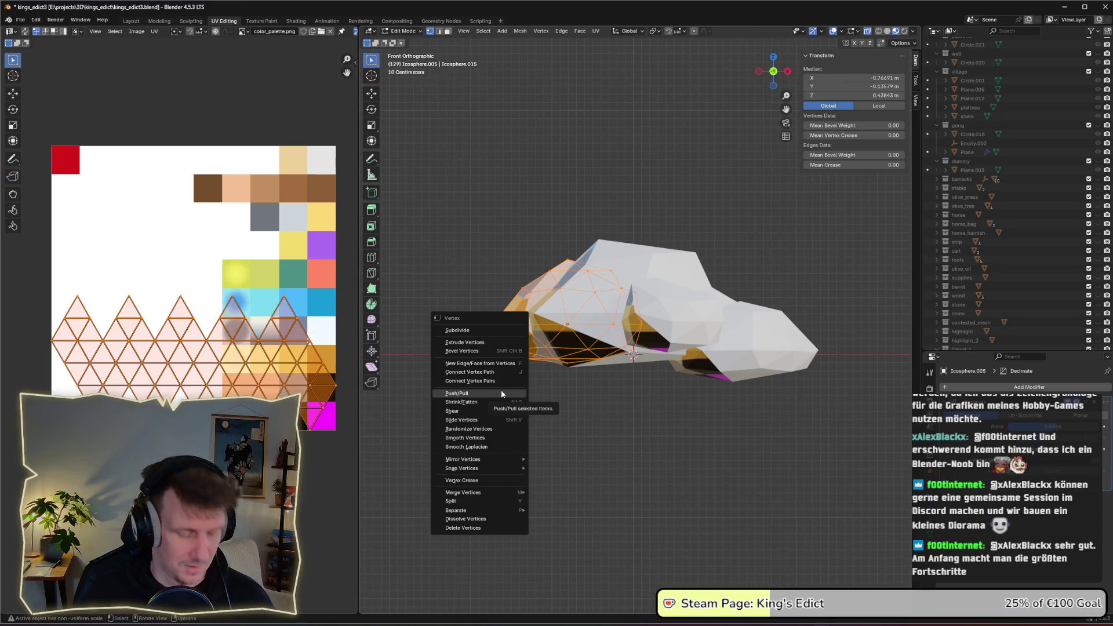
{"action": "key", "text": "Escape"}
{"action": "key", "text": "F2"}
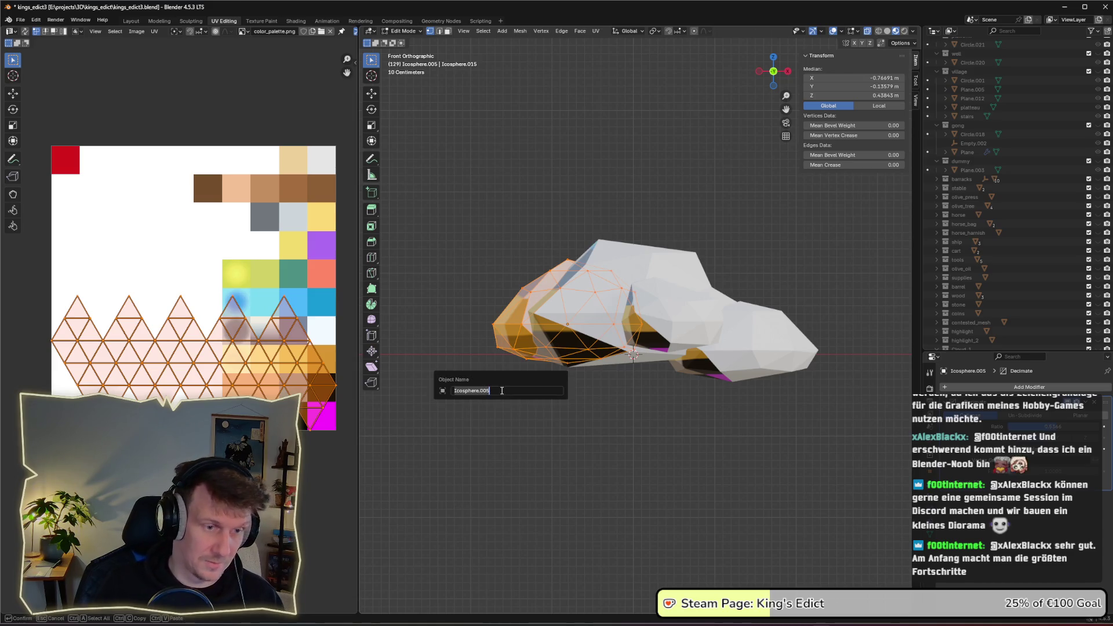
{"action": "key", "text": "Escape"}
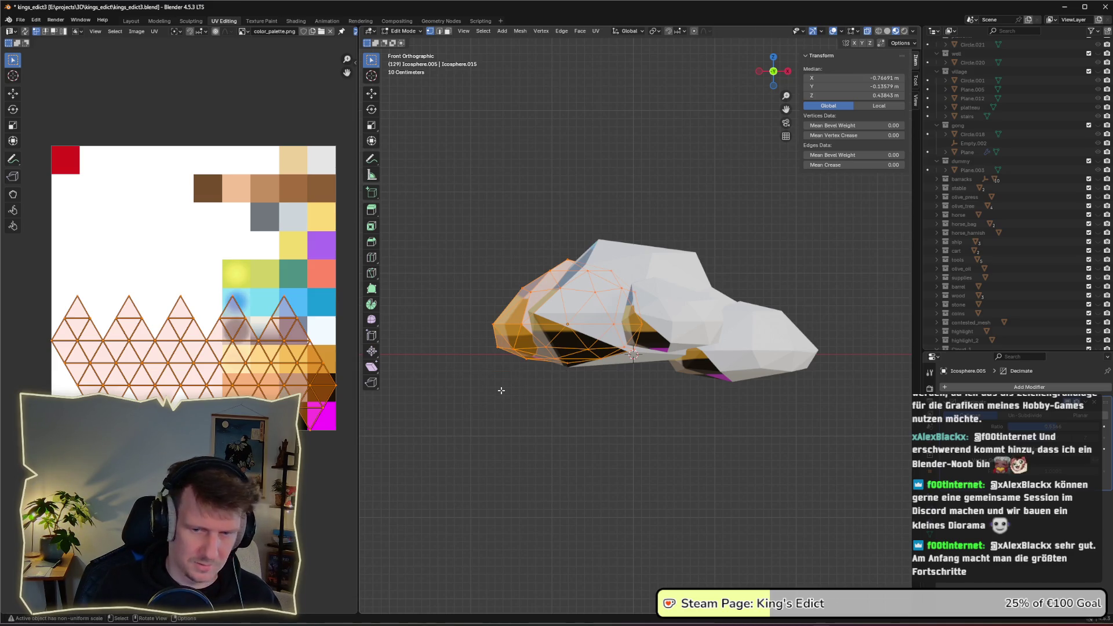